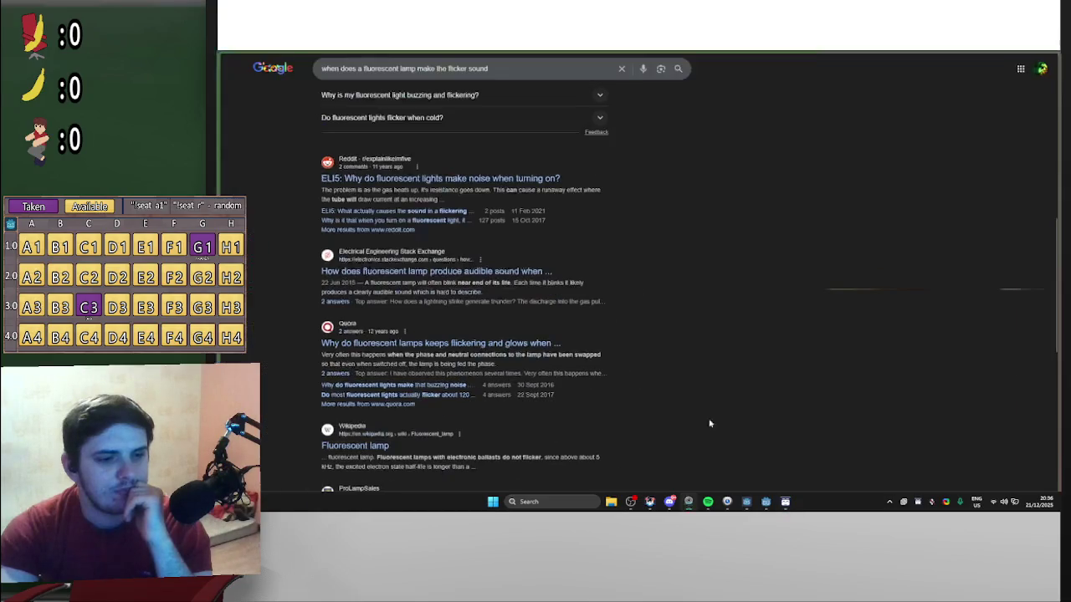
# Paste the copied SAMMI docs link into Chrome and open the Commands > Integrations page
pyautogui.click(962, 77)
pyautogui.rightClick(1007, 77)
pyautogui.click(1030, 167)
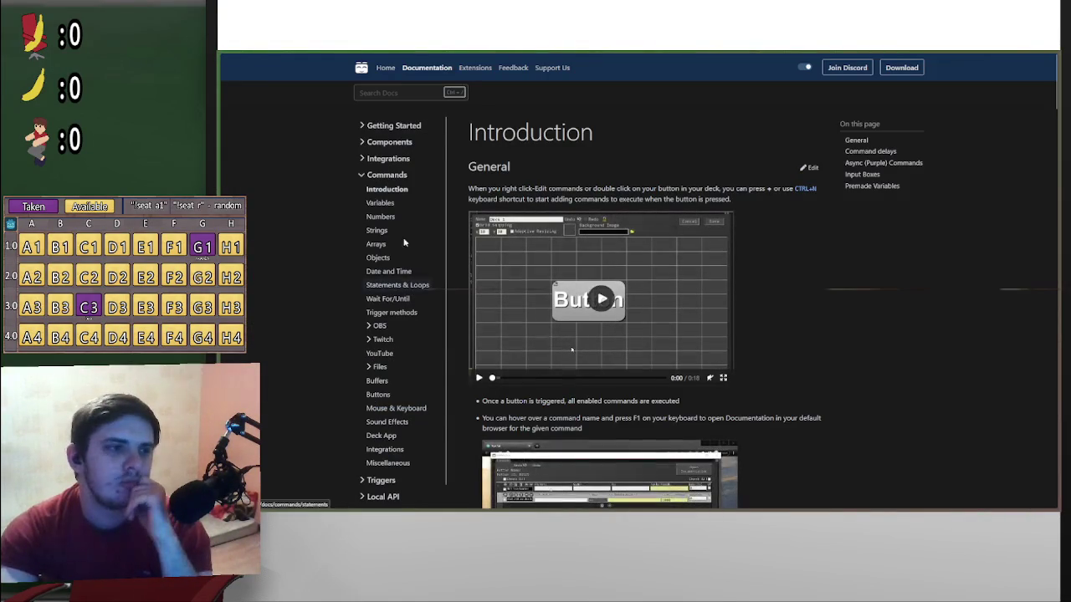
pyautogui.click(362, 159)
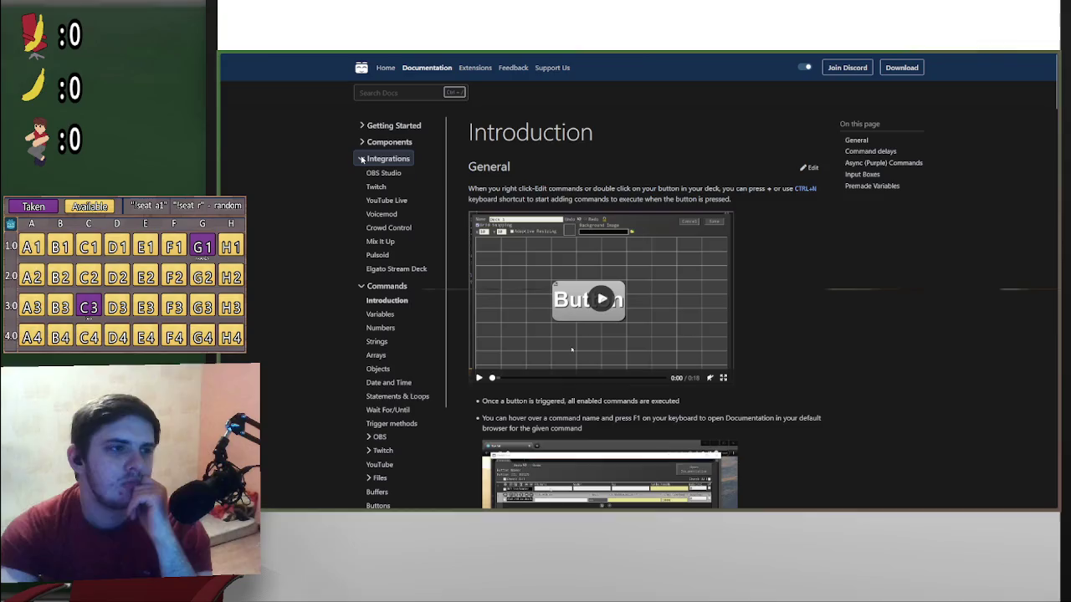
pyautogui.click(362, 159)
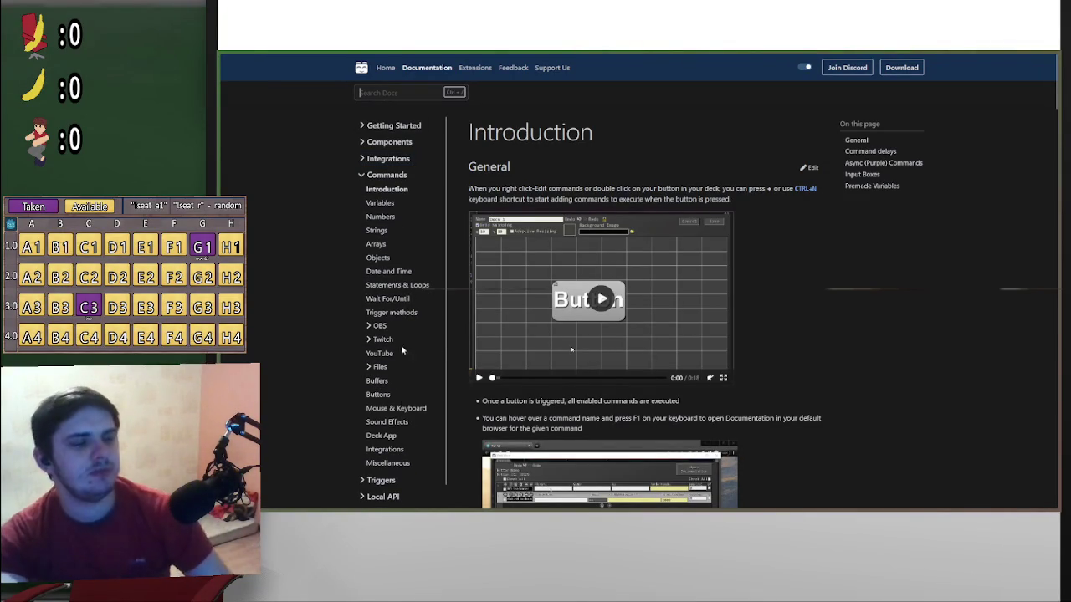
pyautogui.click(390, 450)
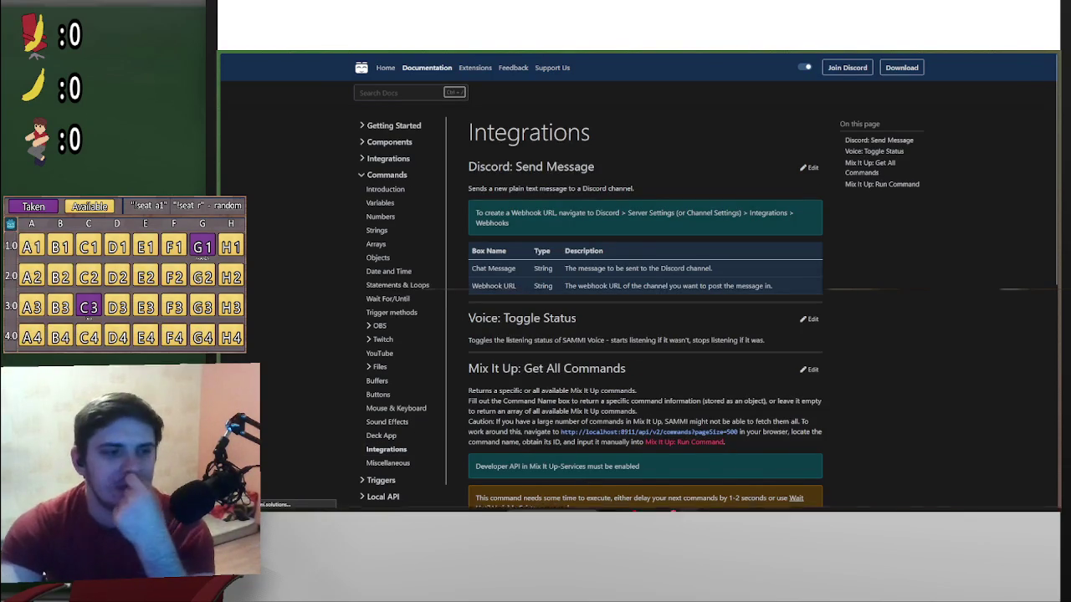
# Bring the SAMMI Core commands window back to the front
pyautogui.click(785, 502)
pyautogui.click(791, 503)
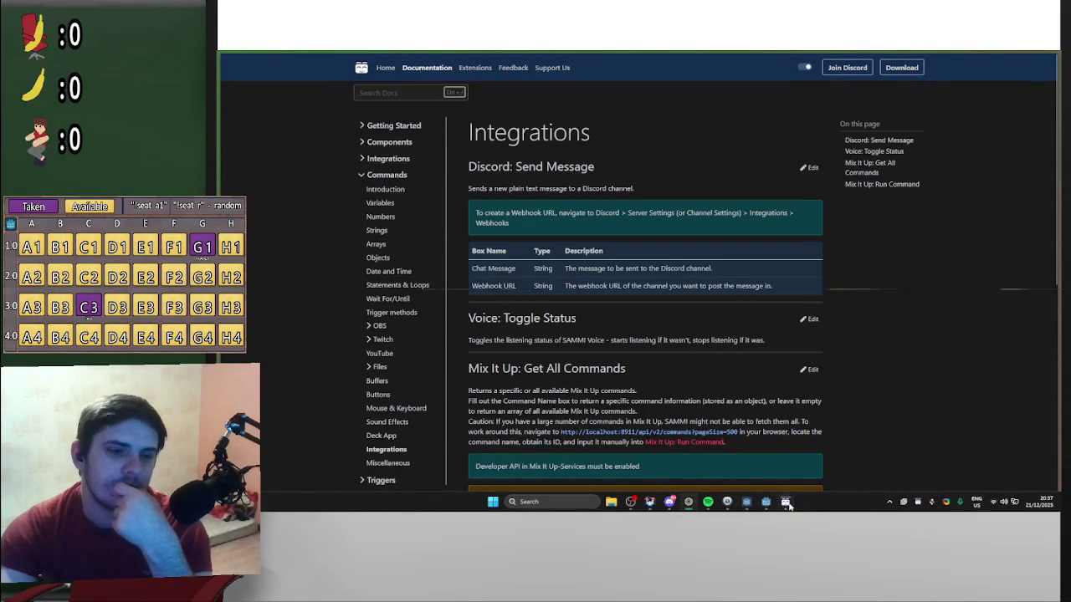
pyautogui.click(787, 503)
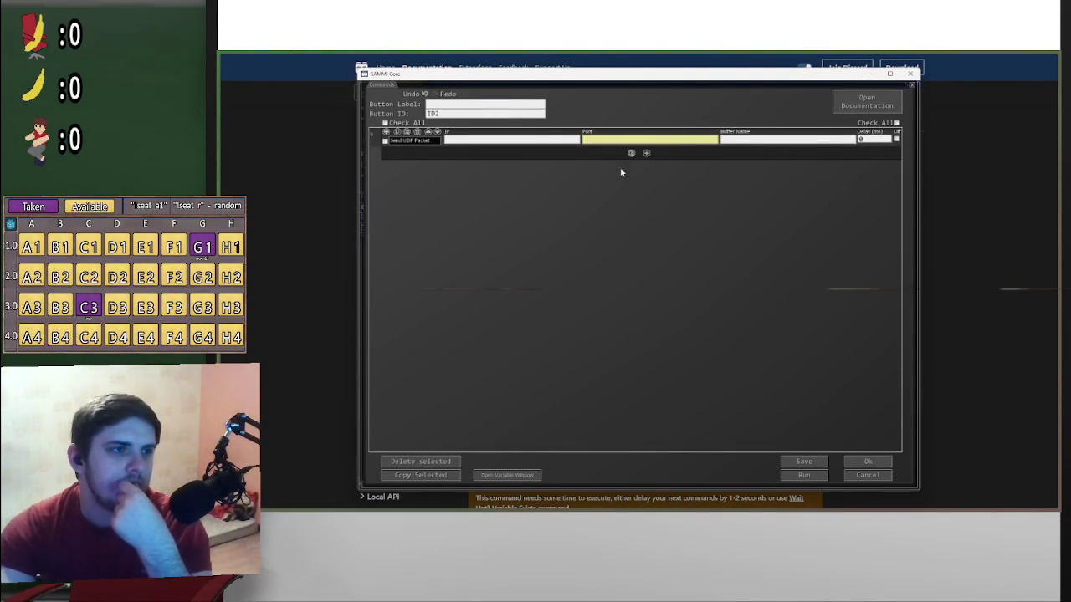
# Look through SAMMI Core's Utilities commands, then return to the Integrations docs page
pyautogui.click(645, 153)
pyautogui.click(664, 158)
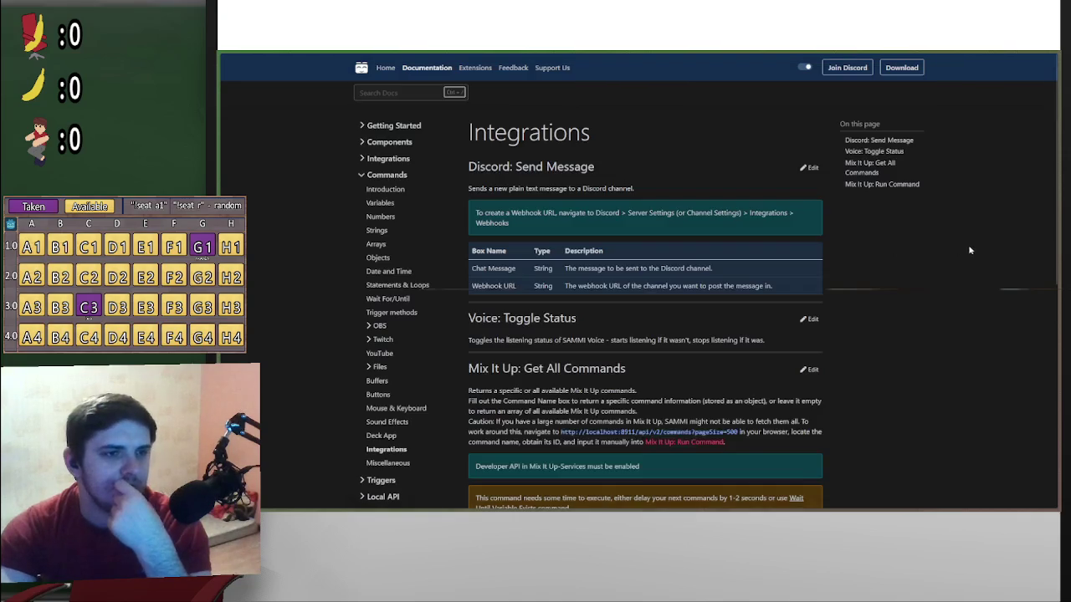
pyautogui.click(969, 246)
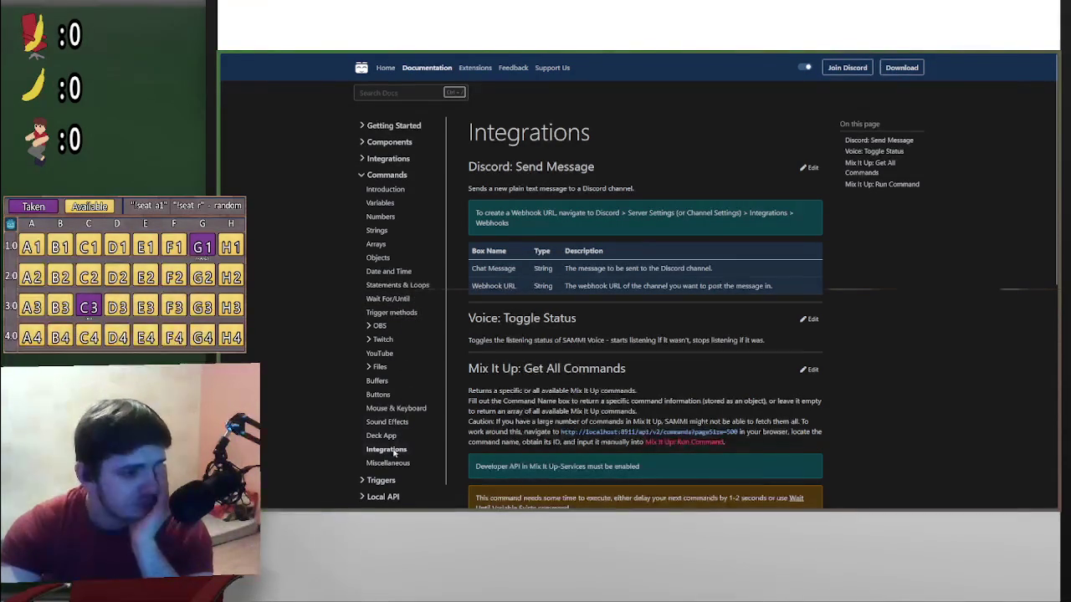
# Search the docs for 'udp', read the Send UDP Packet page, and minimize the browser
pyautogui.scroll(-1, 402, 451)
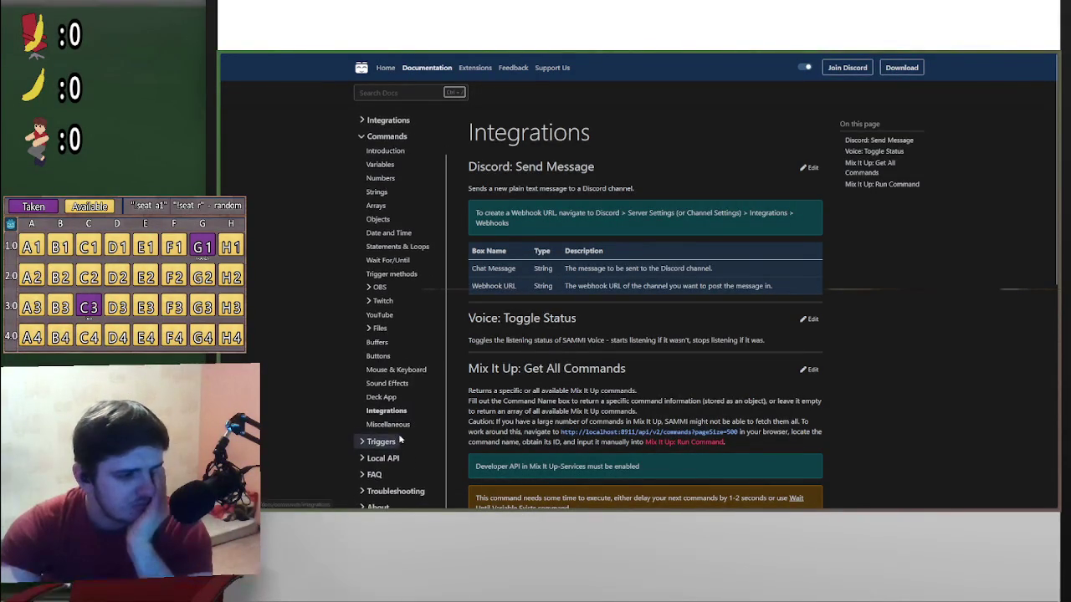
pyautogui.click(386, 93)
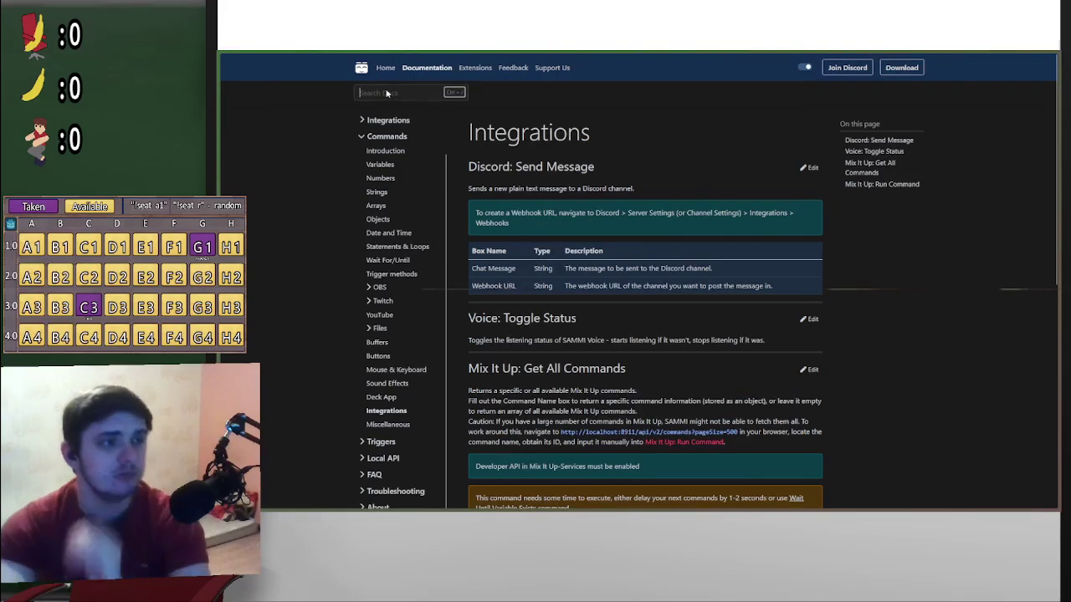
pyautogui.write('udp')
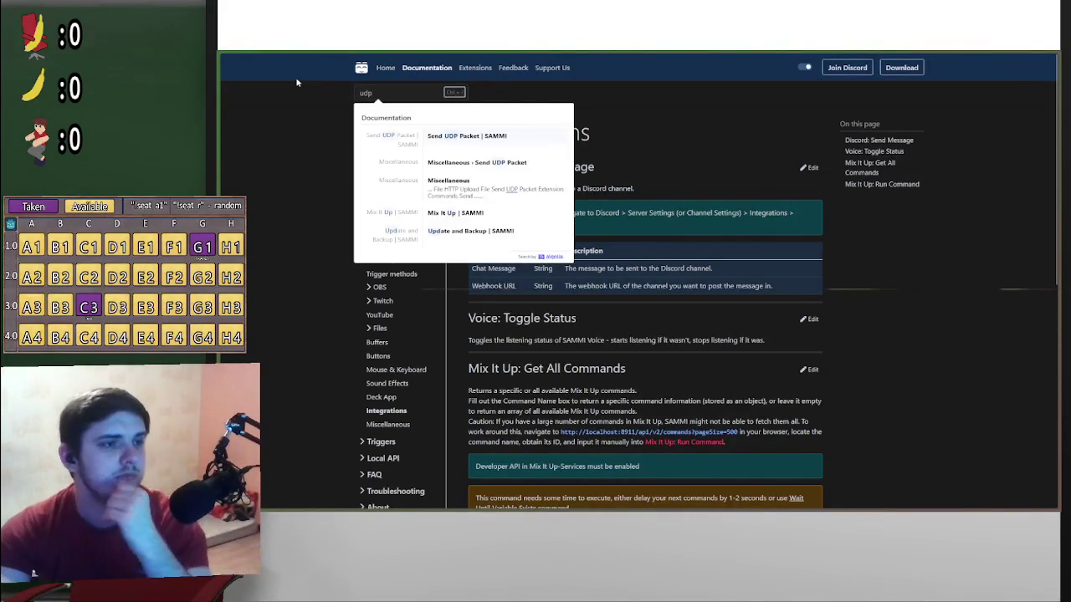
pyautogui.click(470, 137)
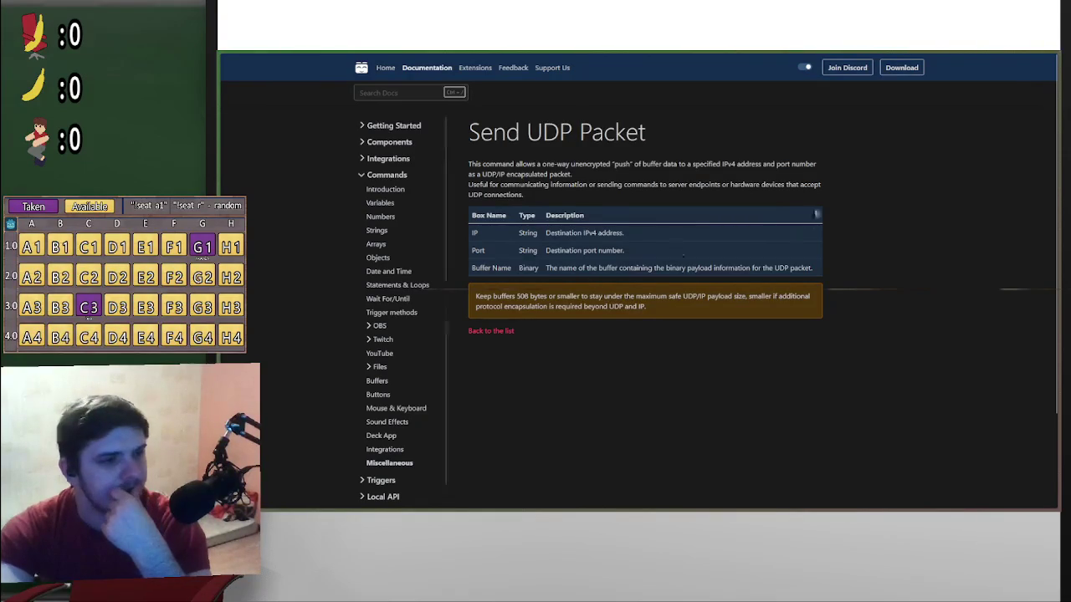
pyautogui.moveTo(937, 54)
pyautogui.click(1008, 57)
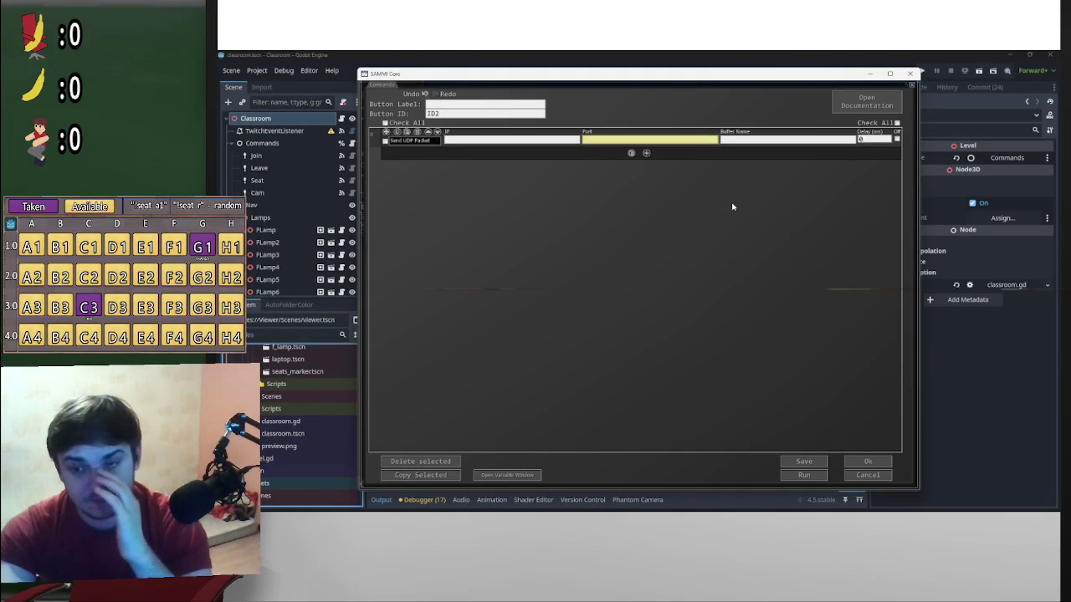
# Add a Buffer: Create command found by searching 'buff', with Type set to Expand with Growth
pyautogui.click(646, 153)
pyautogui.write('buff')
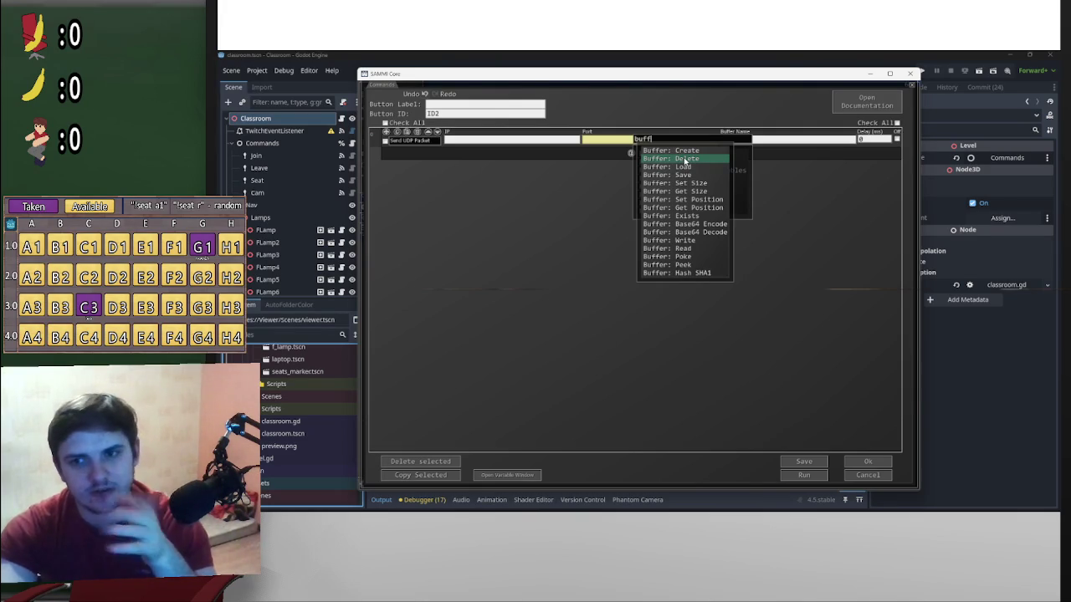
pyautogui.click(677, 150)
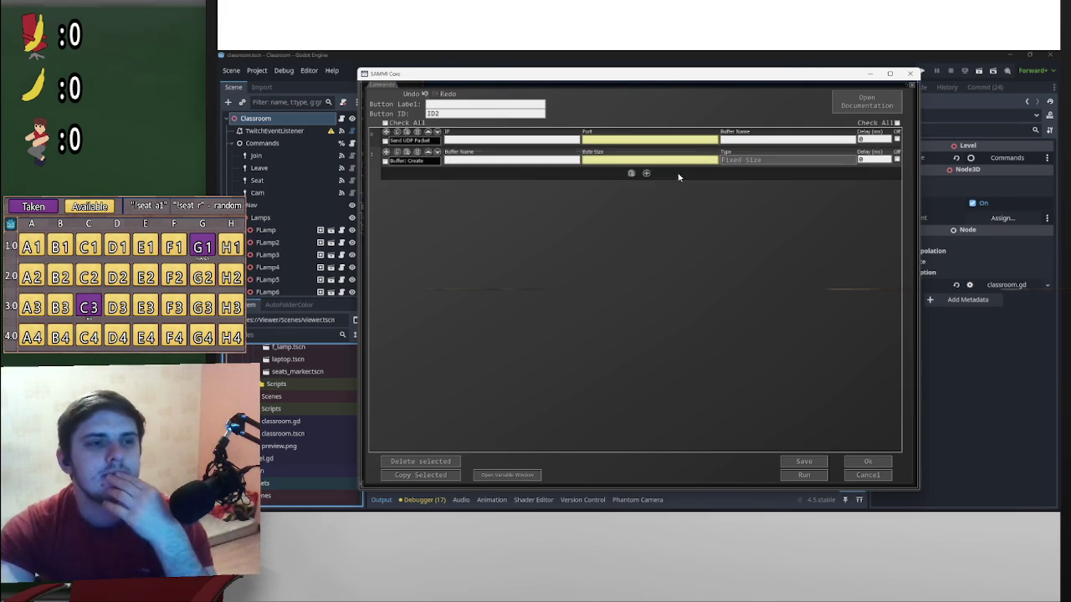
pyautogui.click(773, 160)
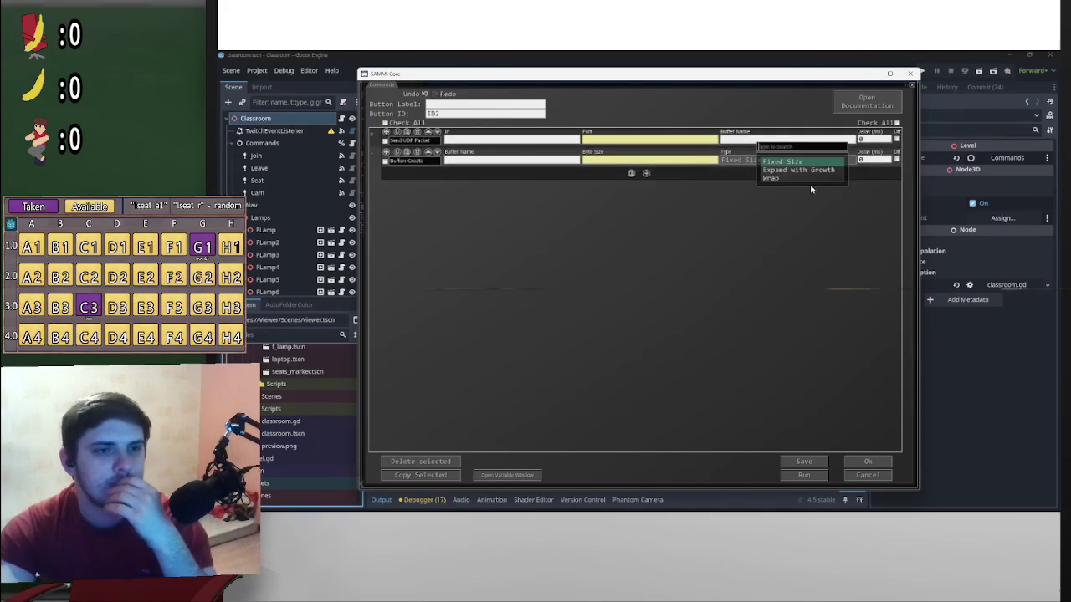
pyautogui.click(791, 170)
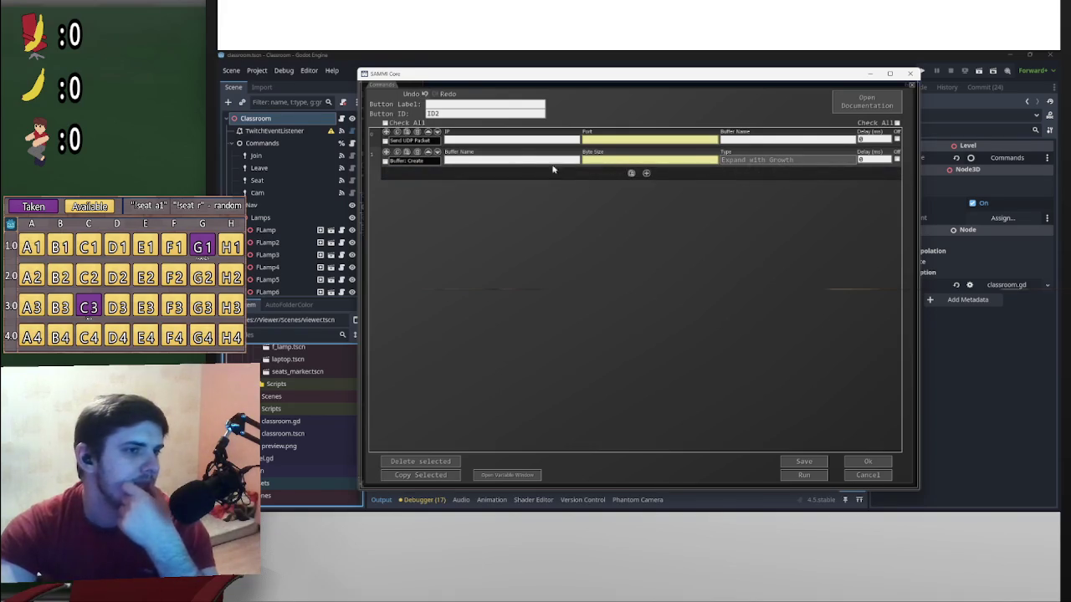
pyautogui.click(646, 173)
# Browse the command categories, including YouTube, without adding any command
pyautogui.click(646, 173)
pyautogui.click(646, 173)
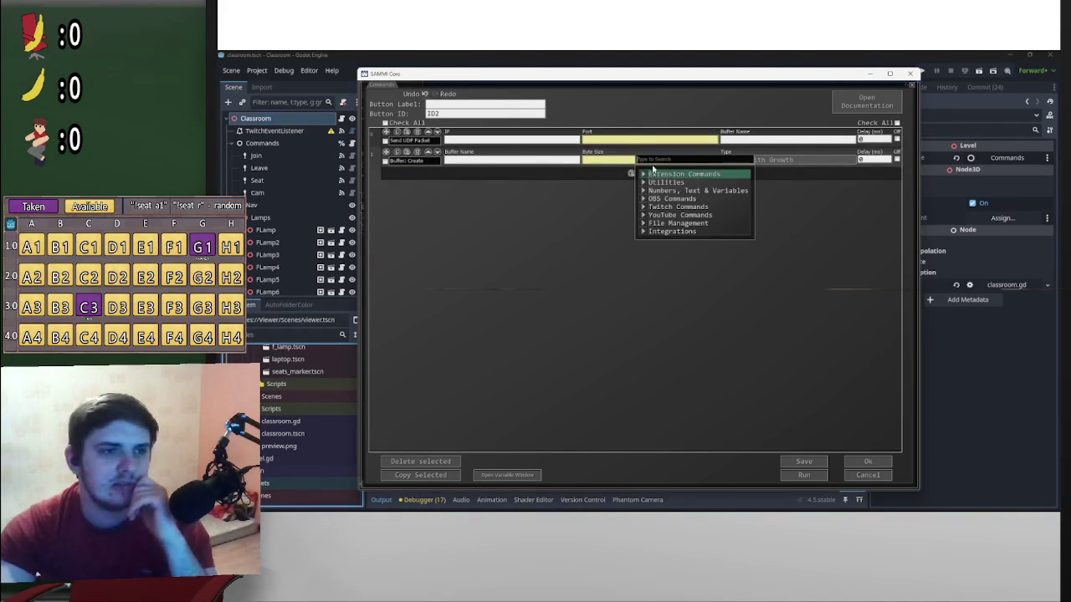
pyautogui.moveTo(665, 183)
pyautogui.scroll(-4, 667, 216)
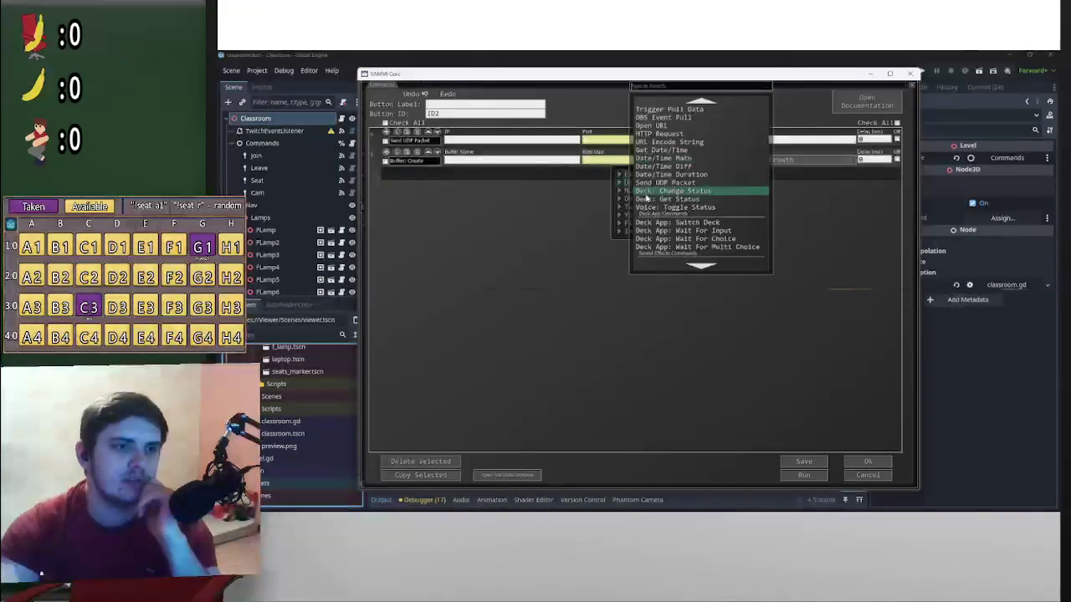
pyautogui.scroll(-8, 667, 216)
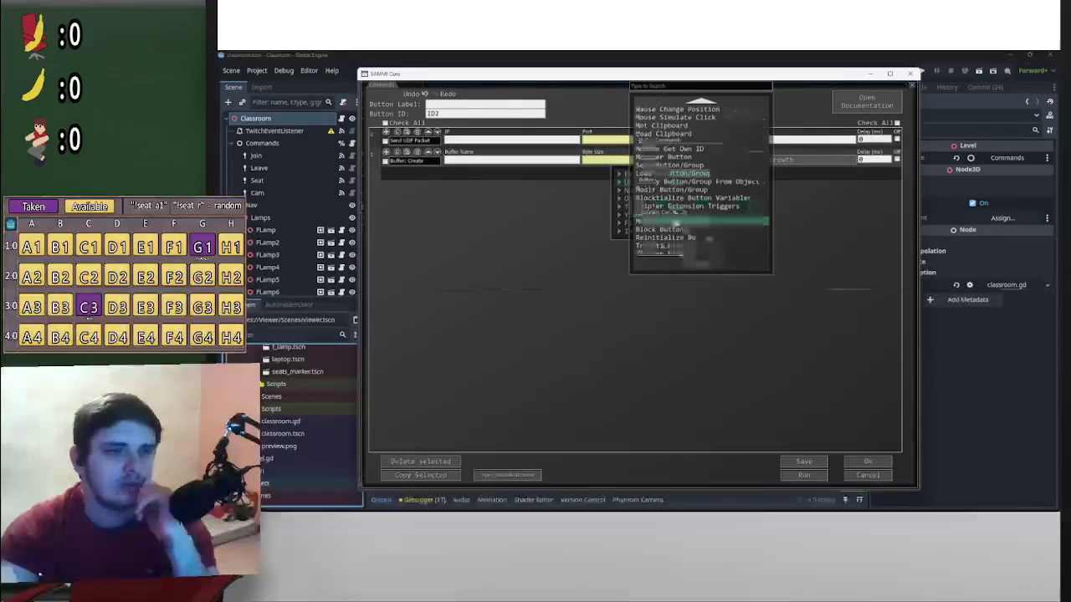
pyautogui.scroll(10, 678, 234)
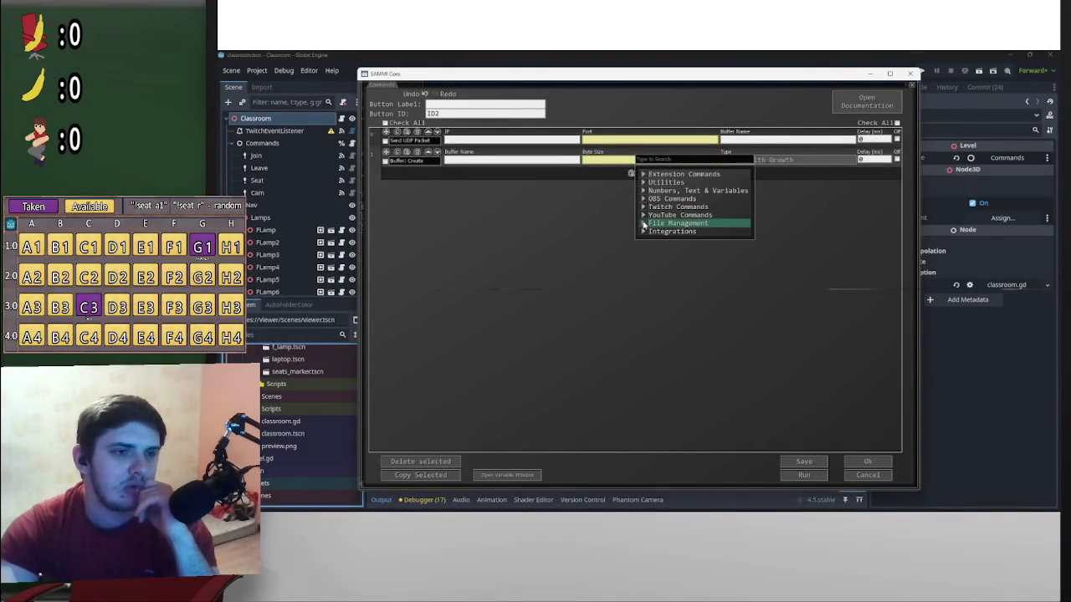
pyautogui.scroll(-3, 662, 168)
pyautogui.scroll(-10, 661, 142)
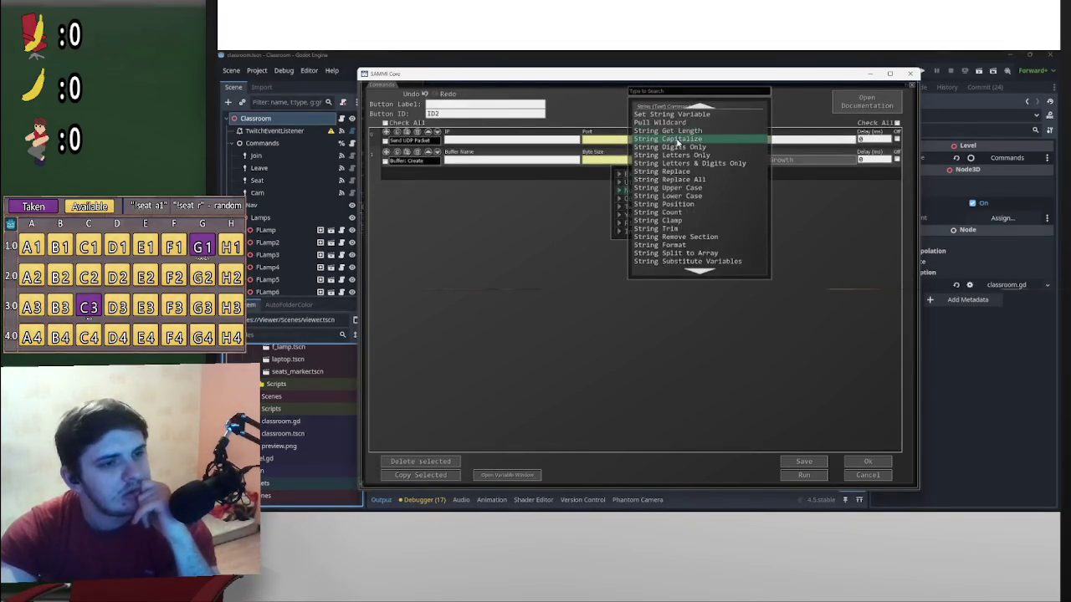
pyautogui.scroll(-8, 684, 143)
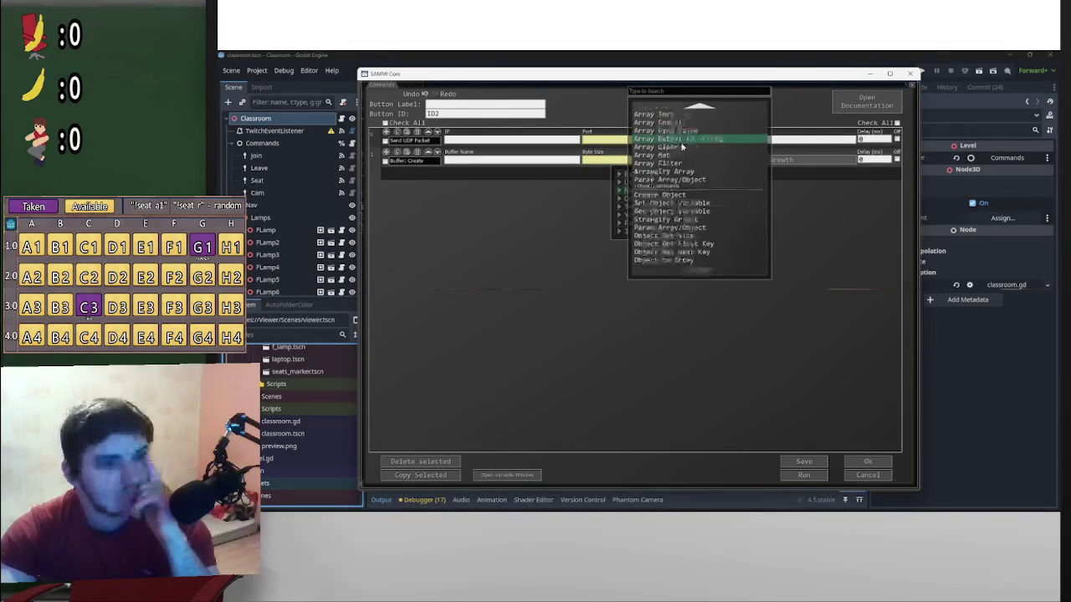
pyautogui.scroll(10, 711, 200)
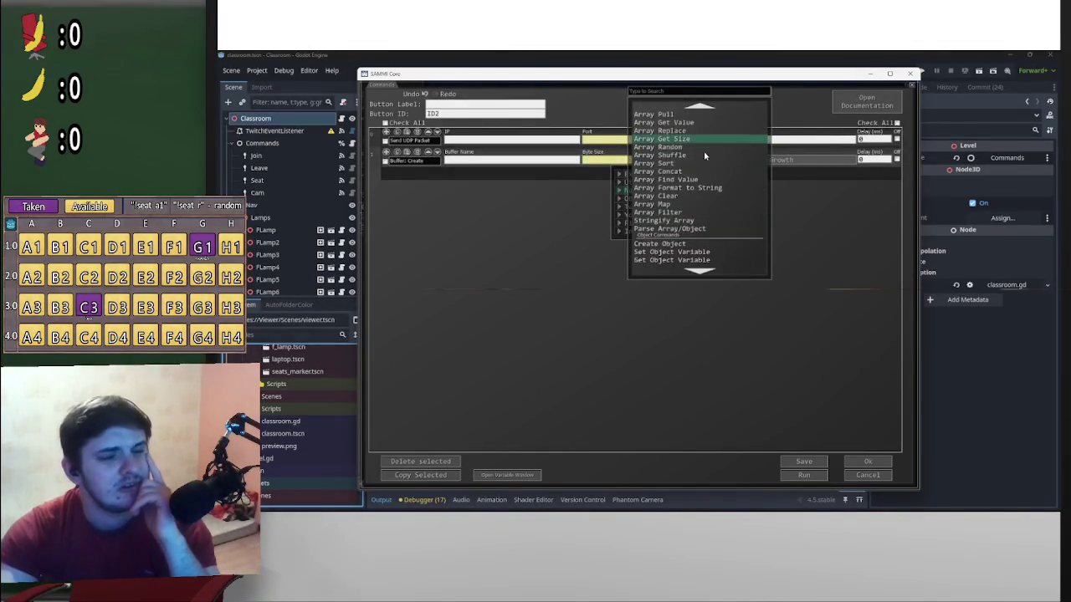
pyautogui.scroll(1, 698, 112)
pyautogui.scroll(10, 703, 107)
pyautogui.scroll(10, 707, 215)
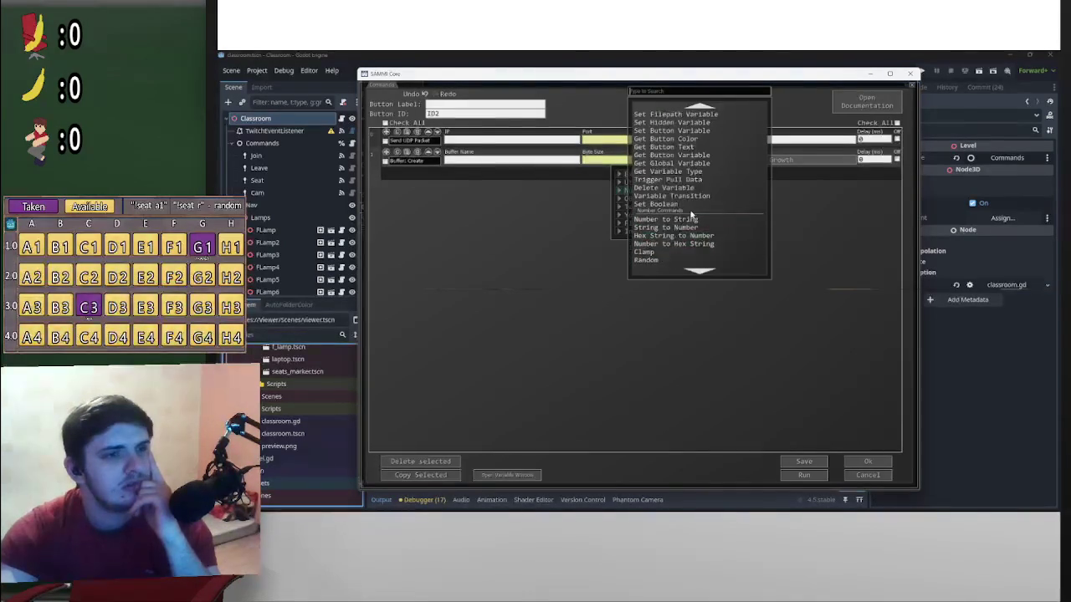
pyautogui.click(622, 216)
pyautogui.click(626, 228)
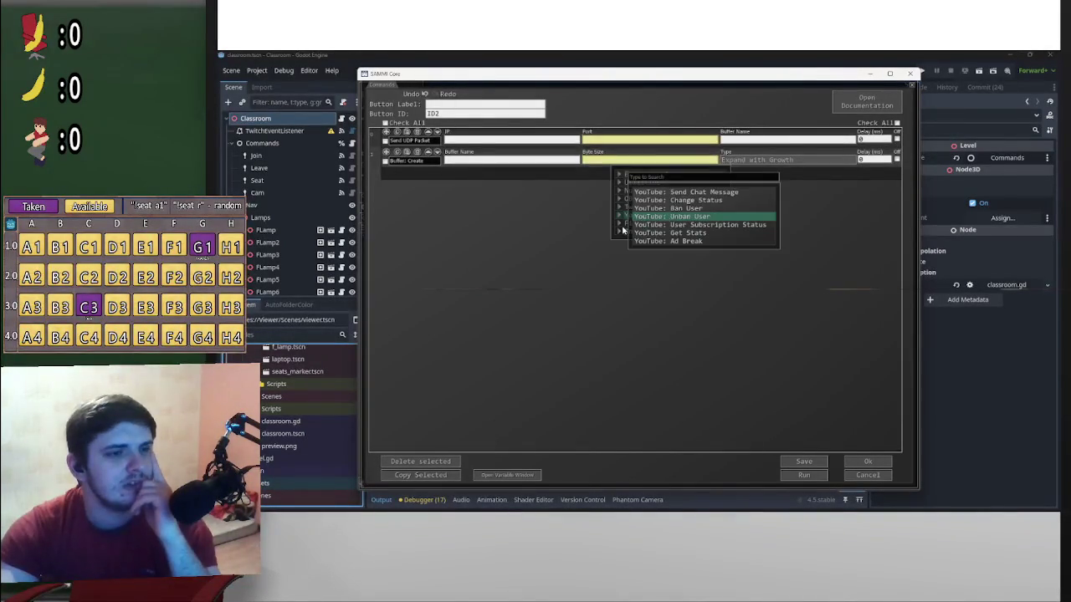
pyautogui.moveTo(623, 220)
pyautogui.scroll(-5, 693, 223)
pyautogui.click(736, 156)
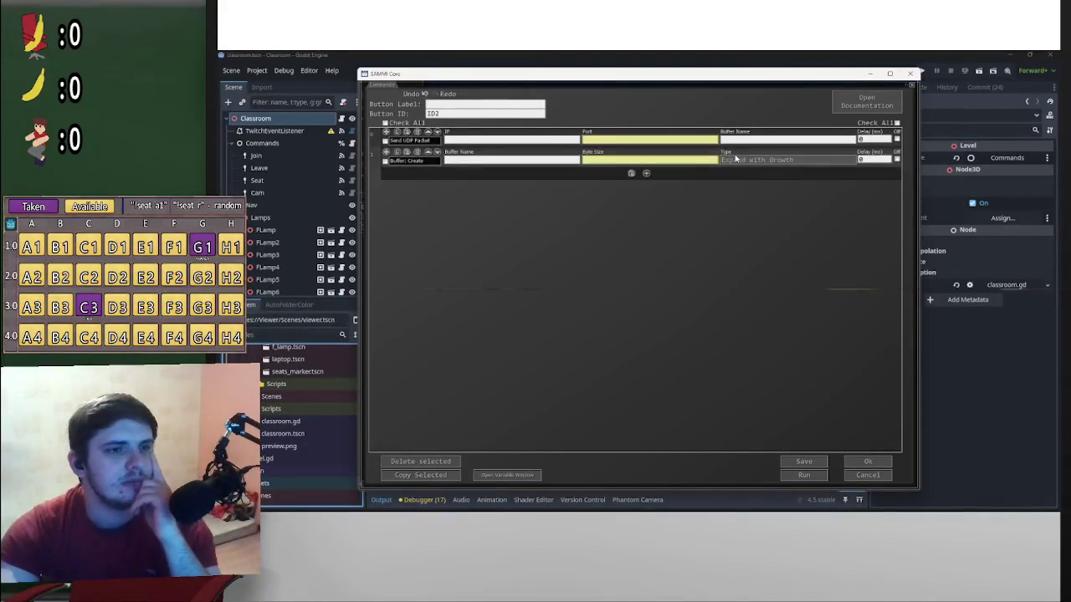
# Add a Buffer: Save command from the Buffer section, then delete it again
pyautogui.click(646, 173)
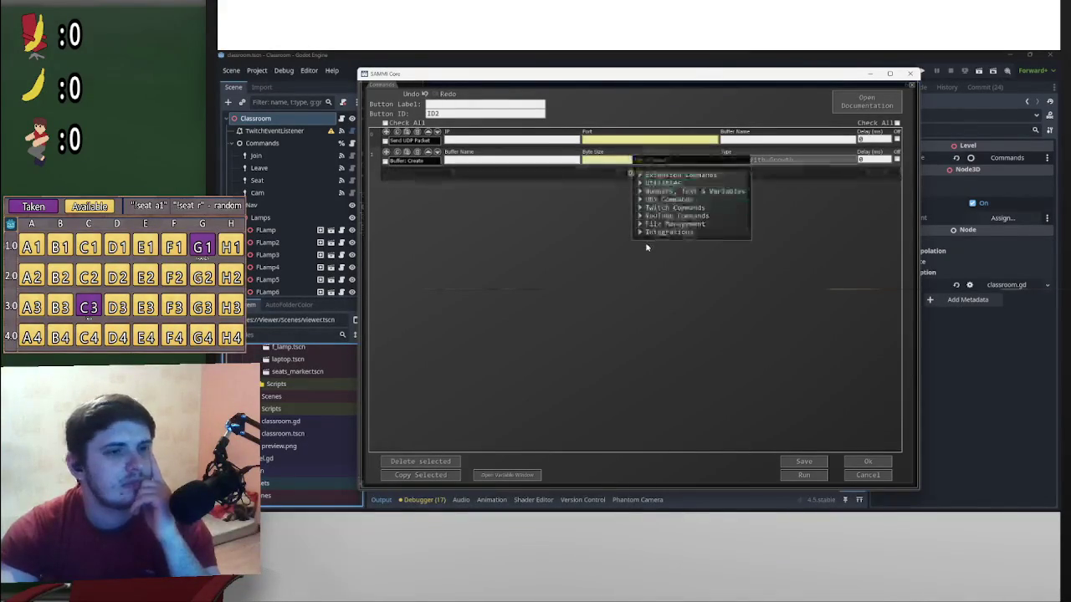
pyautogui.moveTo(624, 224)
pyautogui.scroll(-4, 720, 189)
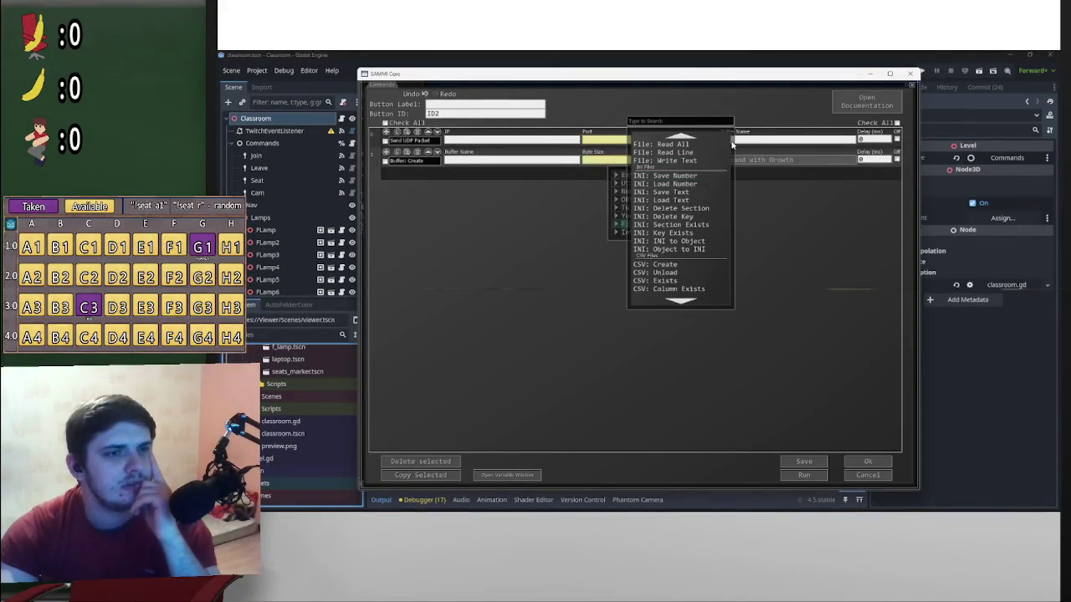
pyautogui.scroll(-4, 711, 163)
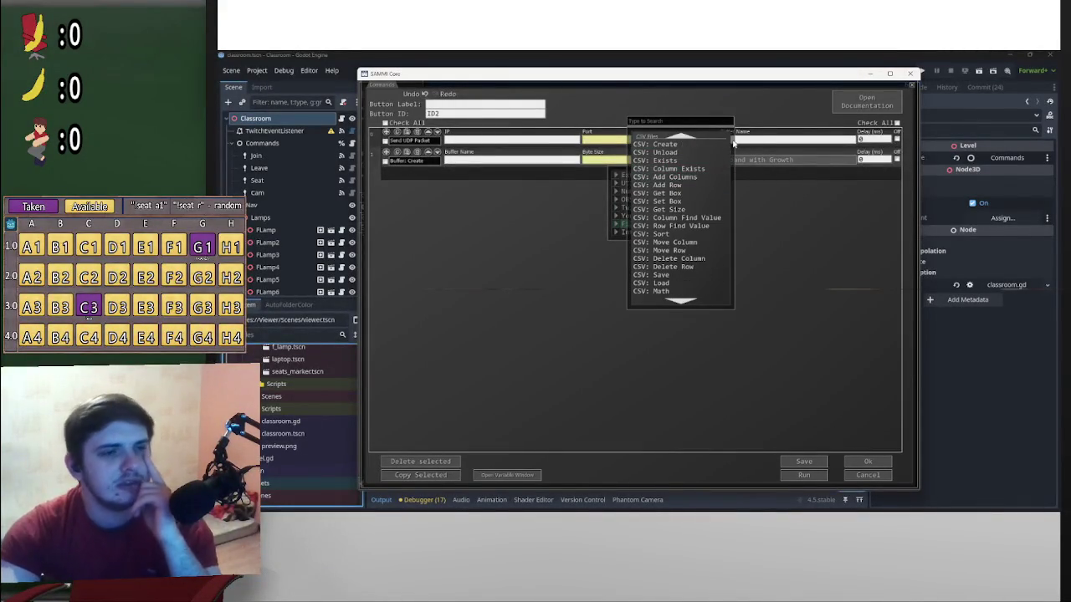
pyautogui.scroll(-3, 693, 171)
pyautogui.scroll(-5, 693, 172)
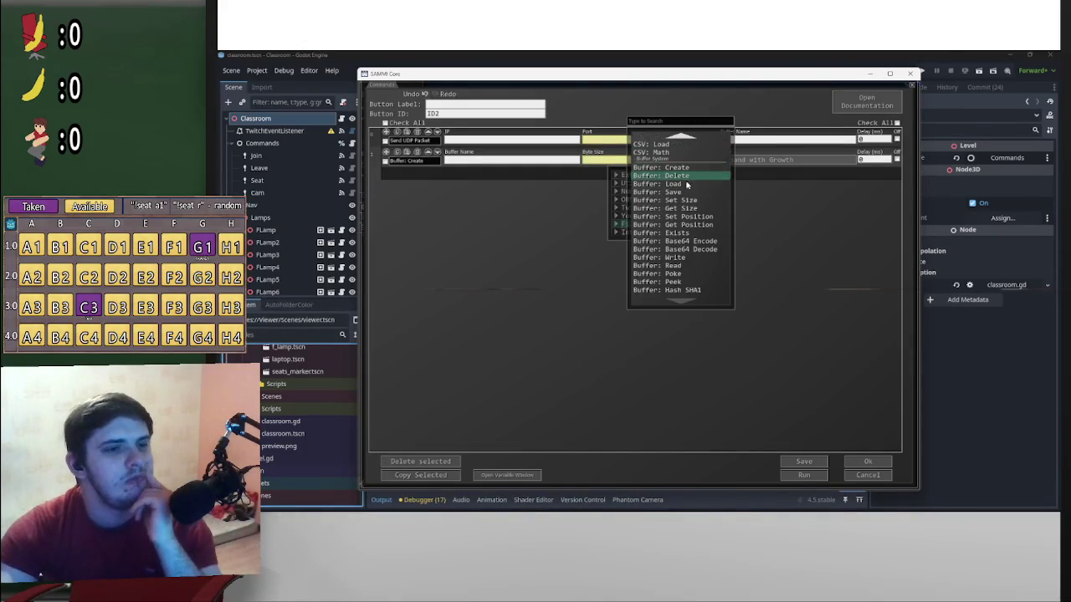
pyautogui.click(676, 192)
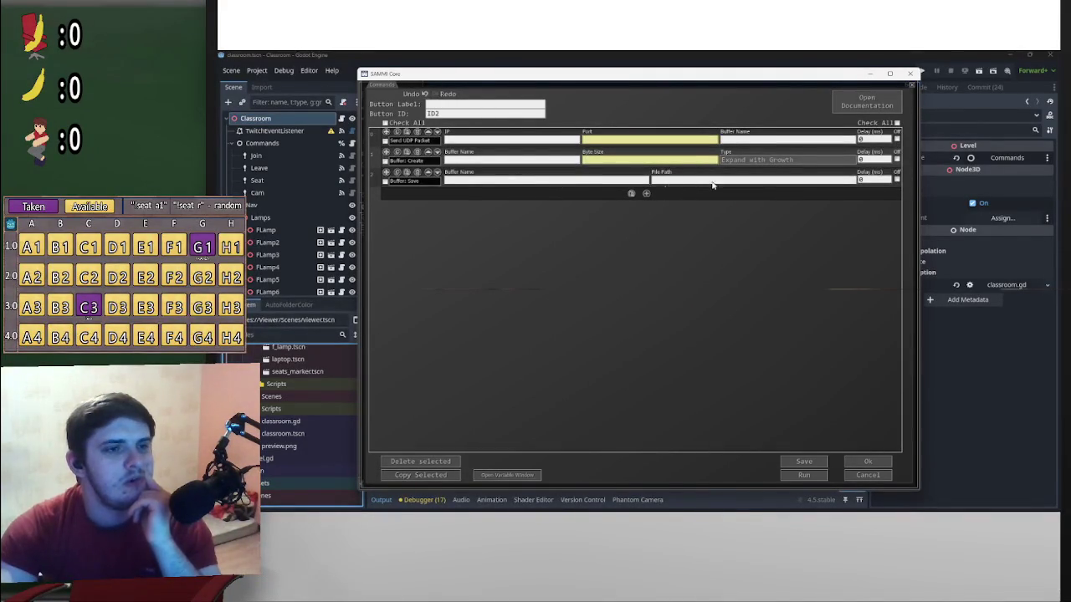
pyautogui.click(417, 173)
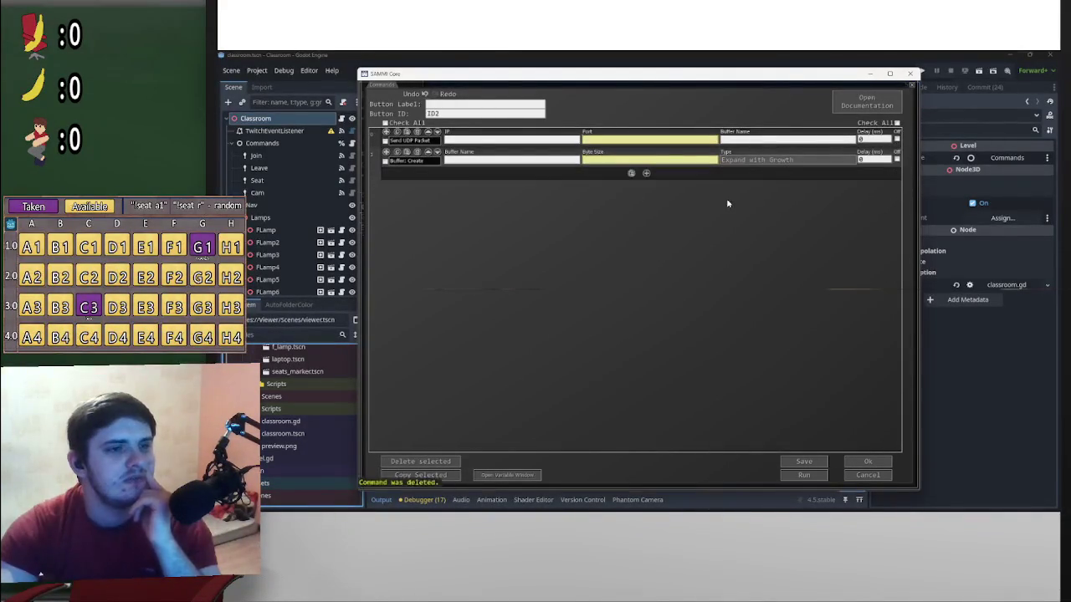
# Add a Buffer: Write command after Buffer: Create
pyautogui.click(646, 173)
pyautogui.scroll(-10, 652, 231)
pyautogui.scroll(-3, 677, 251)
pyautogui.scroll(-5, 707, 276)
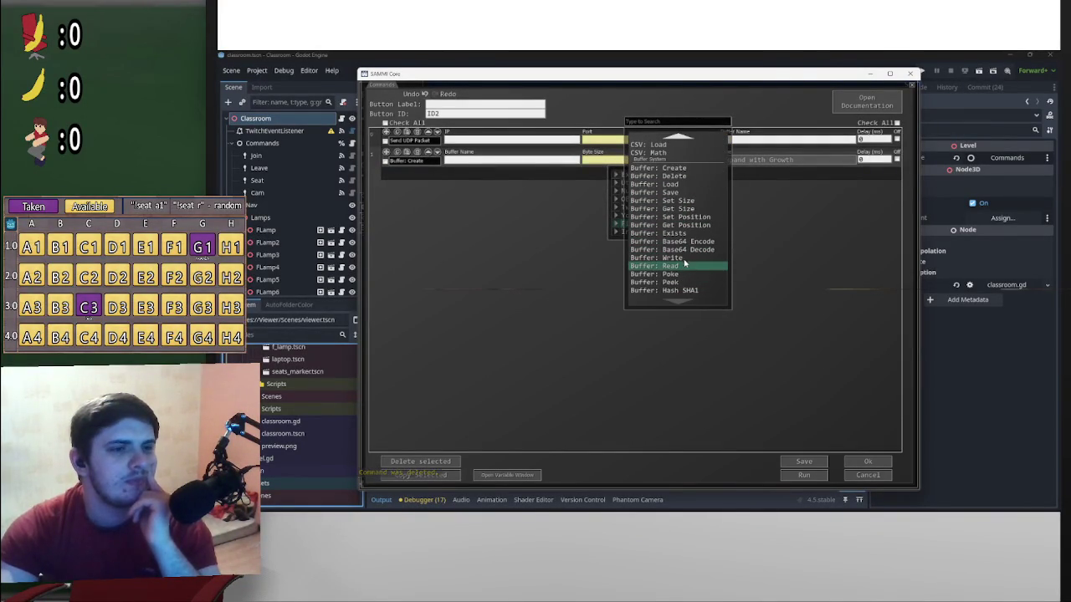
pyautogui.click(682, 258)
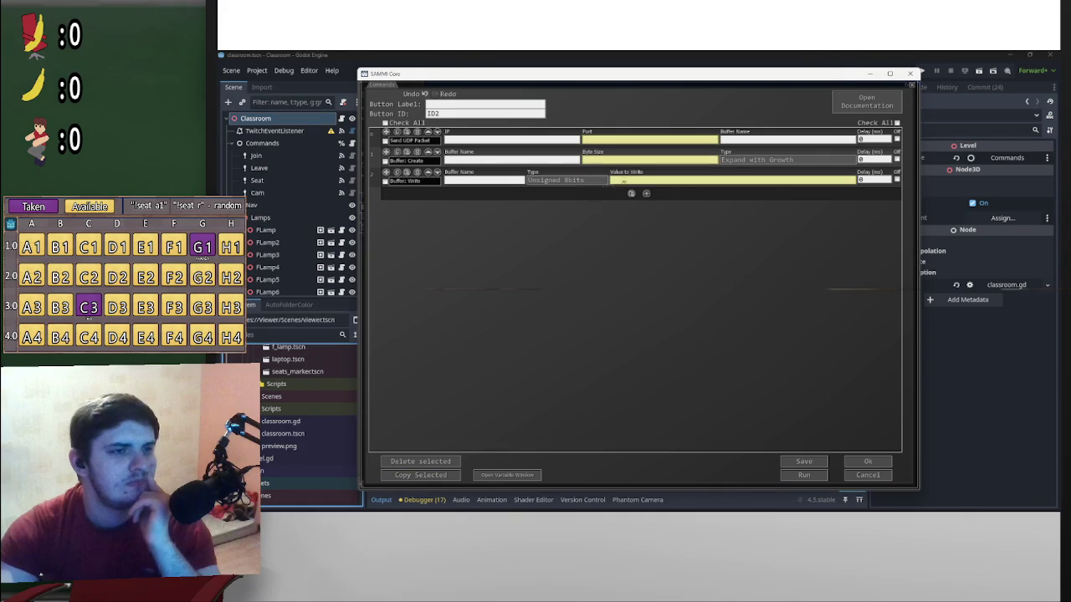
# Keep Buffer: Write's type at Unsigned 8bits and move Send UDP Packet below the buffer commands
pyautogui.click(600, 180)
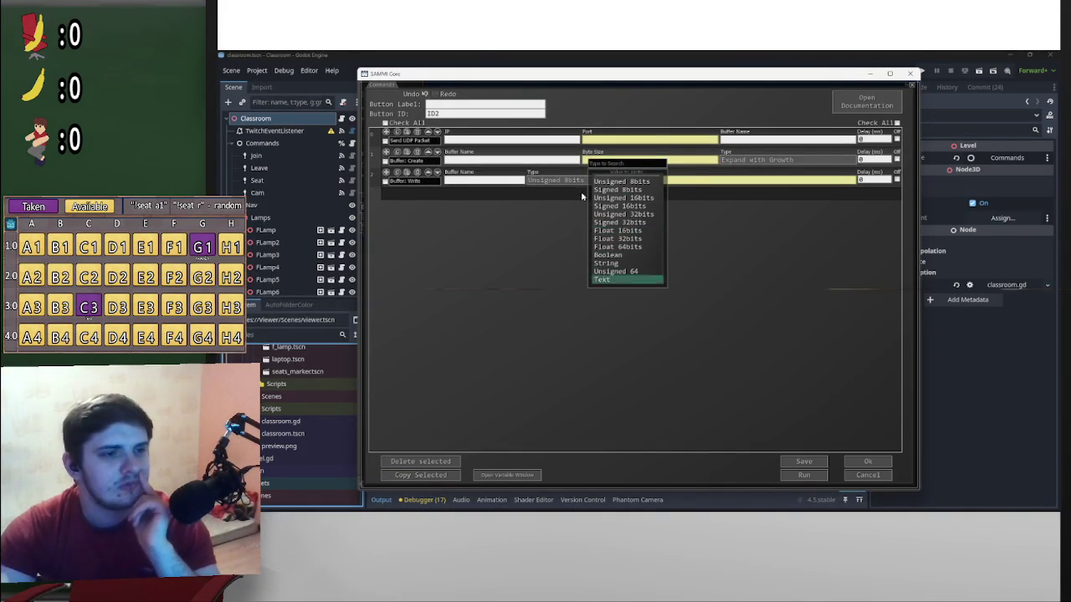
pyautogui.click(518, 185)
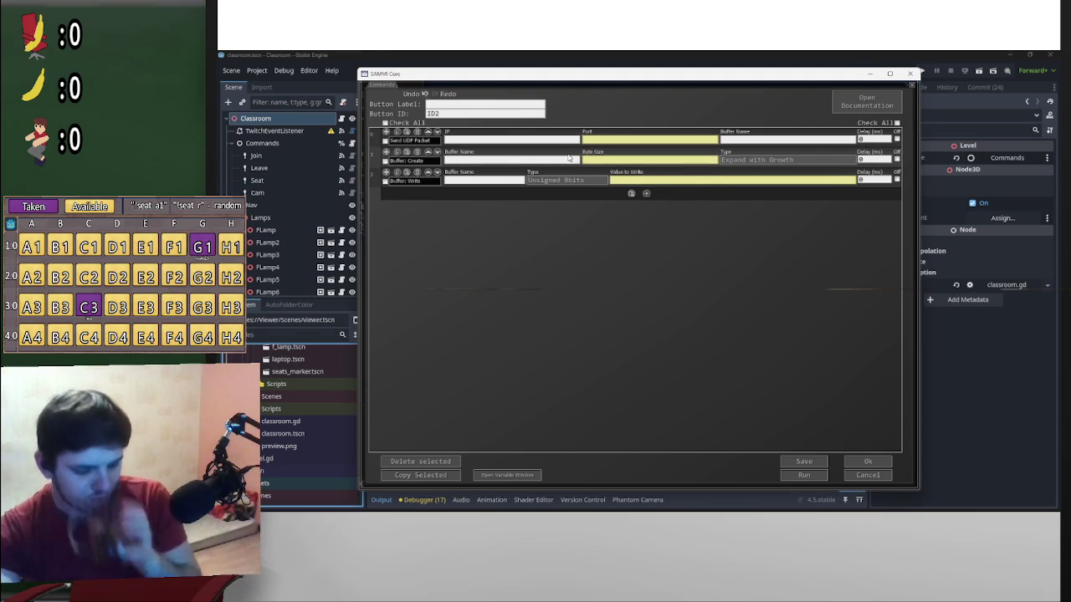
pyautogui.moveTo(564, 148)
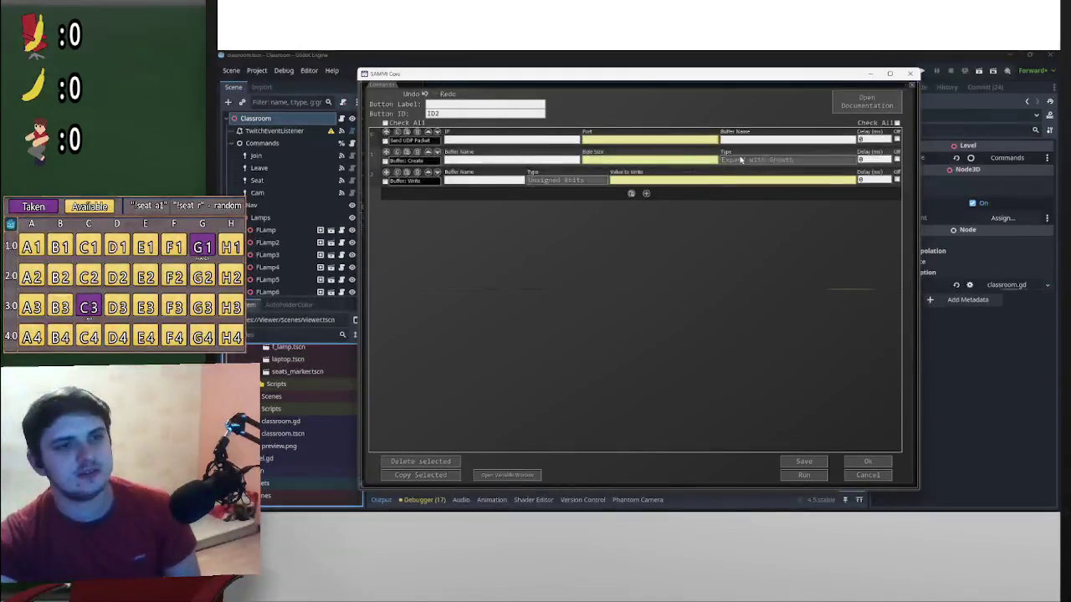
pyautogui.moveTo(387, 134)
pyautogui.mouseDown()
pyautogui.moveTo(545, 206)
pyautogui.moveTo(456, 202)
pyautogui.mouseUp()
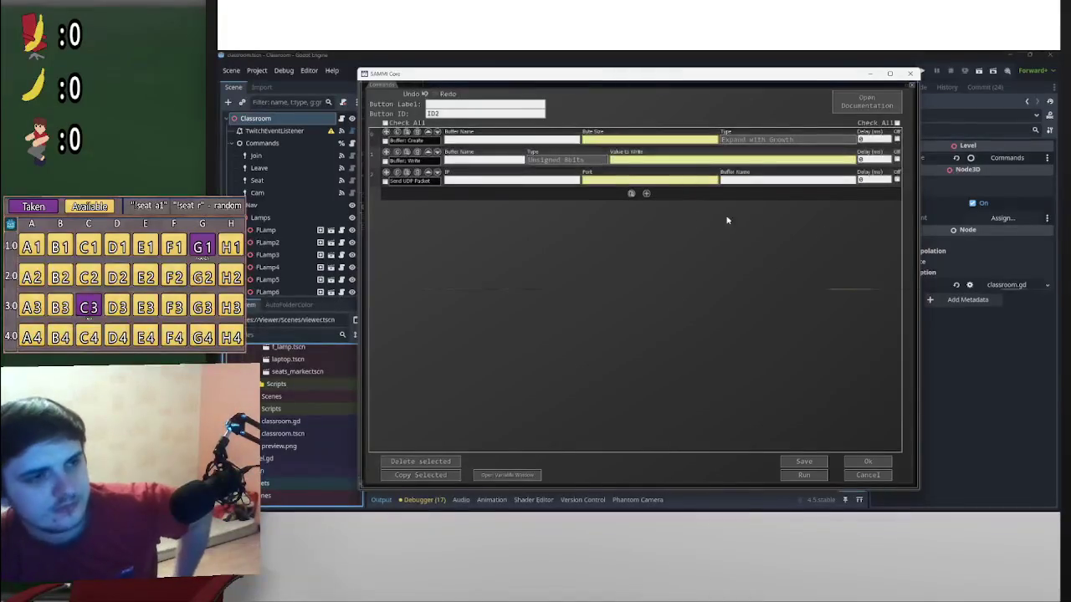
# Search the command list for 'buffer' and add a Buffer: Delete command
pyautogui.click(647, 194)
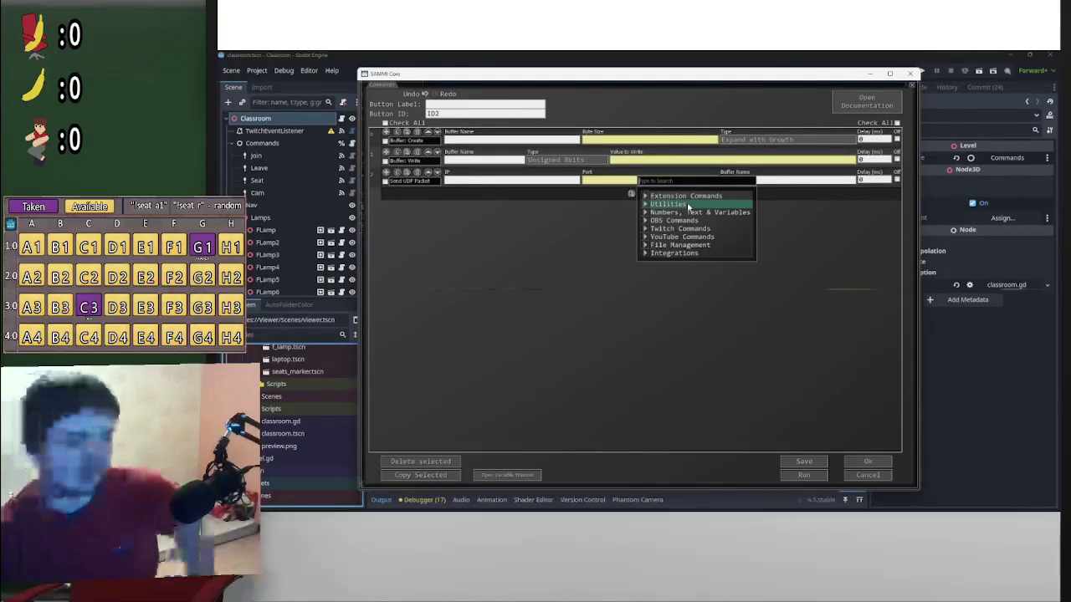
pyautogui.click(688, 205)
pyautogui.write('bufer')
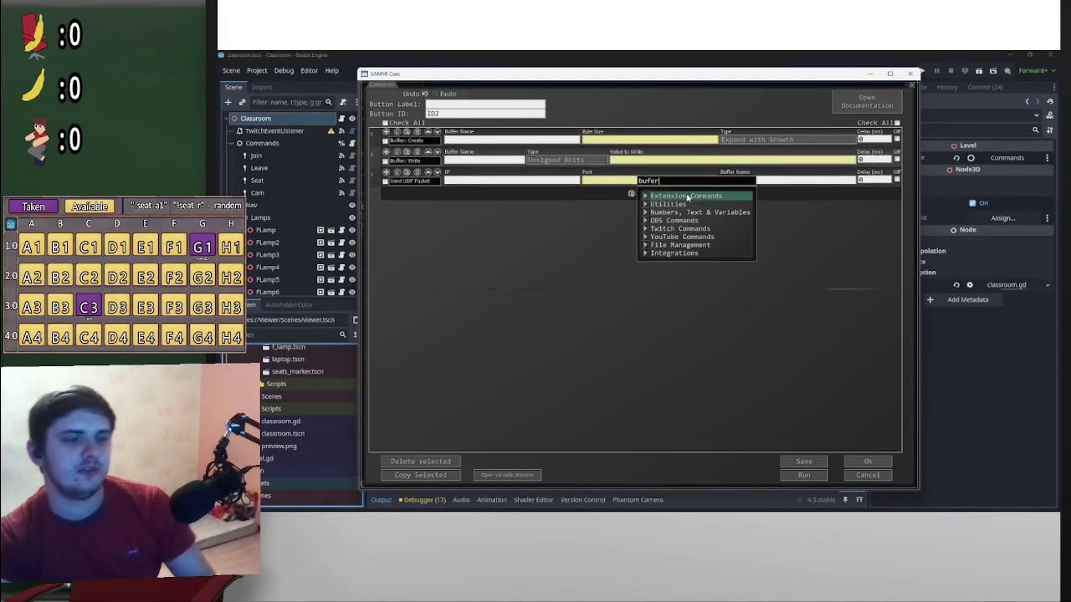
pyautogui.press('BackSpace')
pyautogui.press('BackSpace')
pyautogui.write('f')
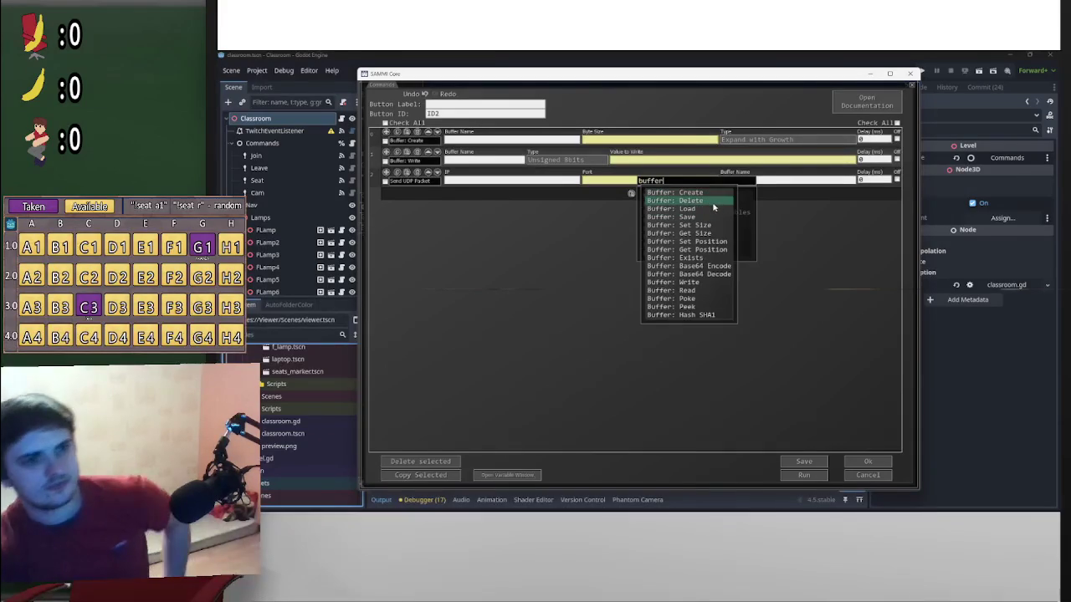
pyautogui.click(712, 201)
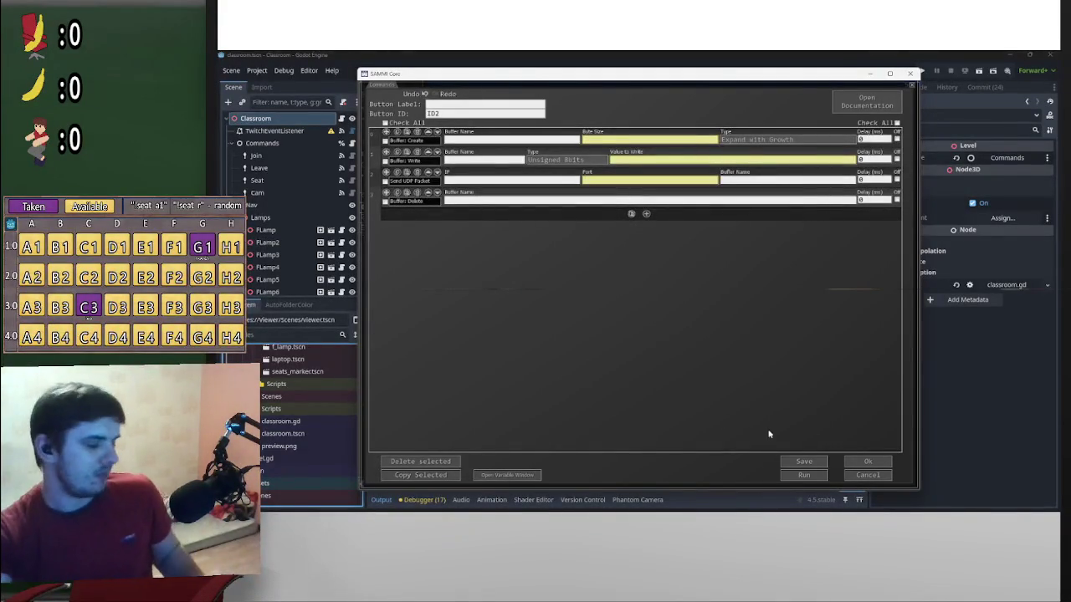
pyautogui.click(507, 180)
# Set the Send UDP Packet target to IP 127.0.0.1 and port 69420
pyautogui.write('127.0.01')
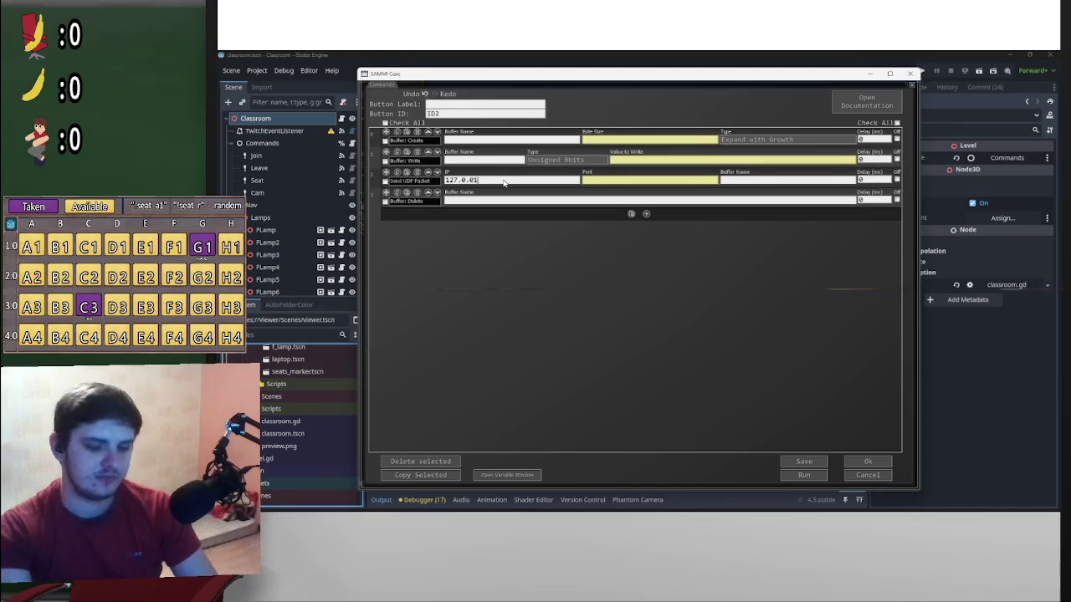
pyautogui.write('.1')
pyautogui.click(644, 179)
pyautogui.write('6942')
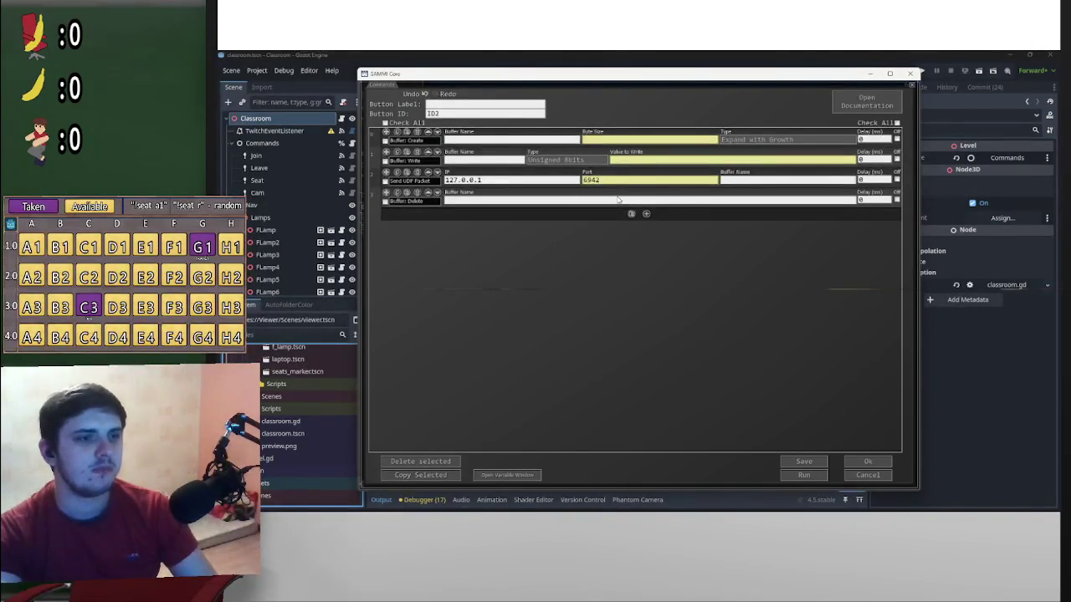
pyautogui.write('0')
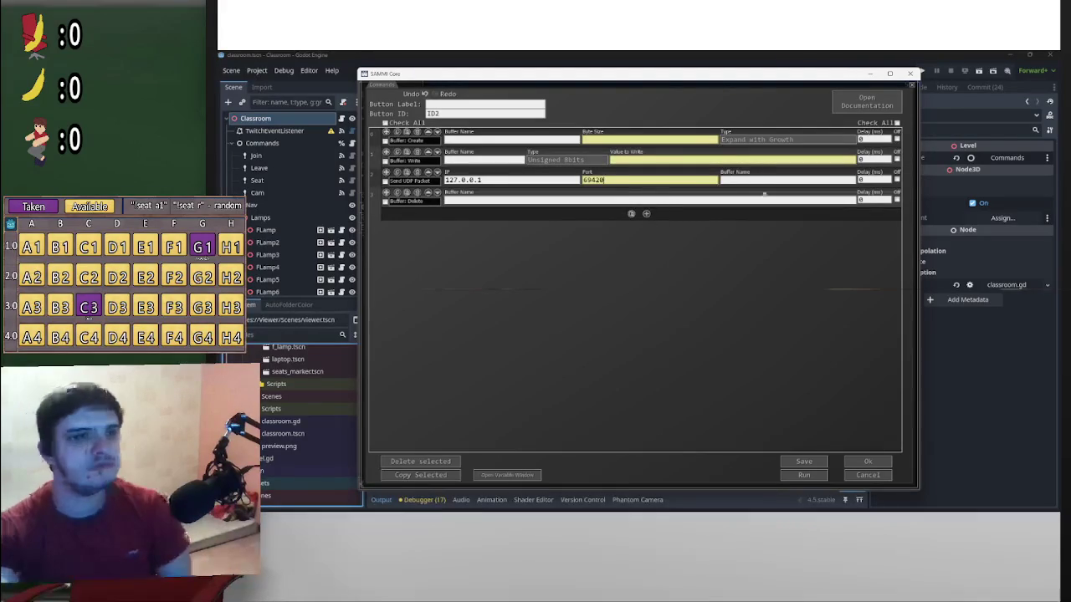
pyautogui.click(740, 181)
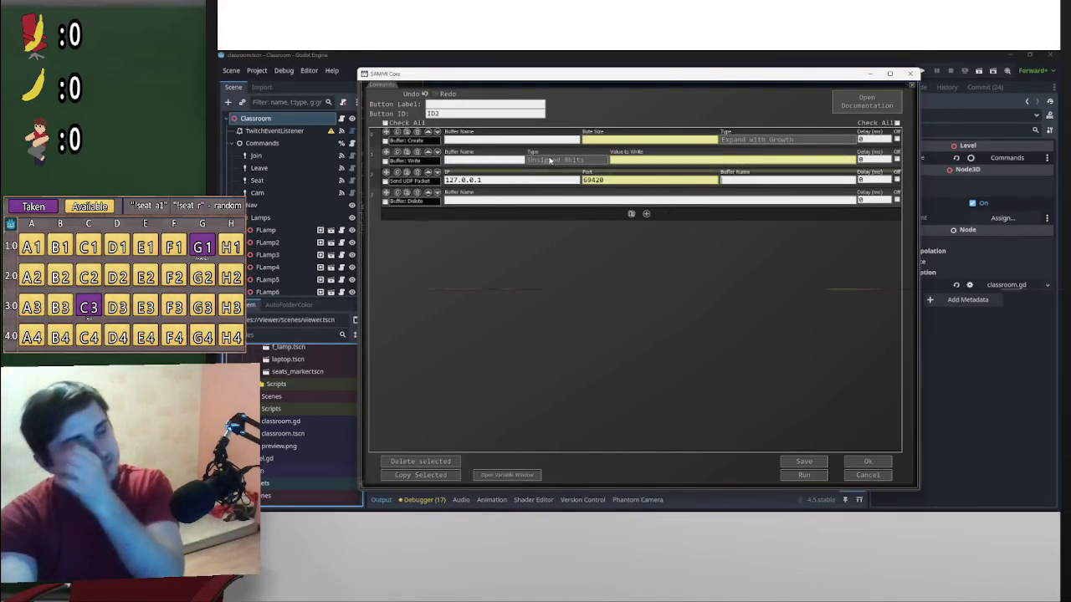
# Rename the button ID from ID2 to CreateBuffer and attempt to save
pyautogui.doubleClick(432, 113)
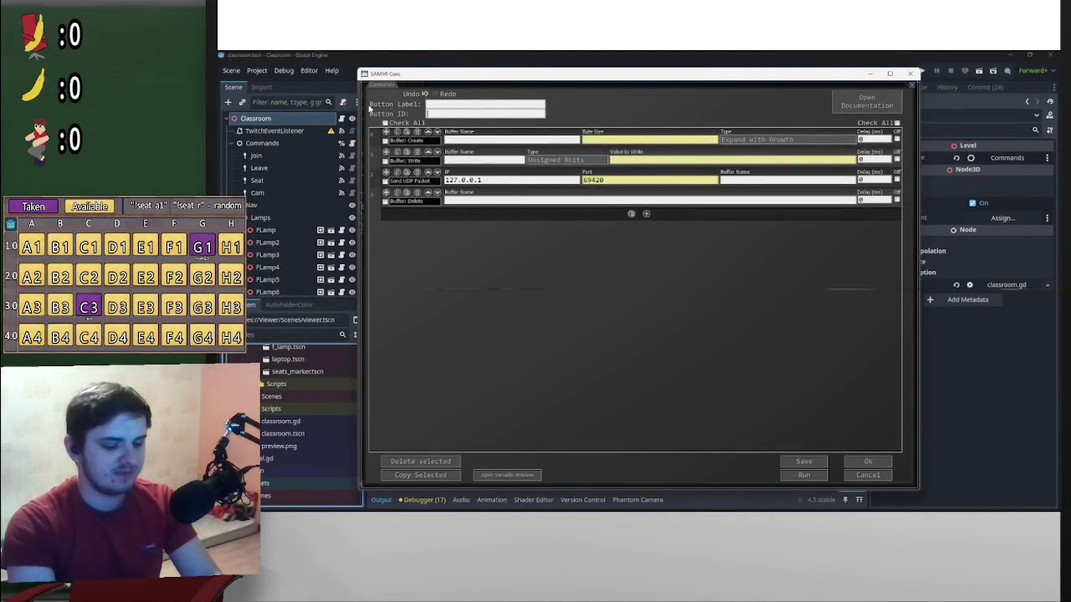
pyautogui.write('create')
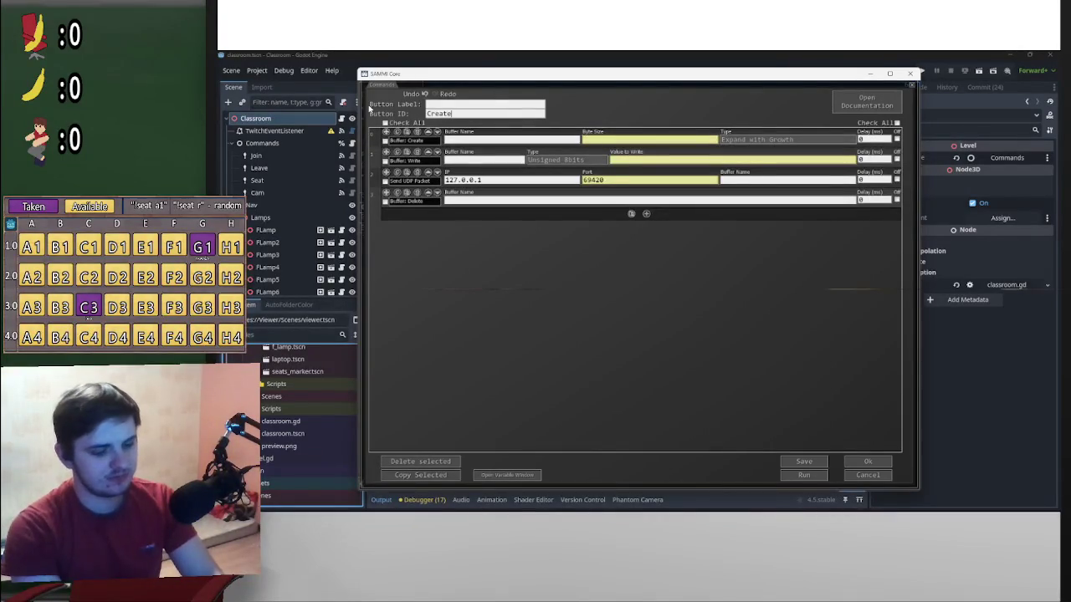
pyautogui.write('Buffer')
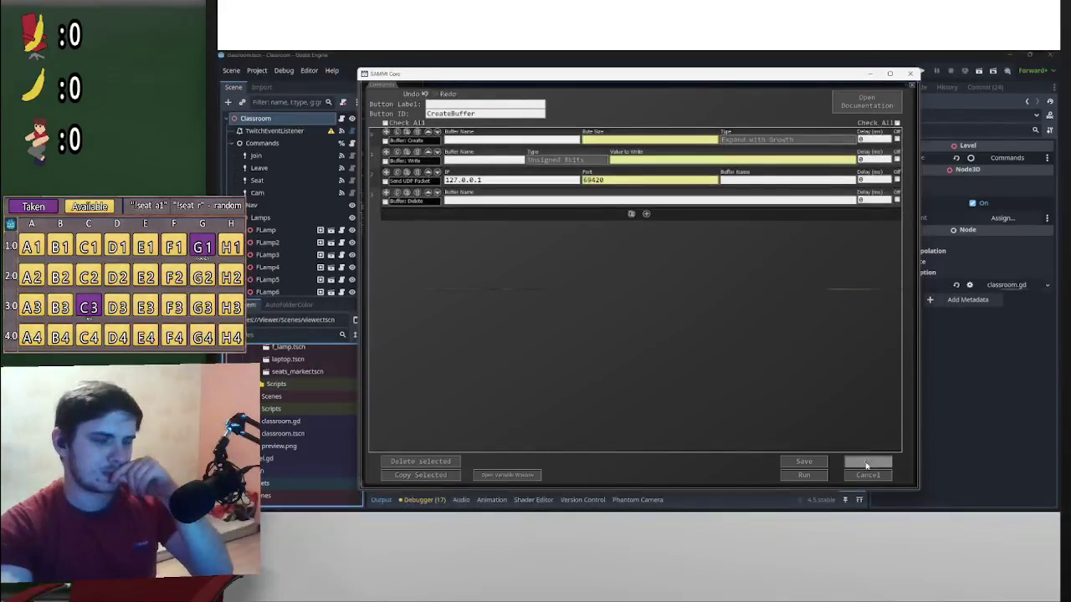
pyautogui.click(878, 463)
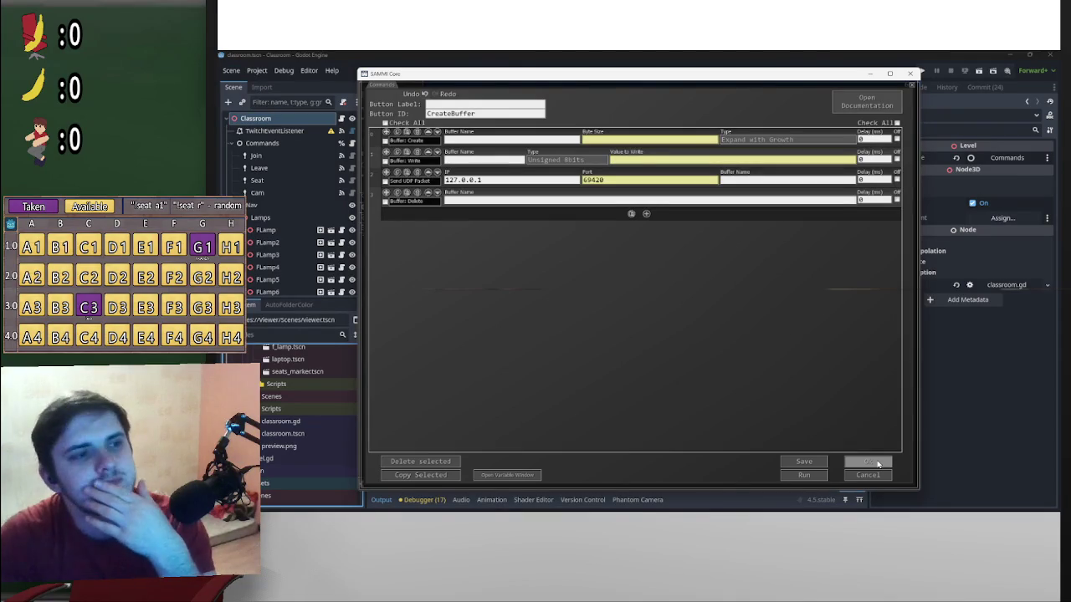
# Dismiss the empty Buffer Name error, mark all commands Off with Check All, and save the button
pyautogui.click(874, 462)
pyautogui.click(872, 459)
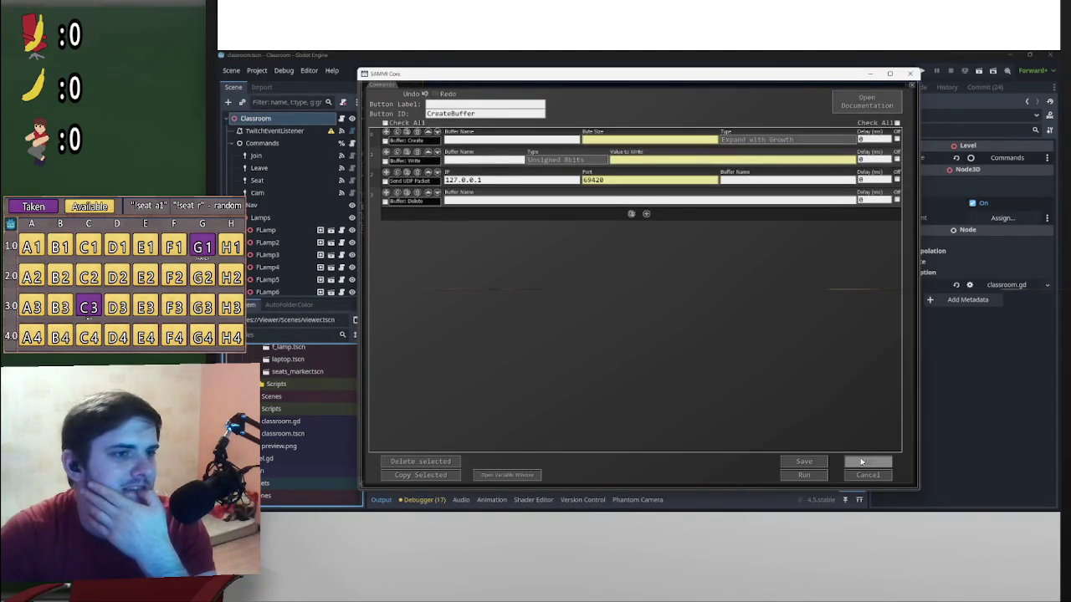
pyautogui.click(864, 461)
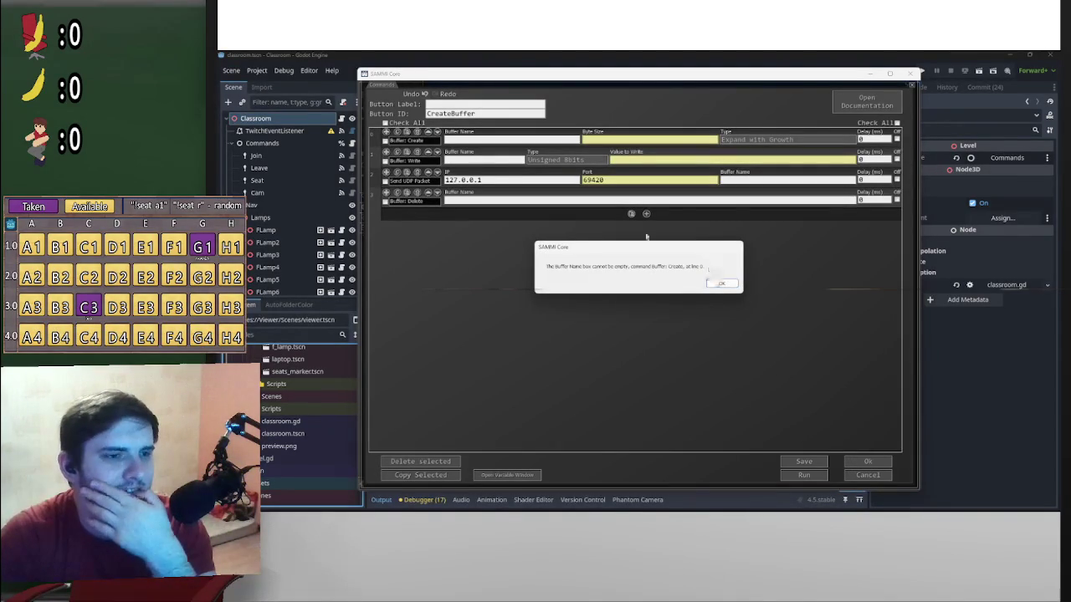
pyautogui.click(722, 282)
pyautogui.moveTo(491, 113); pyautogui.dragTo(381, 112)
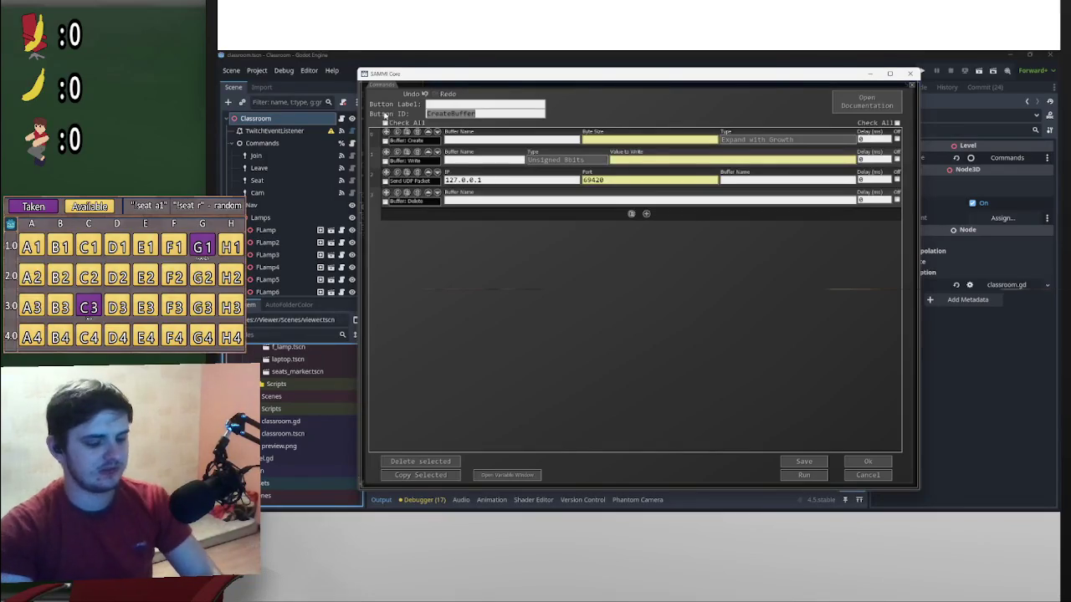
pyautogui.click(462, 116)
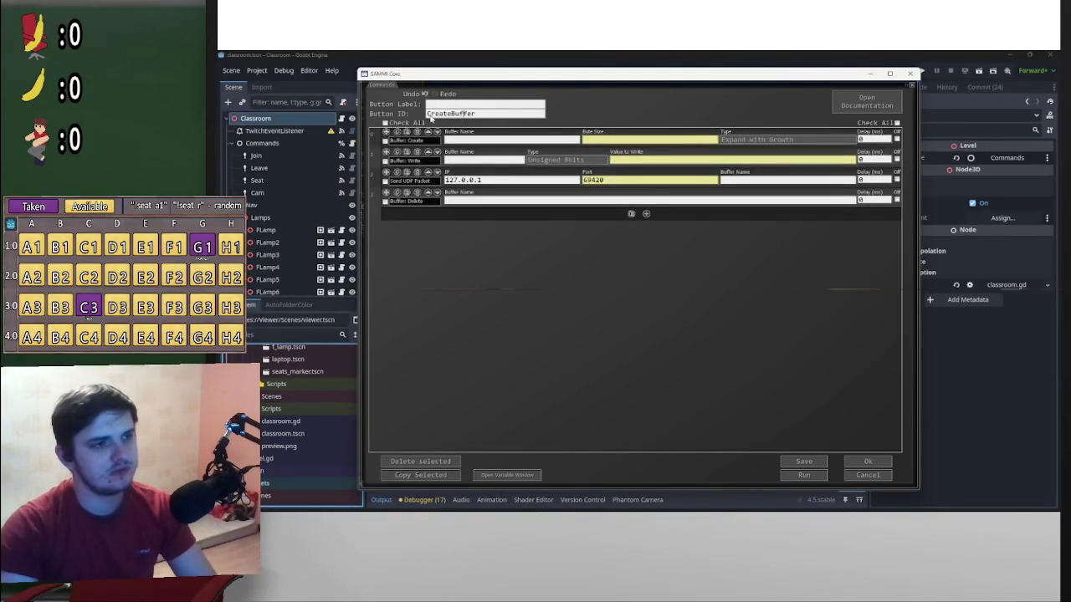
pyautogui.click(813, 462)
pyautogui.click(721, 283)
pyautogui.click(897, 123)
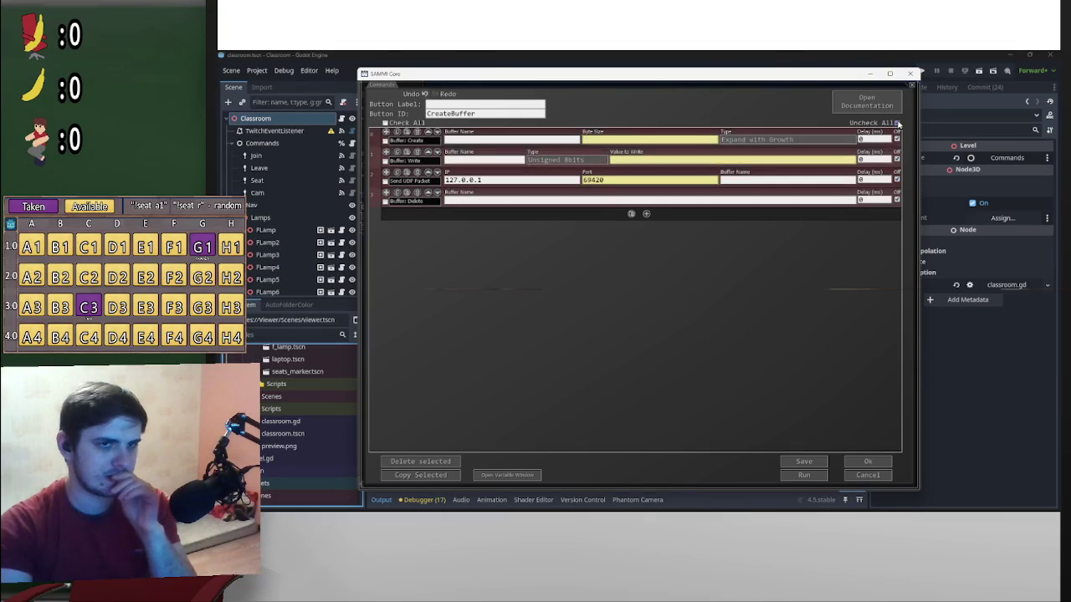
pyautogui.click(868, 462)
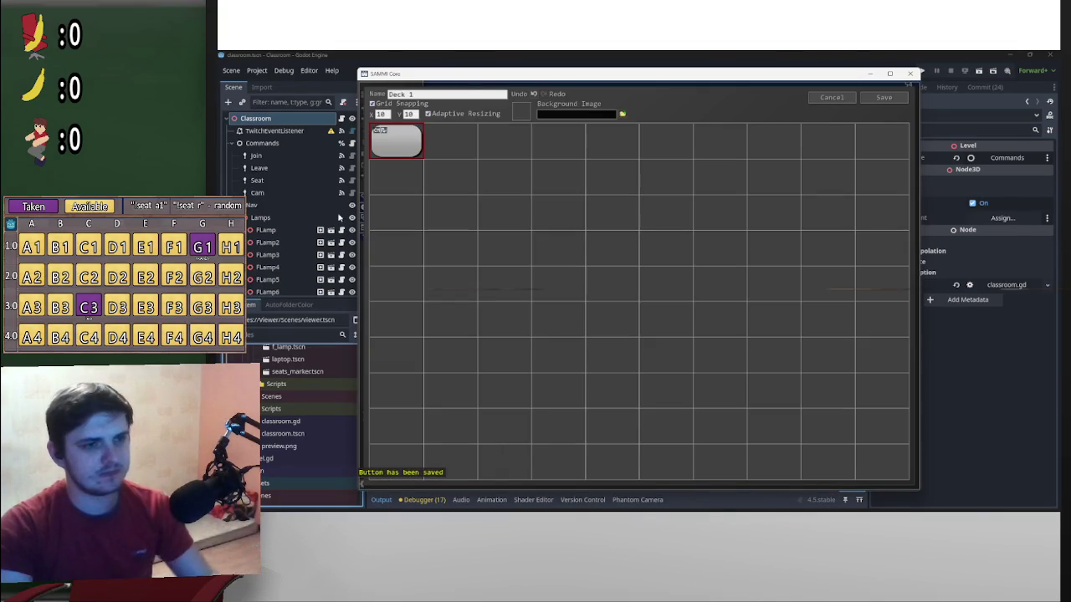
# Move the CreateBuffer tile right on the grid, reopen its commands, and delete its Button ID
pyautogui.moveTo(392, 132); pyautogui.dragTo(785, 255)
pyautogui.doubleClick(784, 255)
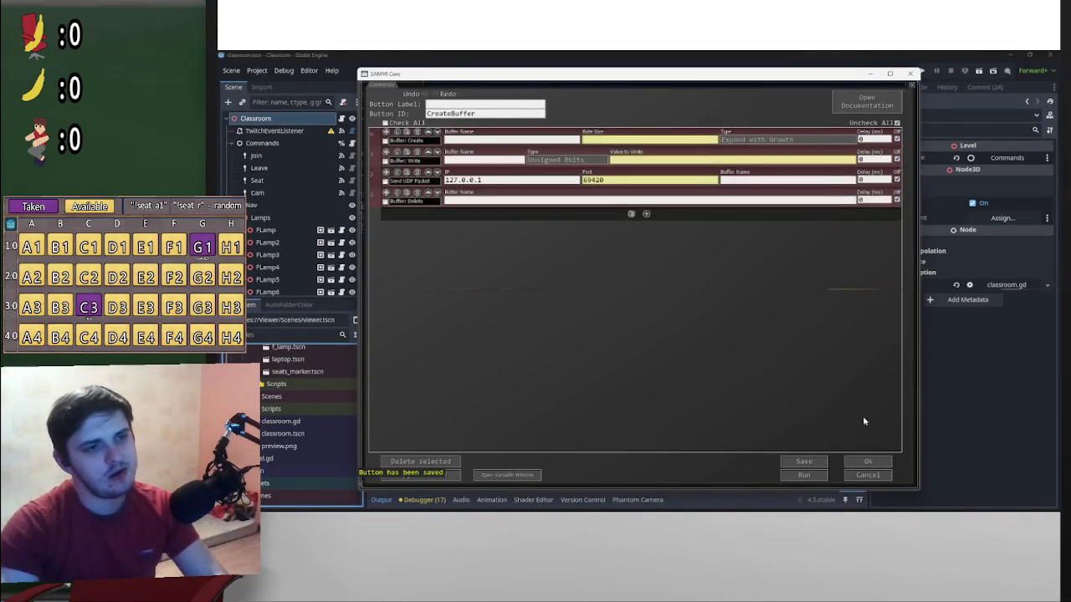
pyautogui.click(875, 466)
pyautogui.rightClick(784, 265)
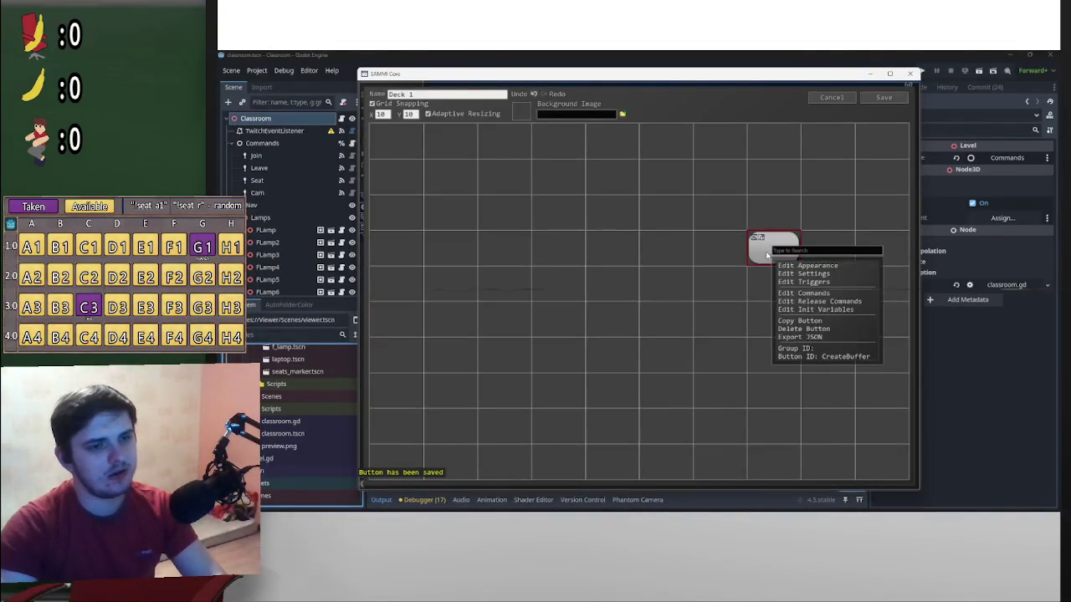
pyautogui.click(778, 254)
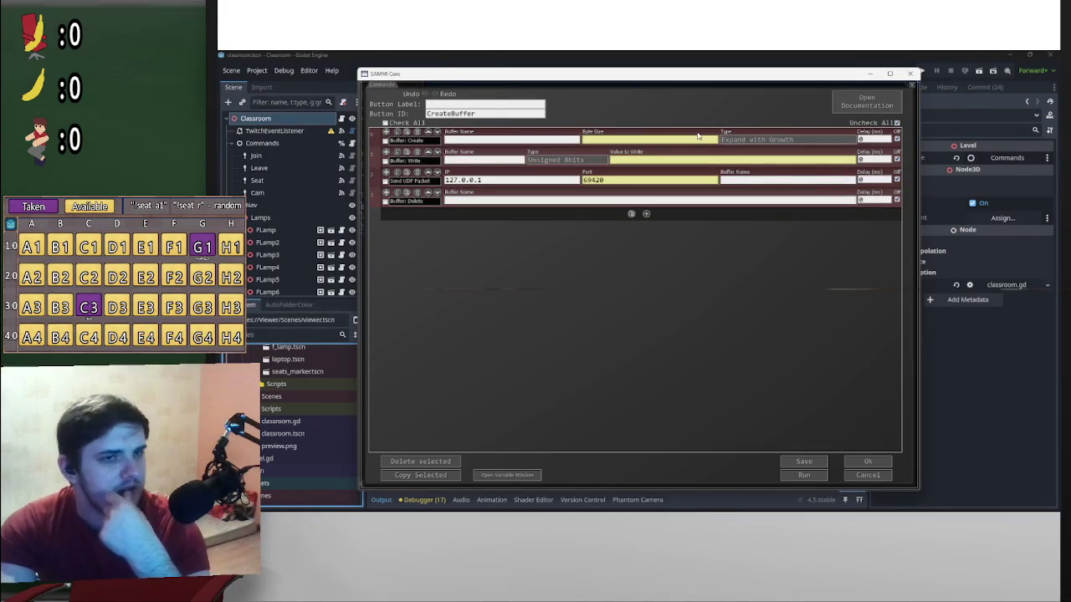
pyautogui.moveTo(491, 115); pyautogui.dragTo(418, 111)
pyautogui.press('BackSpace')
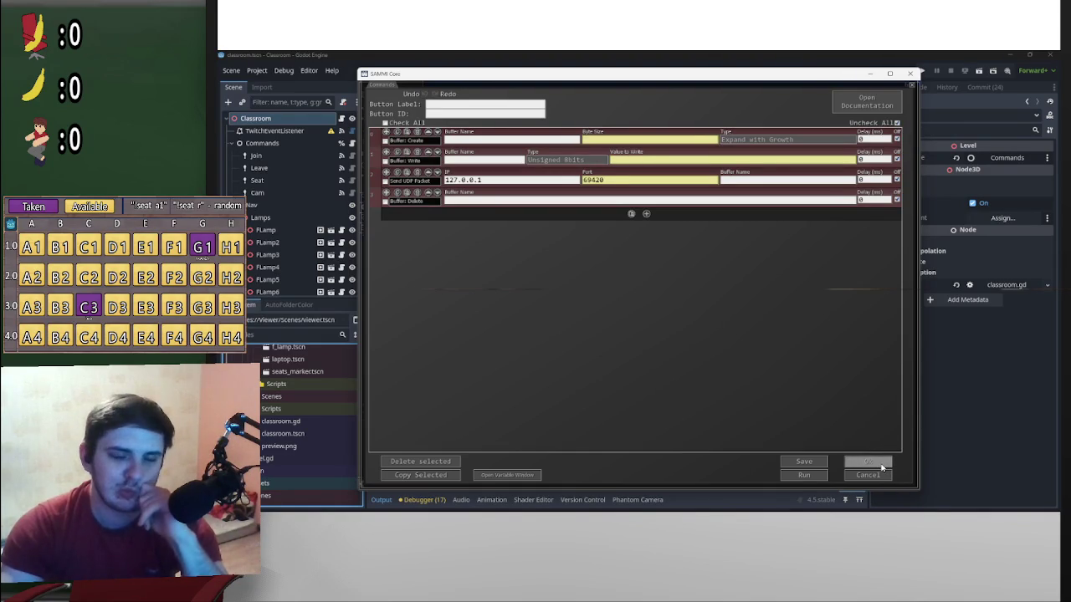
# Enter the Button ID 'rdgrttr' and save the button back to the deck
pyautogui.click(881, 469)
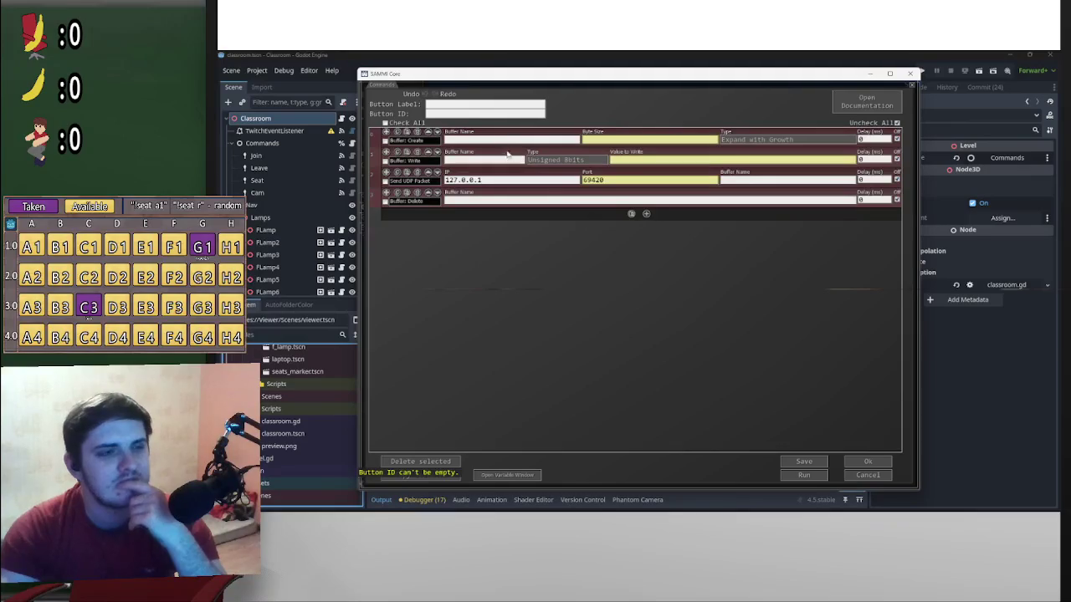
pyautogui.write('rdgrttr')
pyautogui.click(868, 462)
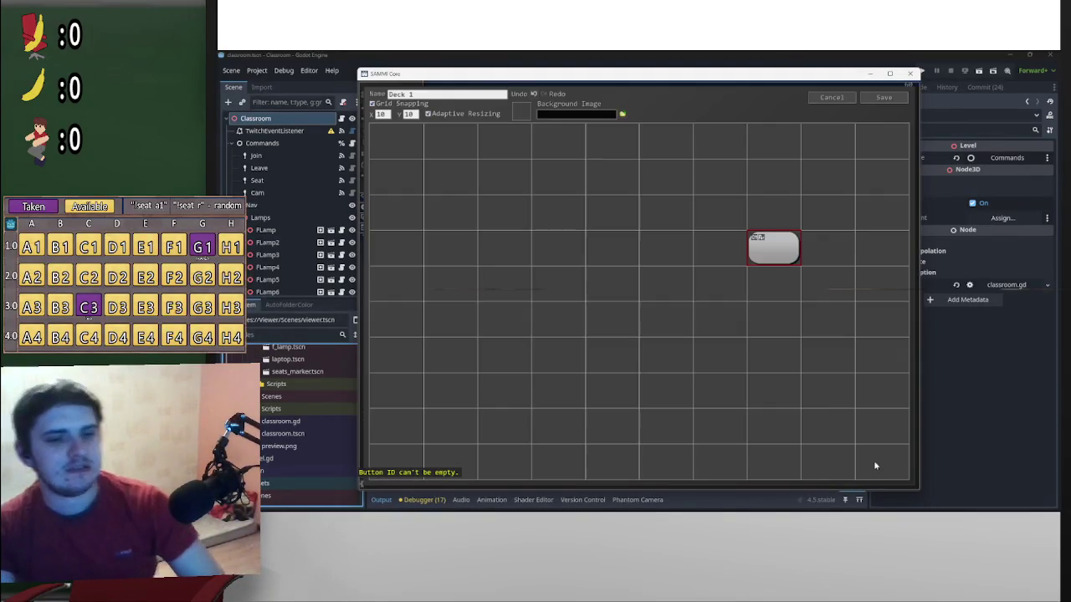
# Add a new deck button and give it an HTTP Request command found by searching 'requ'
pyautogui.click(666, 258)
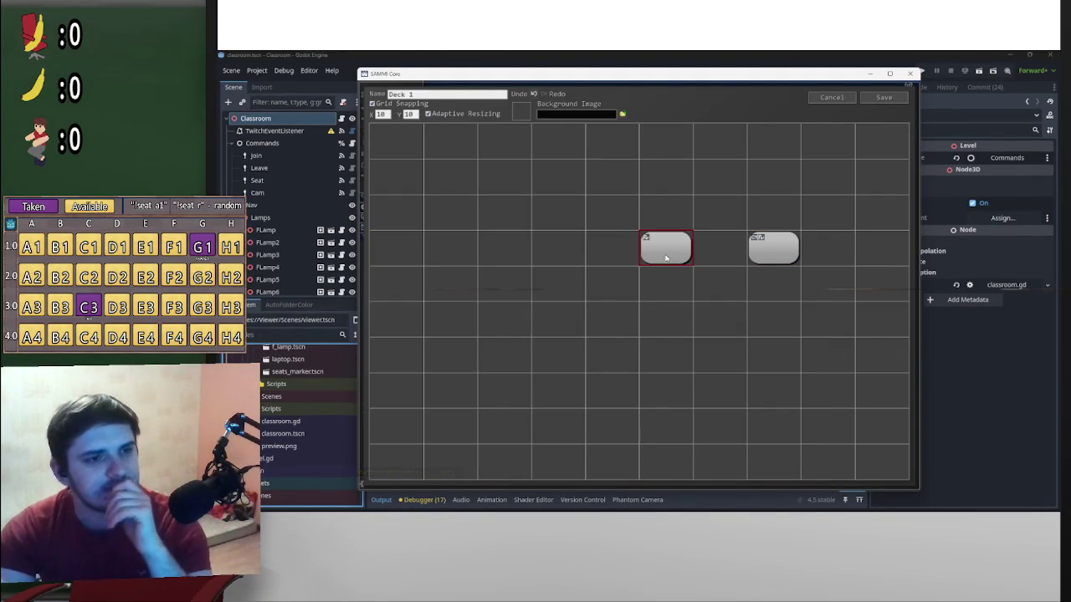
pyautogui.rightClick(664, 258)
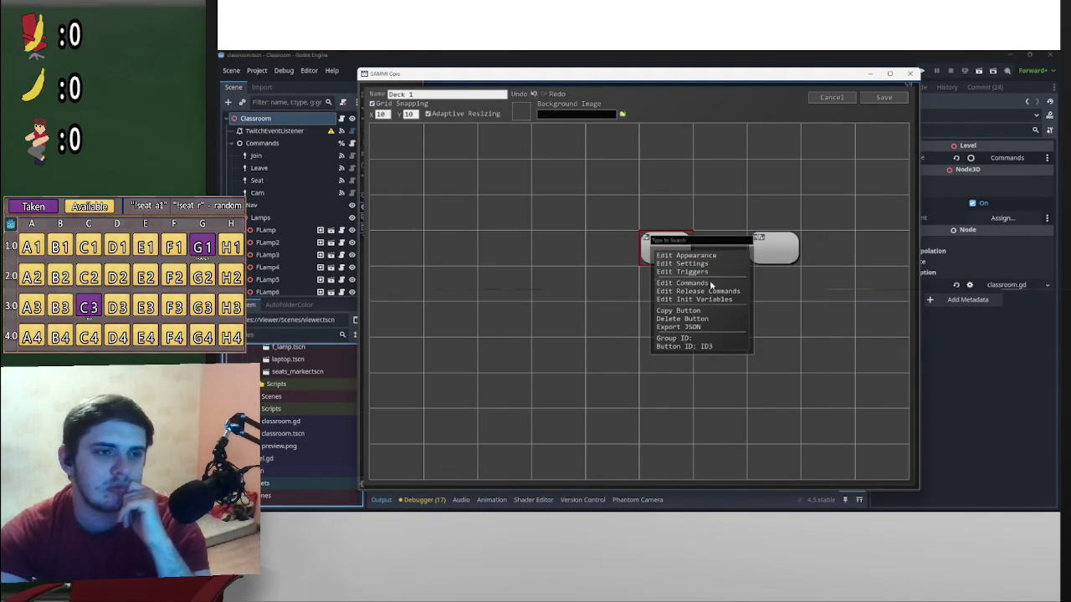
pyautogui.click(682, 283)
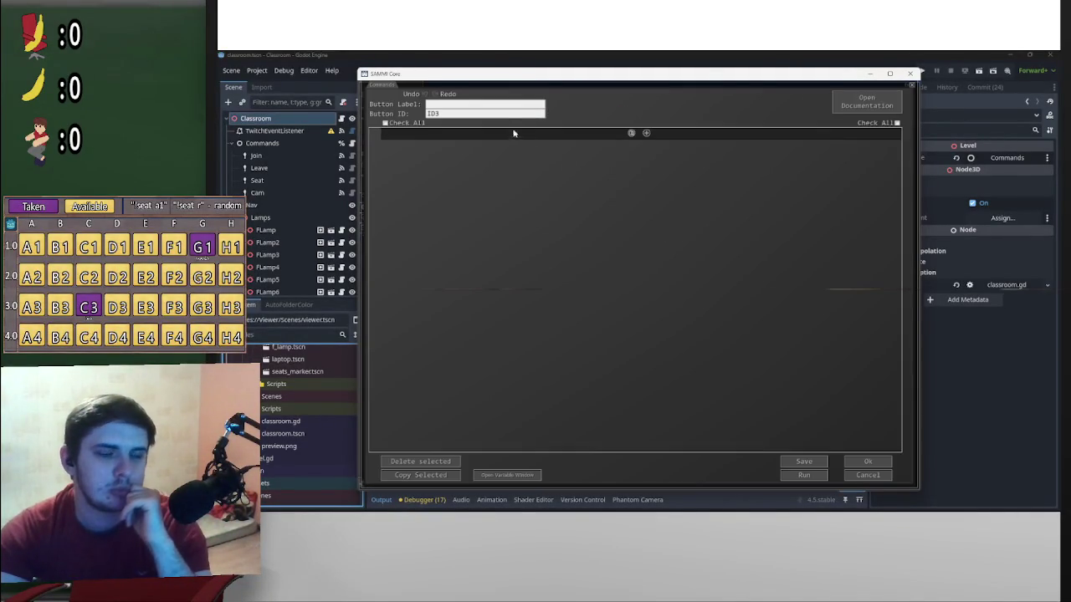
pyautogui.click(646, 133)
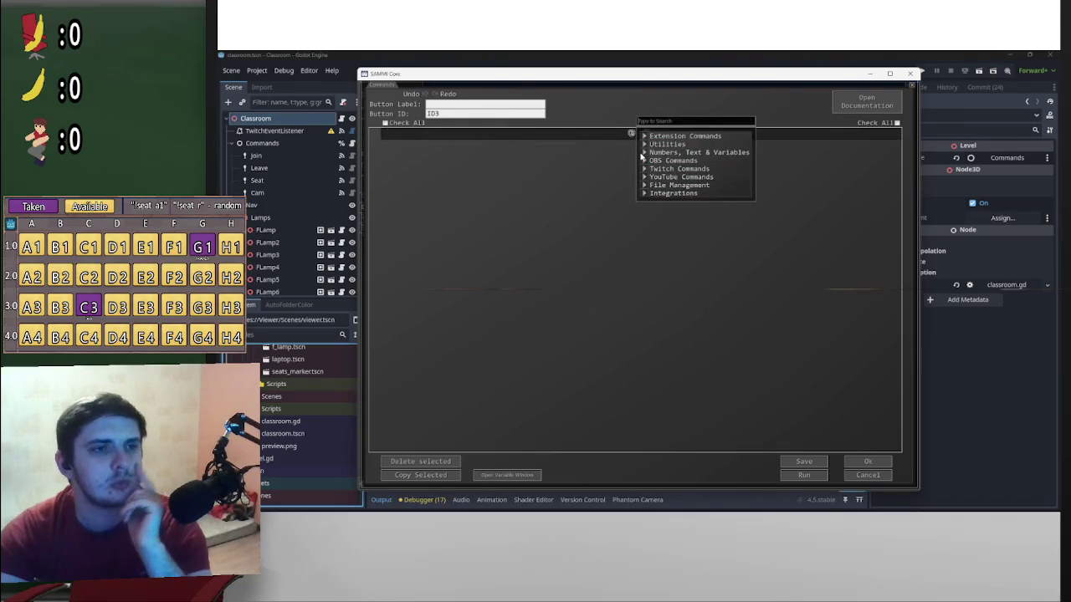
pyautogui.click(628, 131)
pyautogui.click(642, 133)
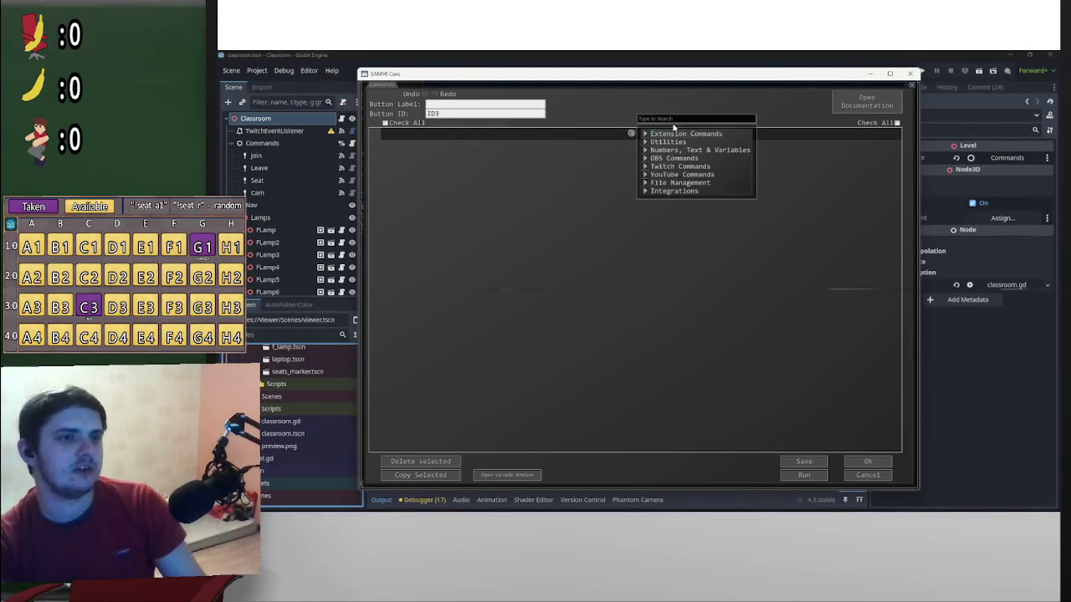
pyautogui.write('requ')
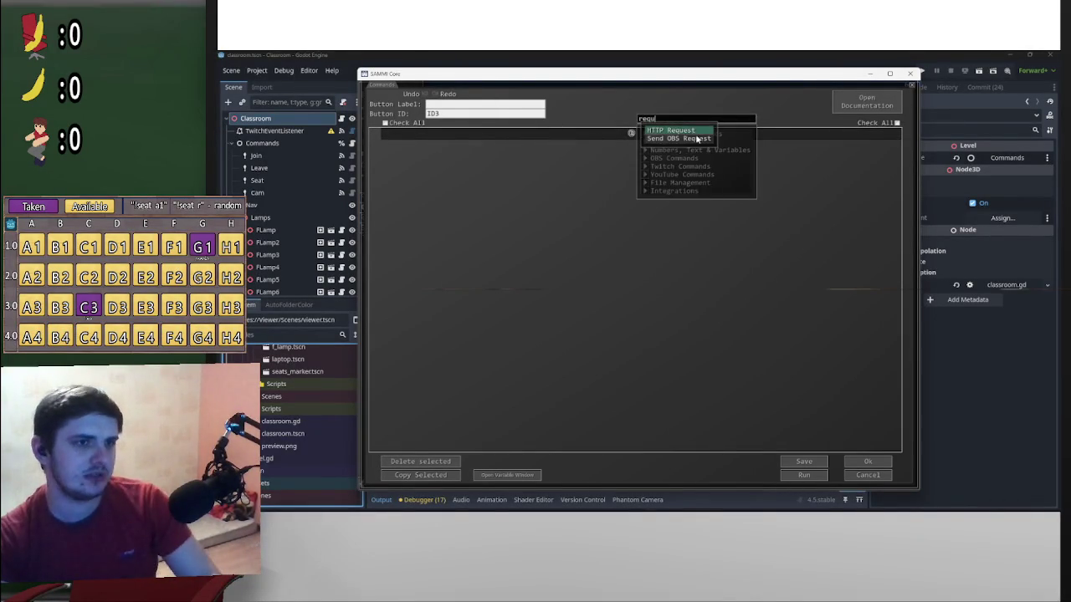
pyautogui.click(703, 131)
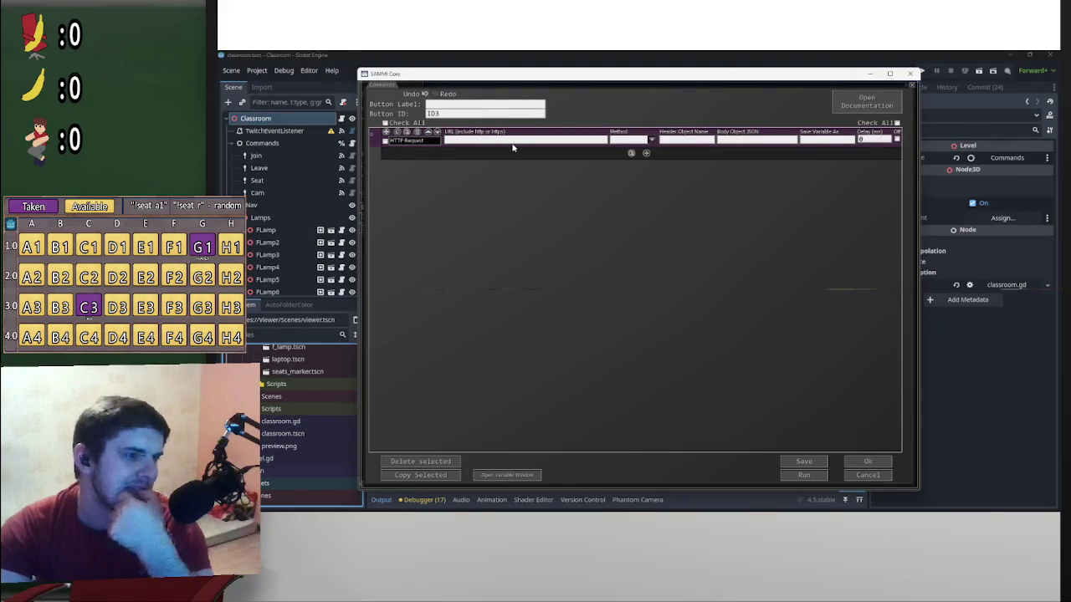
pyautogui.click(654, 141)
pyautogui.click(739, 195)
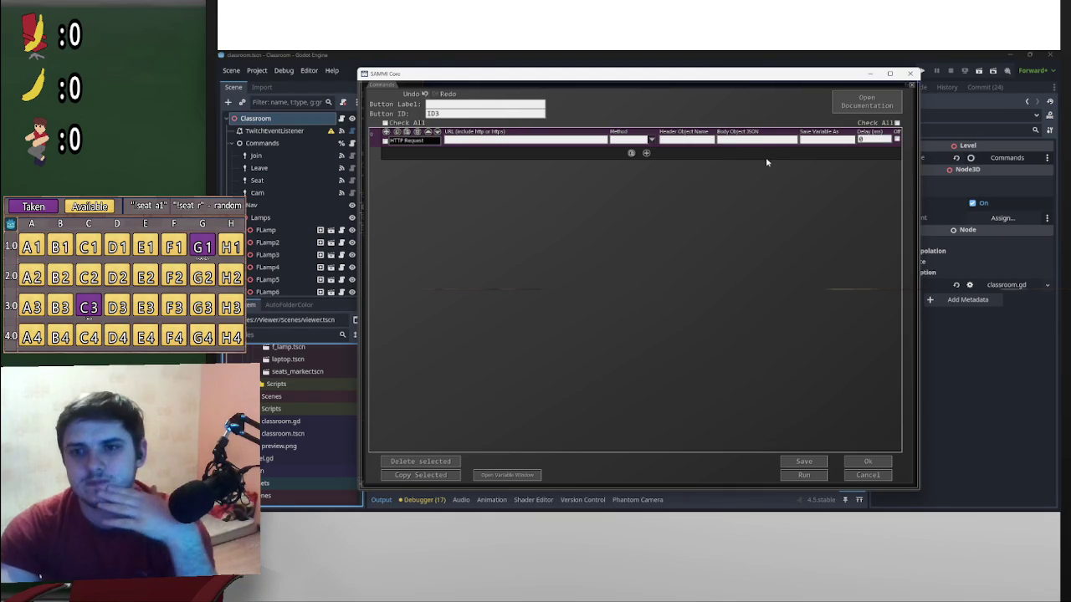
pyautogui.click(859, 463)
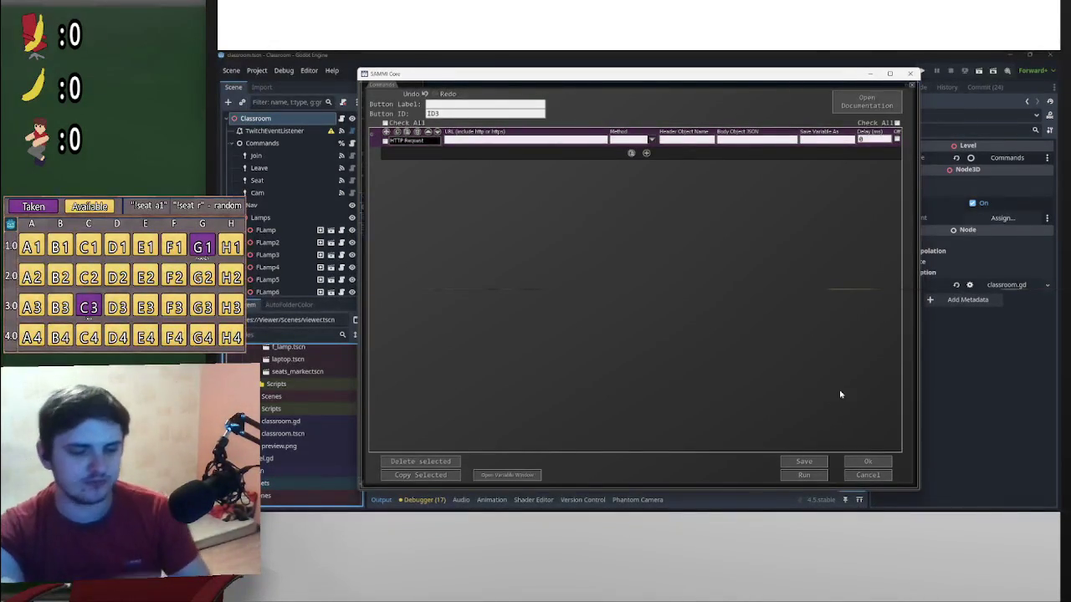
# Quit Deck 1's editor without saving any changes, then bring up the SAMMI Bridge integration options
pyautogui.click(878, 466)
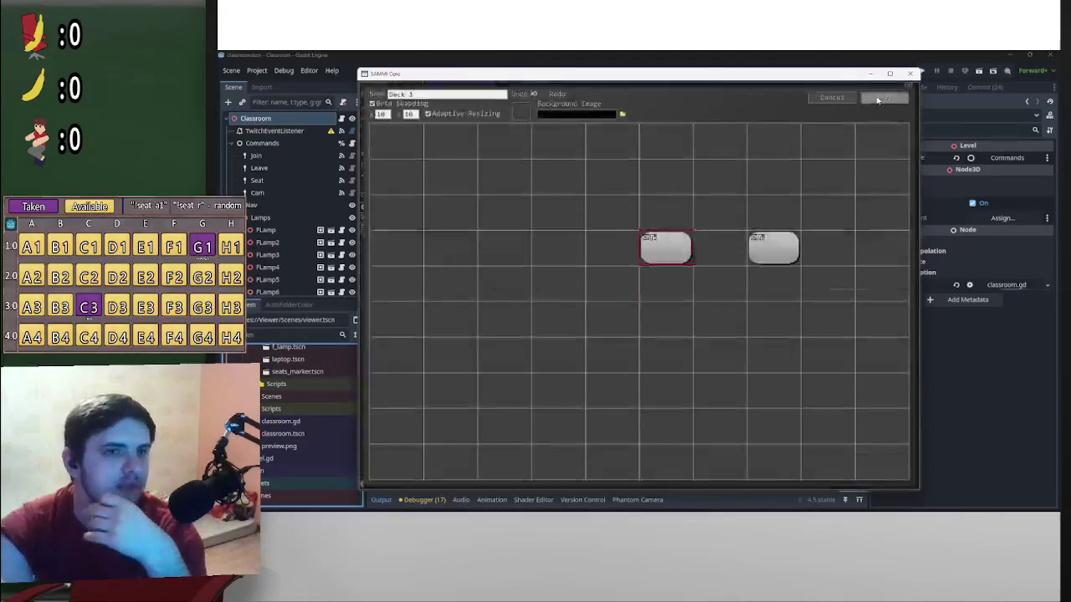
pyautogui.click(848, 100)
pyautogui.click(589, 298)
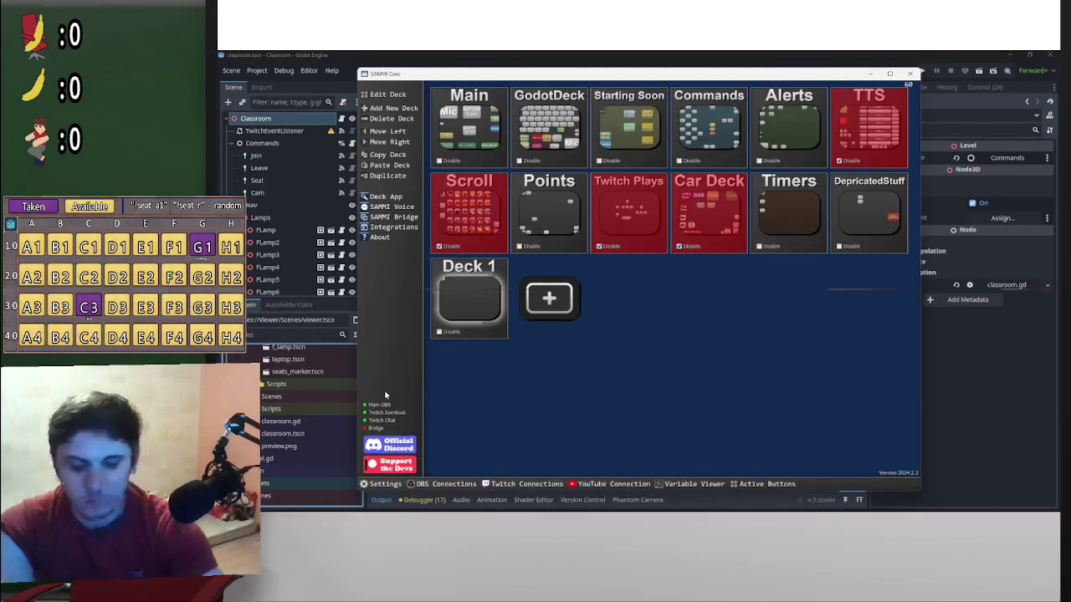
pyautogui.click(403, 227)
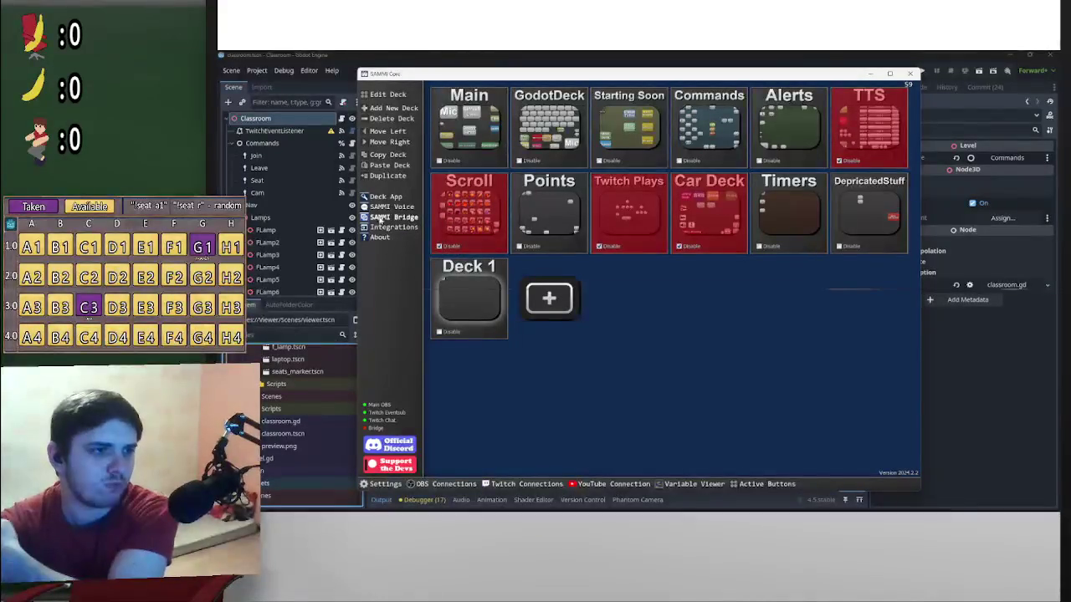
pyautogui.moveTo(387, 217)
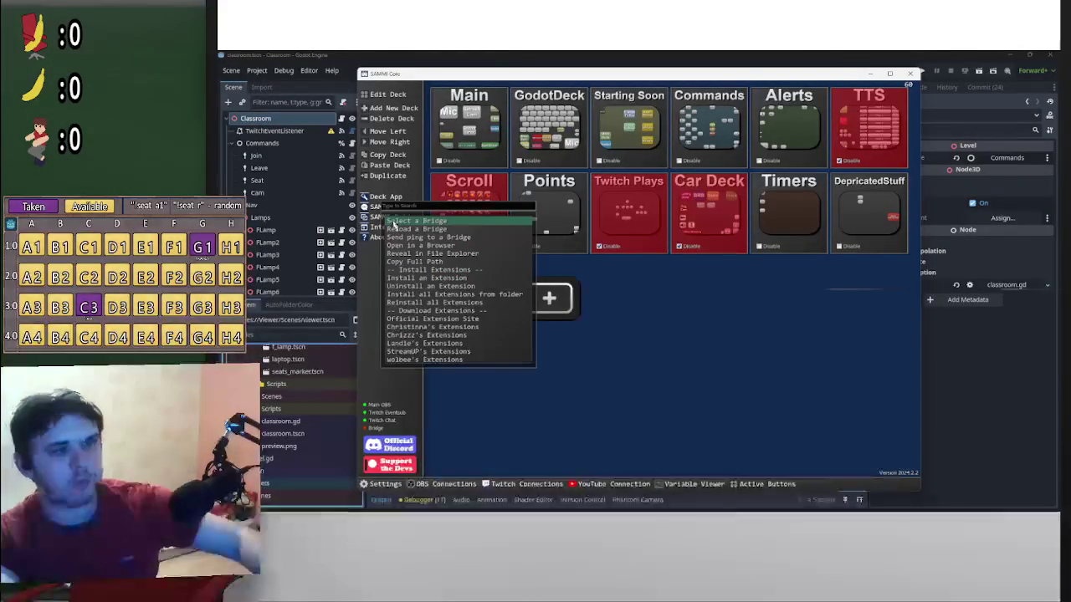
# Dismiss the Bridge options, minimize the Send UDP Packet documentation browser, and open File Explorer at Home
pyautogui.click(427, 315)
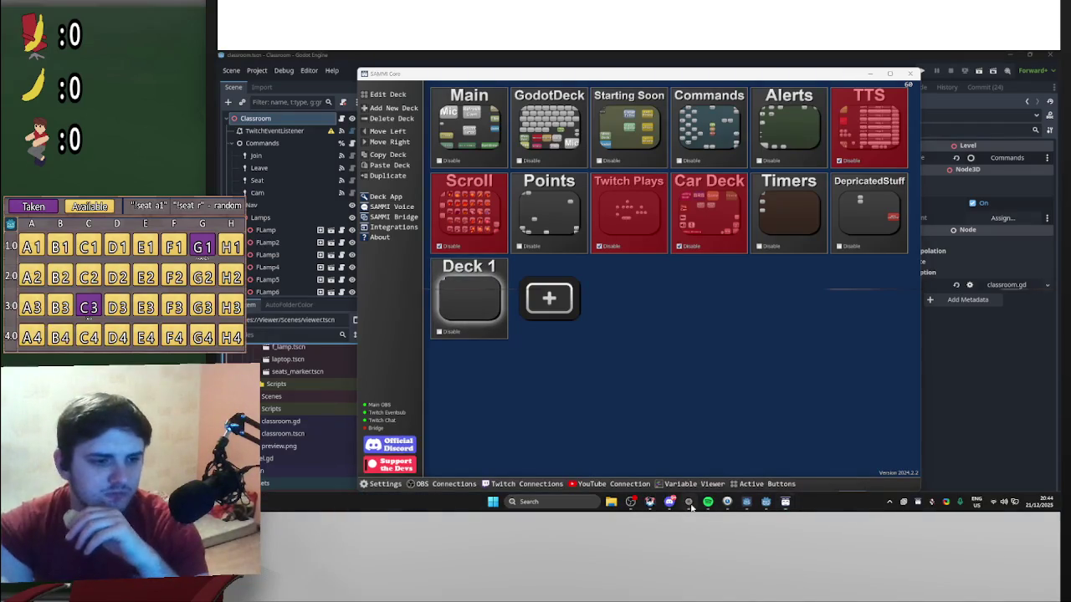
pyautogui.click(689, 503)
pyautogui.click(688, 503)
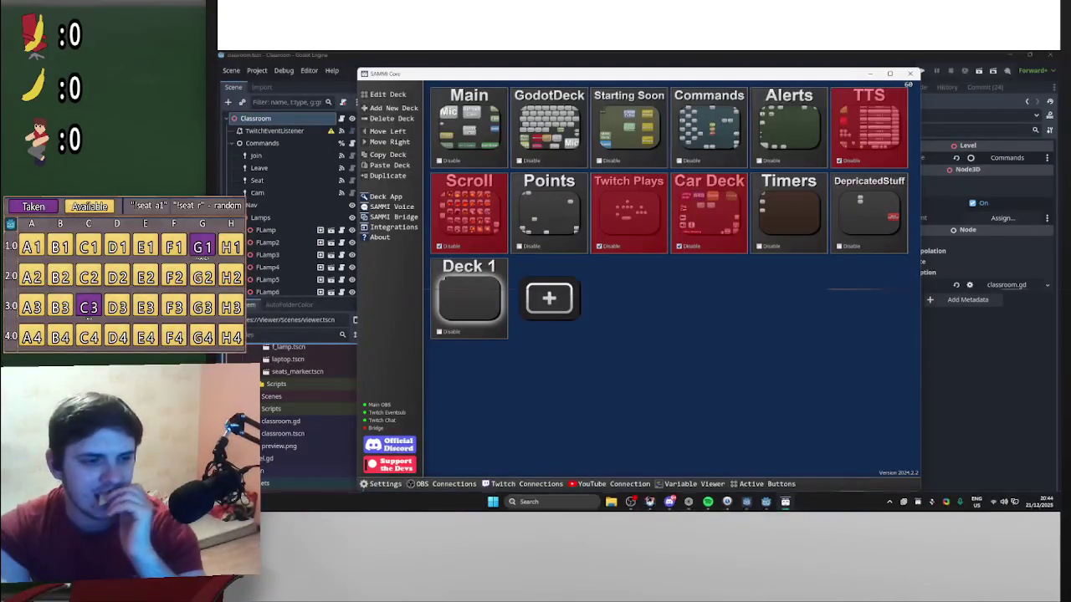
pyautogui.click(611, 503)
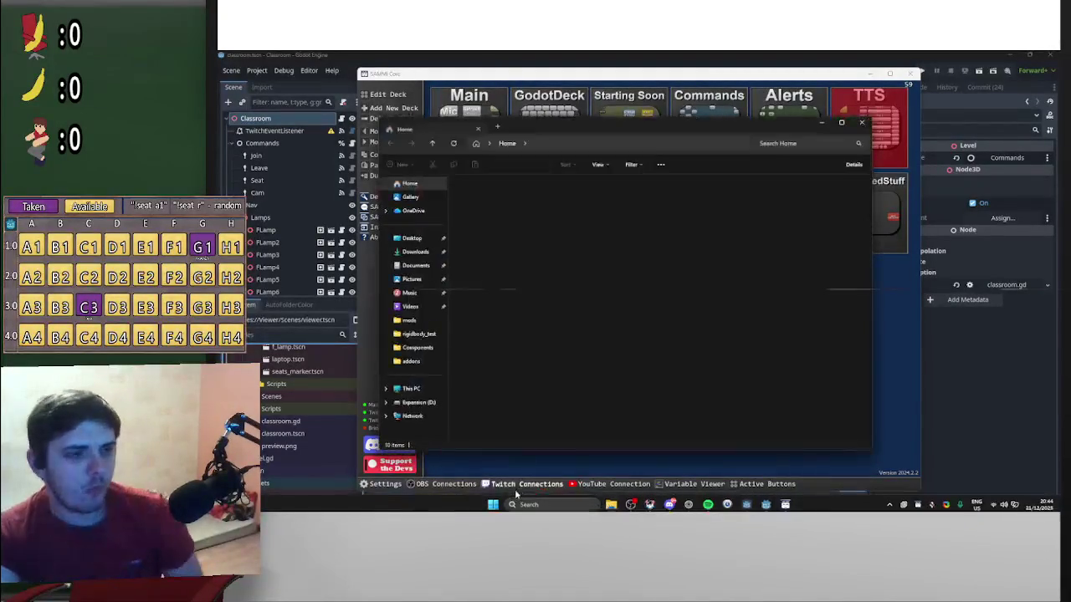
# Follow the Start-menu SAMMI Core shortcut to its install folder, Documents > Twitch > apps > SAMMI
pyautogui.click(863, 124)
pyautogui.press('super')
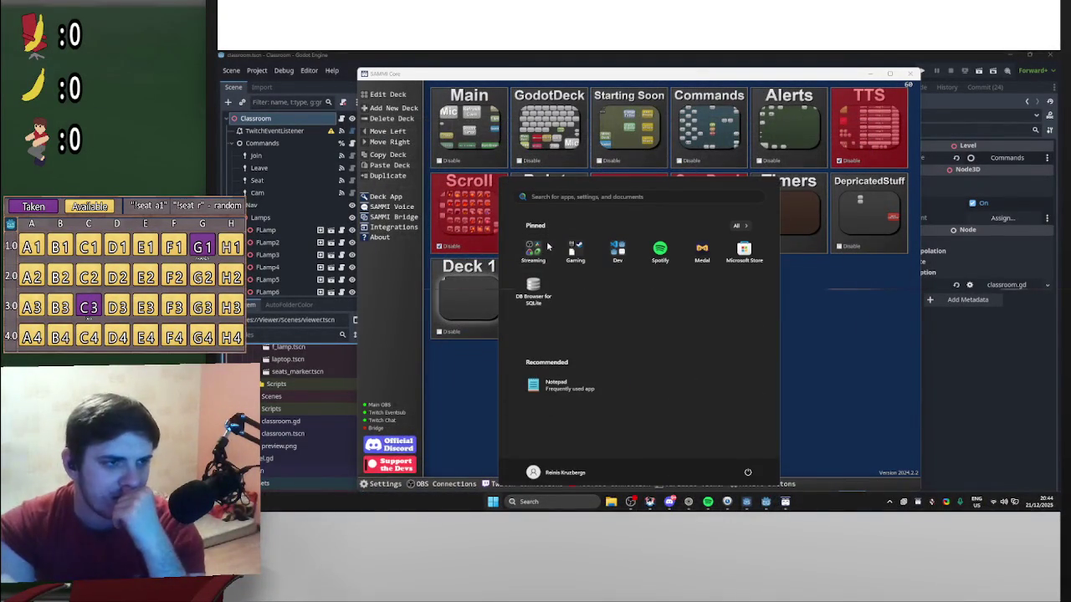
pyautogui.click(535, 251)
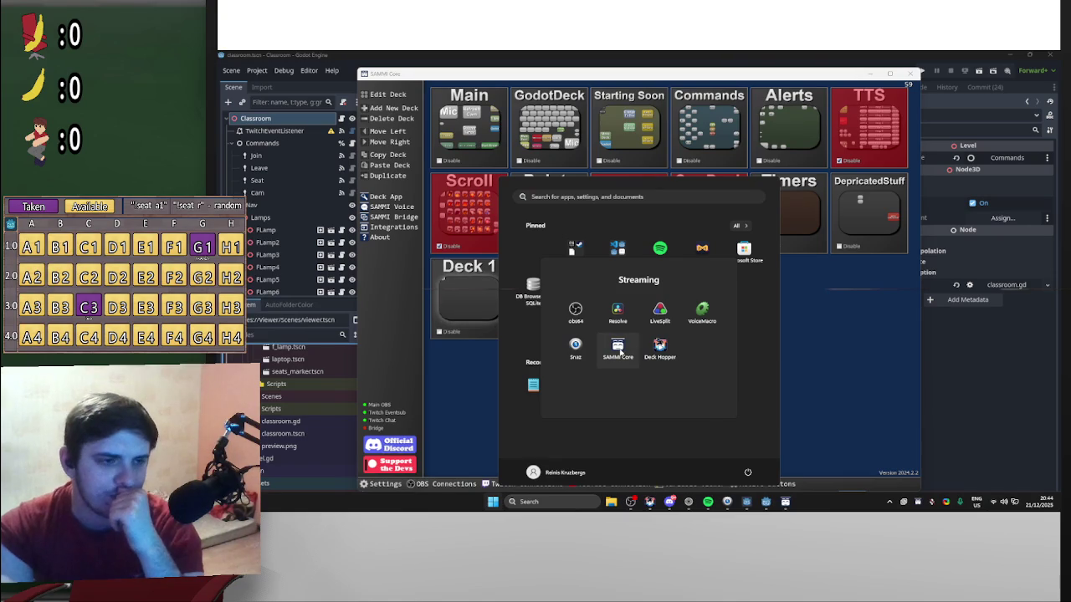
pyautogui.rightClick(617, 350)
pyautogui.click(664, 441)
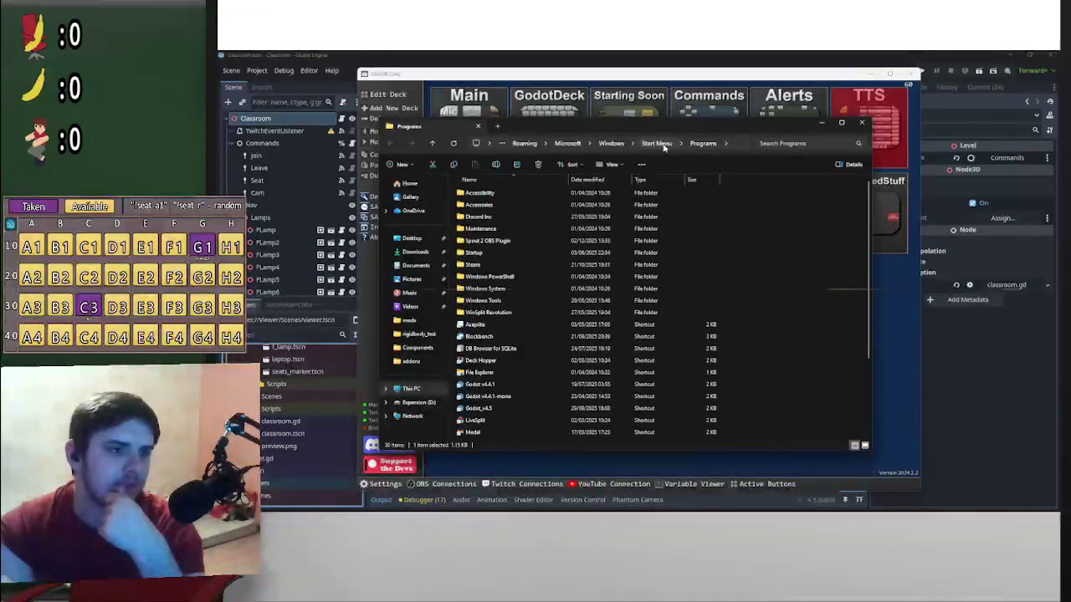
pyautogui.scroll(-3, 590, 346)
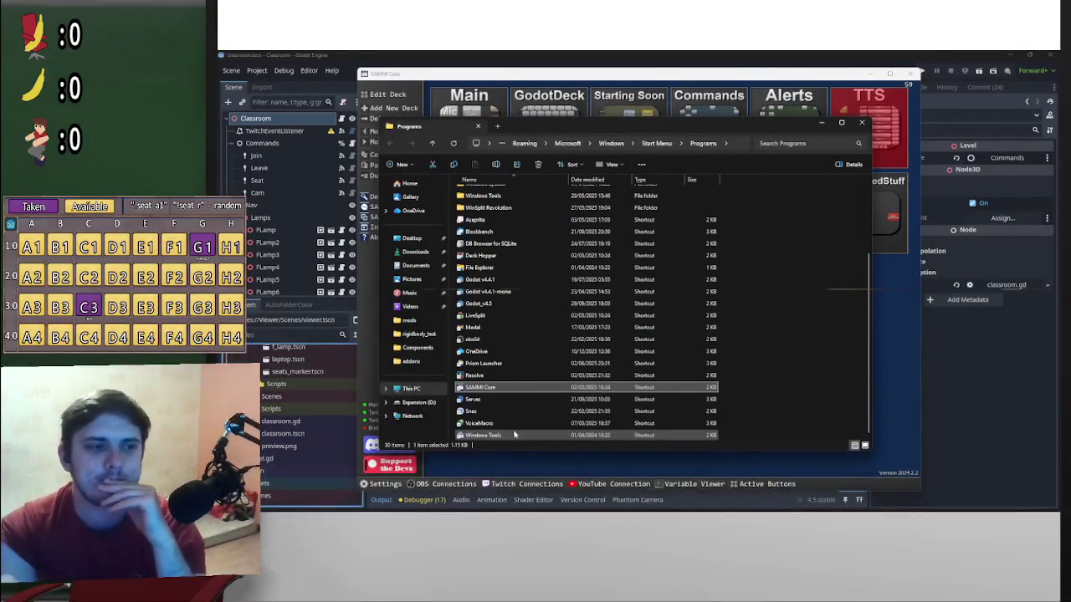
pyautogui.rightClick(499, 389)
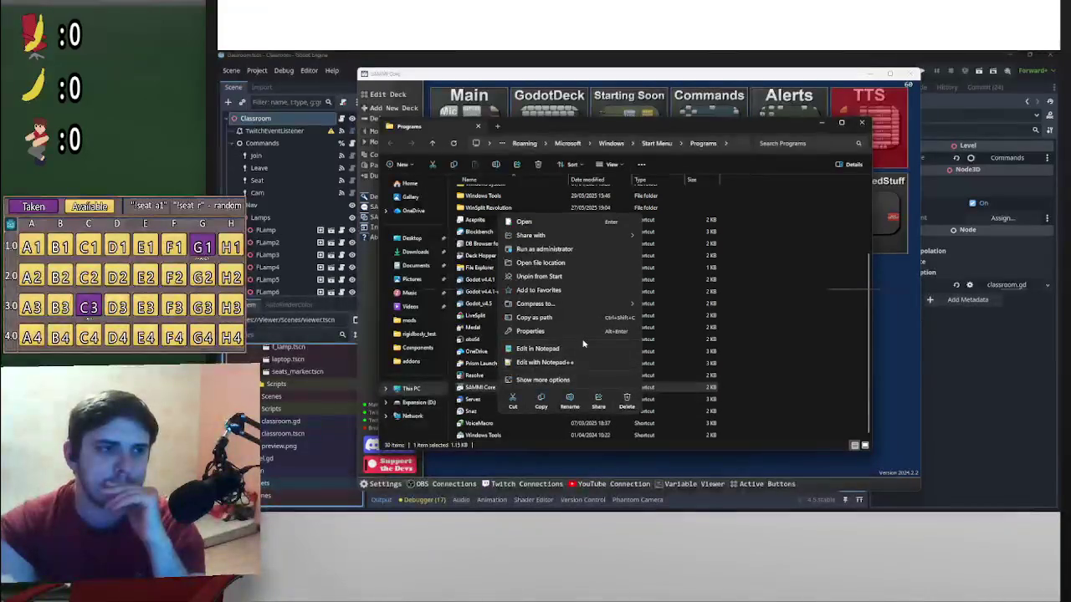
pyautogui.click(540, 262)
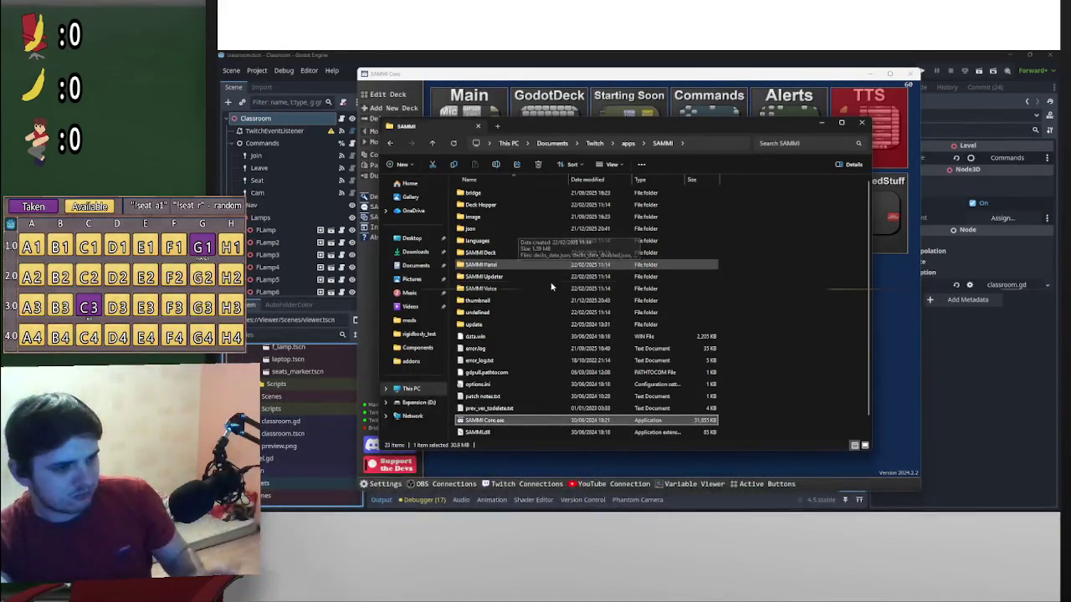
pyautogui.scroll(-1, 552, 289)
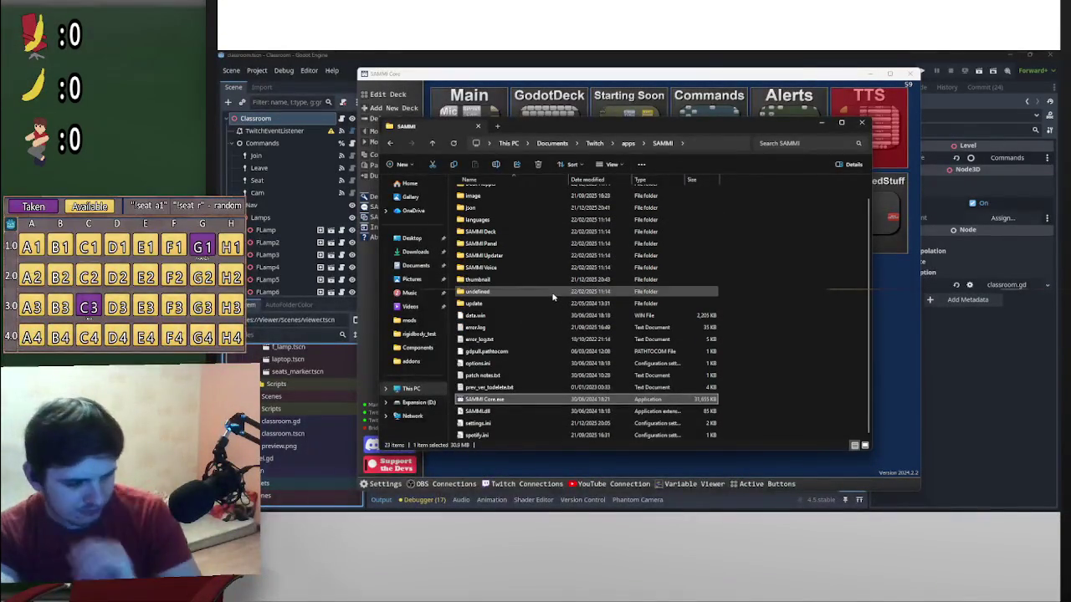
pyautogui.scroll(1, 756, 375)
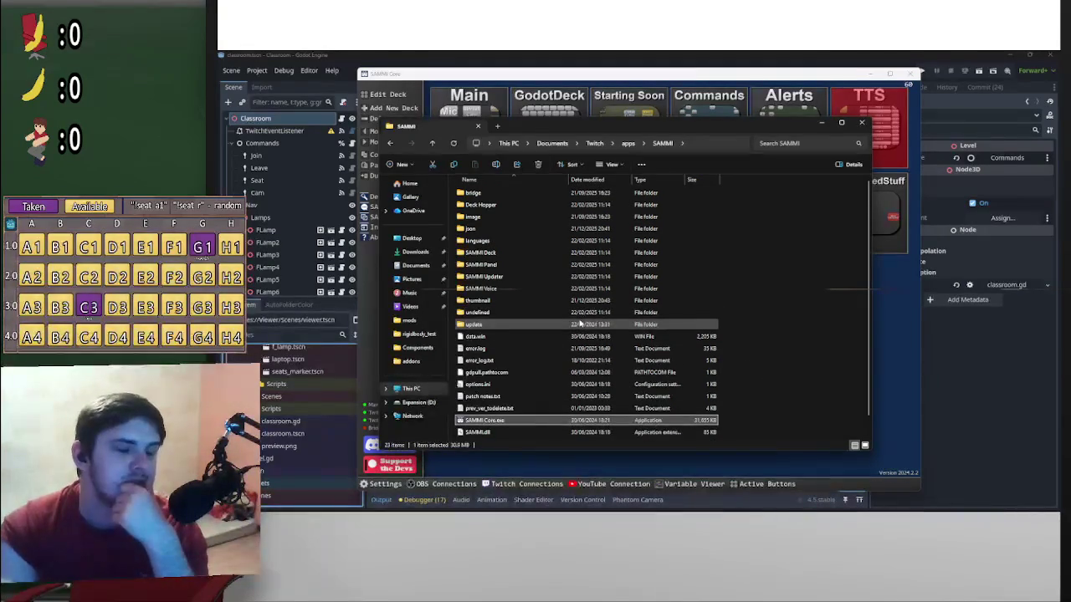
pyautogui.doubleClick(518, 194)
pyautogui.doubleClick(516, 197)
pyautogui.doubleClick(517, 199)
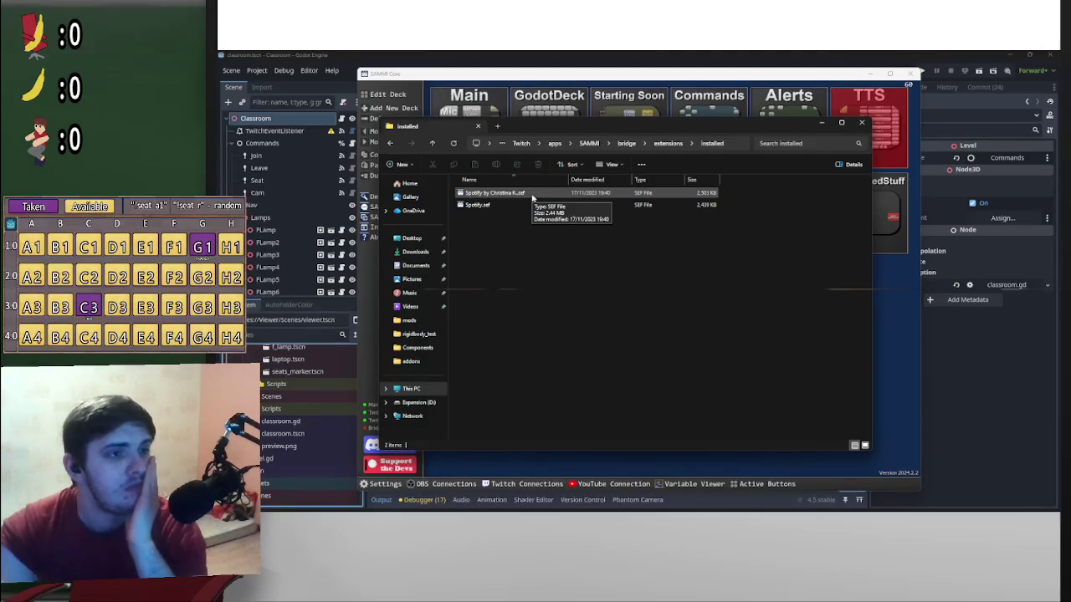
pyautogui.rightClick(532, 197)
pyautogui.click(496, 214)
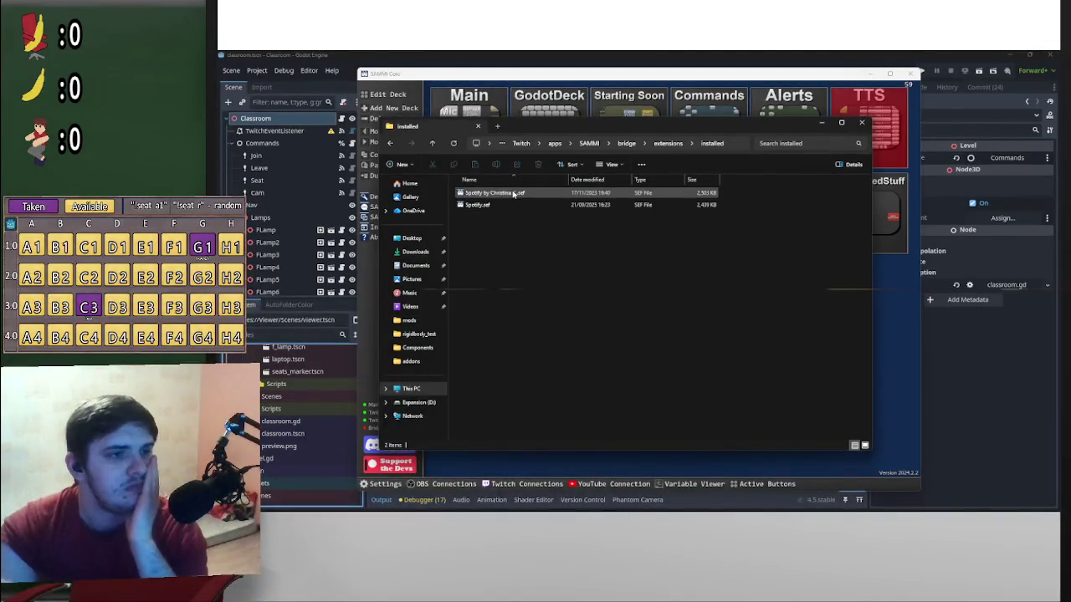
pyautogui.rightClick(513, 193)
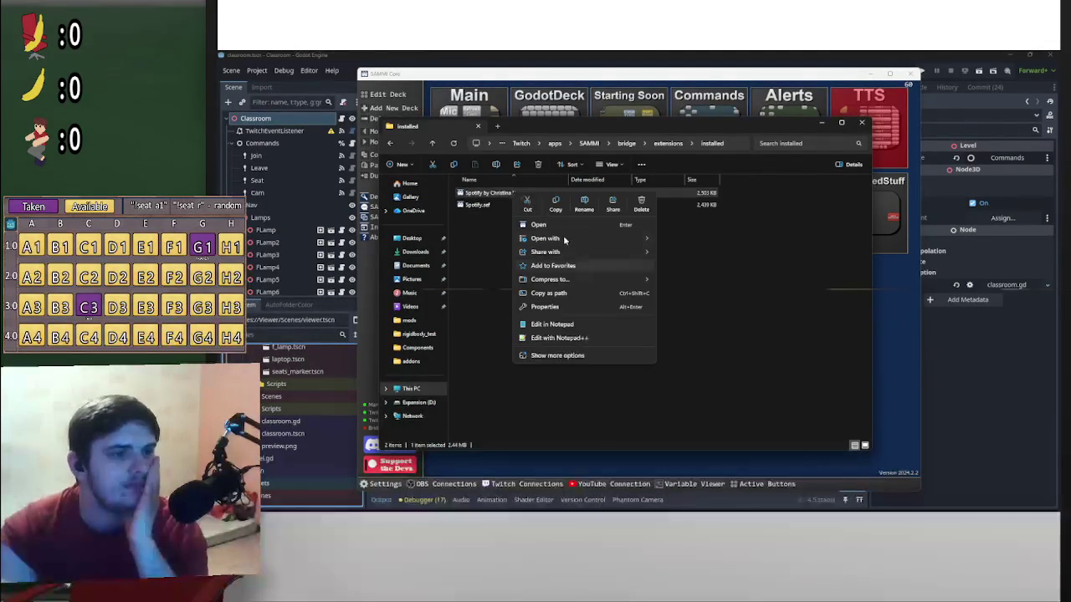
pyautogui.click(556, 324)
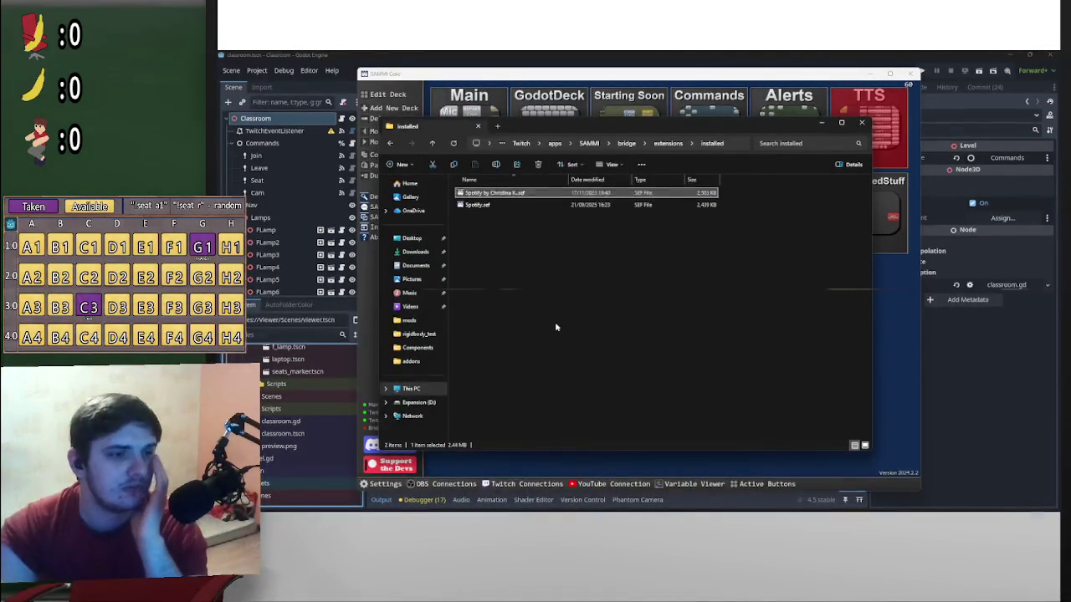
pyautogui.scroll(-5, 554, 322)
pyautogui.scroll(-10, 880, 208)
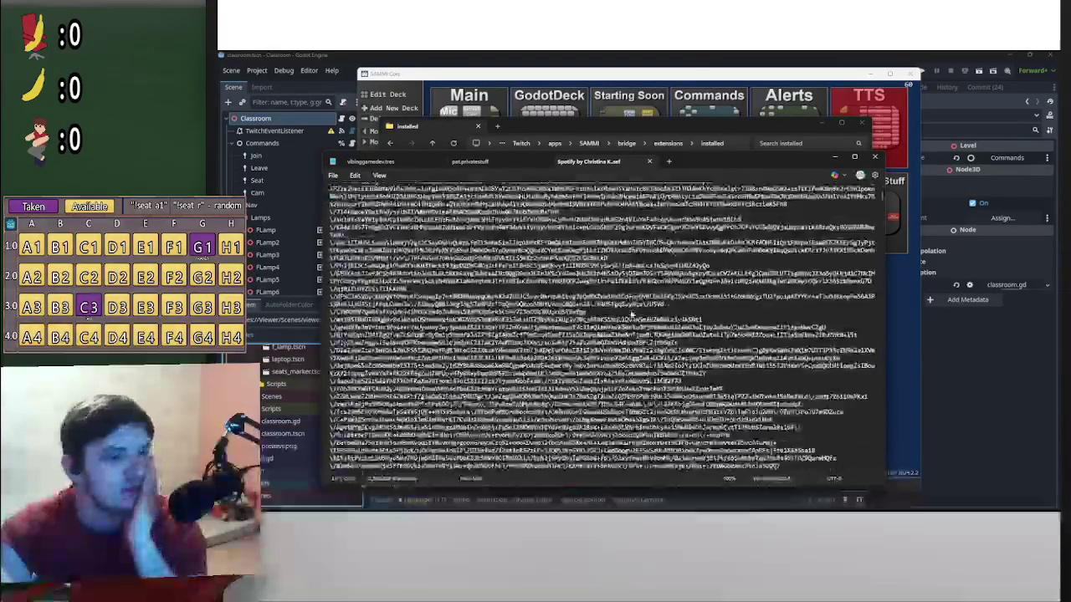
pyautogui.moveTo(880, 208); pyautogui.dragTo(884, 473)
pyautogui.hotkey('ctrl', 'Home')
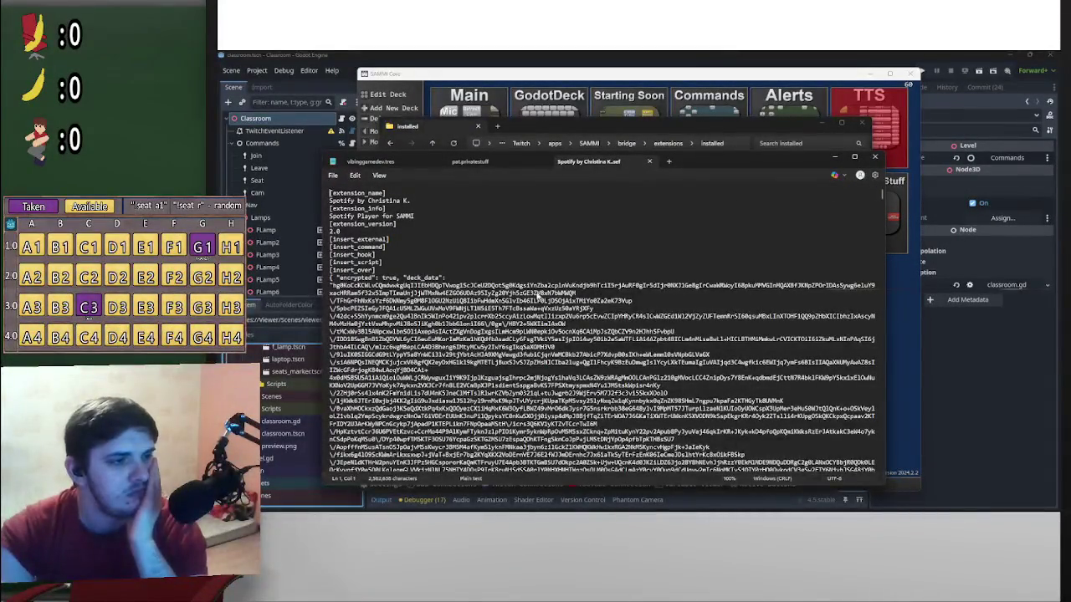
pyautogui.click(874, 155)
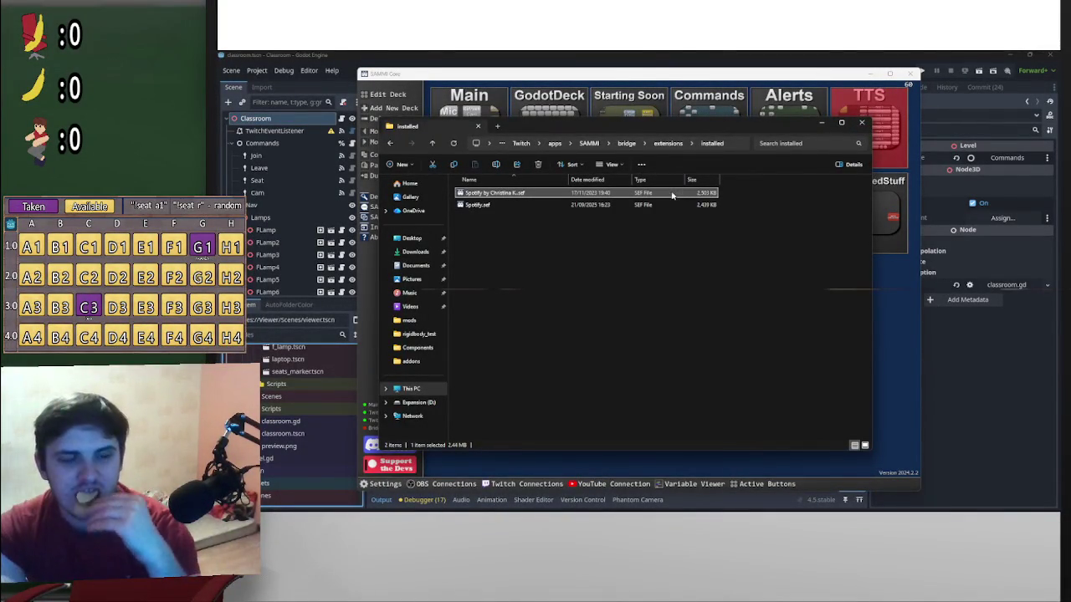
# Close the extensions folder window, check the Bridge menu, and view then dismiss SAMMI Core's About window
pyautogui.click(867, 127)
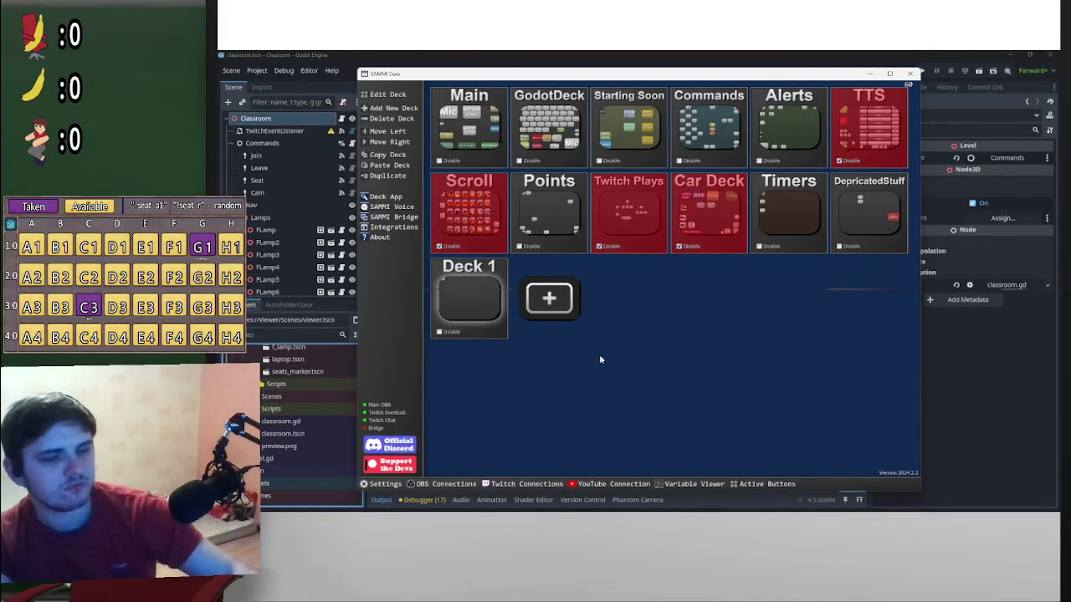
pyautogui.click(374, 216)
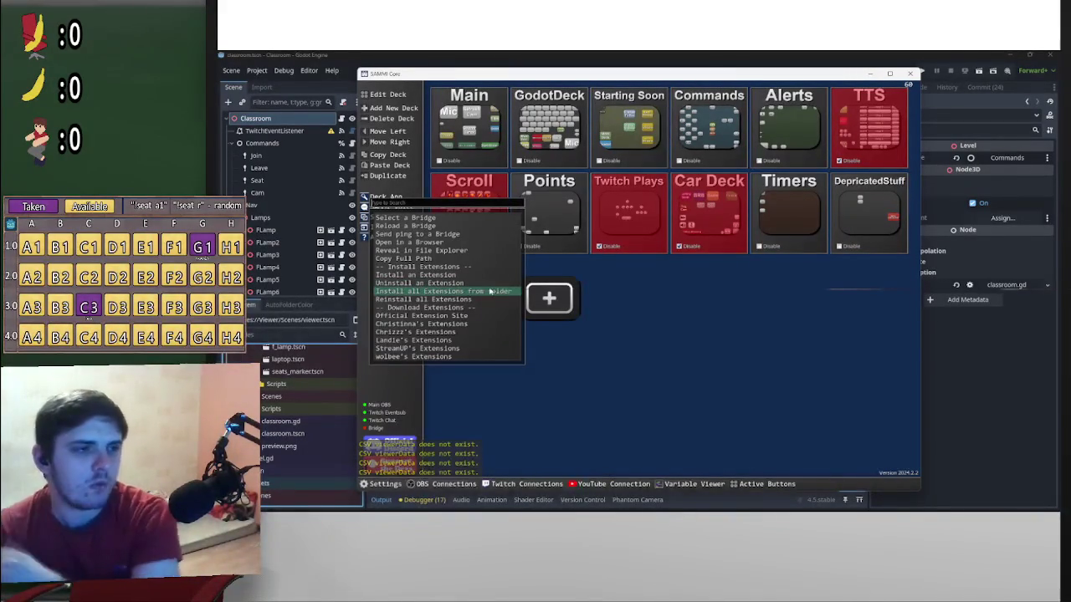
pyautogui.click(681, 304)
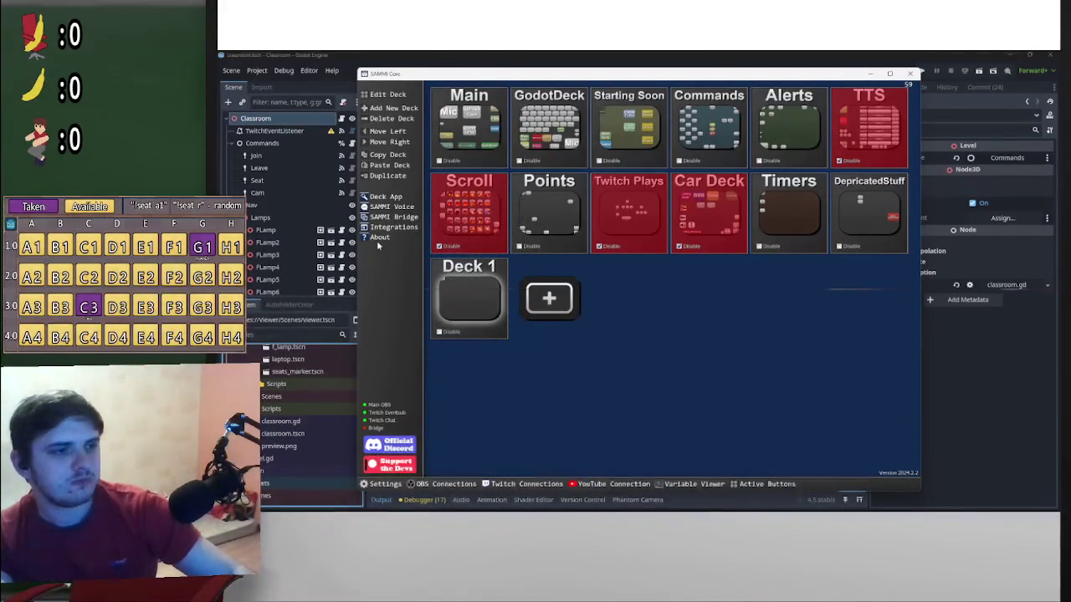
pyautogui.click(378, 238)
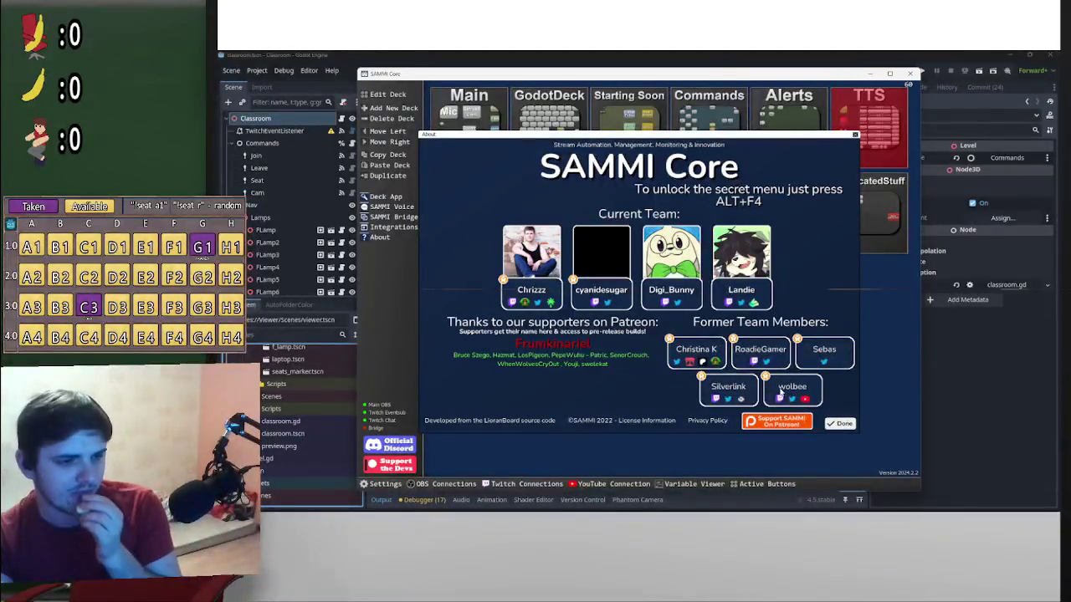
pyautogui.click(835, 423)
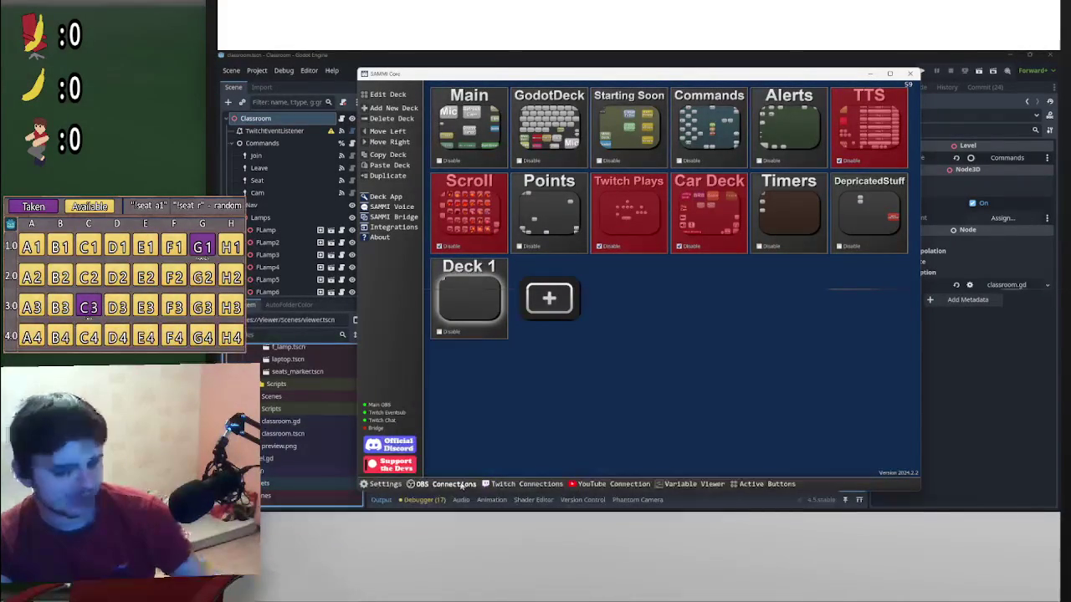
# Bring the documentation browser forward and open the SAMMI Bridge page under Components in the sidebar
pyautogui.moveTo(619, 500)
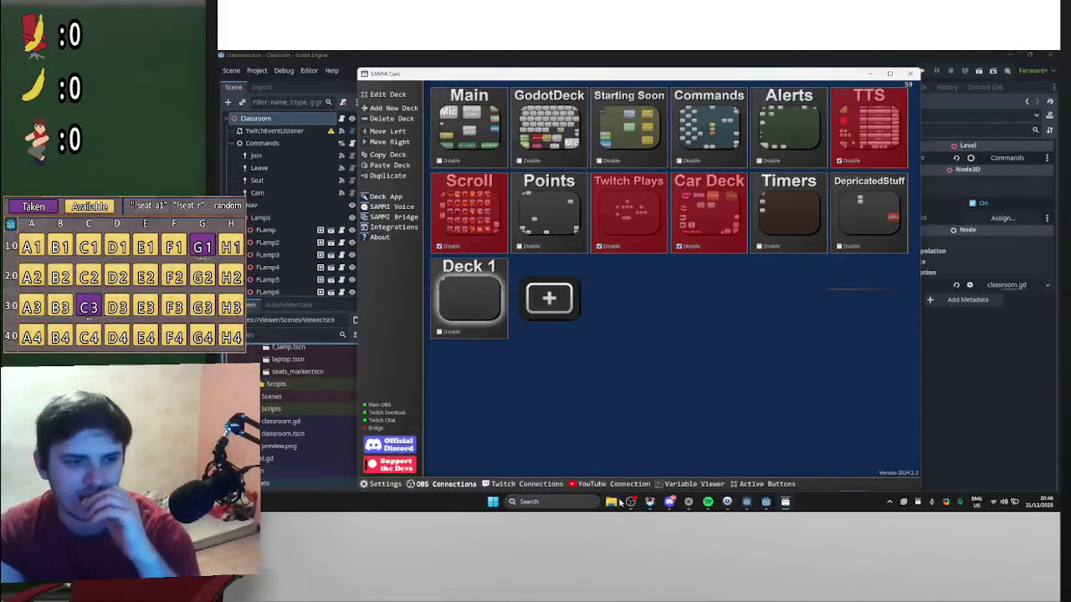
pyautogui.click(688, 502)
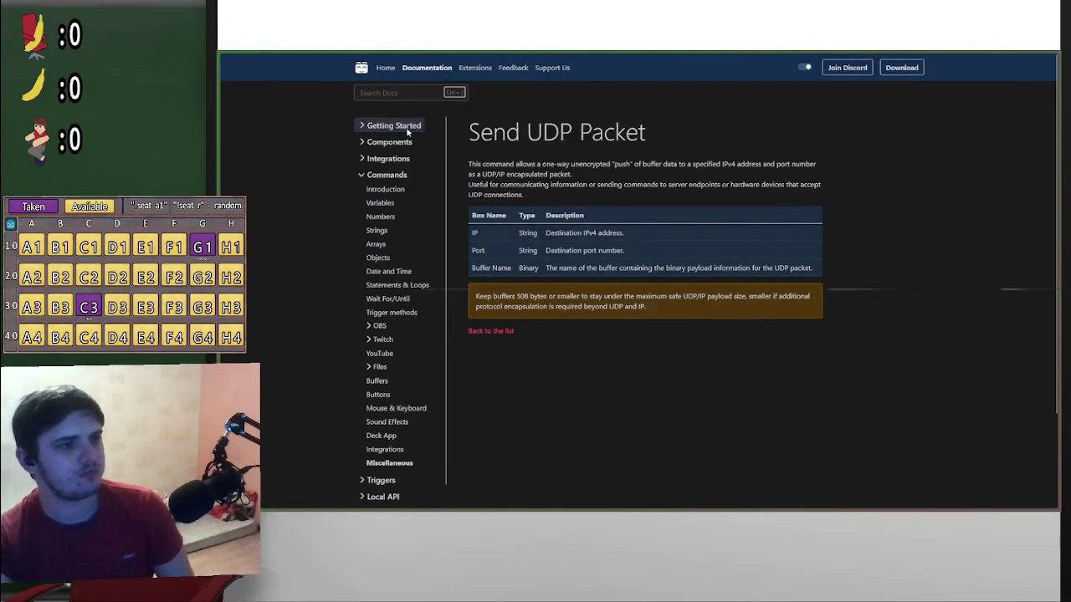
pyautogui.scroll(-1, 362, 280)
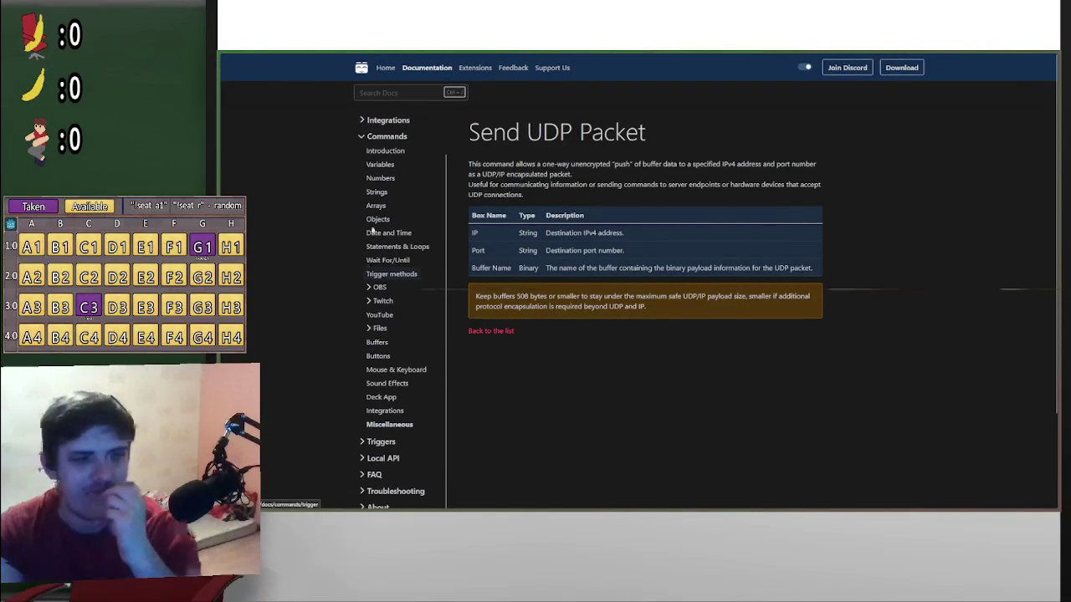
pyautogui.scroll(1, 405, 202)
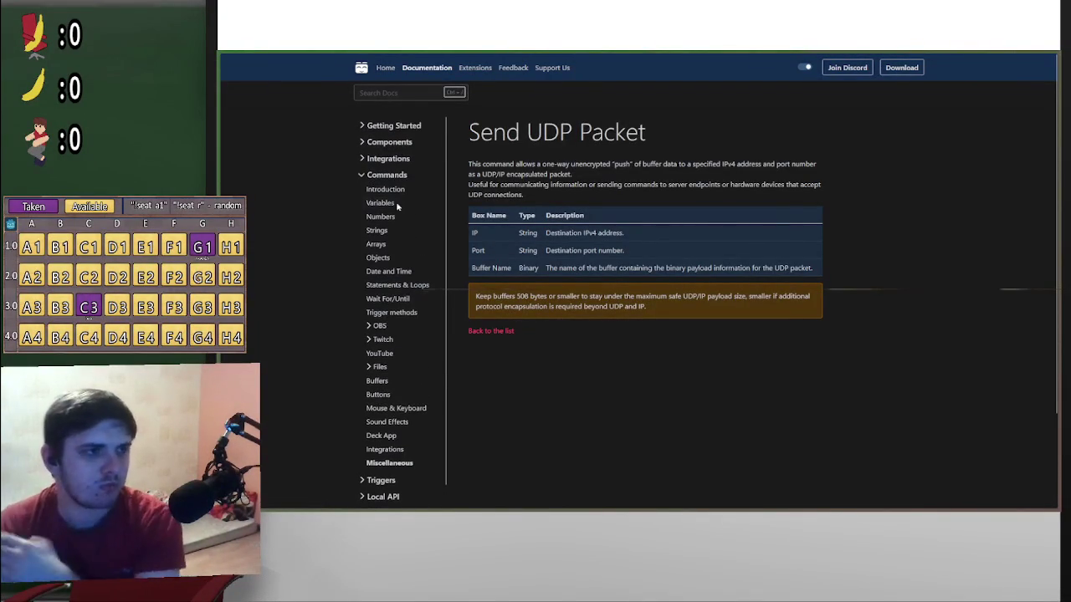
pyautogui.click(364, 159)
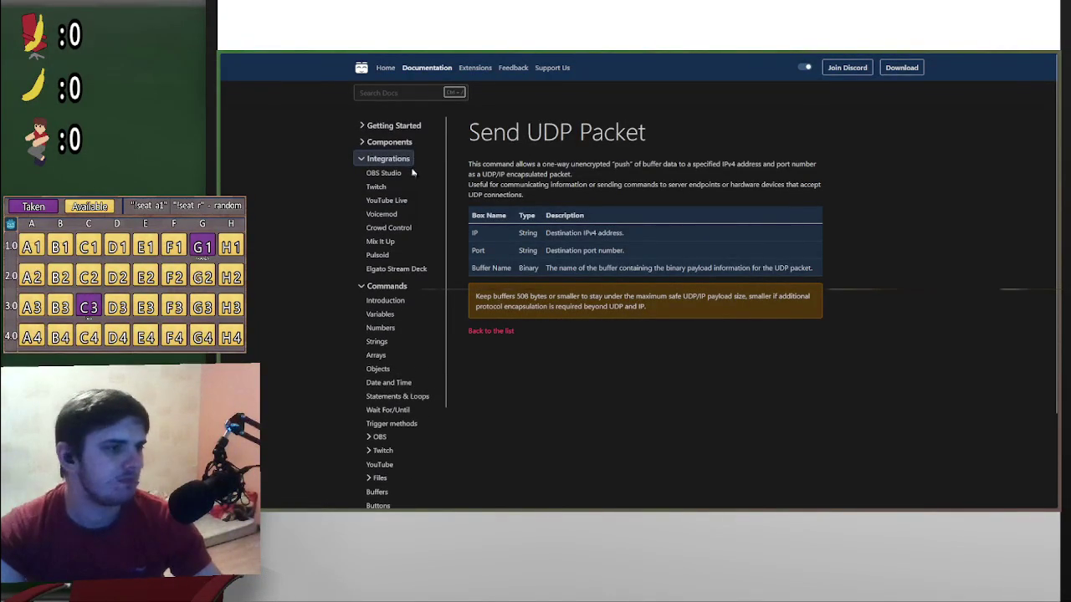
pyautogui.click(361, 143)
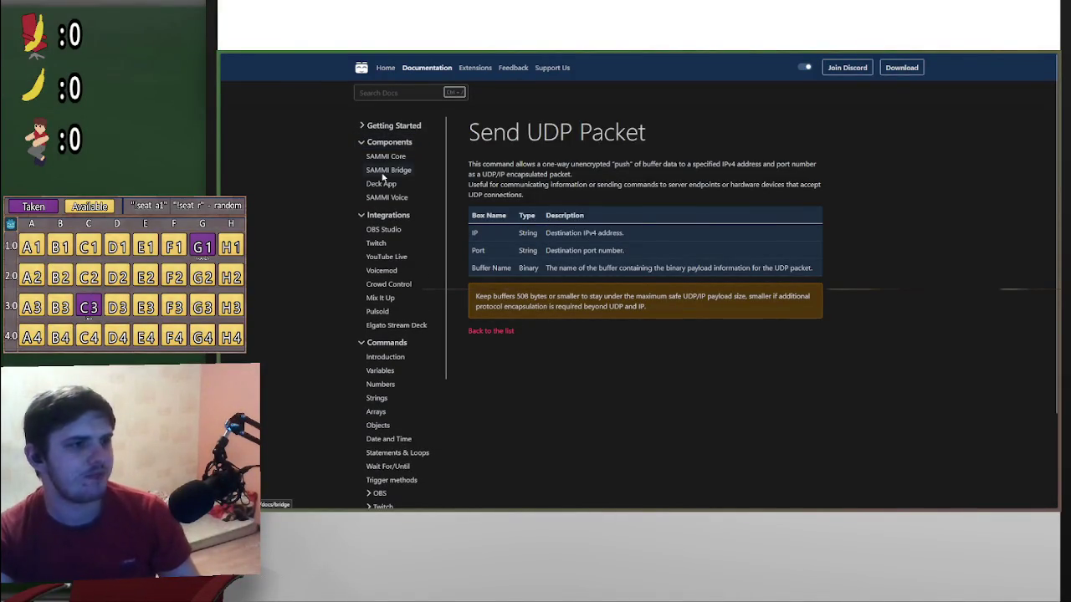
pyautogui.click(385, 171)
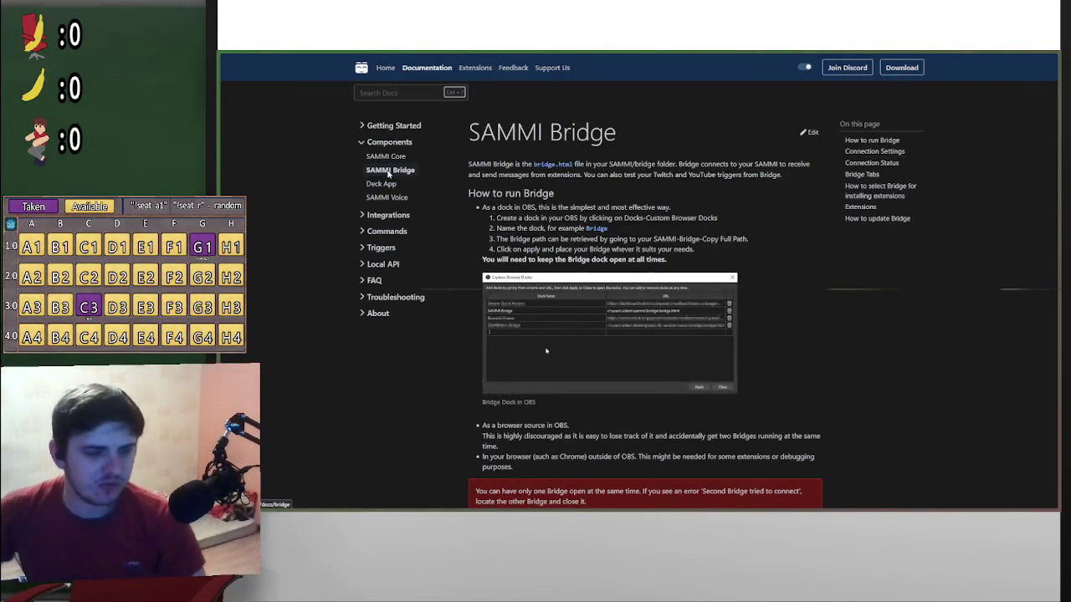
# Scroll to the bottom of the SAMMI Bridge page and follow the link to the Extensions page
pyautogui.scroll(-5, 886, 264)
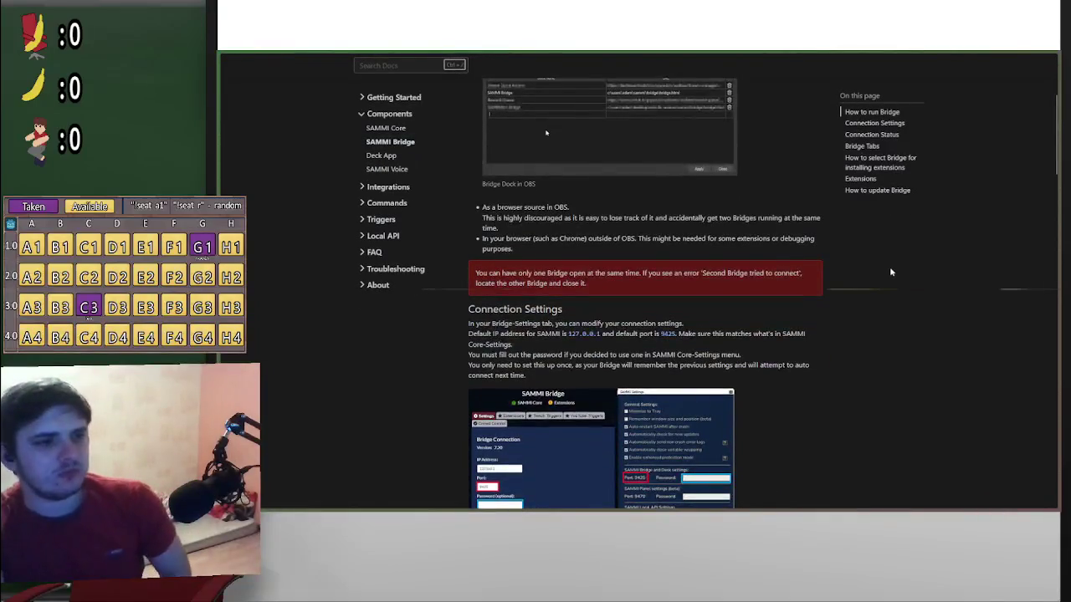
pyautogui.scroll(-2, 875, 284)
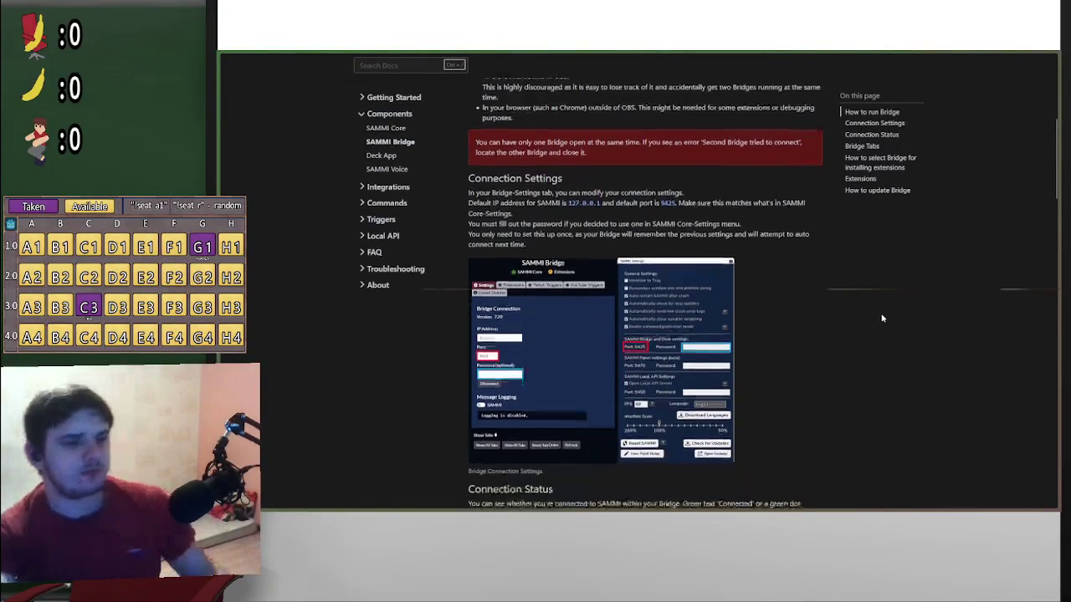
pyautogui.scroll(-1, 876, 313)
pyautogui.scroll(-6, 867, 311)
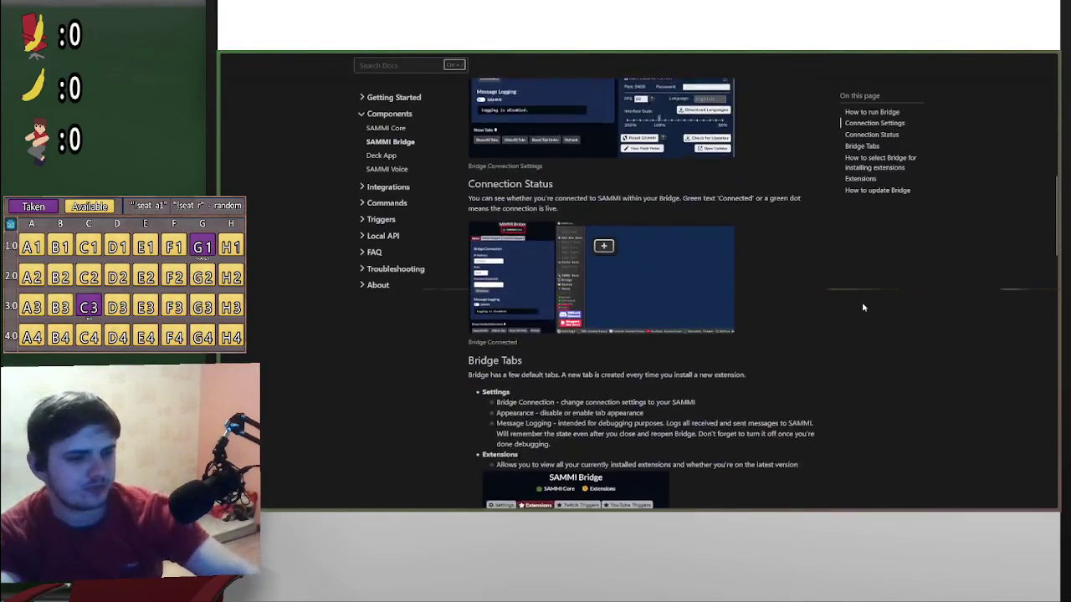
pyautogui.scroll(-5, 853, 306)
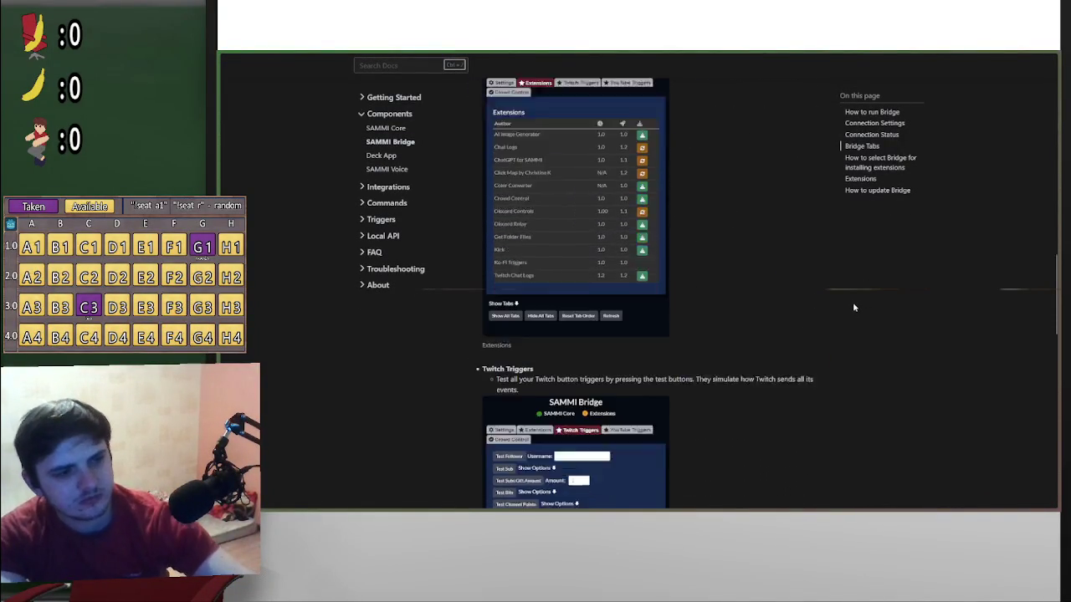
pyautogui.scroll(-6, 841, 308)
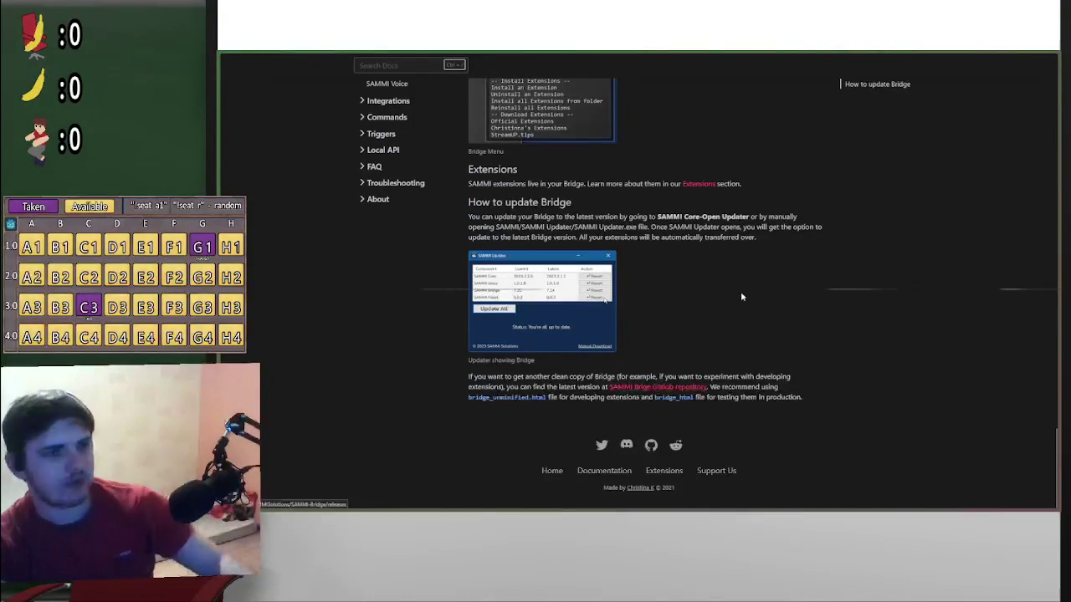
pyautogui.click(705, 185)
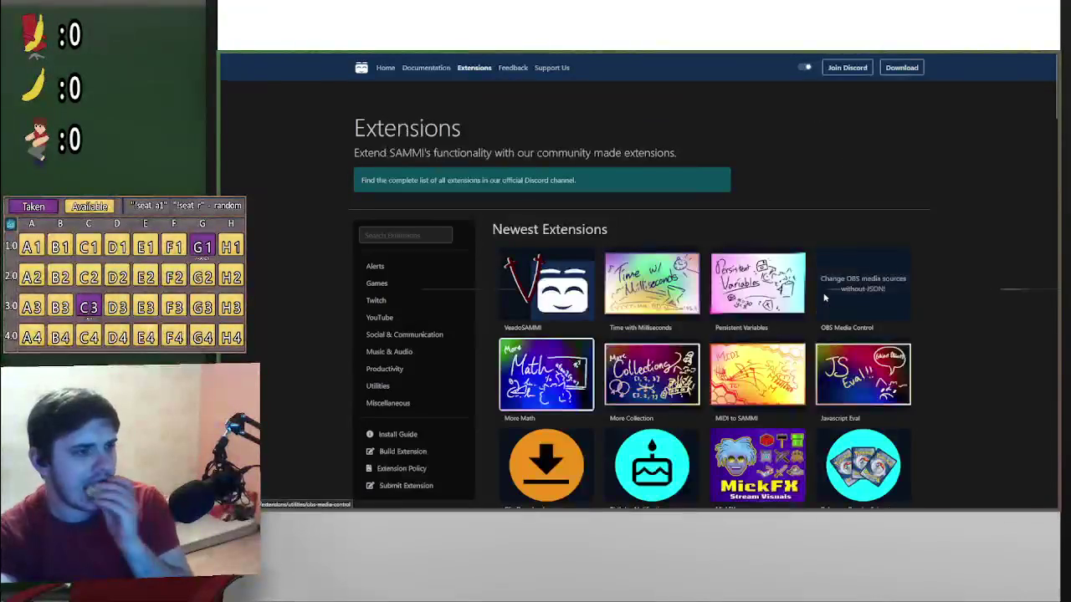
# Open the Build Extension guide from the Extensions sidebar
pyautogui.moveTo(942, 277)
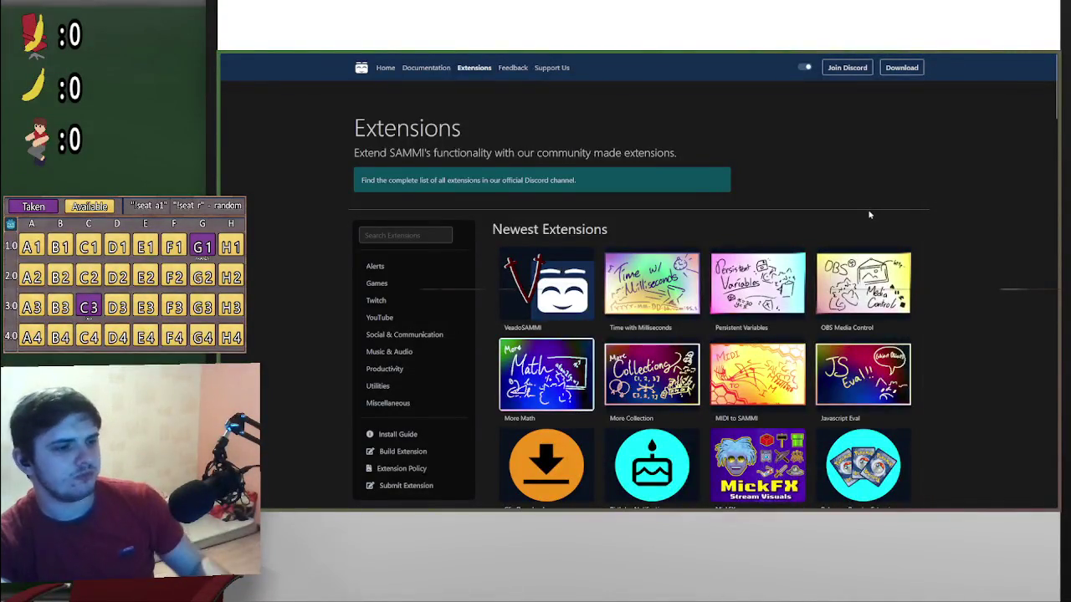
pyautogui.scroll(-2, 869, 215)
pyautogui.click(412, 324)
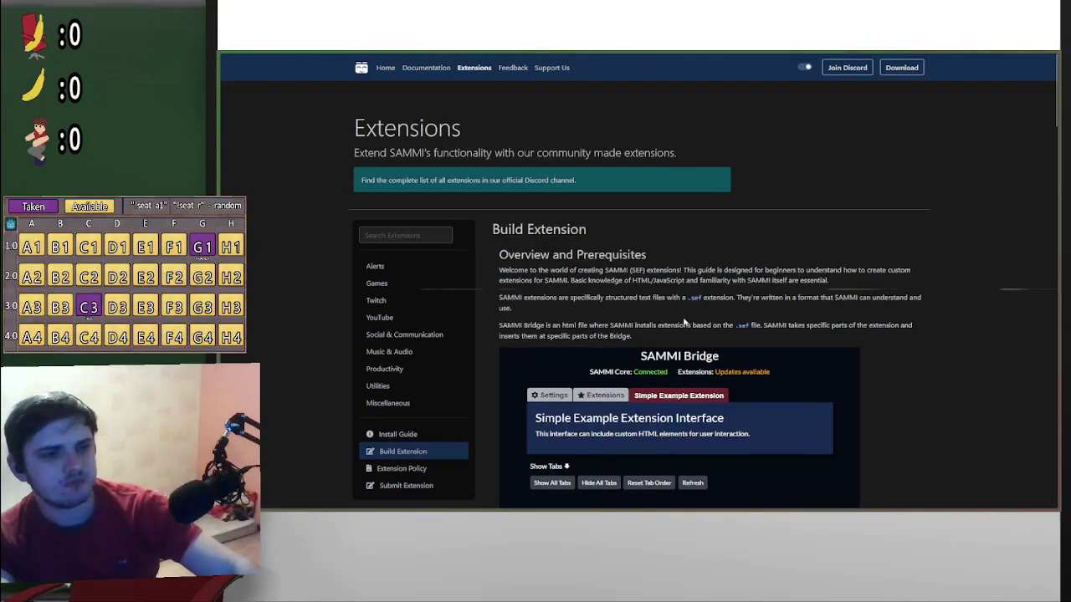
# Highlight the notes on SAMMI Bridge being HTML and extension parts, then scroll through the template section descriptions
pyautogui.scroll(-1, 686, 324)
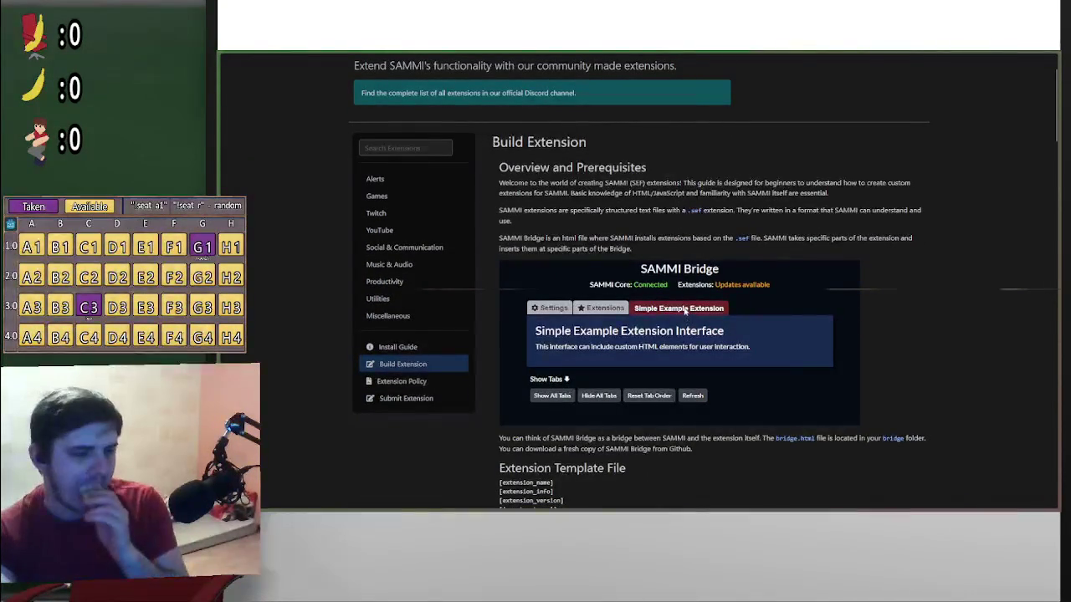
pyautogui.scroll(-2, 685, 309)
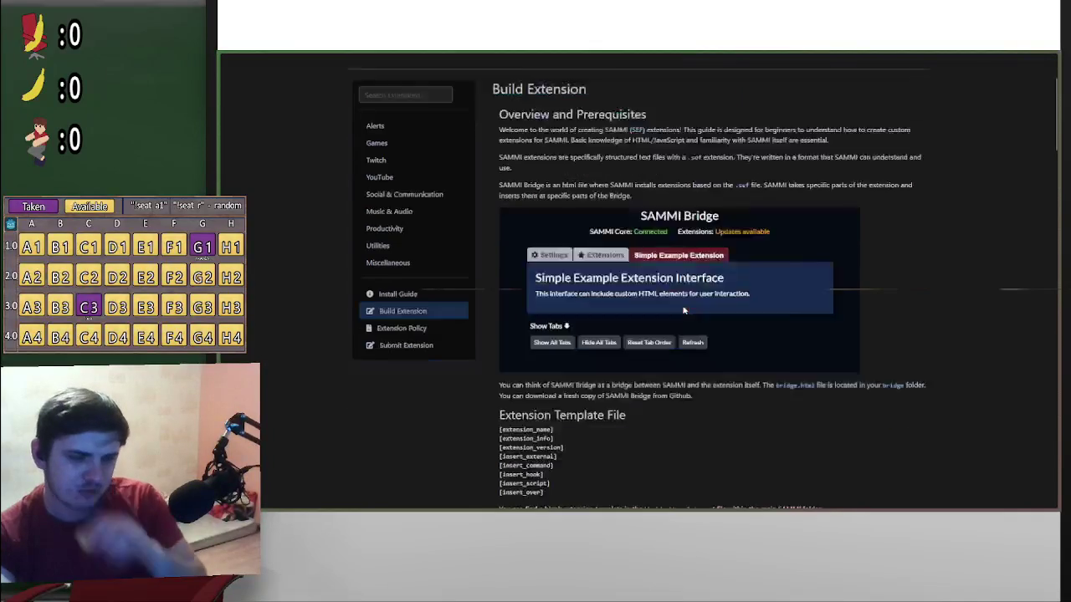
pyautogui.scroll(2, 692, 298)
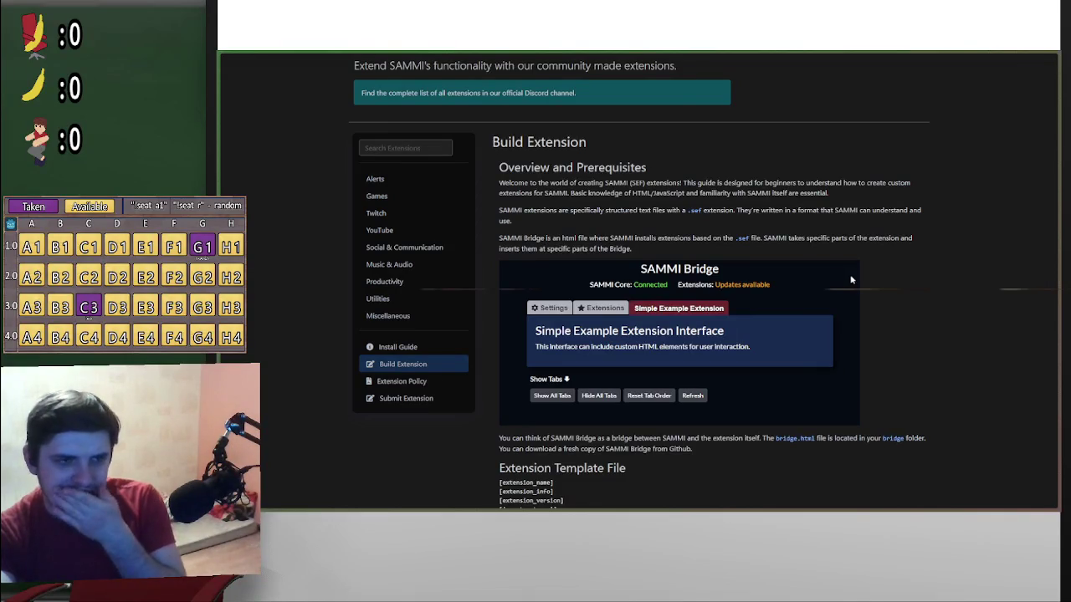
pyautogui.moveTo(552, 238); pyautogui.dragTo(685, 244)
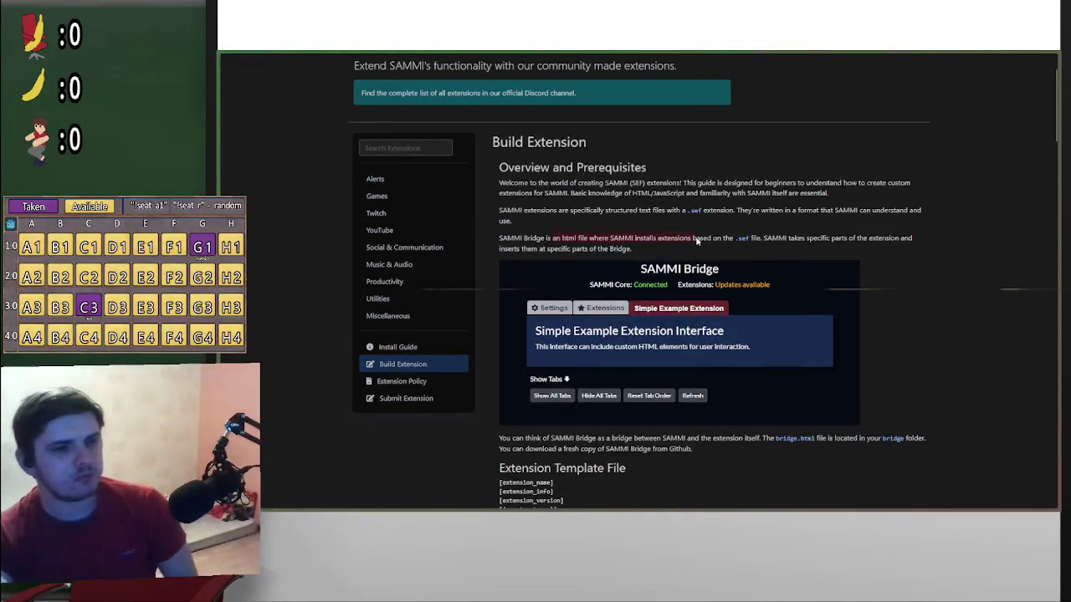
pyautogui.moveTo(766, 239); pyautogui.dragTo(899, 240)
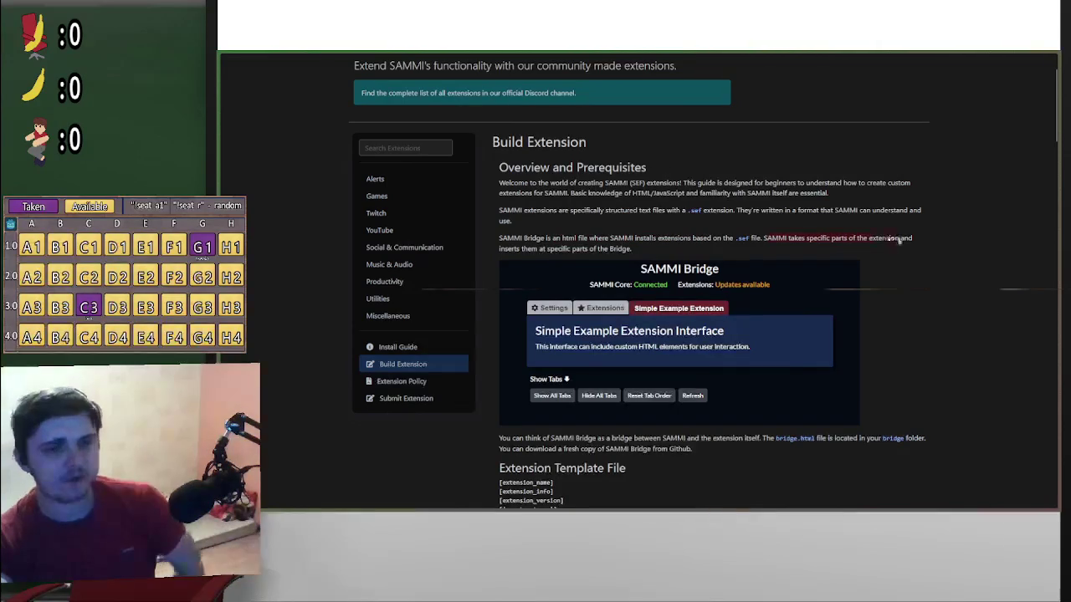
pyautogui.moveTo(558, 252); pyautogui.dragTo(593, 249)
pyautogui.scroll(-2, 595, 316)
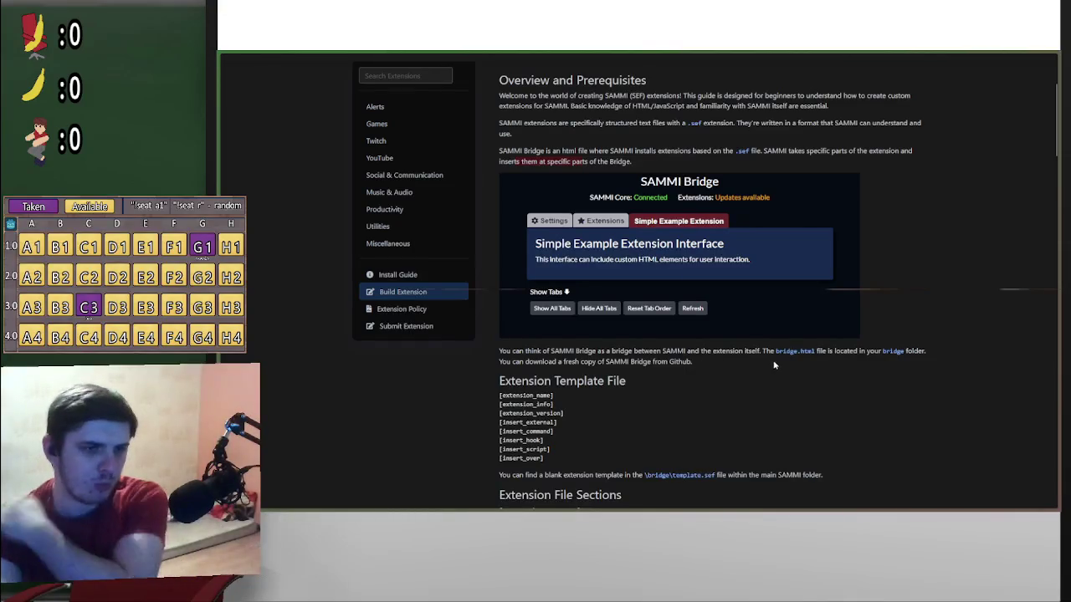
pyautogui.scroll(-3, 843, 418)
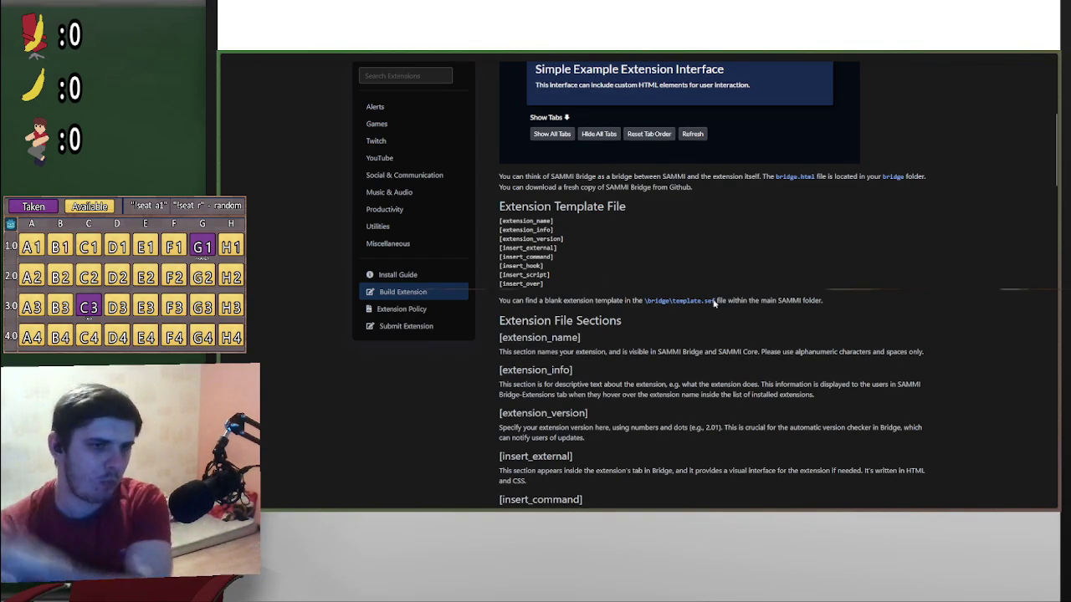
pyautogui.scroll(-3, 795, 272)
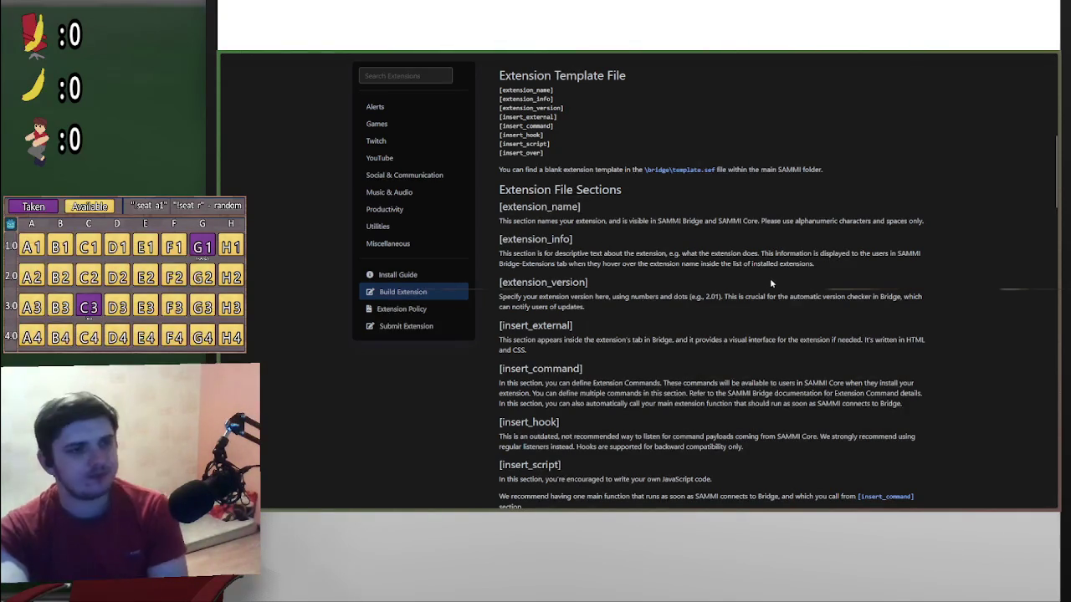
# Read [insert_script] and Data Size Limitation, then open the SAMMI Bridge documentation link in a background tab
pyautogui.scroll(-5, 772, 283)
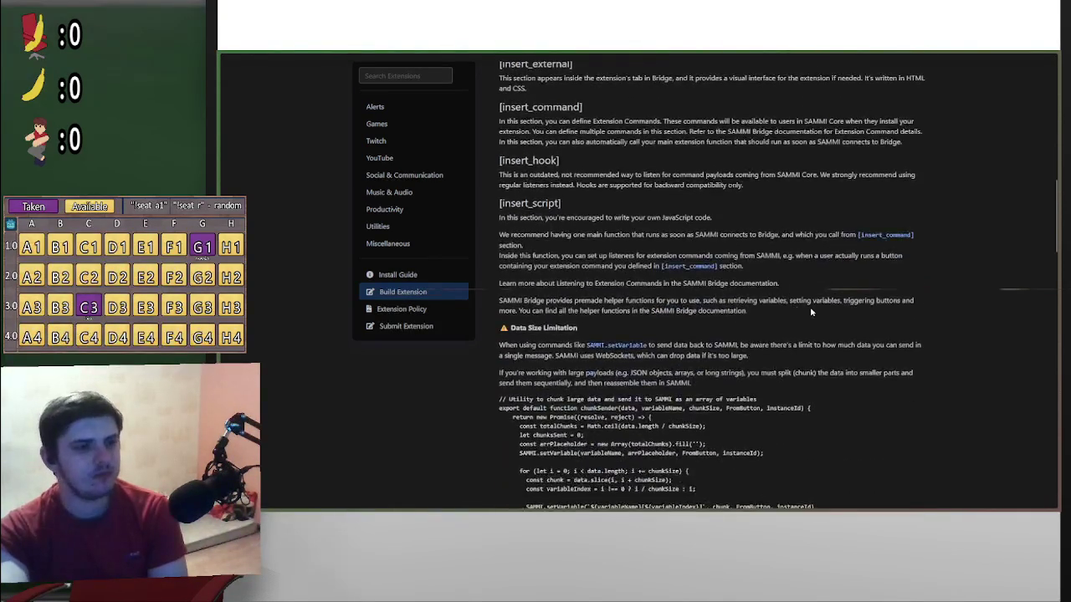
pyautogui.scroll(-3, 810, 311)
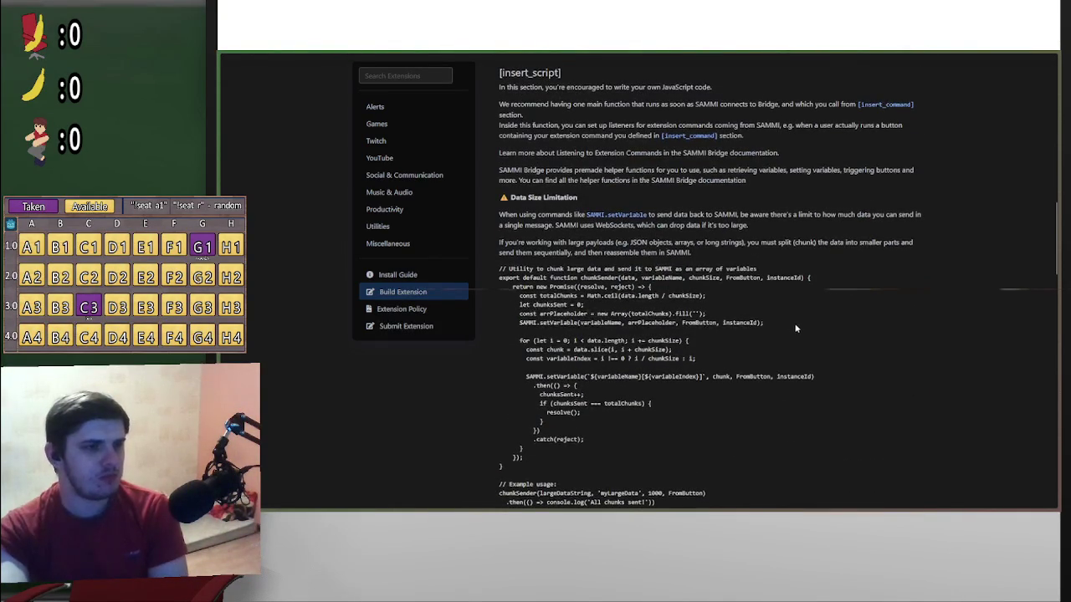
pyautogui.scroll(3, 796, 329)
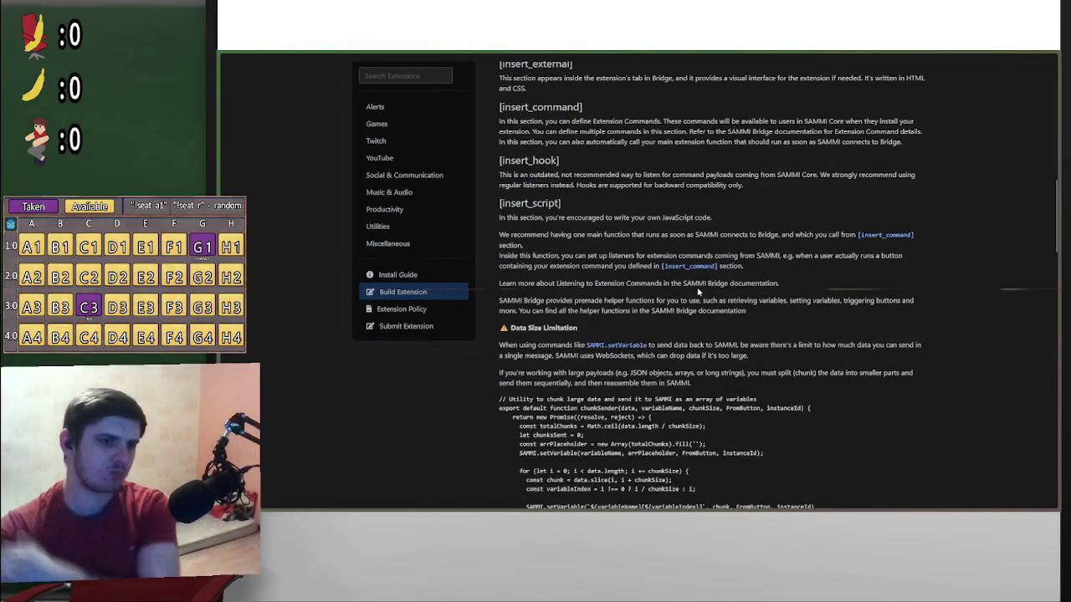
pyautogui.scroll(-1, 796, 308)
pyautogui.scroll(-3, 796, 309)
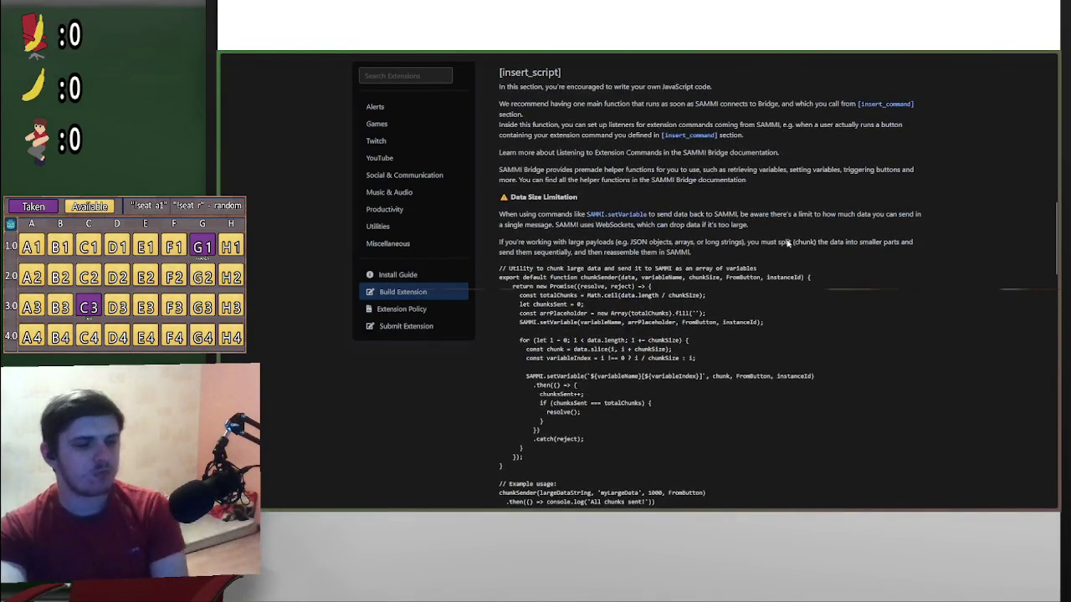
pyautogui.scroll(4, 782, 241)
pyautogui.middleClick(740, 328)
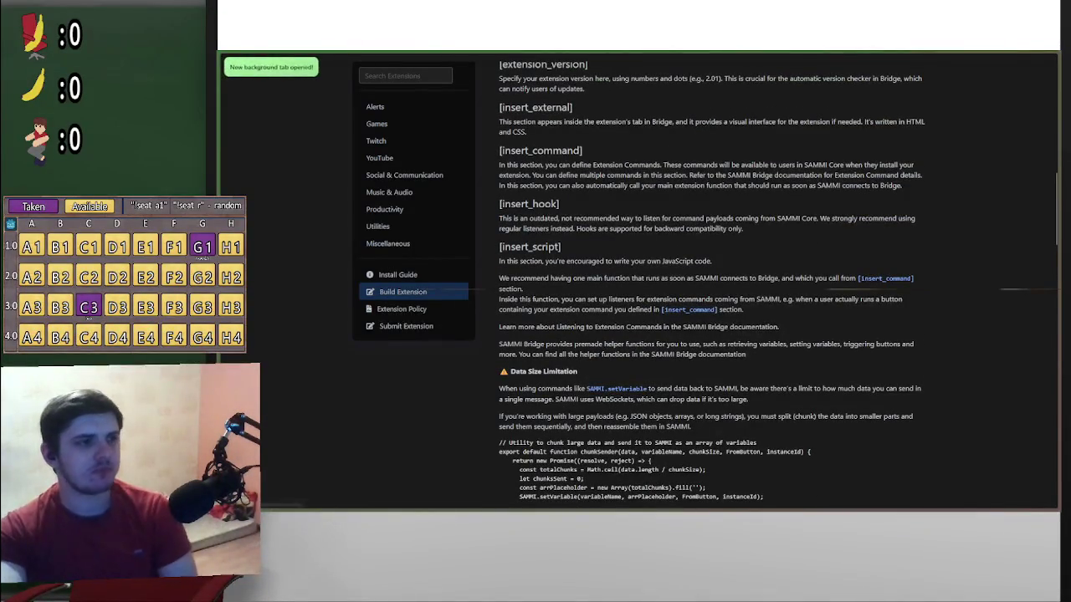
# Review the SAMMI-Bridge GitHub README's helper commands, from listening to extension data down to Get Deck
pyautogui.moveTo(1056, 251)
pyautogui.click(1045, 212)
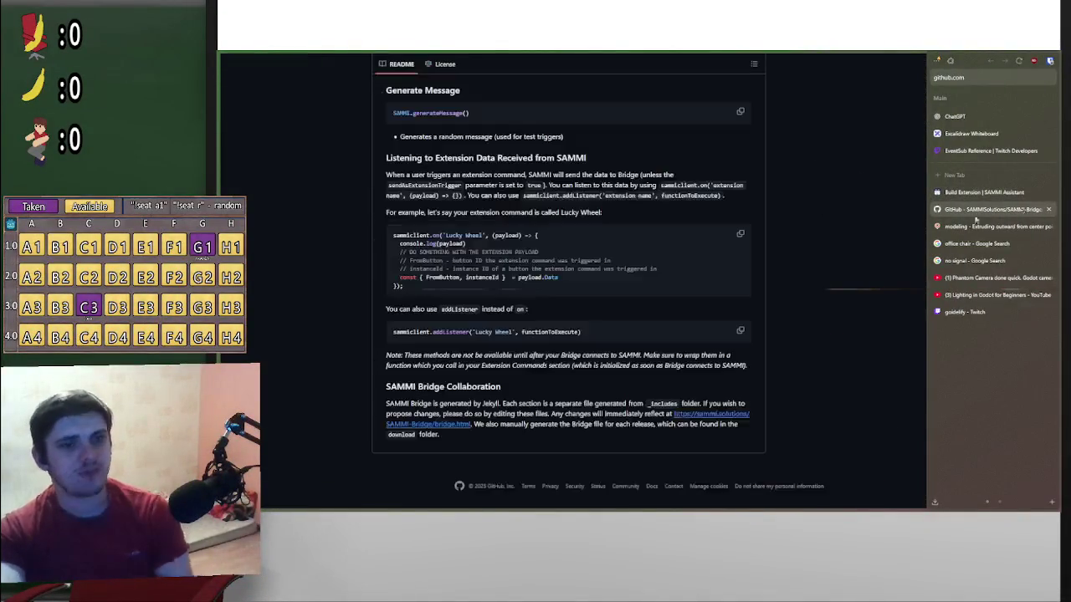
pyautogui.scroll(2, 769, 210)
pyautogui.scroll(-1, 768, 210)
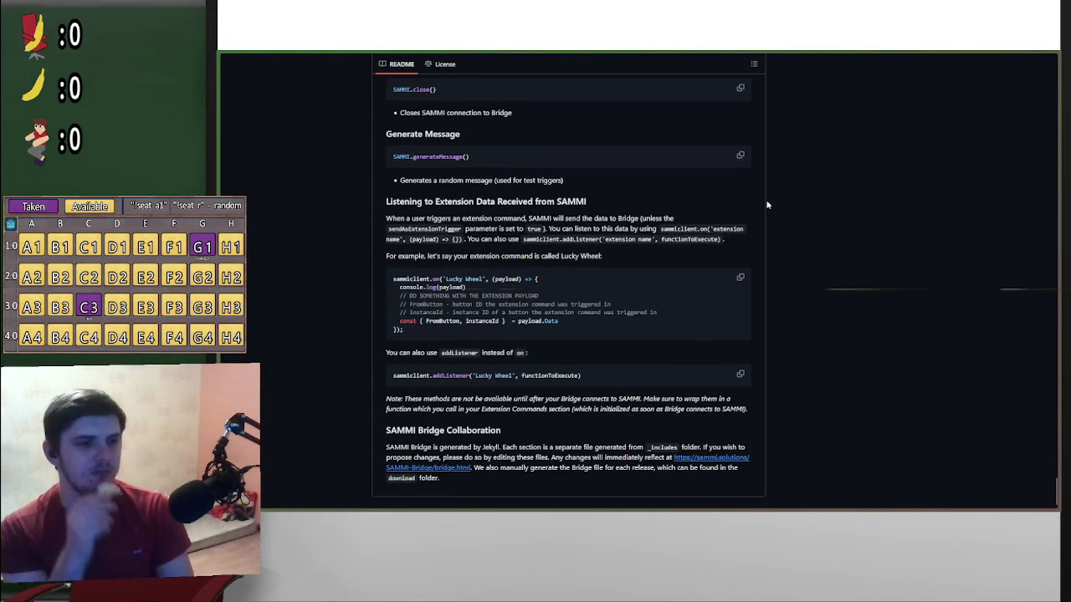
pyautogui.scroll(15, 881, 276)
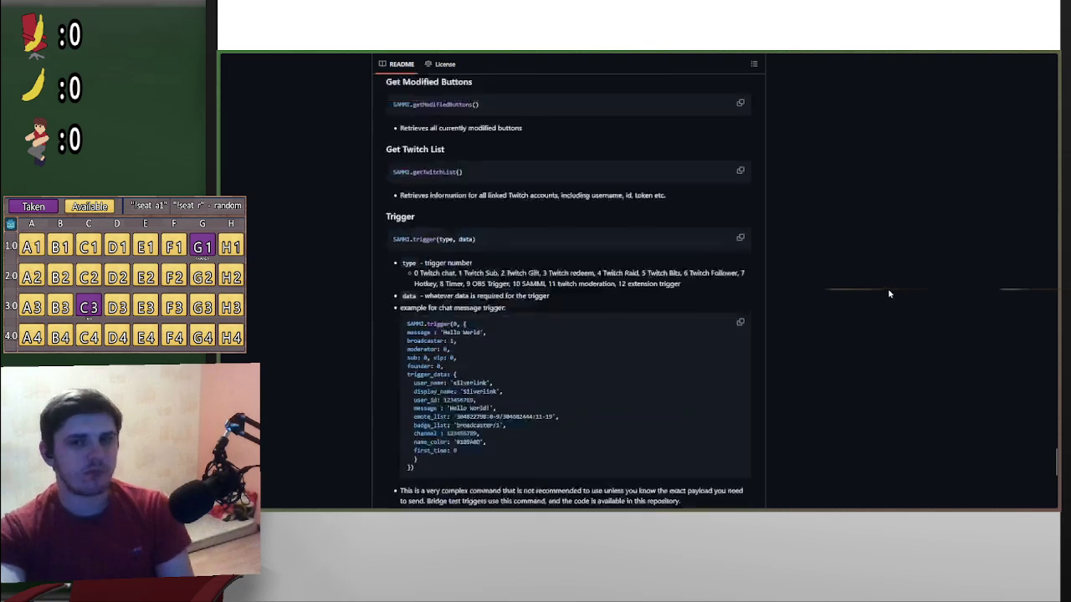
pyautogui.scroll(3, 901, 309)
pyautogui.scroll(-8, 937, 315)
pyautogui.moveTo(1028, 299)
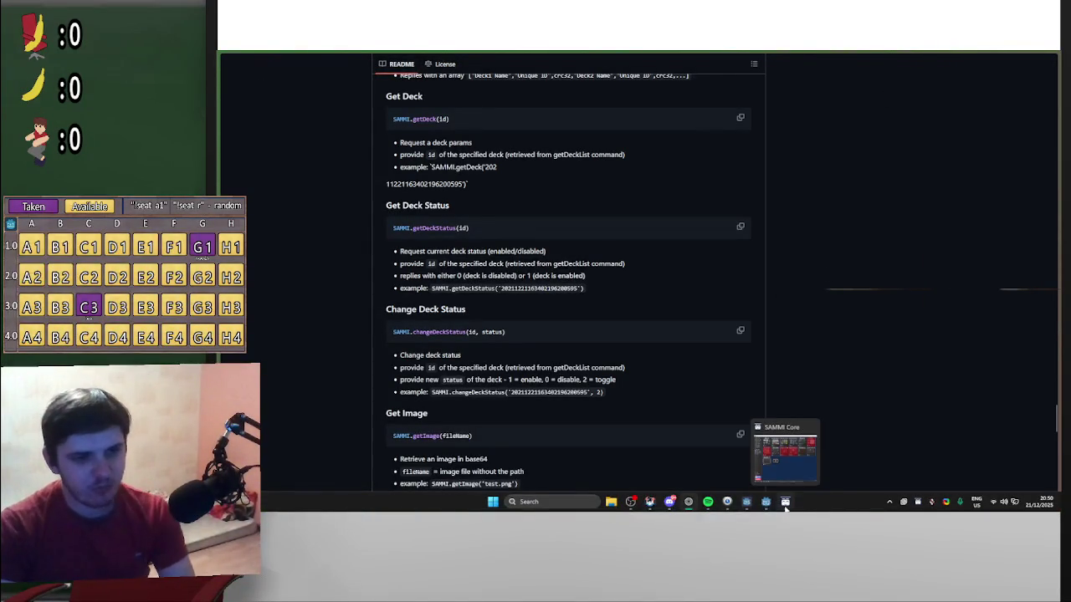
pyautogui.click(784, 502)
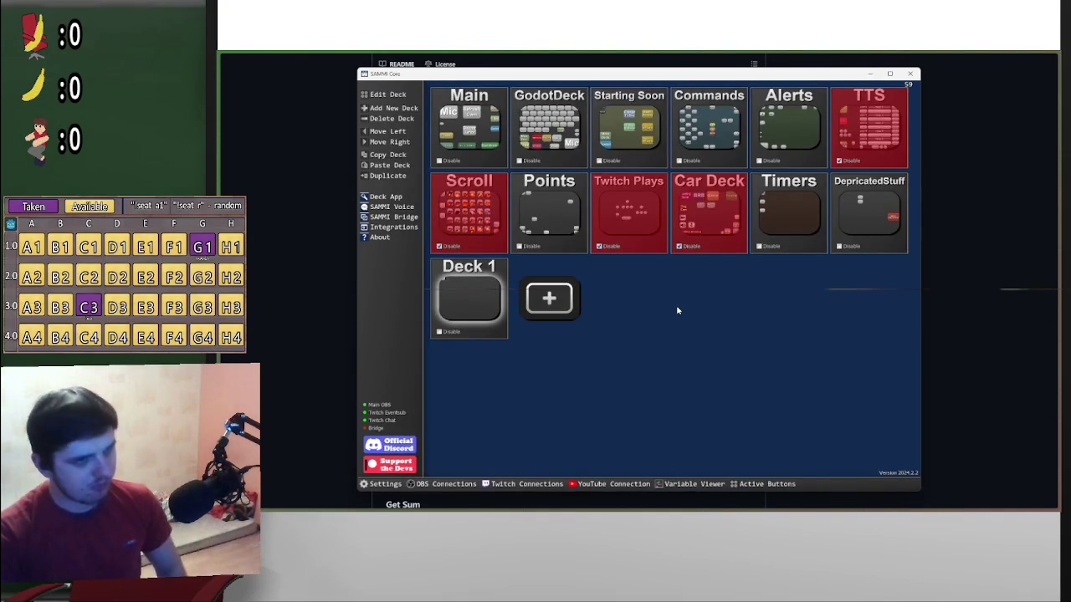
# Inspect Deck 1's button commands sending a UDP buffer to 127.0.0.1:69420, then cancel out of both editors
pyautogui.doubleClick(492, 292)
pyautogui.doubleClick(407, 149)
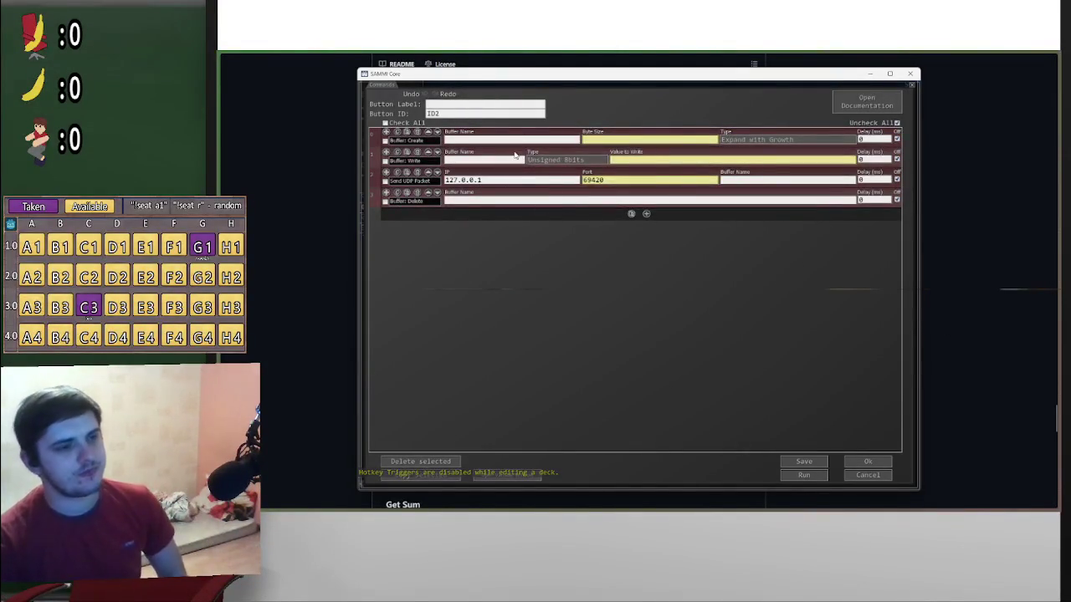
pyautogui.moveTo(514, 154)
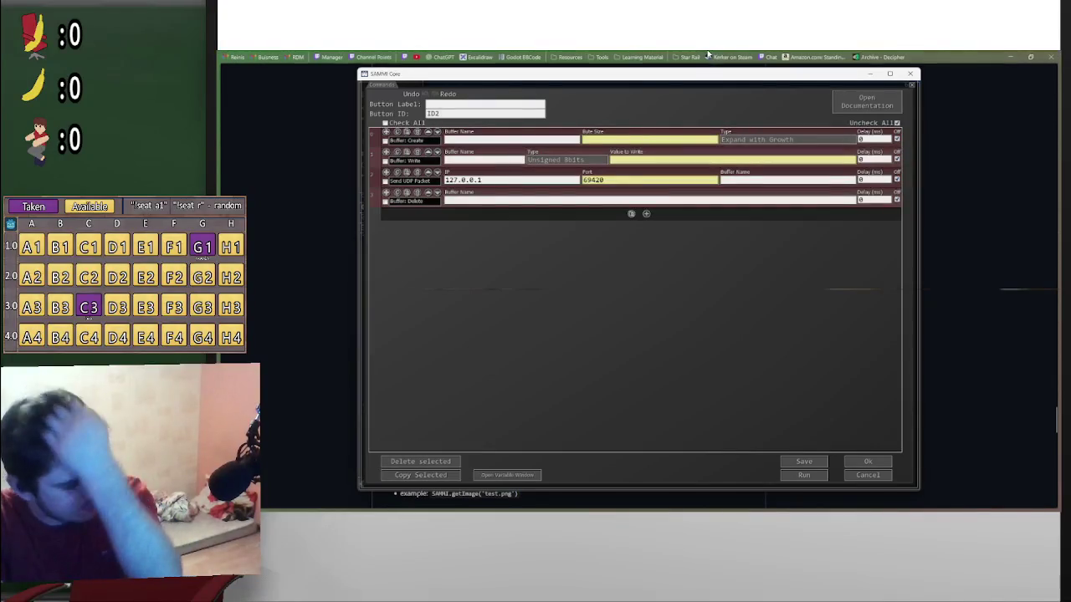
pyautogui.moveTo(708, 55)
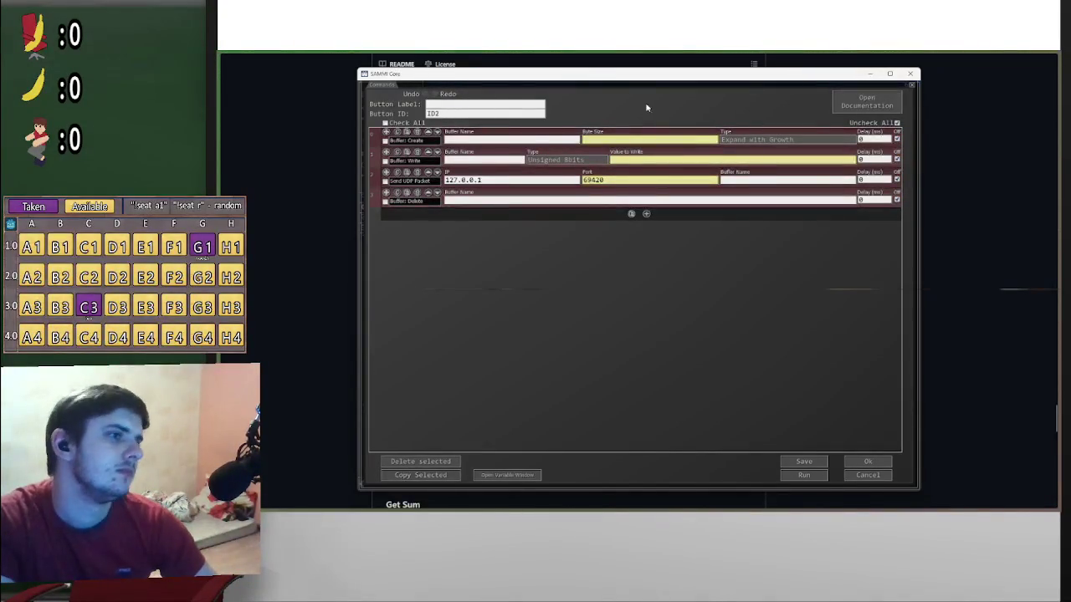
pyautogui.click(871, 474)
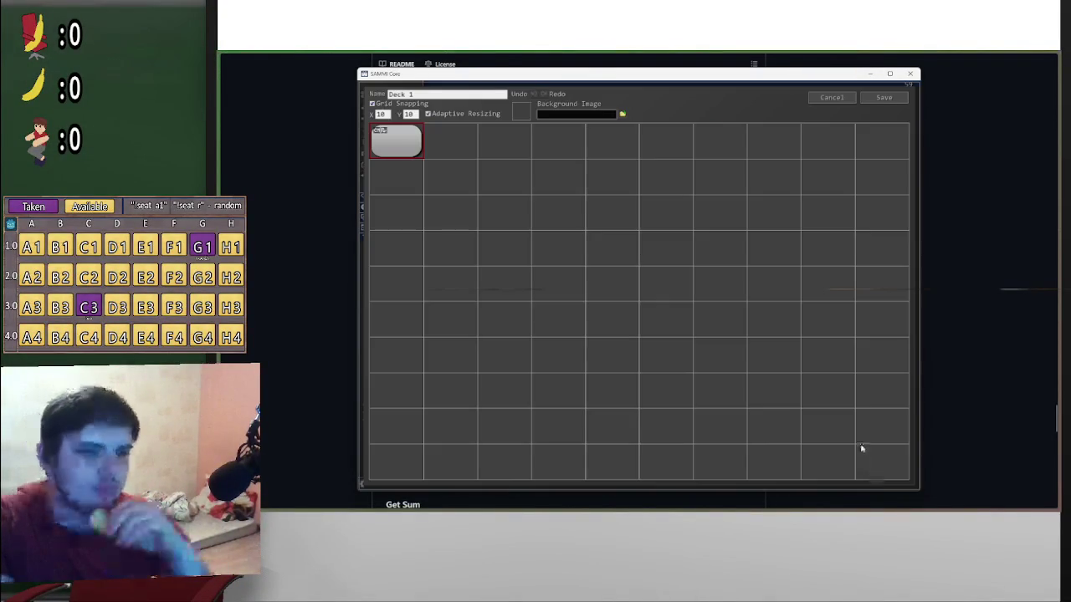
pyautogui.click(841, 99)
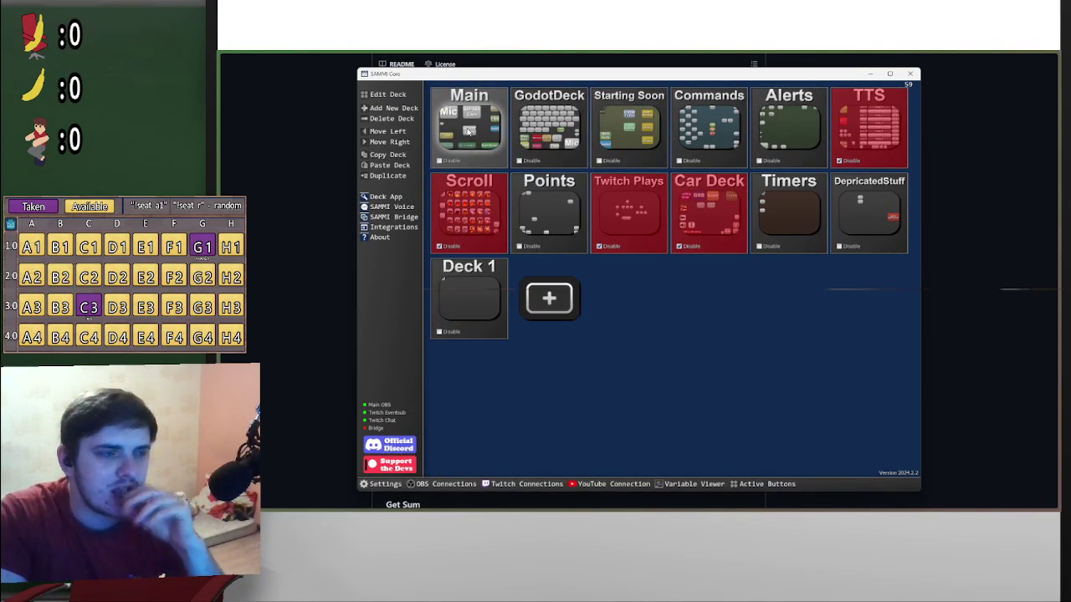
# Preview the Main and GodotDeck decks in SAMMI Core without saving, then minimize SAMMI Core
pyautogui.doubleClick(488, 130)
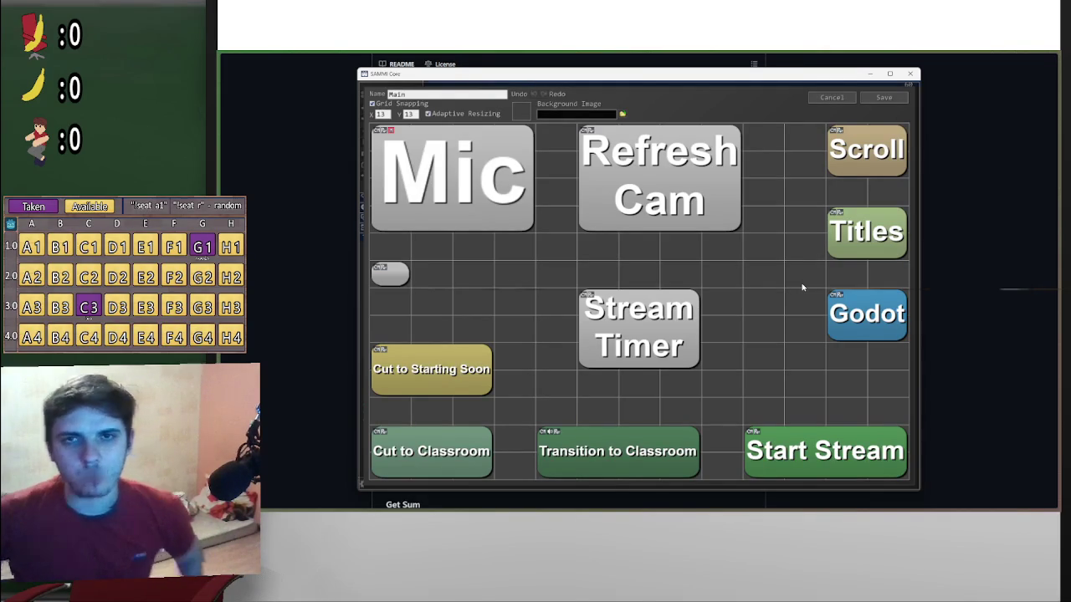
pyautogui.click(840, 99)
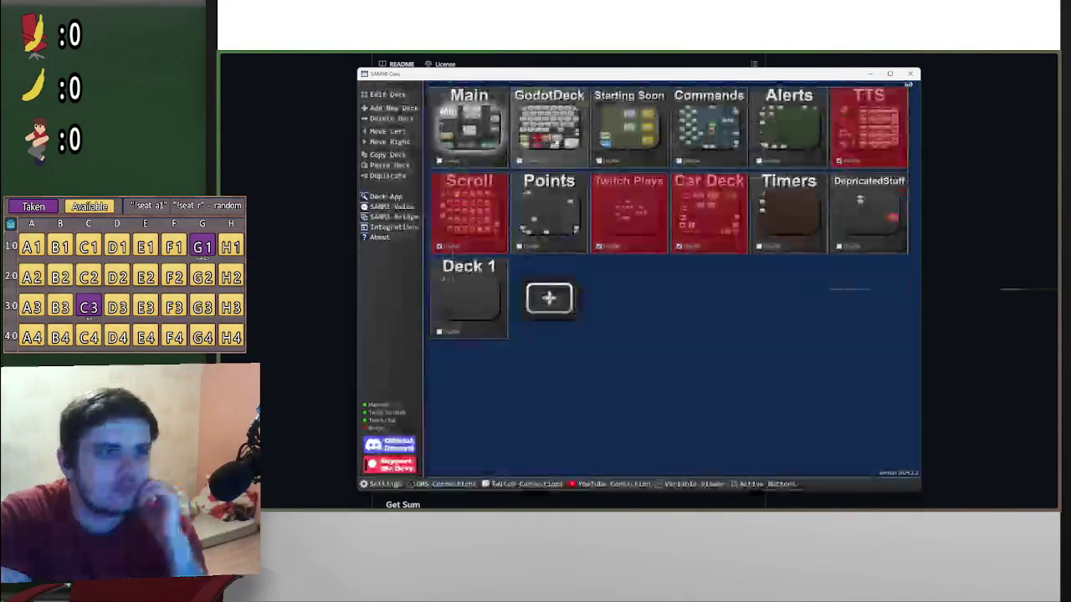
pyautogui.click(547, 123)
pyautogui.click(883, 97)
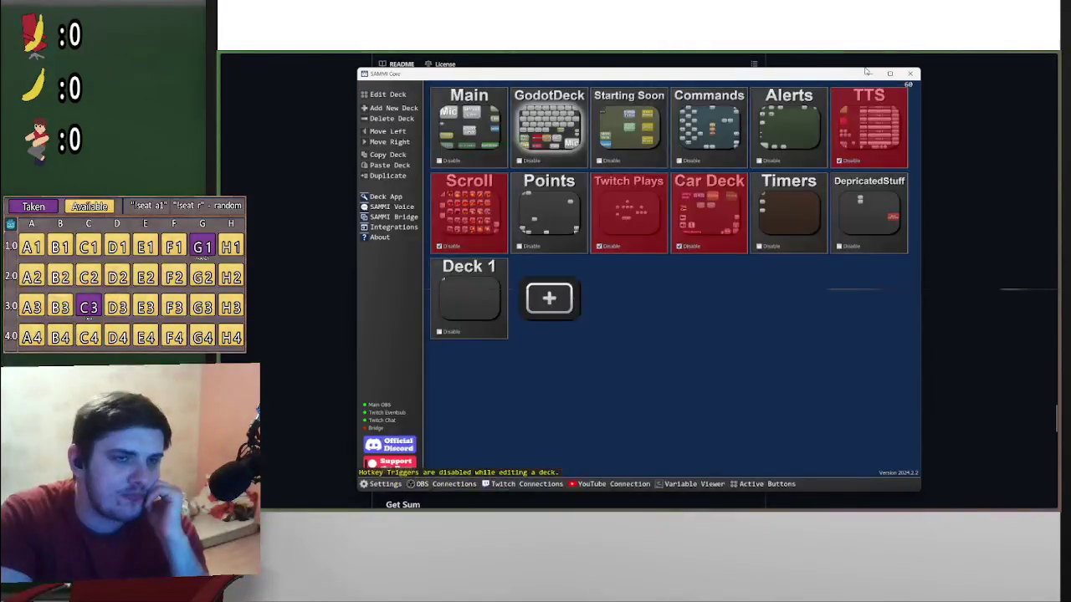
pyautogui.click(870, 74)
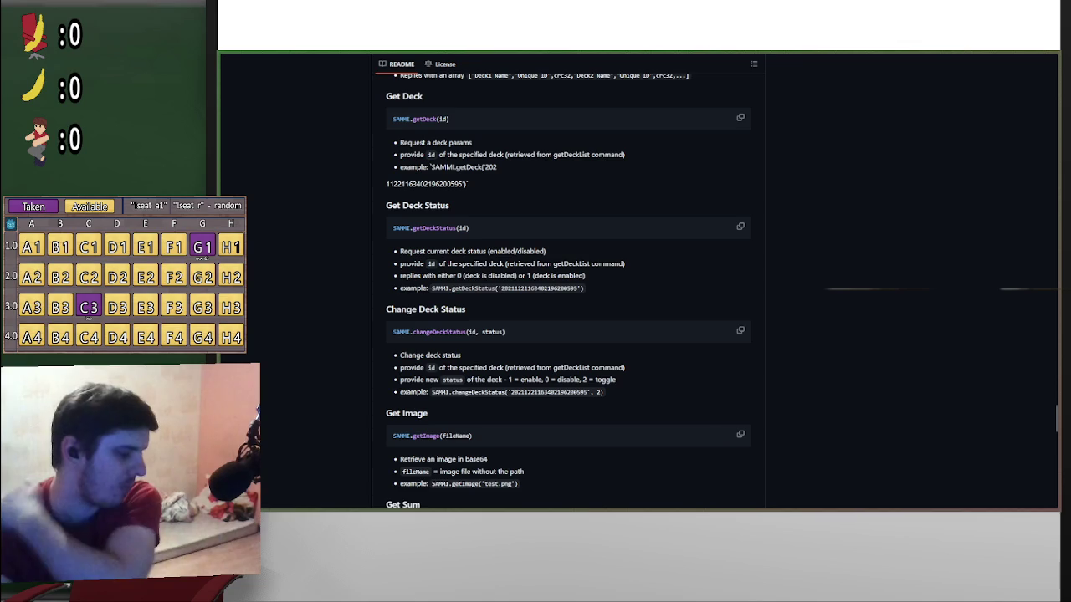
pyautogui.moveTo(794, 501)
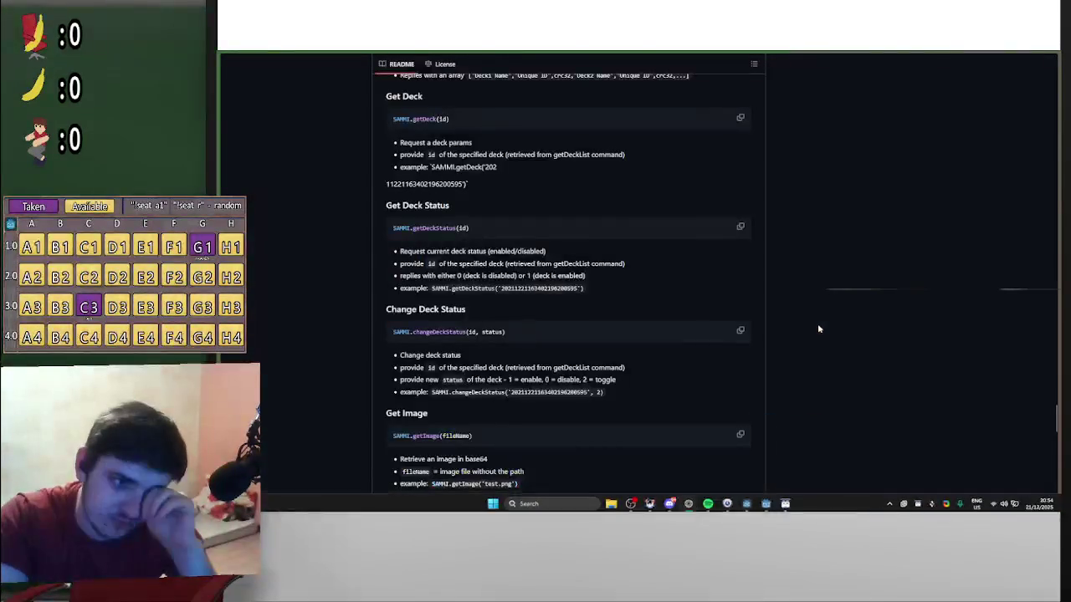
pyautogui.click(785, 501)
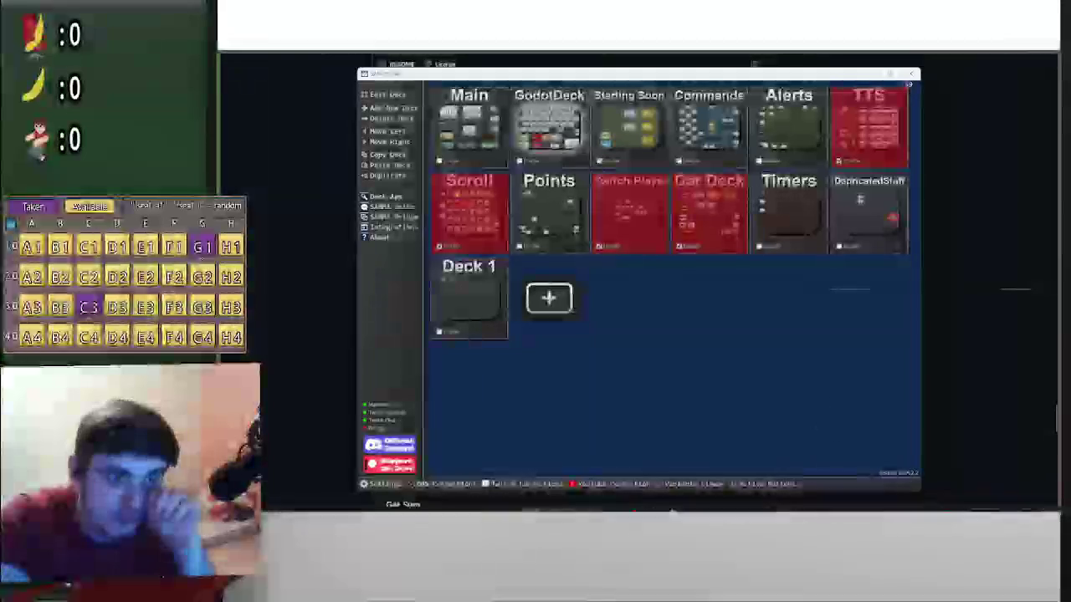
pyautogui.moveTo(785, 503)
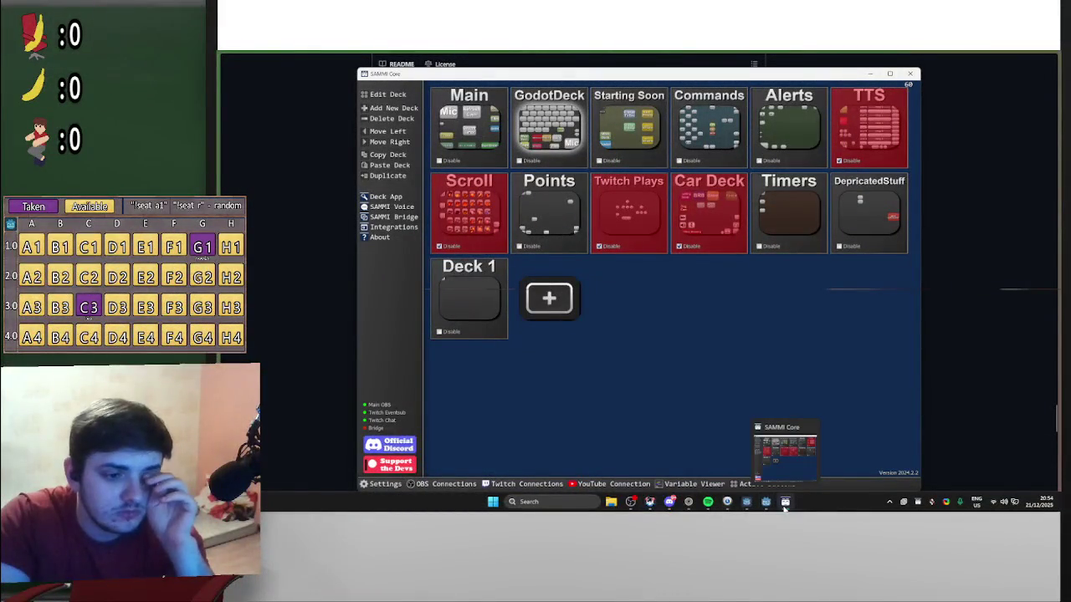
pyautogui.moveTo(747, 504)
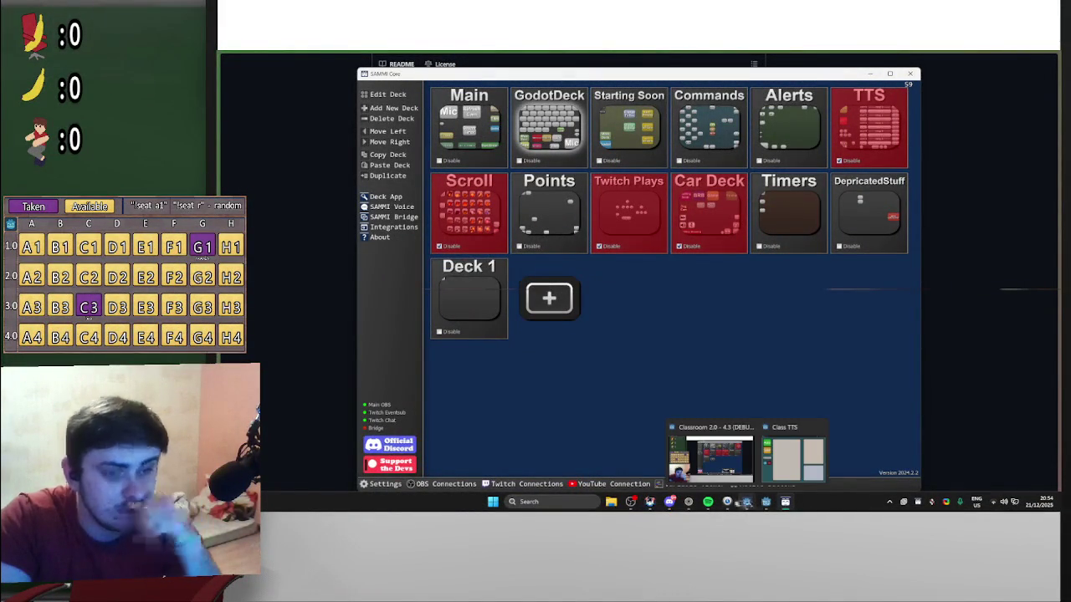
pyautogui.click(728, 456)
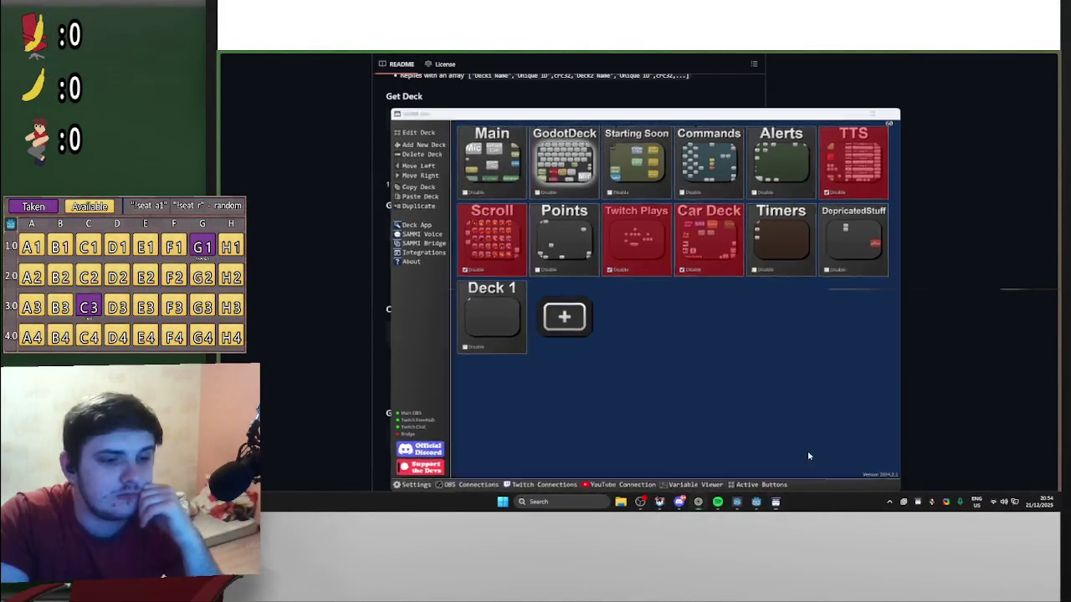
pyautogui.click(776, 502)
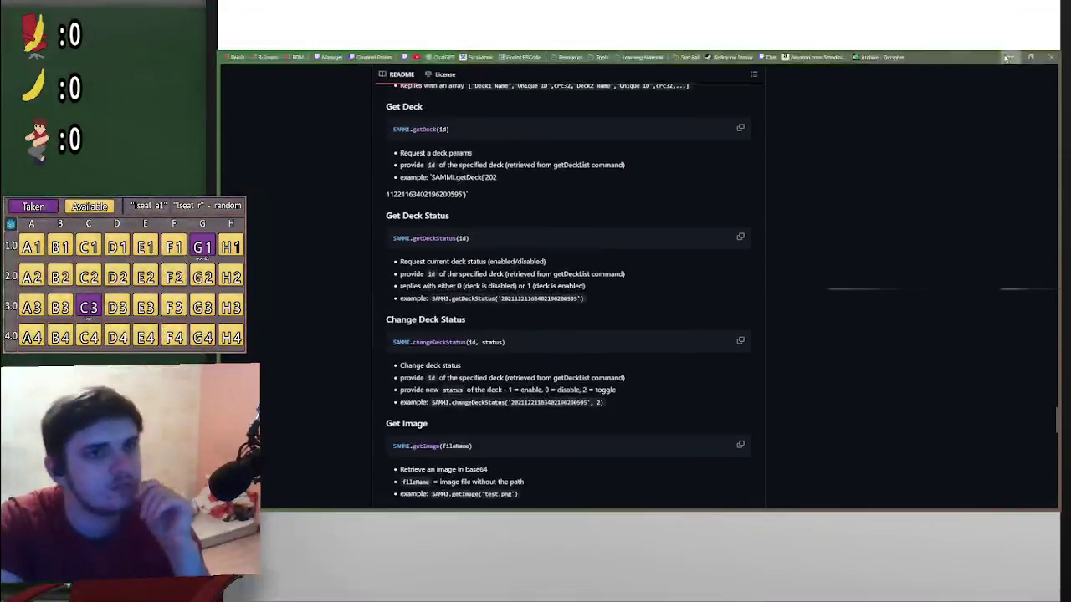
pyautogui.click(817, 61)
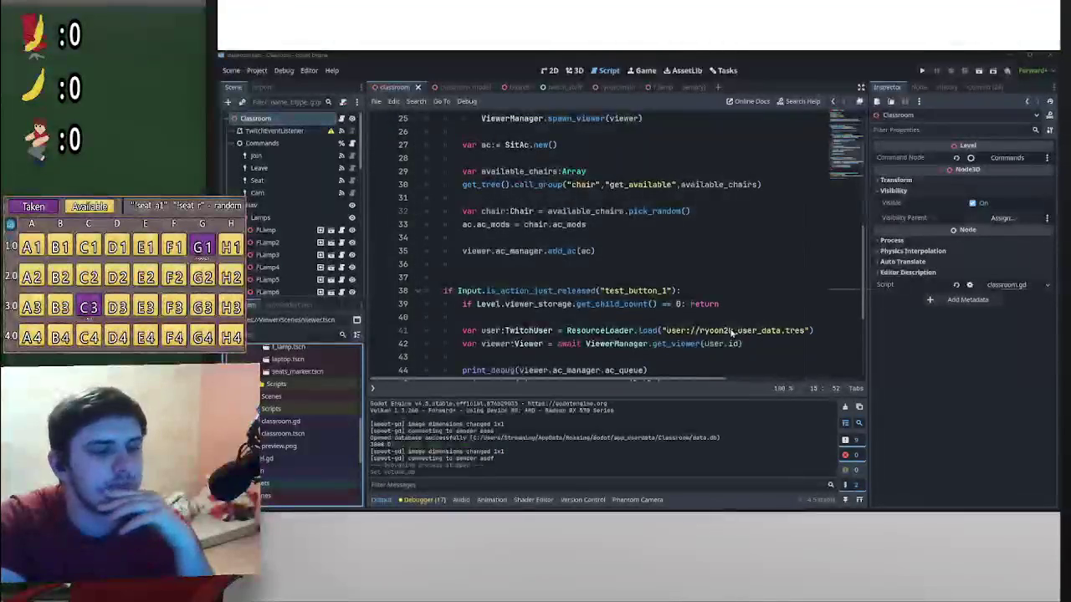
pyautogui.scroll(5, 351, 363)
pyautogui.scroll(-3, 350, 350)
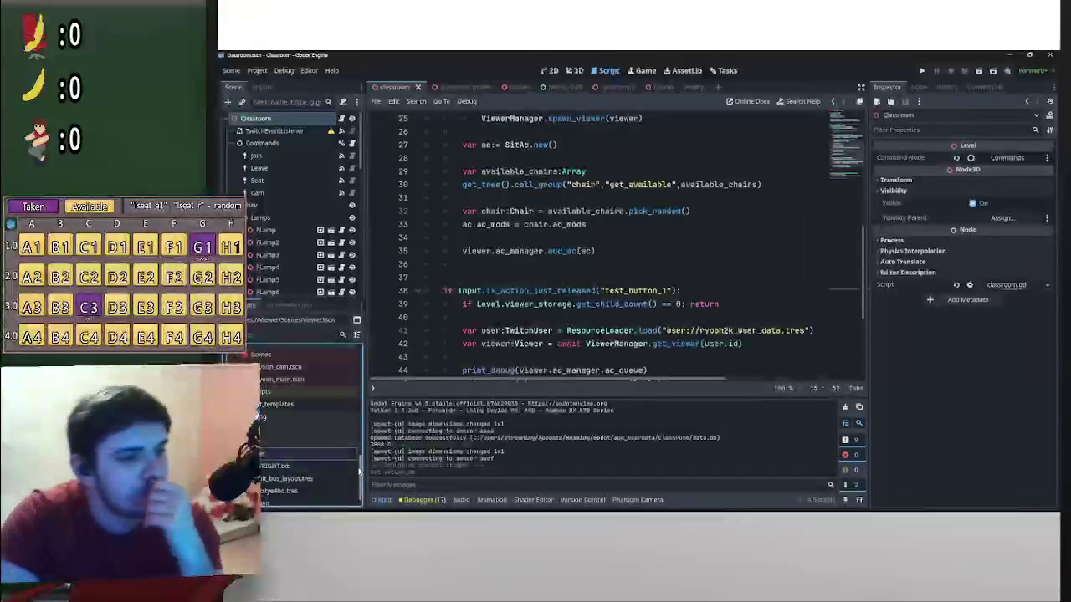
pyautogui.scroll(3, 350, 379)
pyautogui.scroll(5, 351, 368)
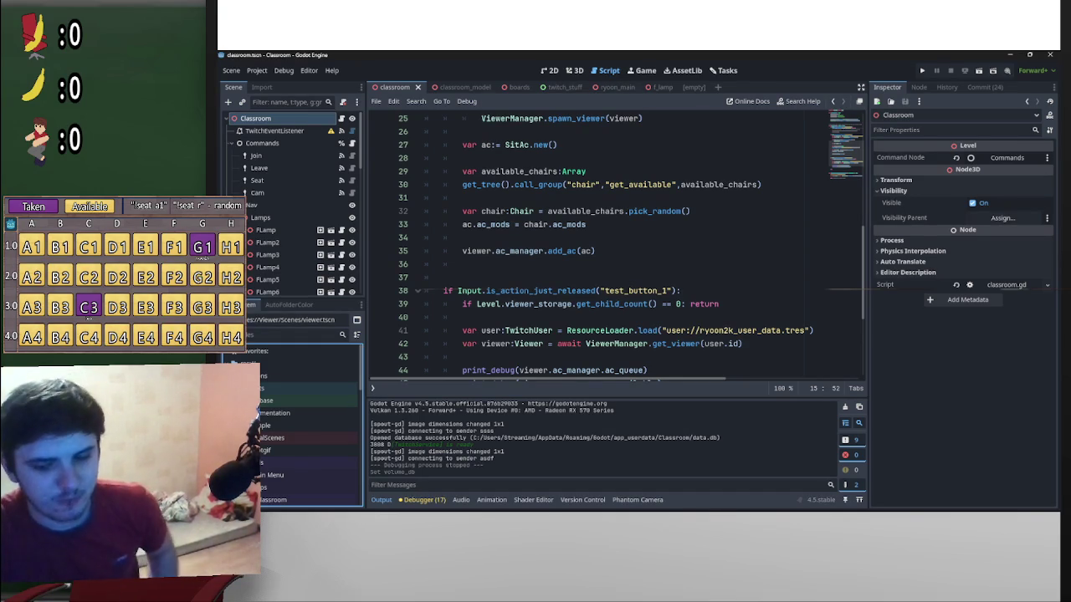
pyautogui.scroll(-4, 321, 215)
pyautogui.scroll(-5, 320, 214)
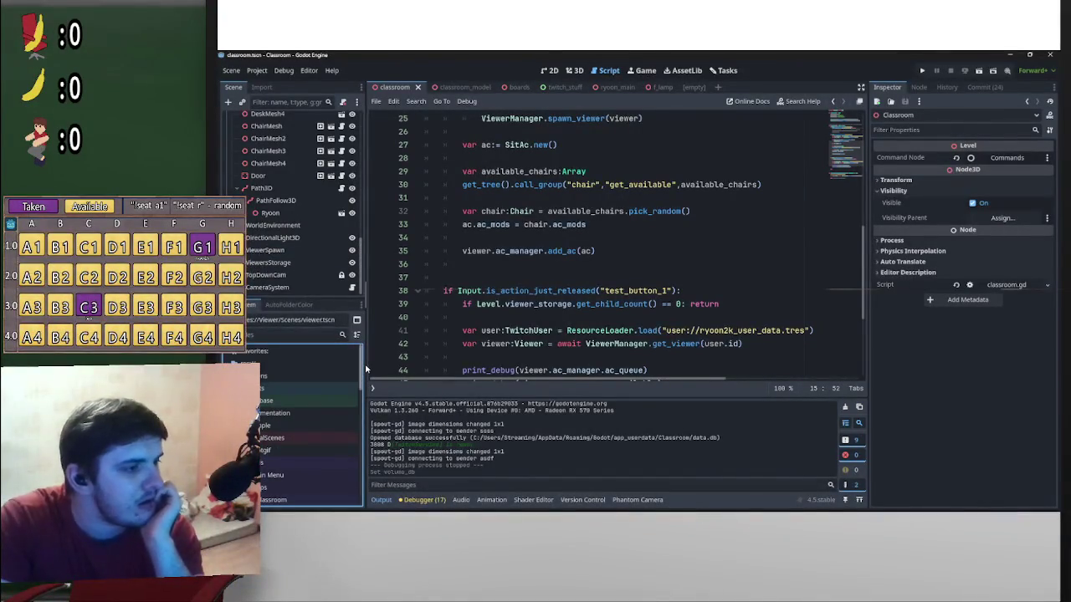
pyautogui.moveTo(361, 288); pyautogui.dragTo(360, 144)
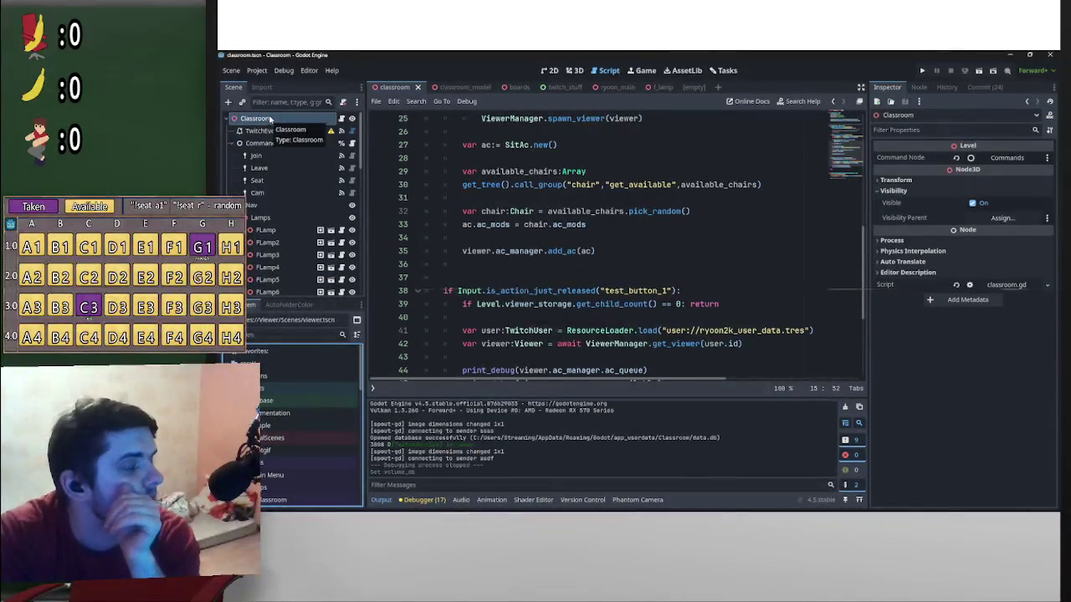
# Fold the Commands and Nav branches under Classroom in the Scene dock
pyautogui.click(235, 144)
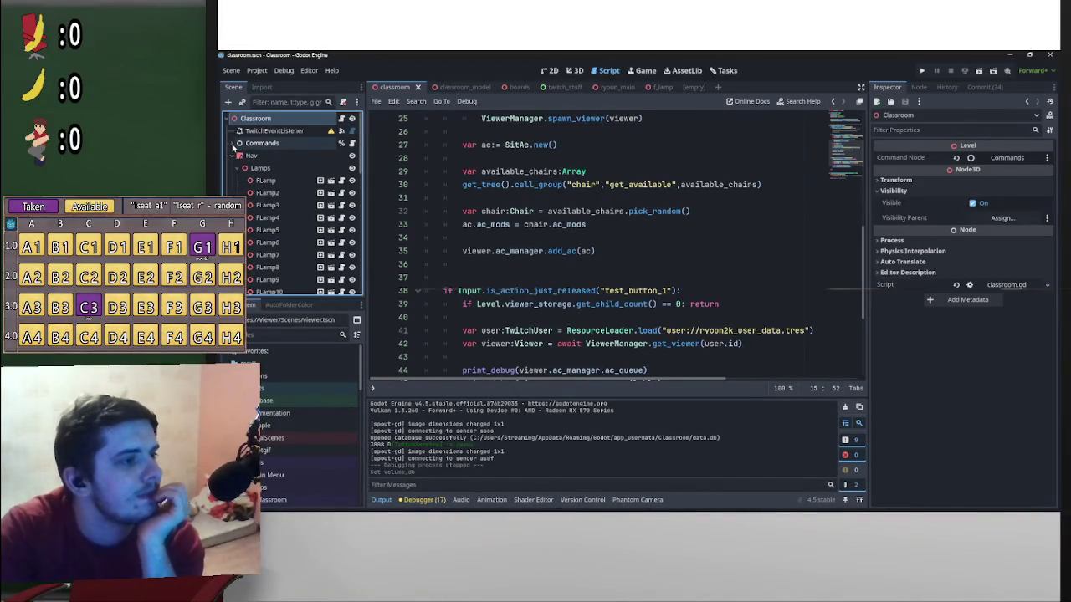
pyautogui.click(234, 144)
pyautogui.click(261, 143)
pyautogui.click(234, 144)
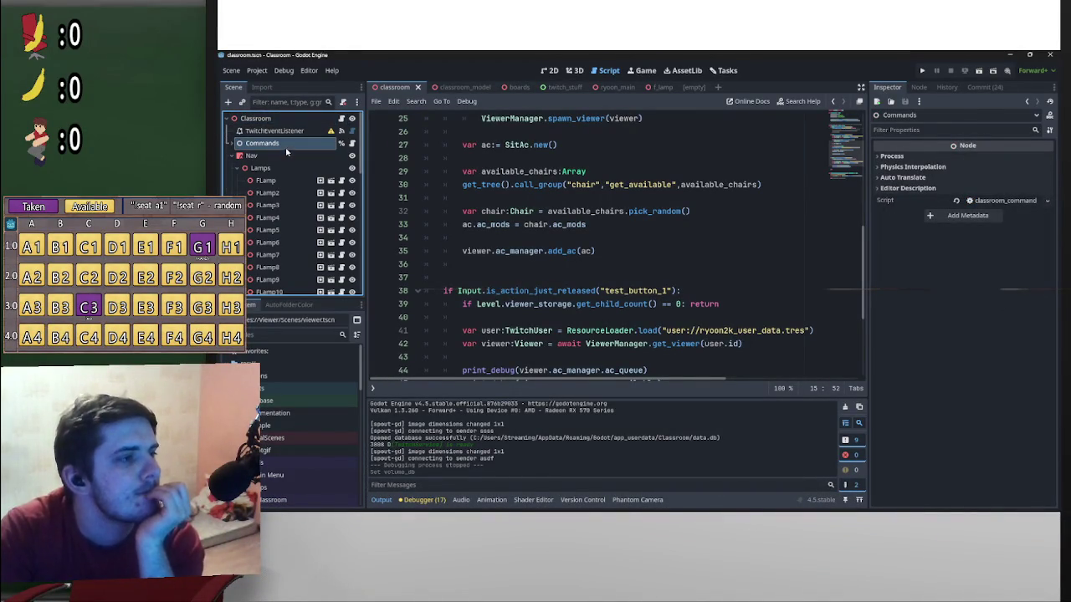
pyautogui.click(324, 119)
pyautogui.click(235, 156)
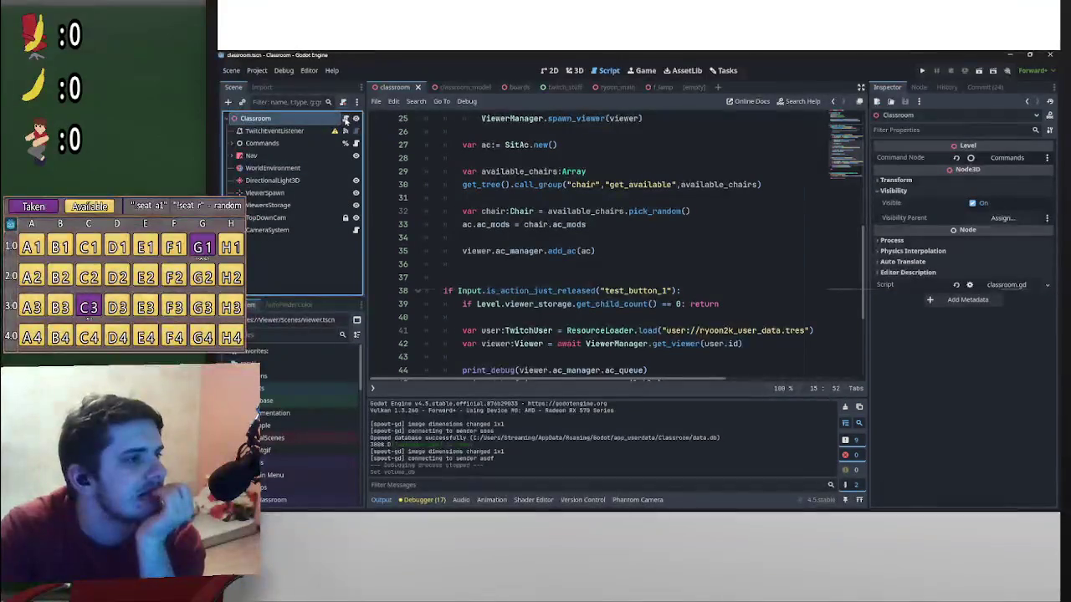
pyautogui.click(346, 120)
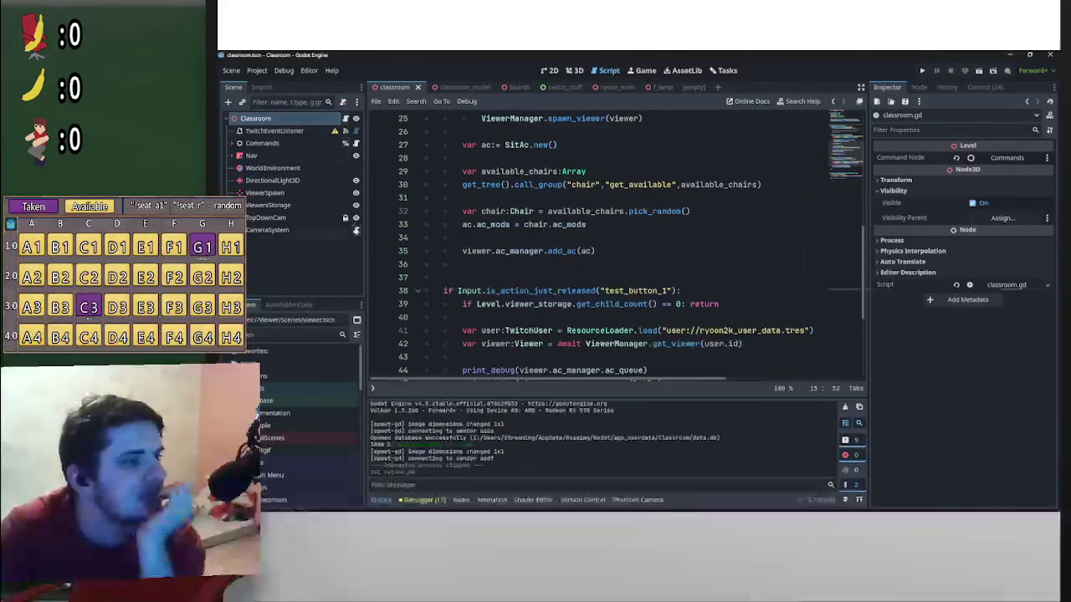
pyautogui.click(228, 102)
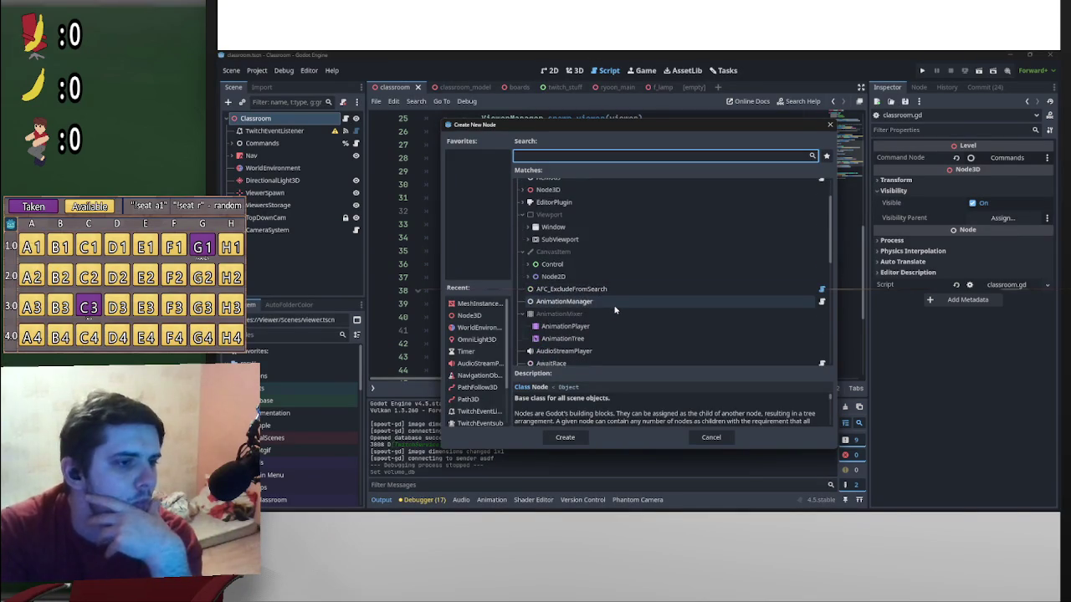
# Add a plain Node to the Classroom scene and drag it above Nav
pyautogui.scroll(-3, 615, 318)
pyautogui.scroll(3, 621, 341)
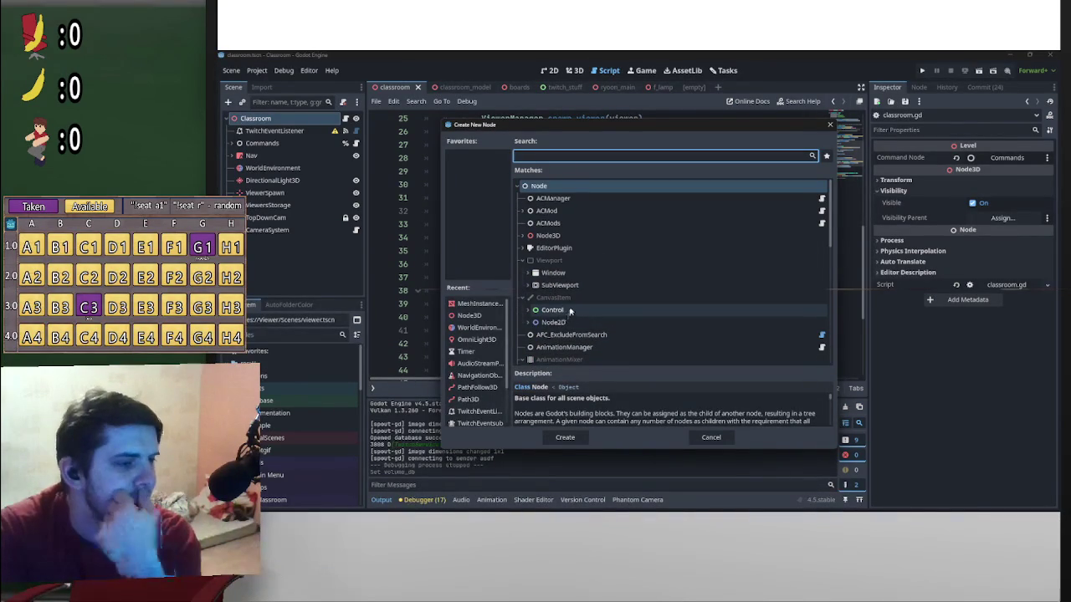
pyautogui.doubleClick(538, 186)
pyautogui.moveTo(248, 243); pyautogui.dragTo(273, 154)
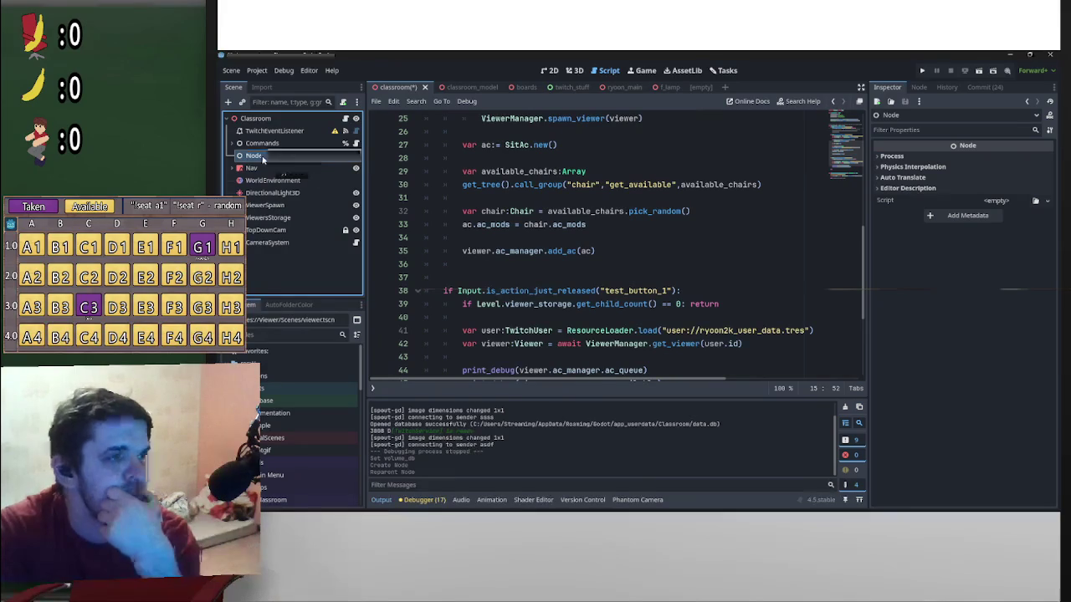
# Rename the new node to Functions
pyautogui.click(251, 155)
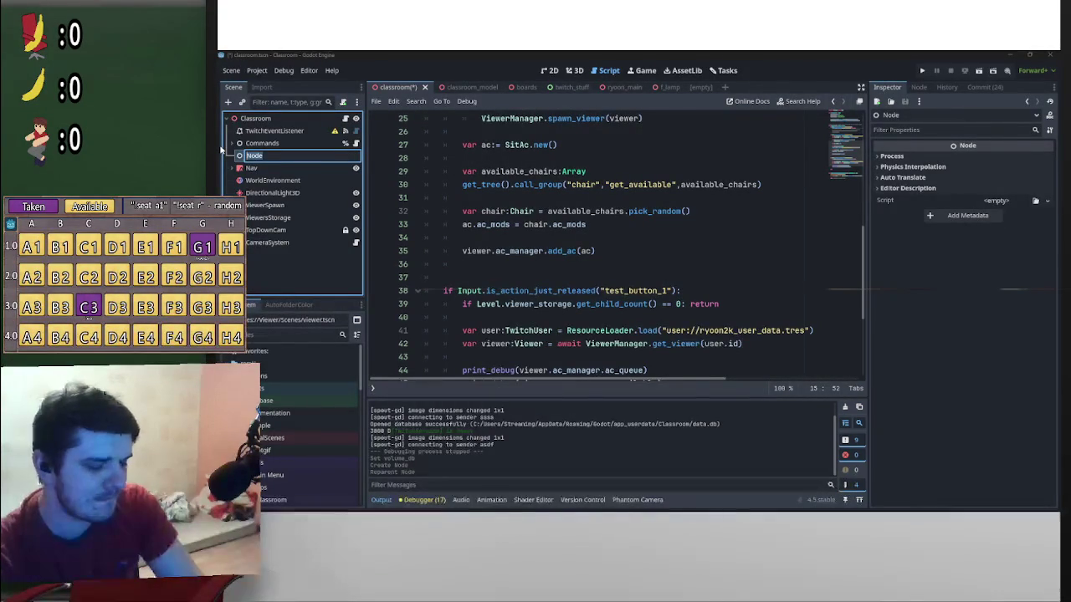
pyautogui.write('Pu')
pyautogui.write('tions')
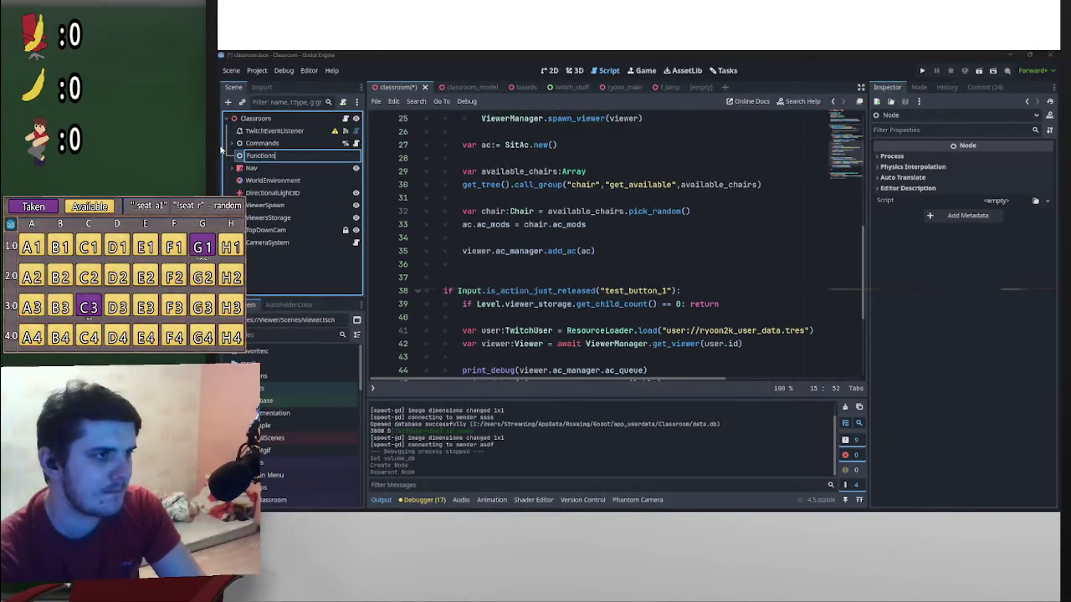
pyautogui.press('Return')
pyautogui.click(347, 119)
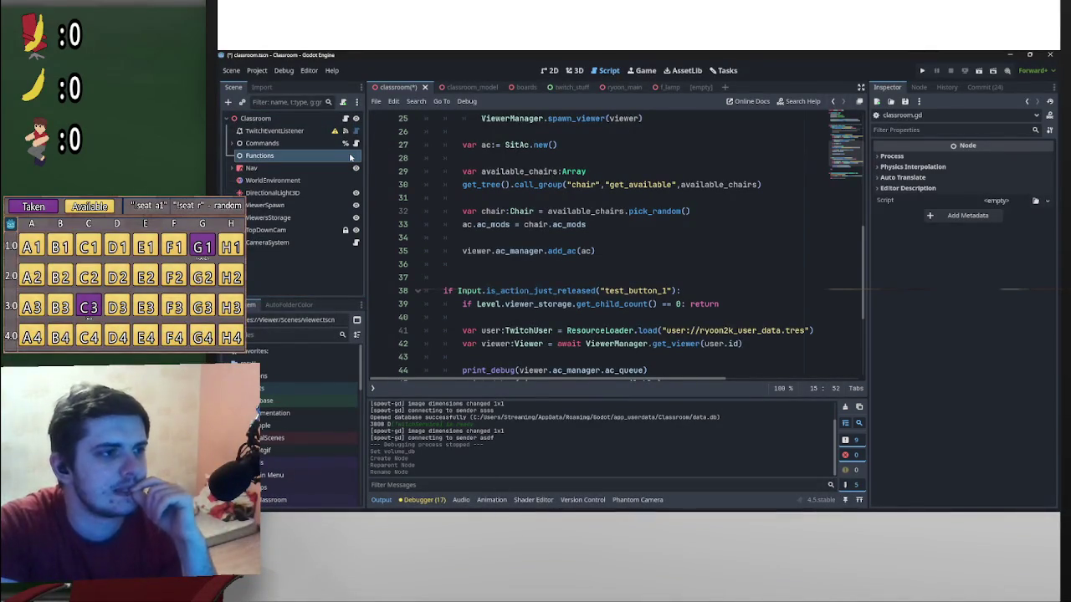
pyautogui.click(343, 101)
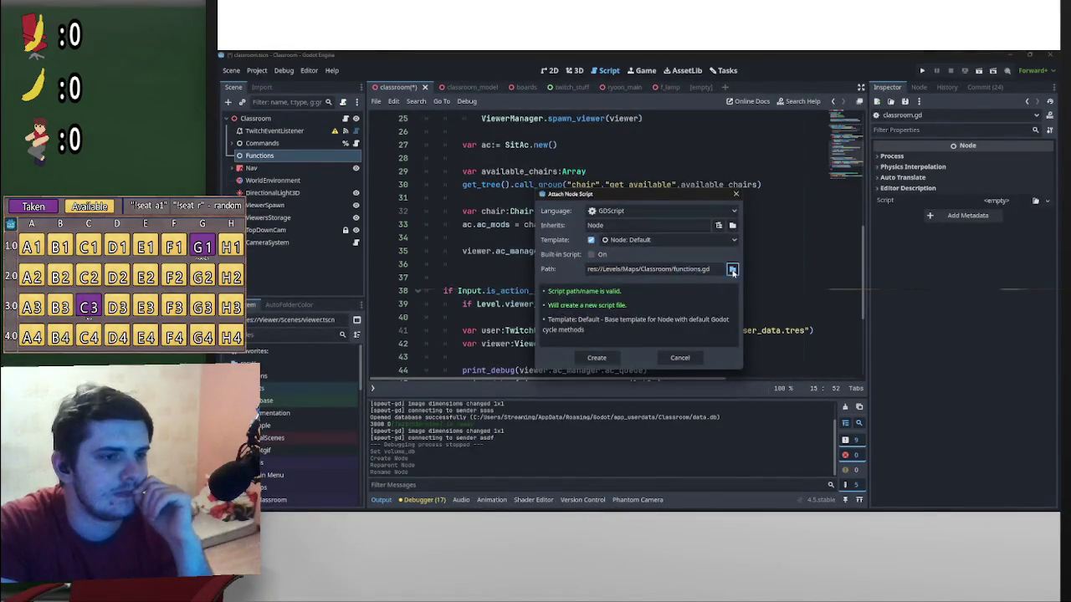
# Save the new script as functions.gd in the Scripts folder and attach it to Functions
pyautogui.click(731, 268)
pyautogui.doubleClick(682, 188)
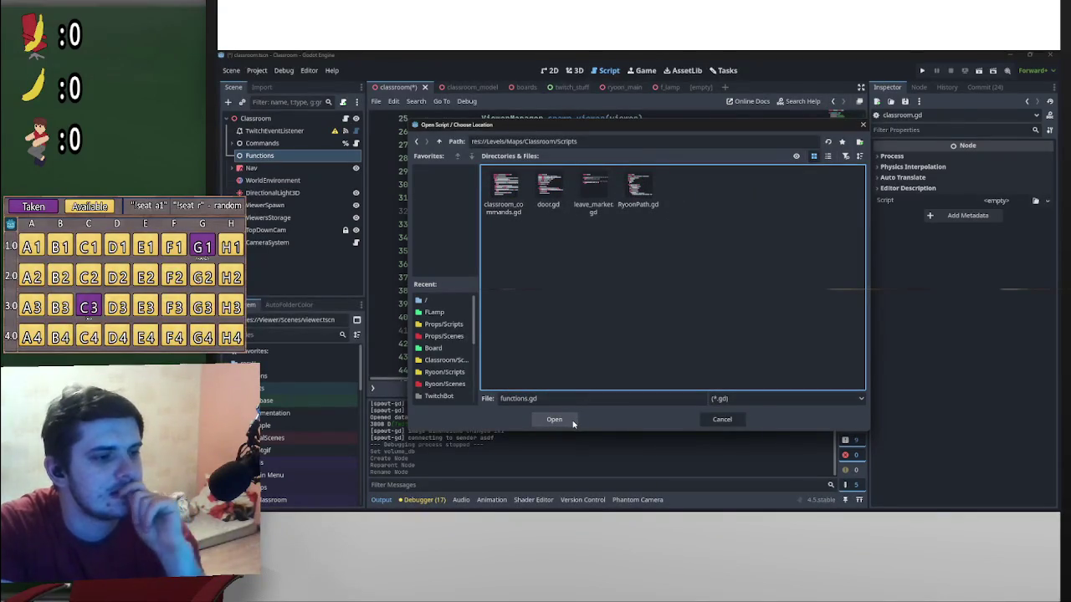
pyautogui.click(570, 424)
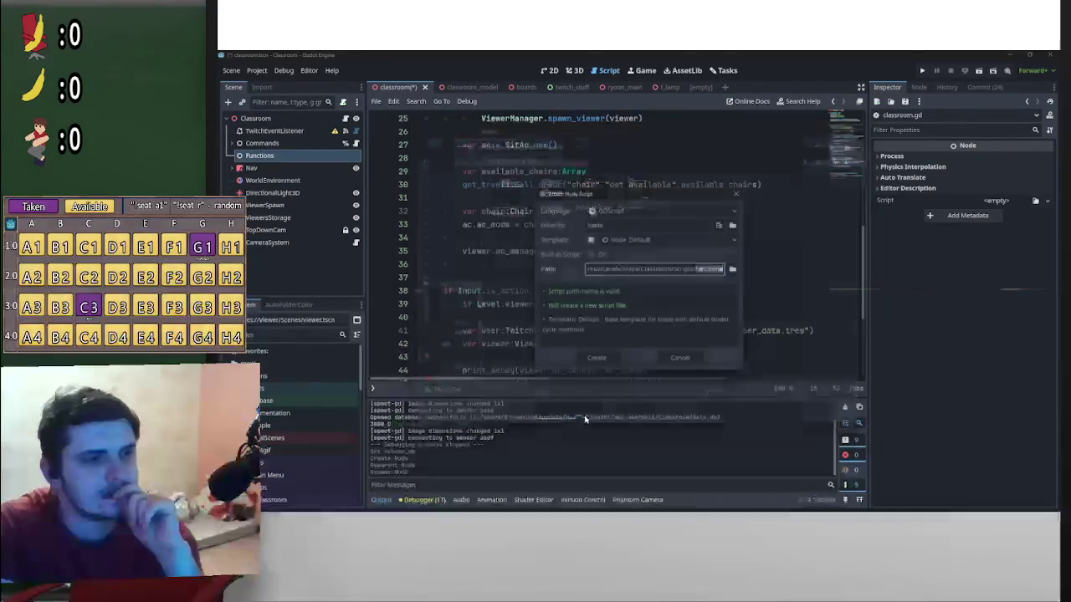
pyautogui.click(596, 358)
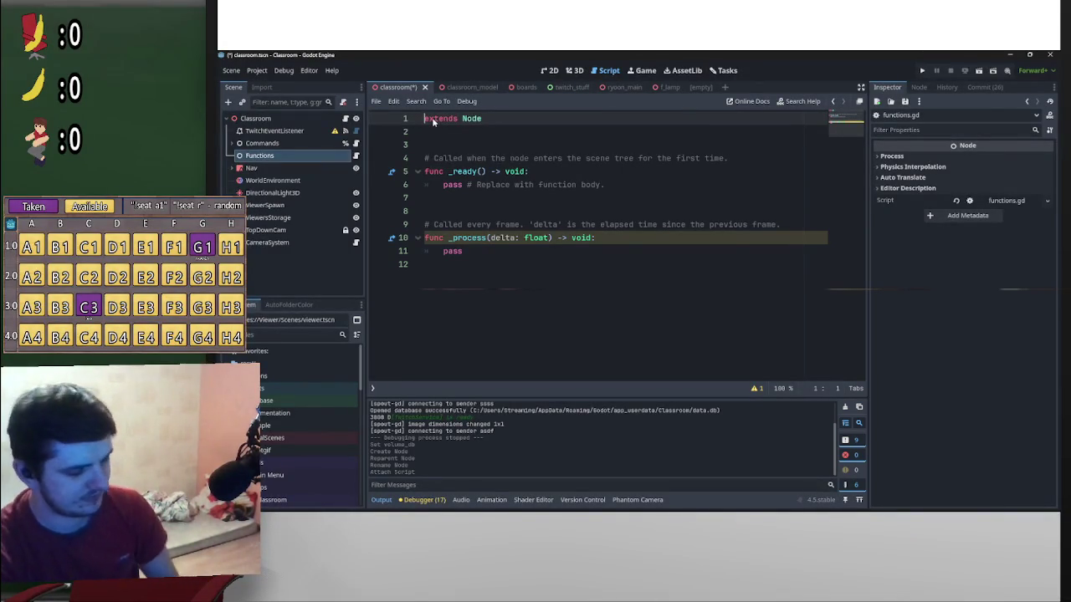
# Declare class_name ClassFunctions on line 1 and delete the template _ready and _process functions
pyautogui.write('cl')
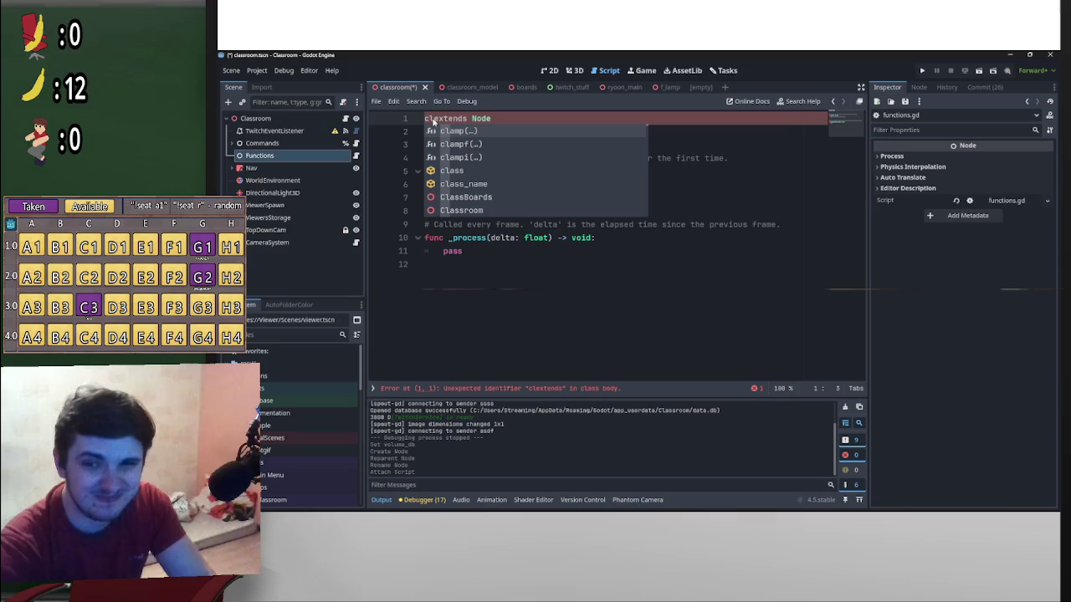
pyautogui.write('ass_')
pyautogui.write('name Clas')
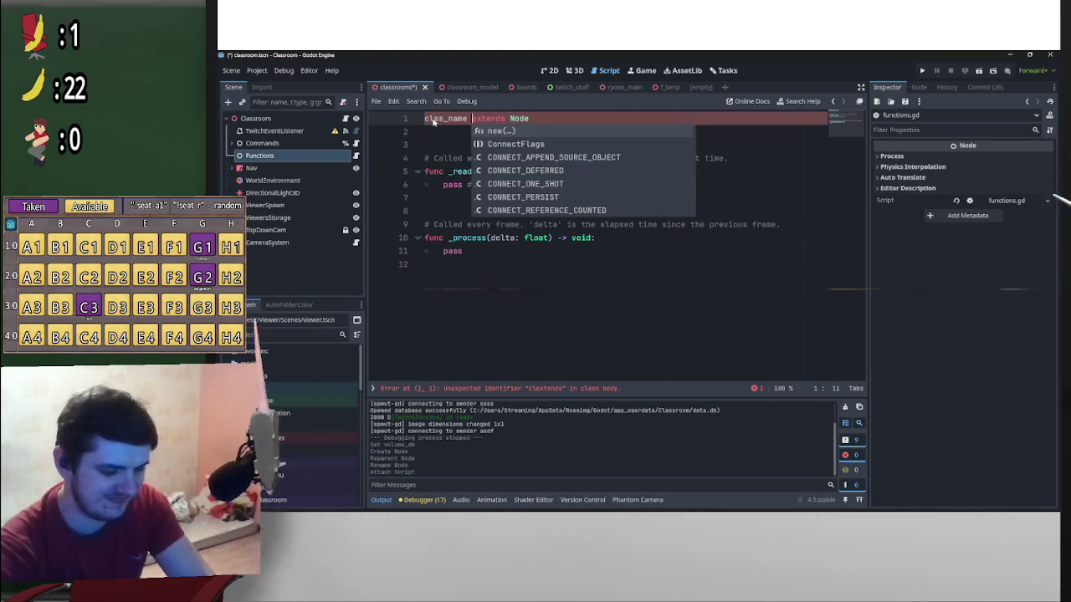
pyautogui.write('sFunctions')
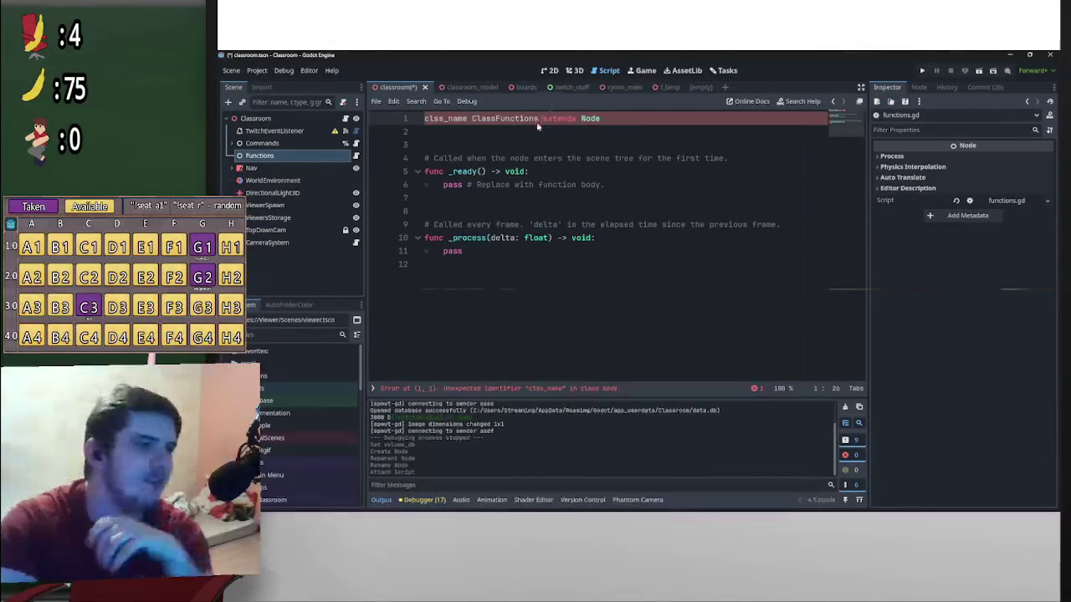
pyautogui.click(434, 119)
pyautogui.write('a')
pyautogui.click(512, 147)
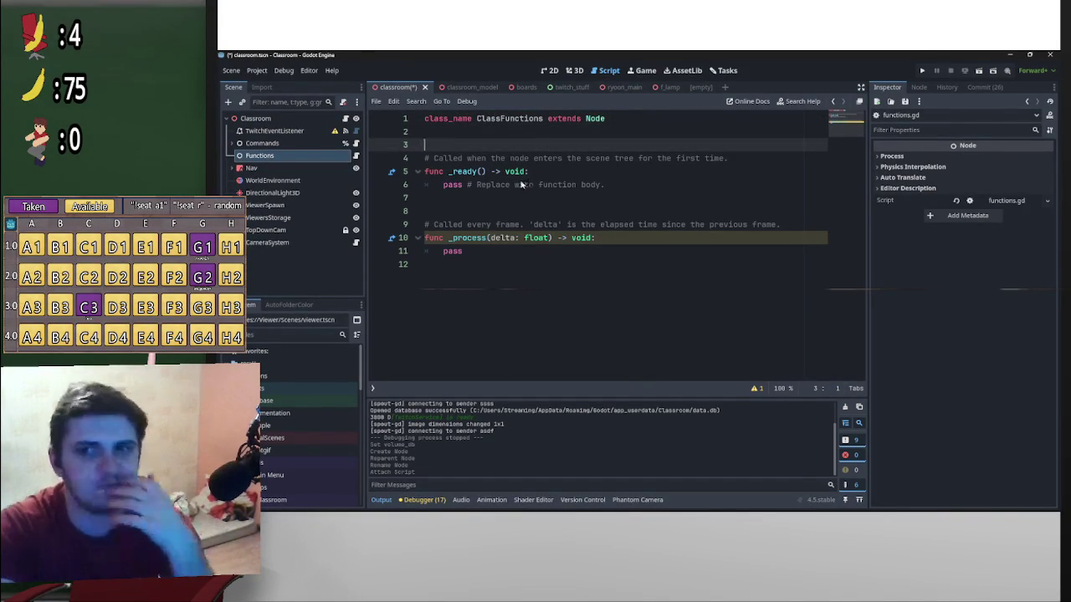
pyautogui.moveTo(469, 263)
pyautogui.mouseDown()
pyautogui.moveTo(507, 238)
pyautogui.moveTo(393, 158)
pyautogui.moveTo(368, 162)
pyautogui.mouseUp()
pyautogui.press('BackSpace')
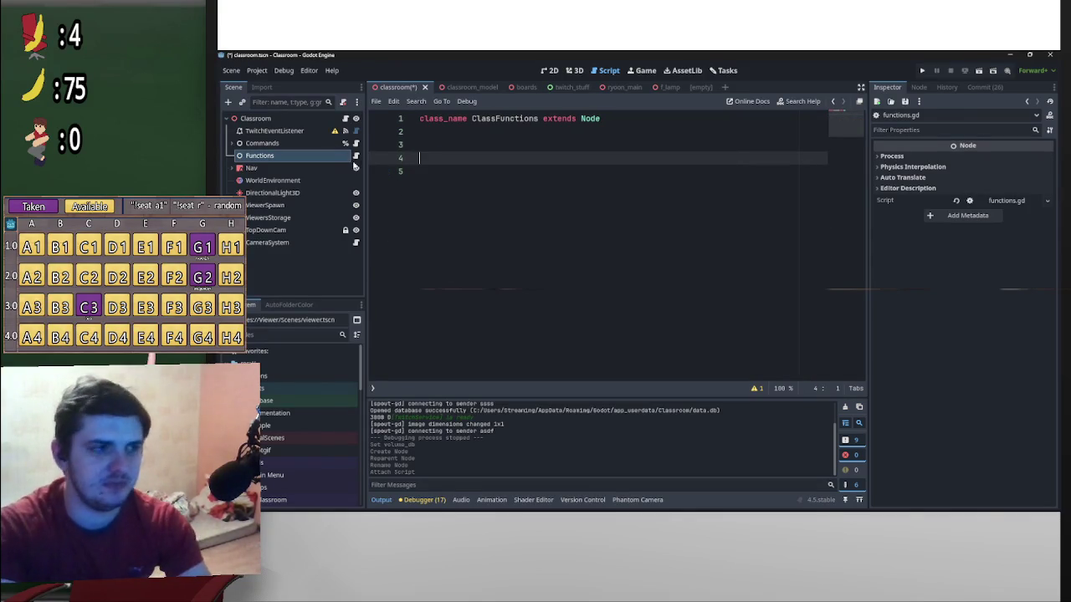
pyautogui.press('BackSpace')
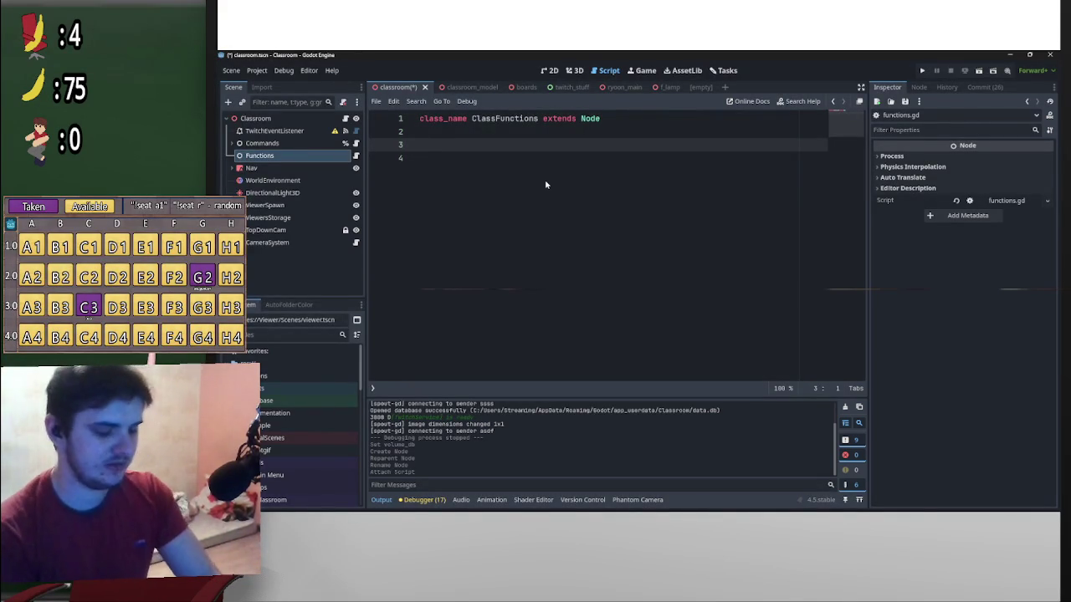
# Add an empty func toggle_lights() -> void: with a pass body
pyautogui.write('func')
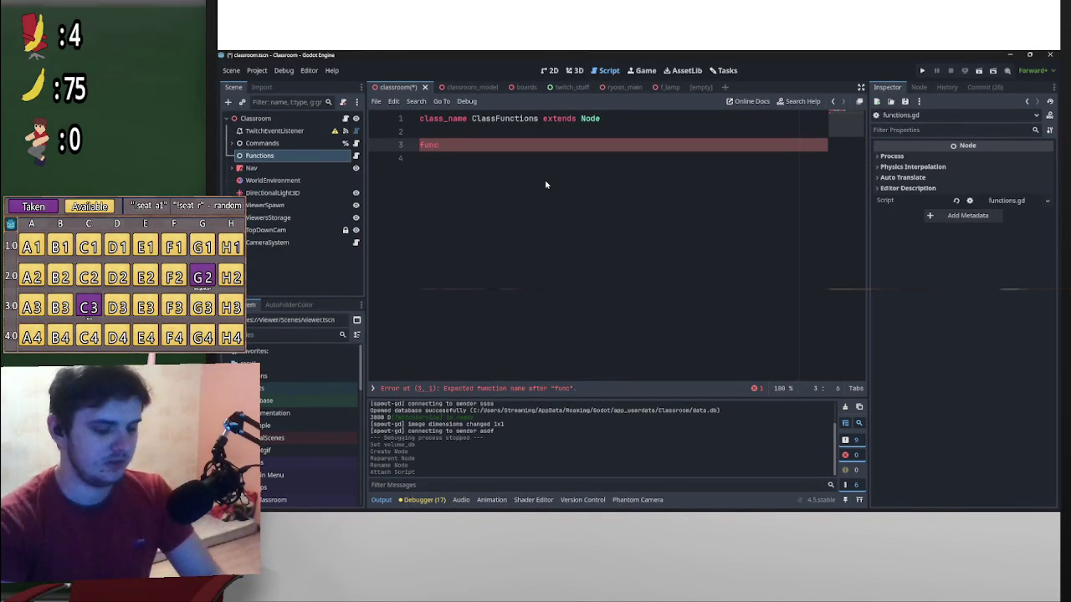
pyautogui.write(' togg')
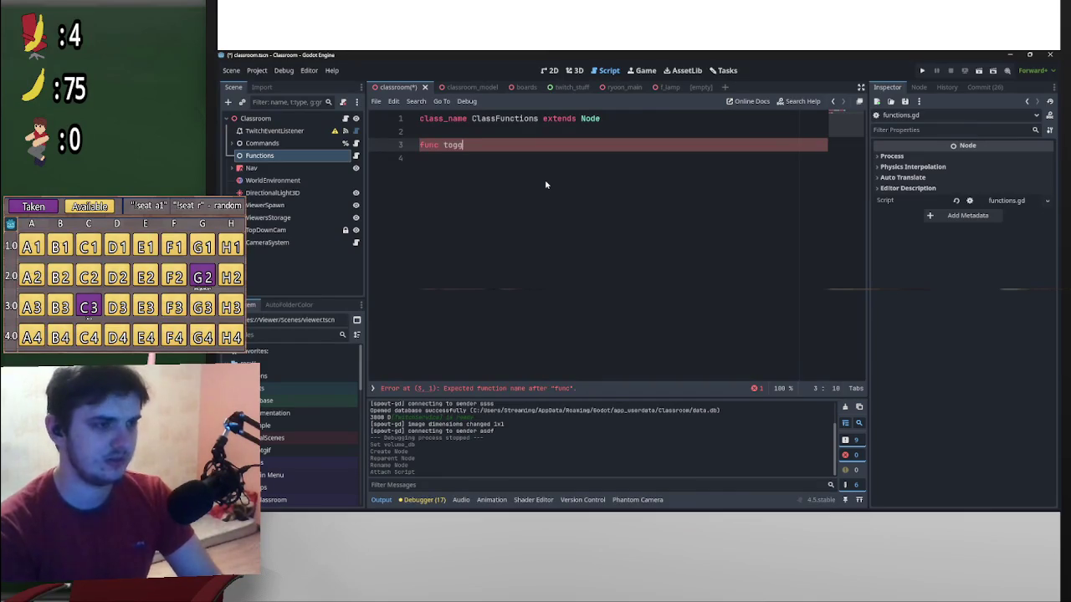
pyautogui.write('le_lights')
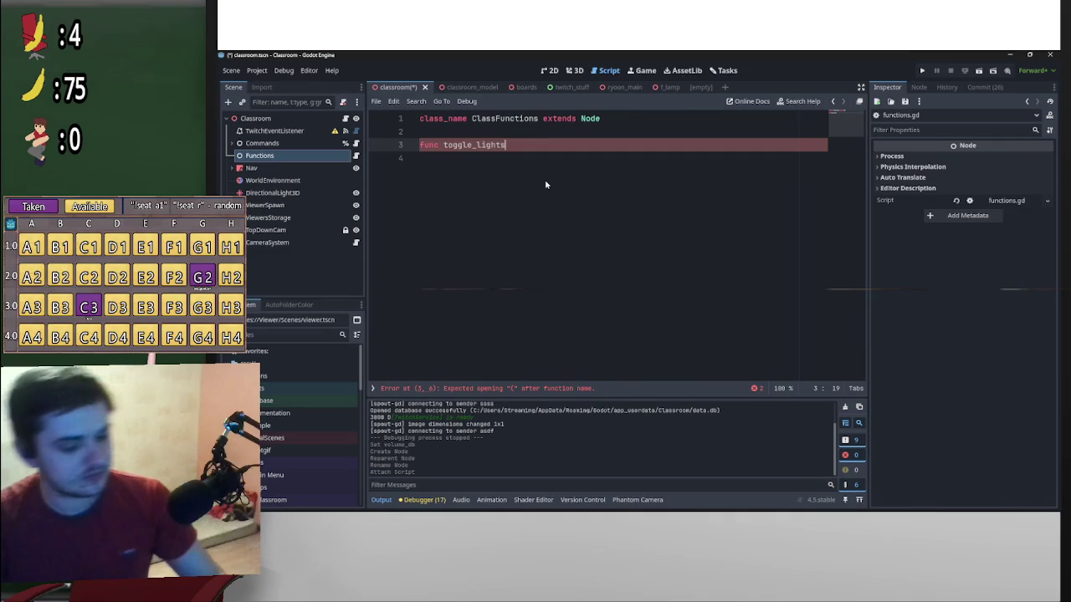
pyautogui.write('(')
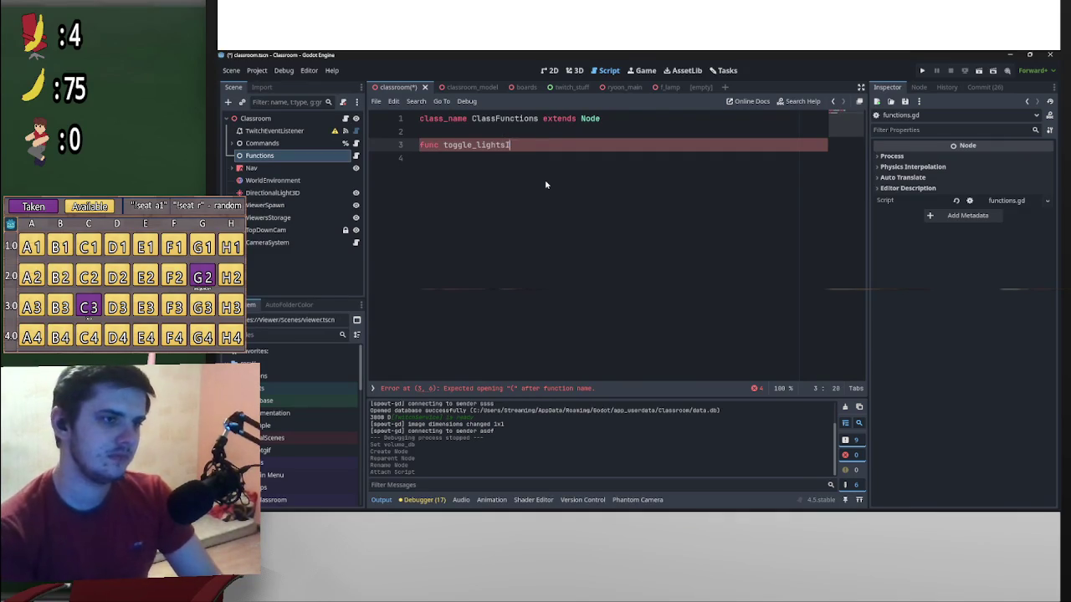
pyautogui.write(')) _')
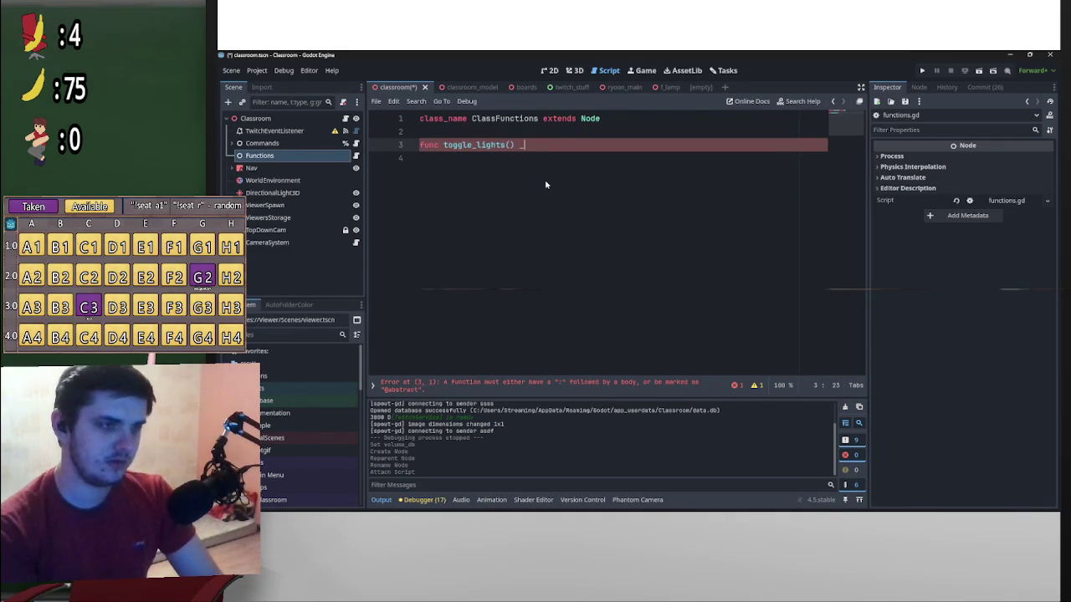
pyautogui.press('BackSpace')
pyautogui.write('->')
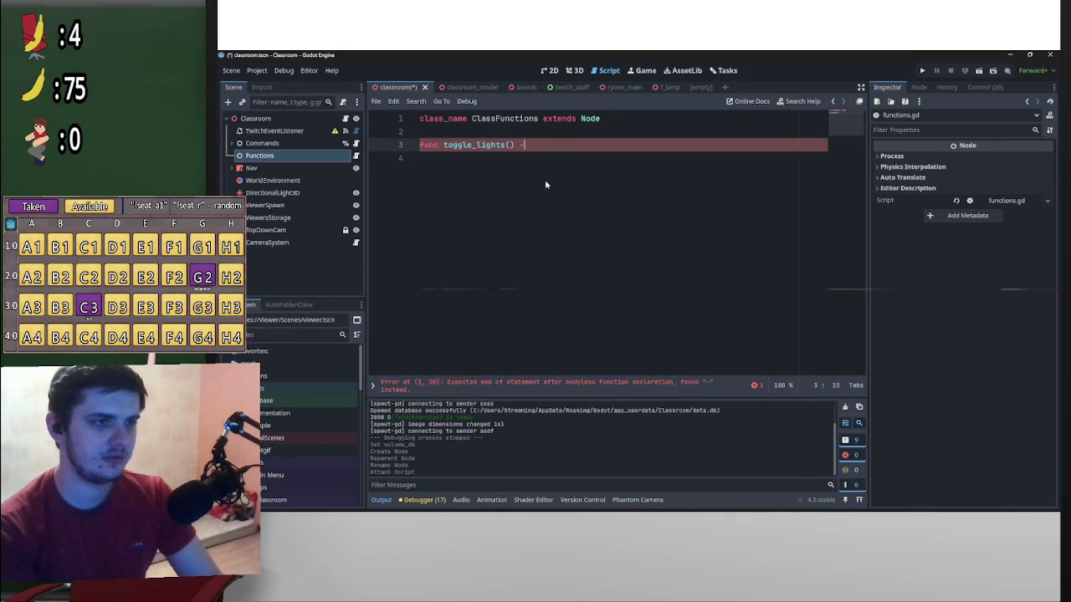
pyautogui.write(' void:')
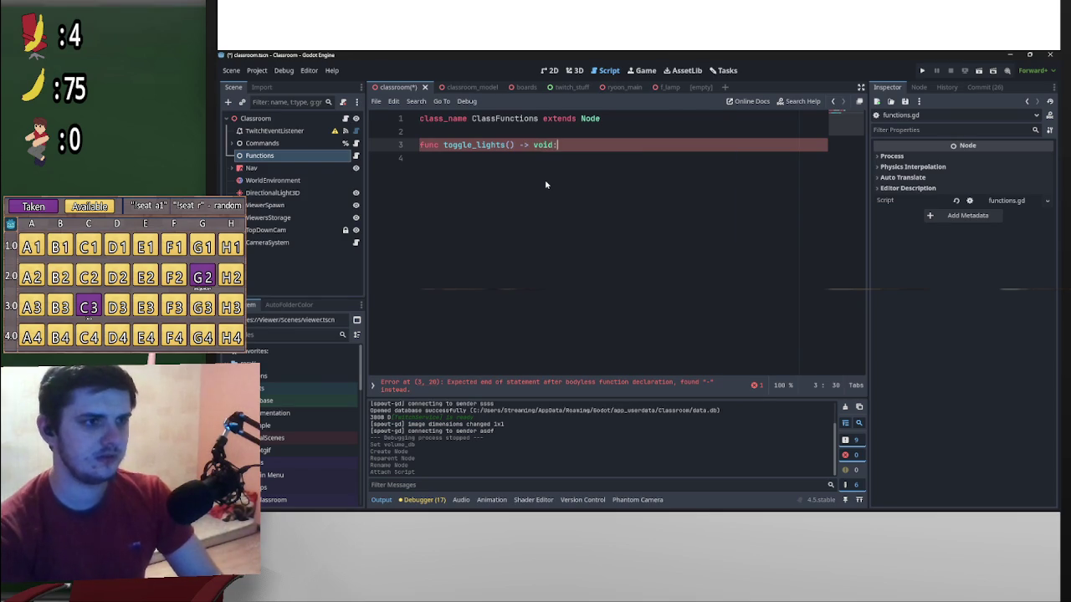
pyautogui.press('Return')
pyautogui.write('ss')
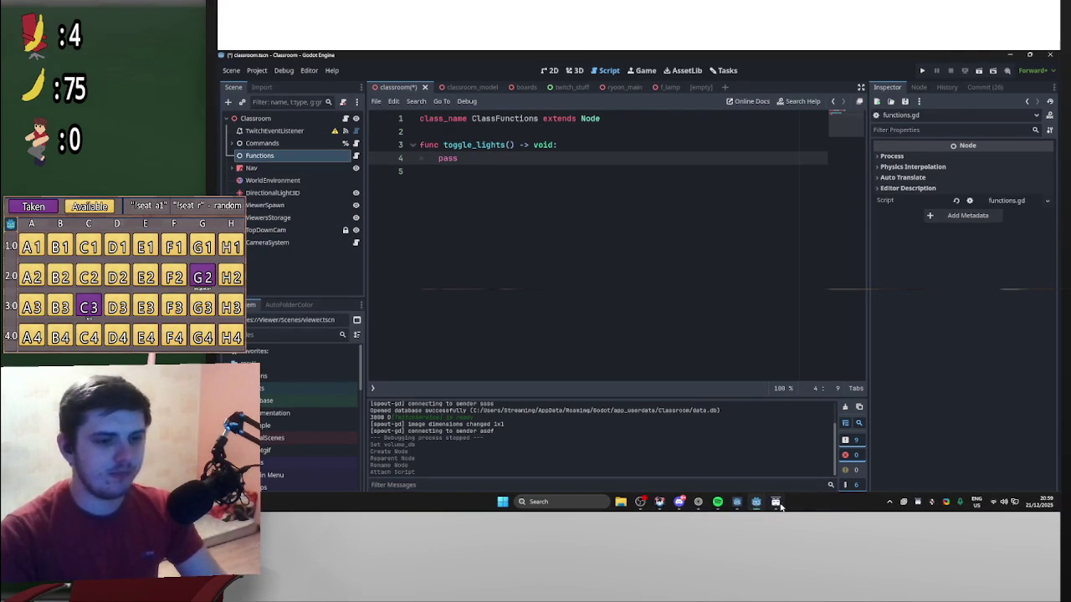
pyautogui.click(782, 505)
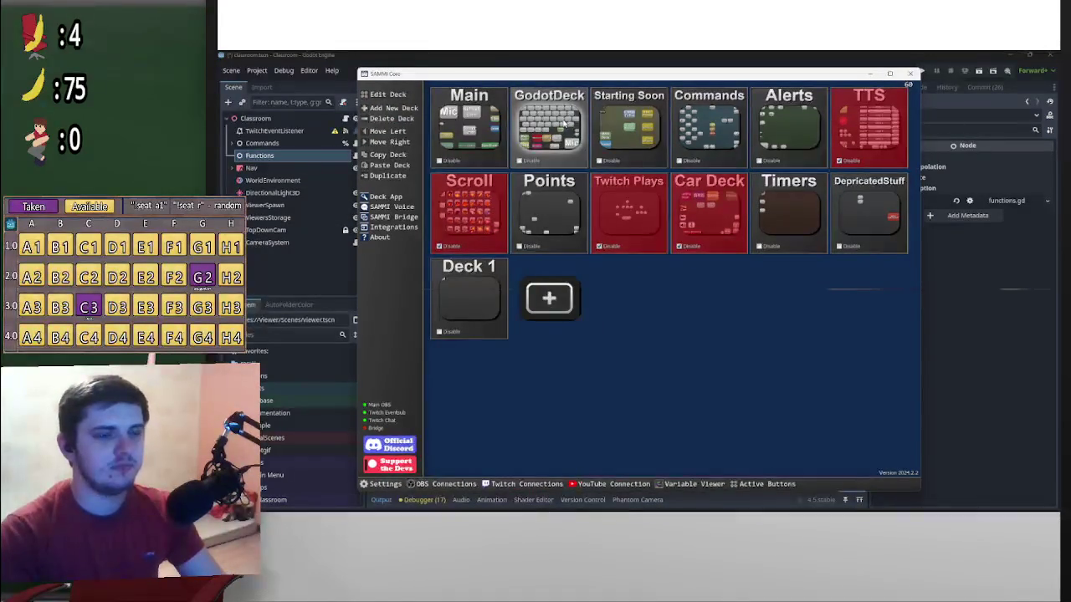
pyautogui.doubleClick(549, 126)
pyautogui.click(832, 97)
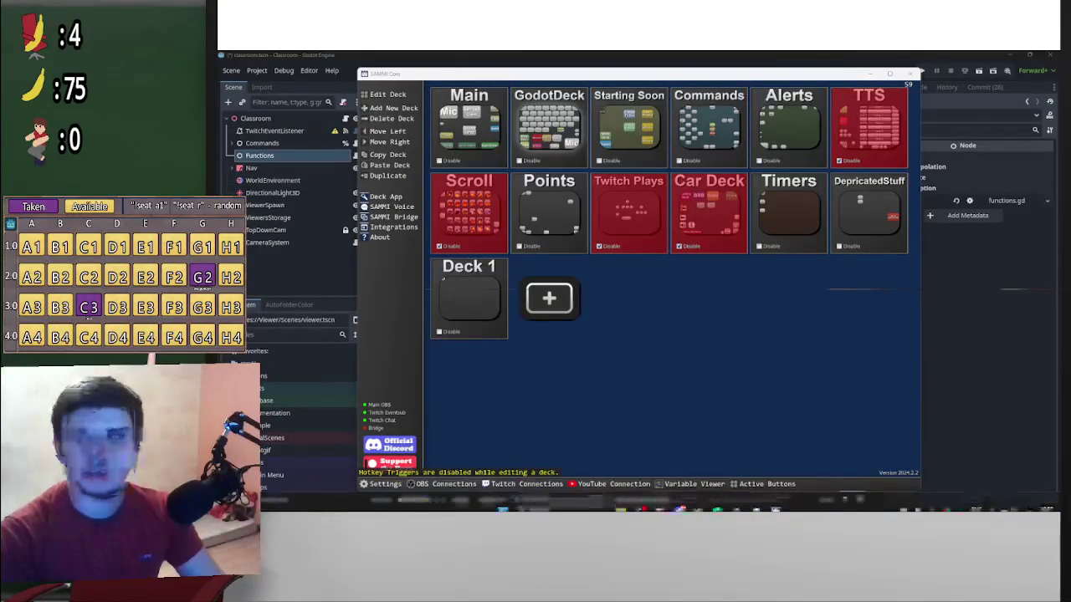
pyautogui.click(755, 502)
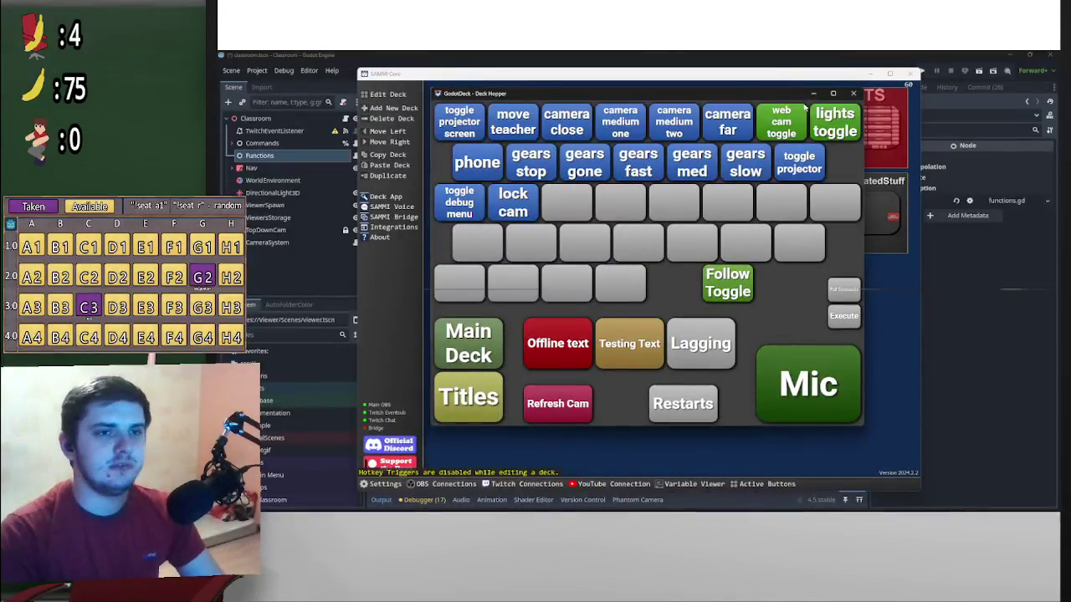
pyautogui.click(815, 95)
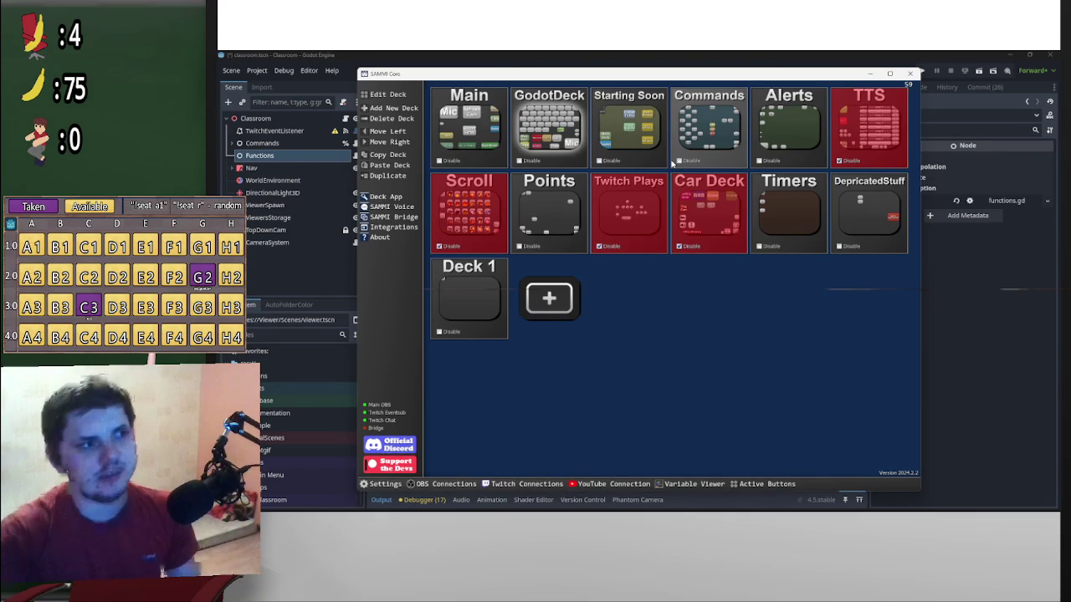
pyautogui.click(542, 136)
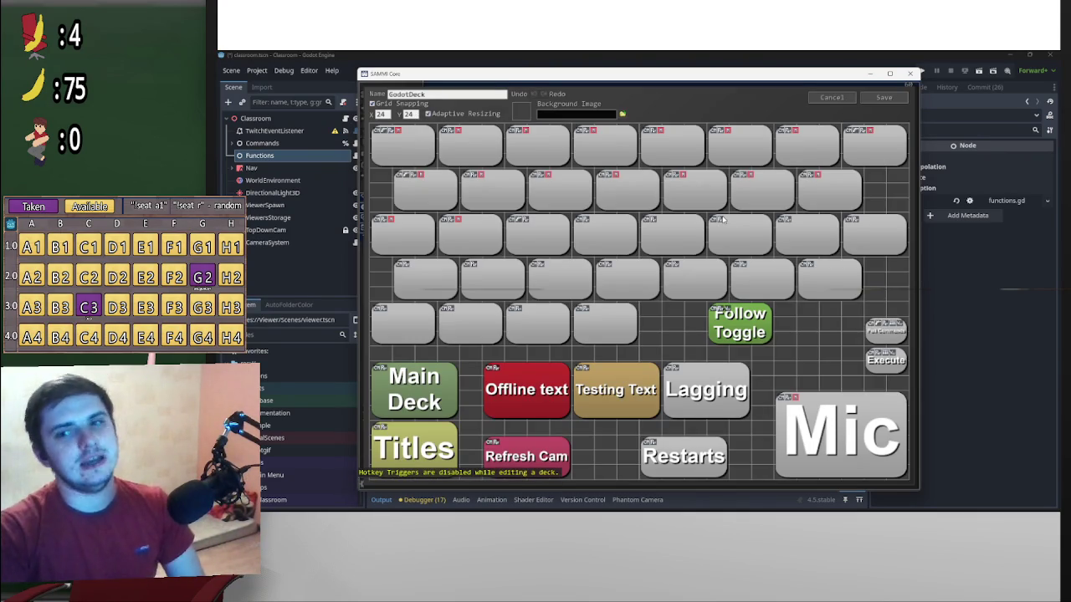
pyautogui.click(831, 97)
pyautogui.click(858, 98)
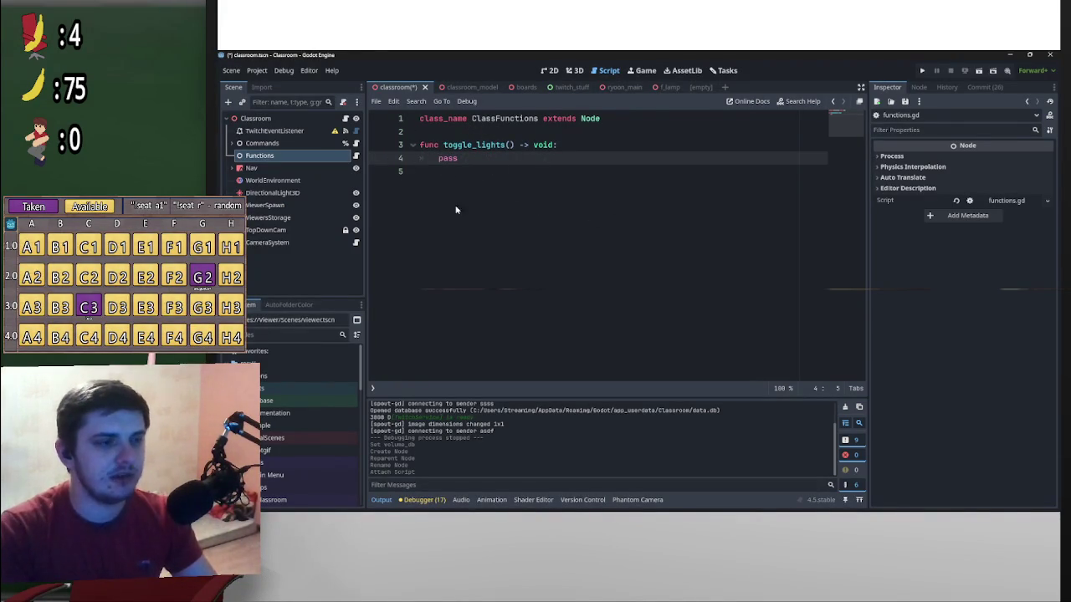
pyautogui.moveTo(800, 508)
pyautogui.click(783, 505)
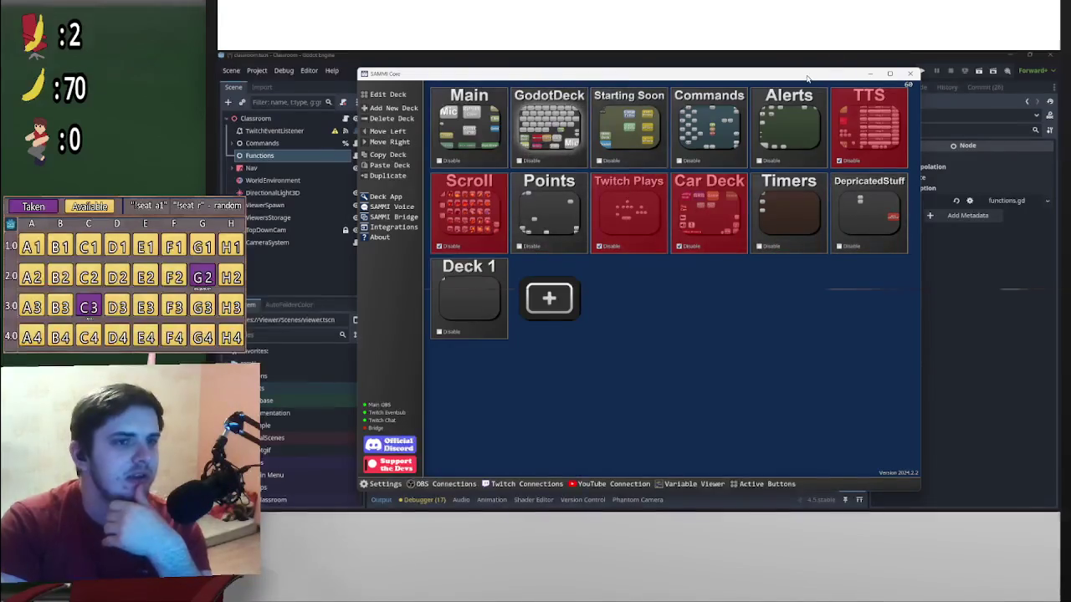
pyautogui.moveTo(654, 86); pyautogui.dragTo(717, 292)
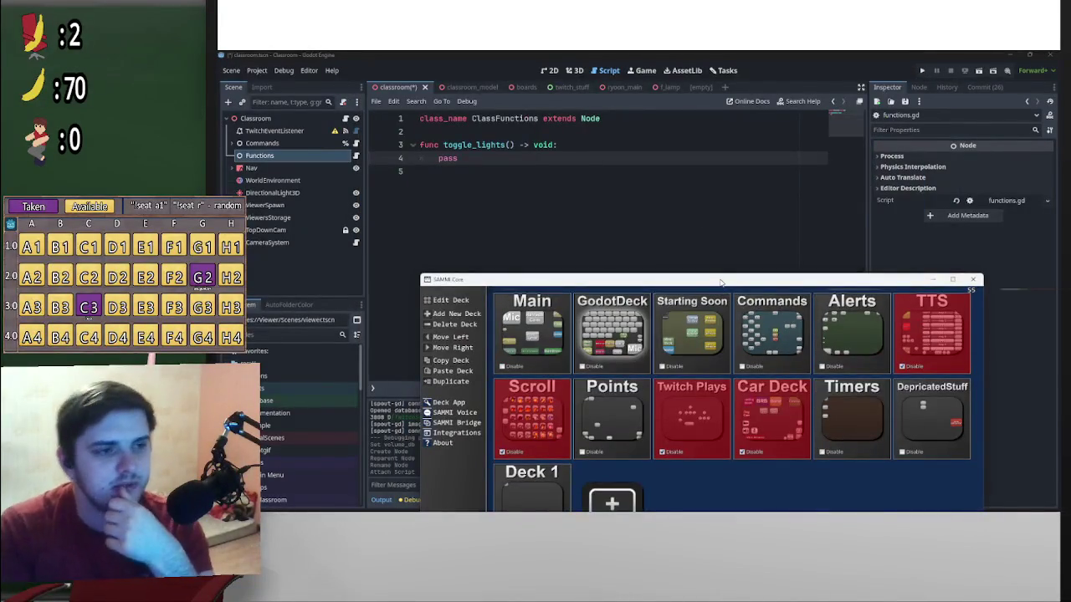
pyautogui.doubleClick(612, 326)
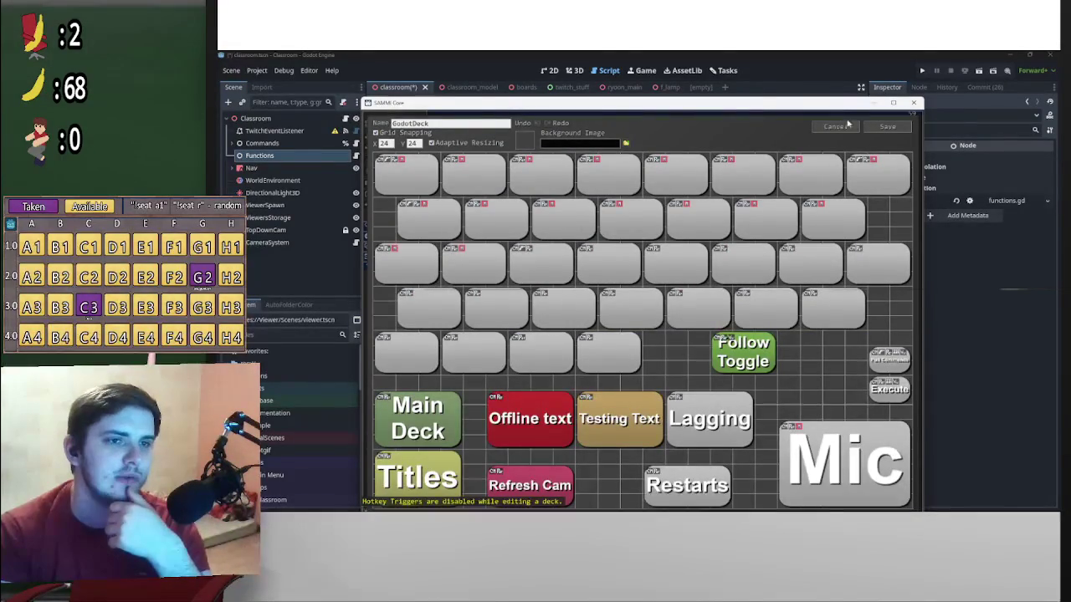
pyautogui.click(893, 102)
pyautogui.moveTo(661, 502)
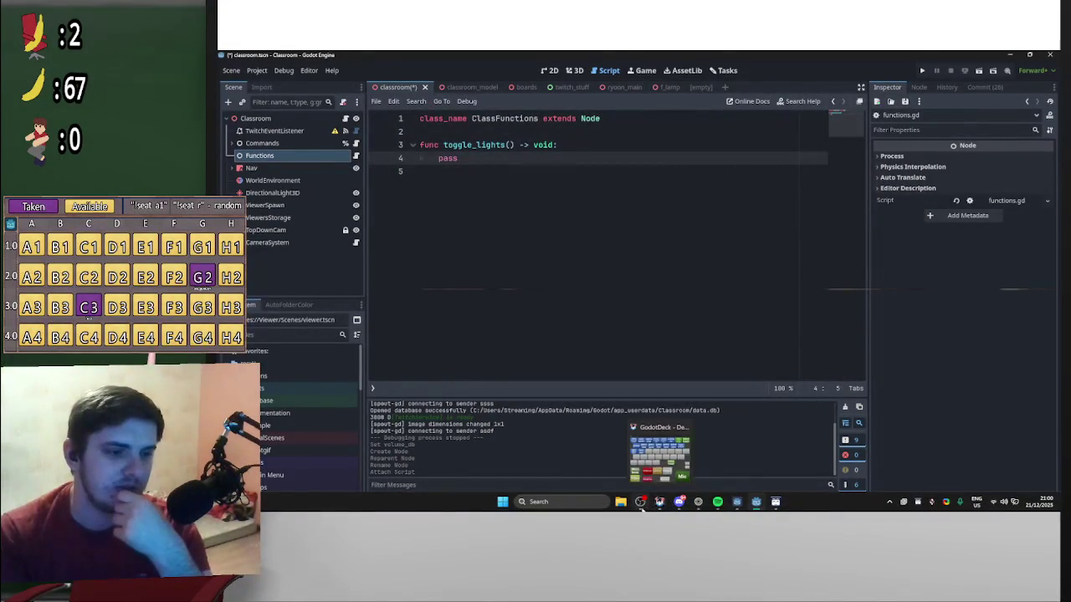
pyautogui.click(661, 451)
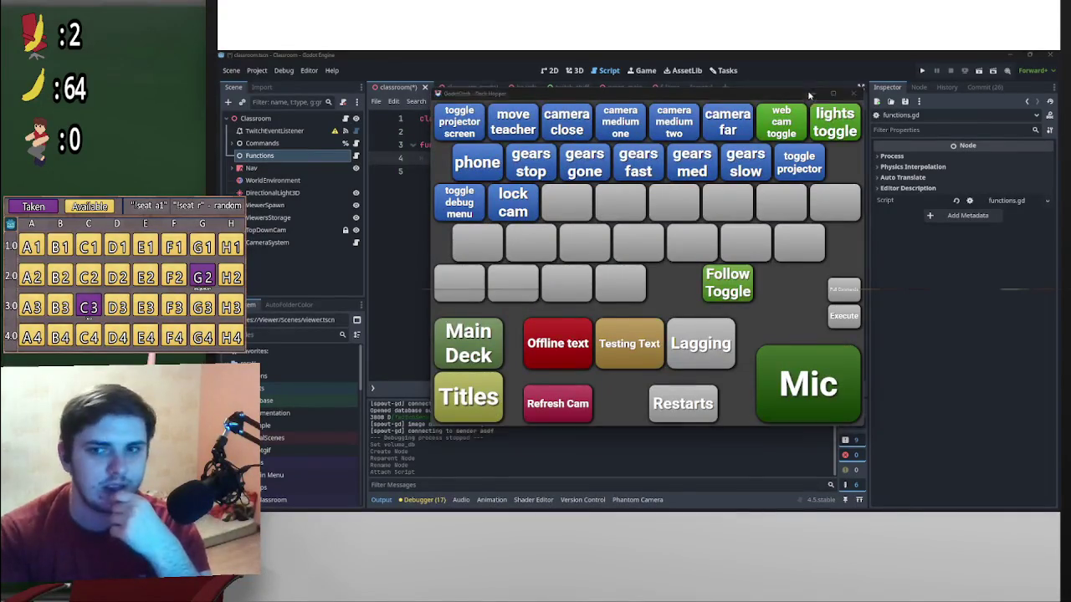
pyautogui.click(813, 94)
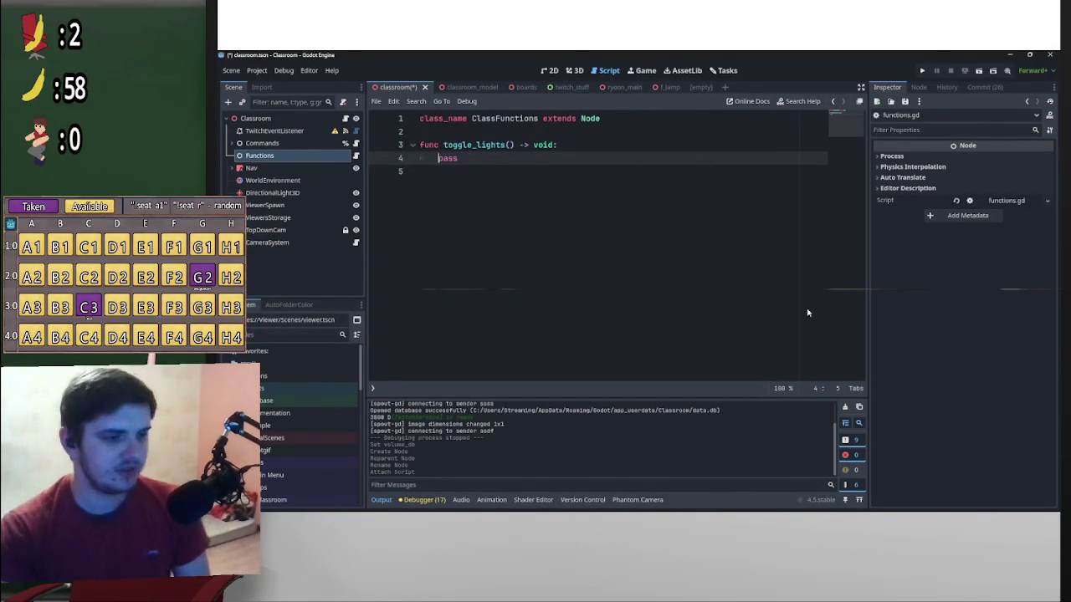
pyautogui.click(775, 502)
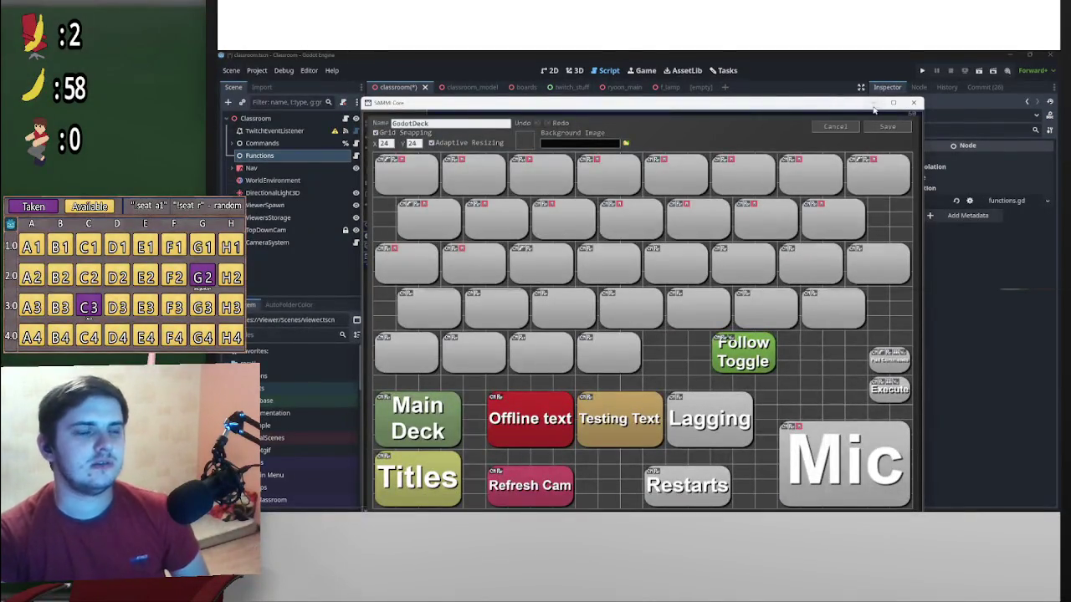
pyautogui.click(873, 103)
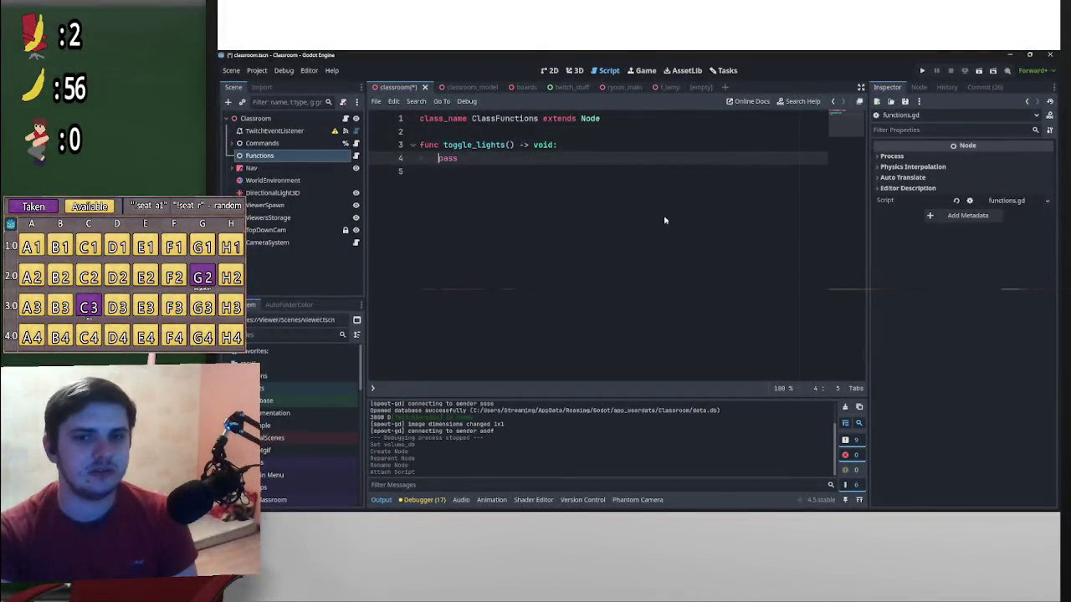
pyautogui.click(482, 160)
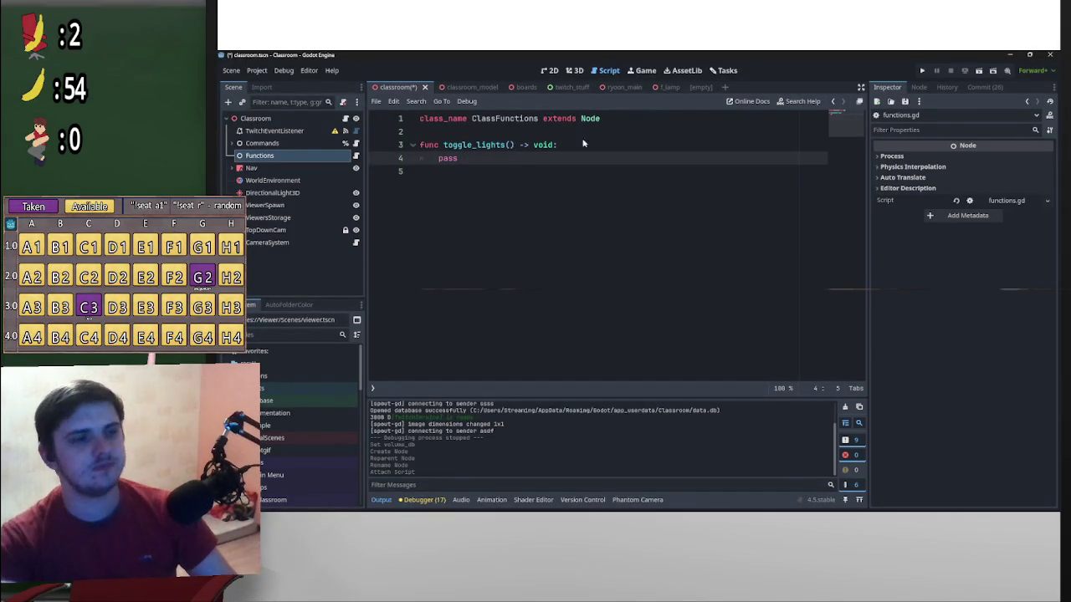
# Insert two blank lines above pass in toggle_lights, then bring up the f_lamp script
pyautogui.press('Return')
pyautogui.press('Return')
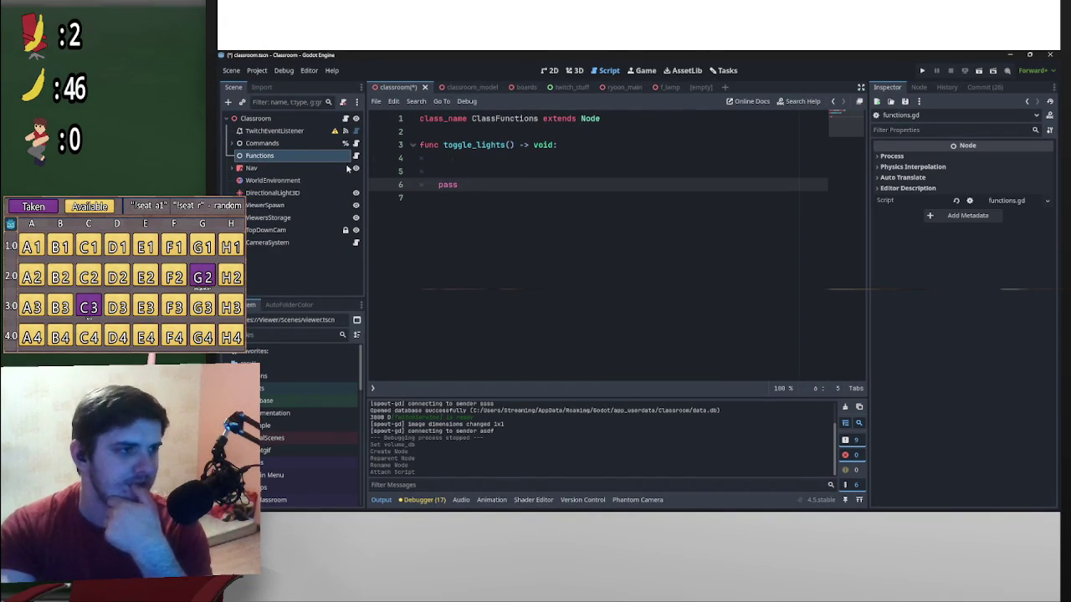
pyautogui.click(667, 89)
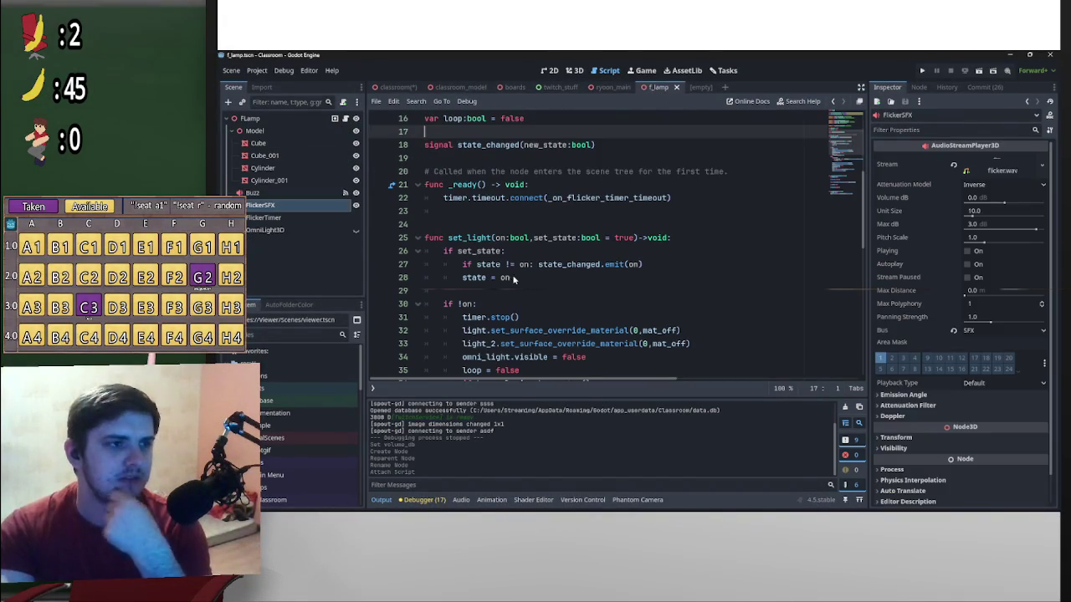
# Start a func toggle_light line above the setter and rename set_light to _set_light
pyautogui.click(470, 218)
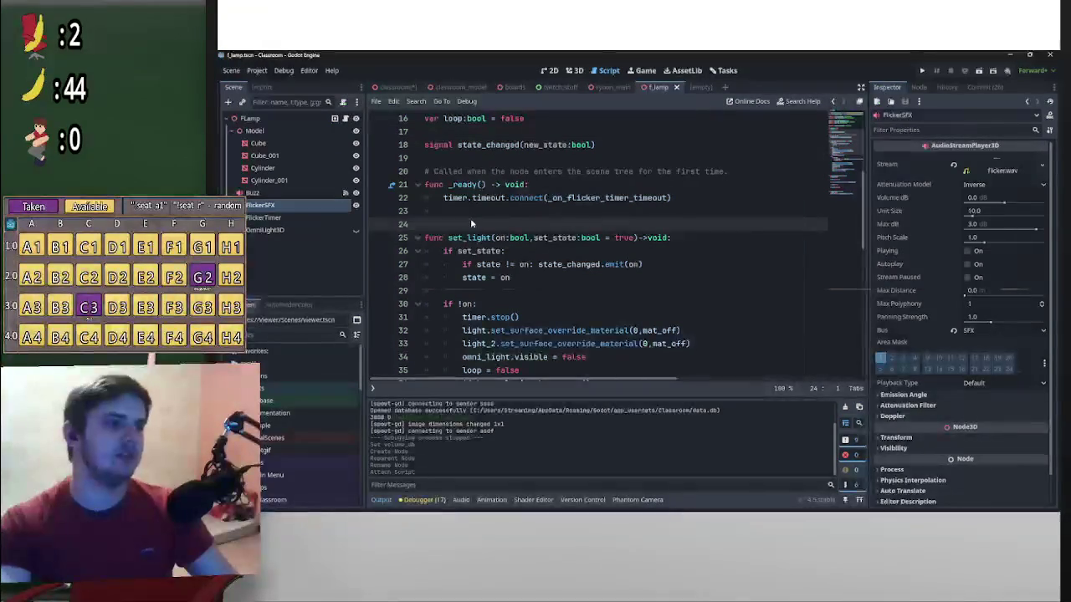
pyautogui.press('Return')
pyautogui.press('Return')
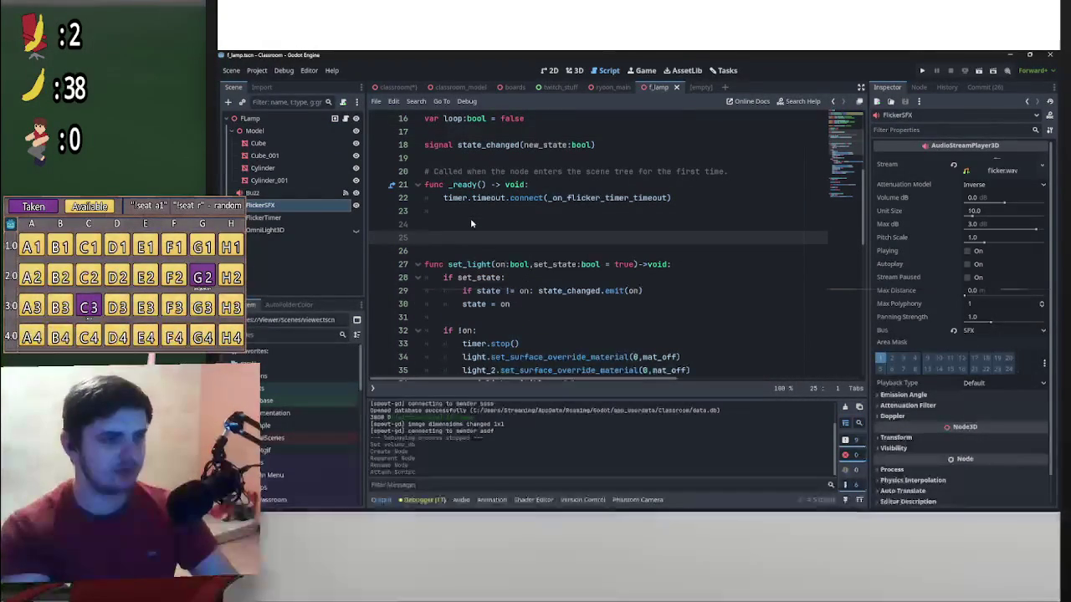
pyautogui.write('tfu')
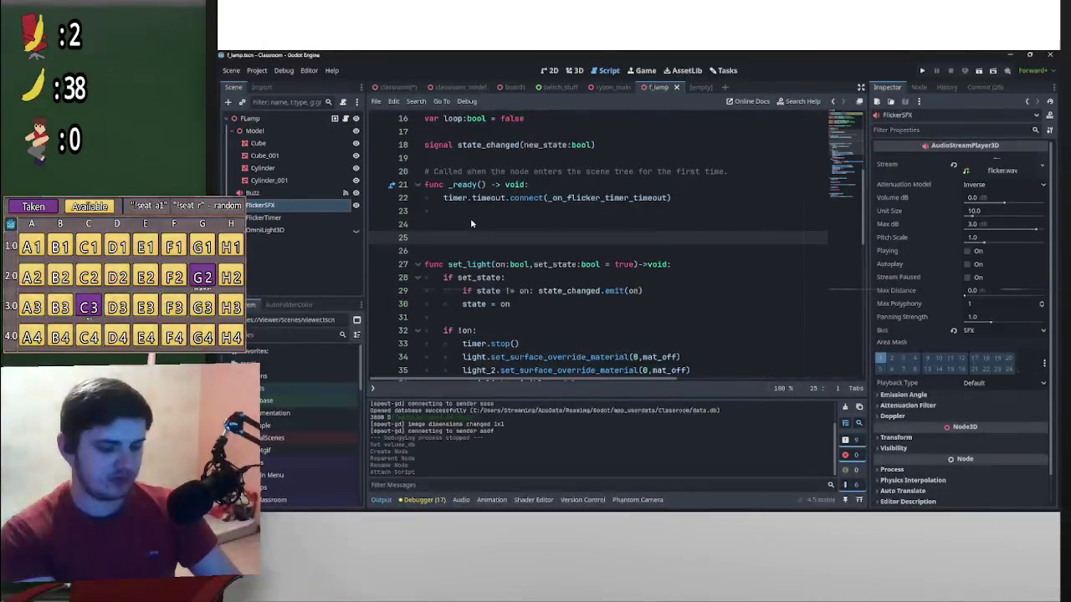
pyautogui.write('nc toggle_light')
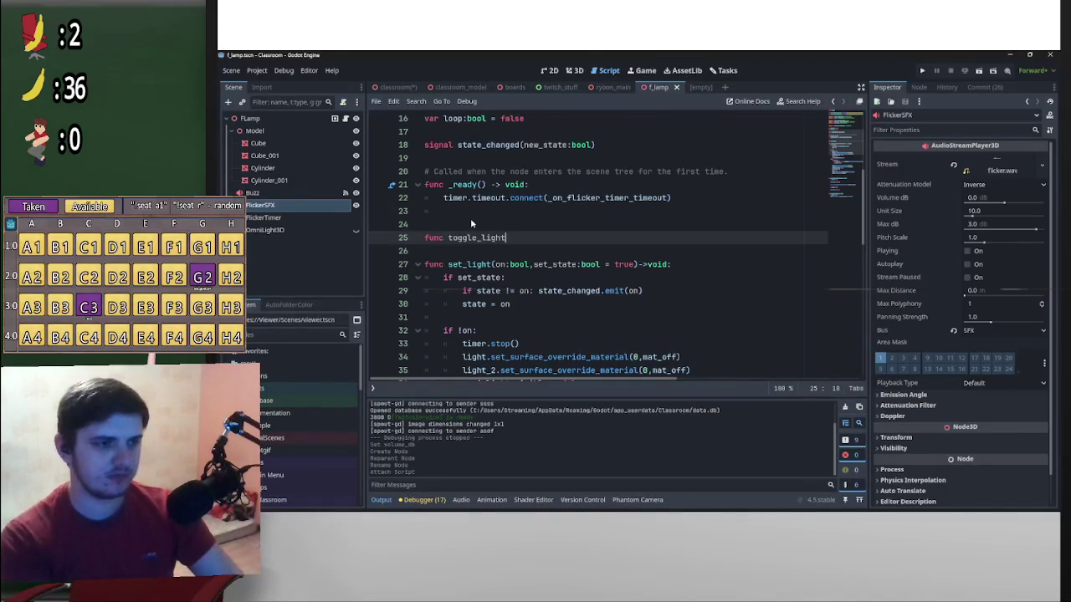
pyautogui.click(449, 265)
pyautogui.write('_')
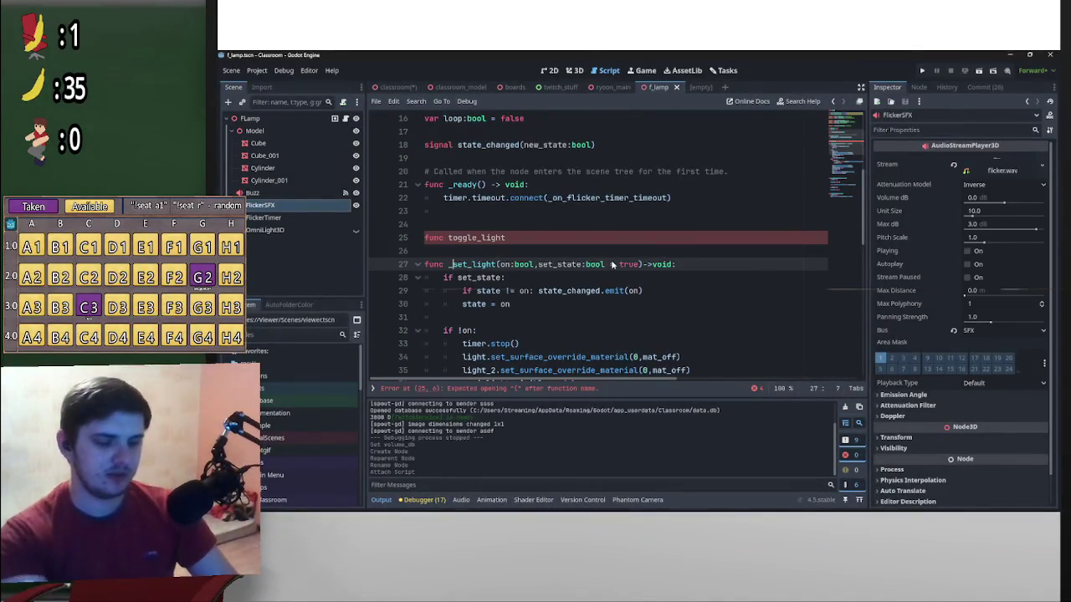
pyautogui.scroll(-7, 608, 254)
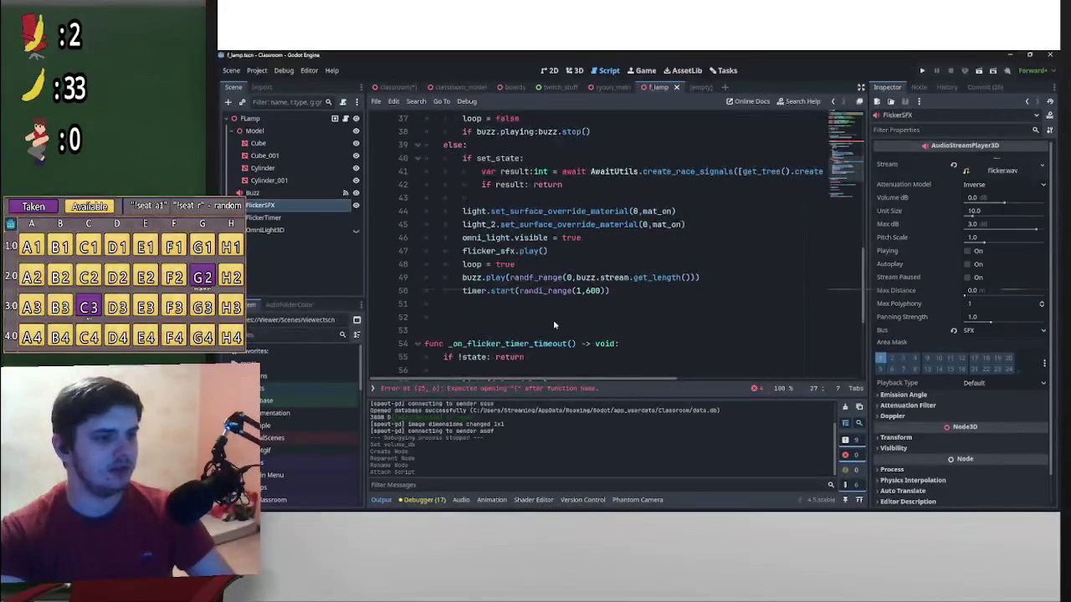
pyautogui.scroll(8, 549, 319)
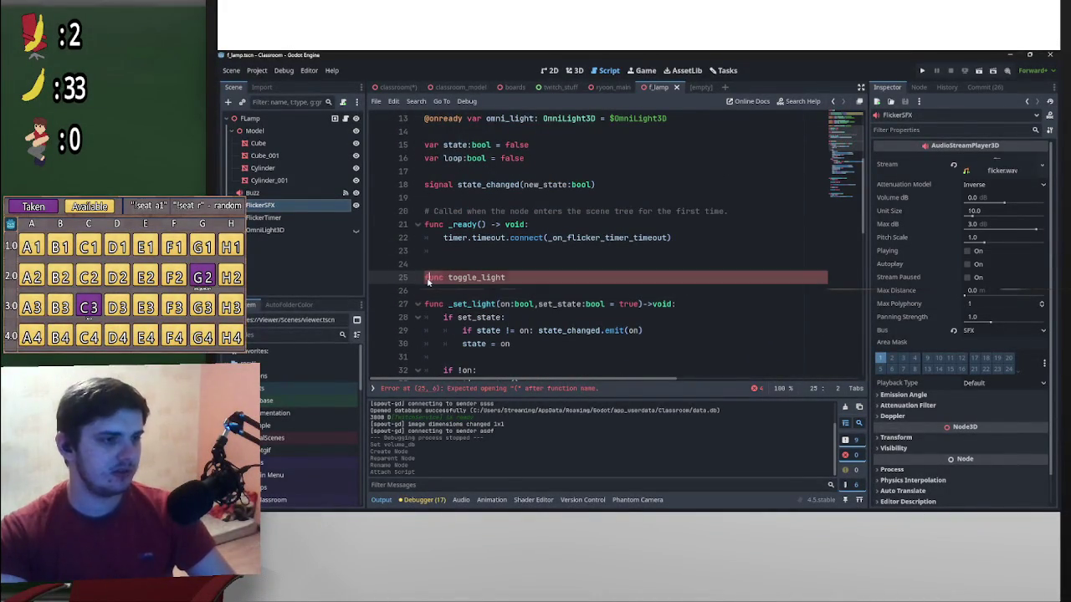
# Rename the other set_light reference on line 57 to _set_light, keeping the toggle_light line uncommented
pyautogui.click(426, 279)
pyautogui.write('#')
pyautogui.scroll(-2, 603, 340)
pyautogui.scroll(-10, 602, 339)
pyautogui.click(444, 198)
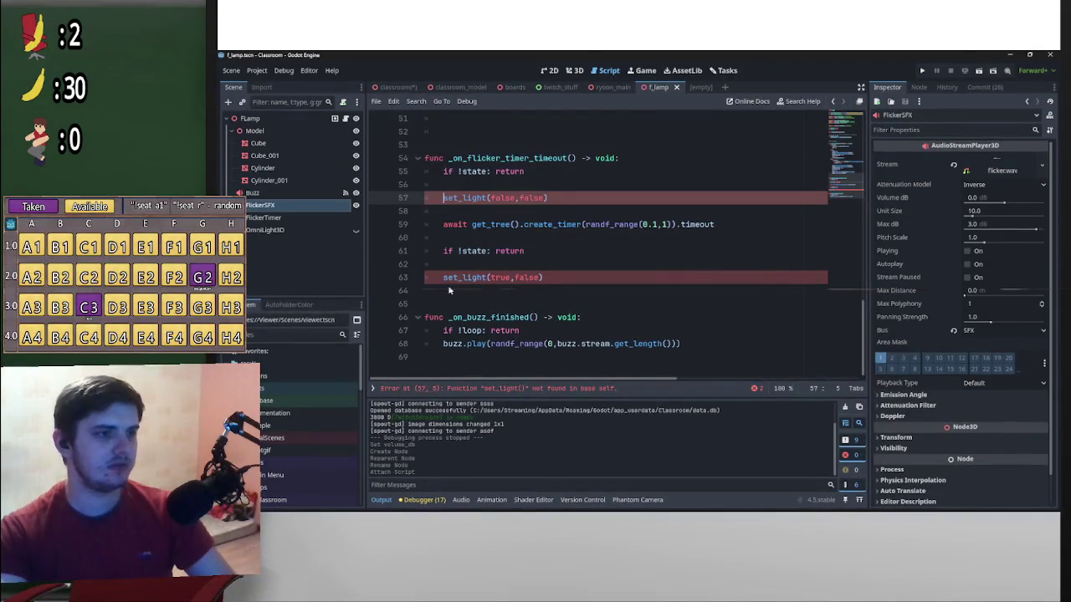
pyautogui.write('#_')
pyautogui.press('Escape')
pyautogui.scroll(10, 683, 237)
pyautogui.scroll(3, 682, 237)
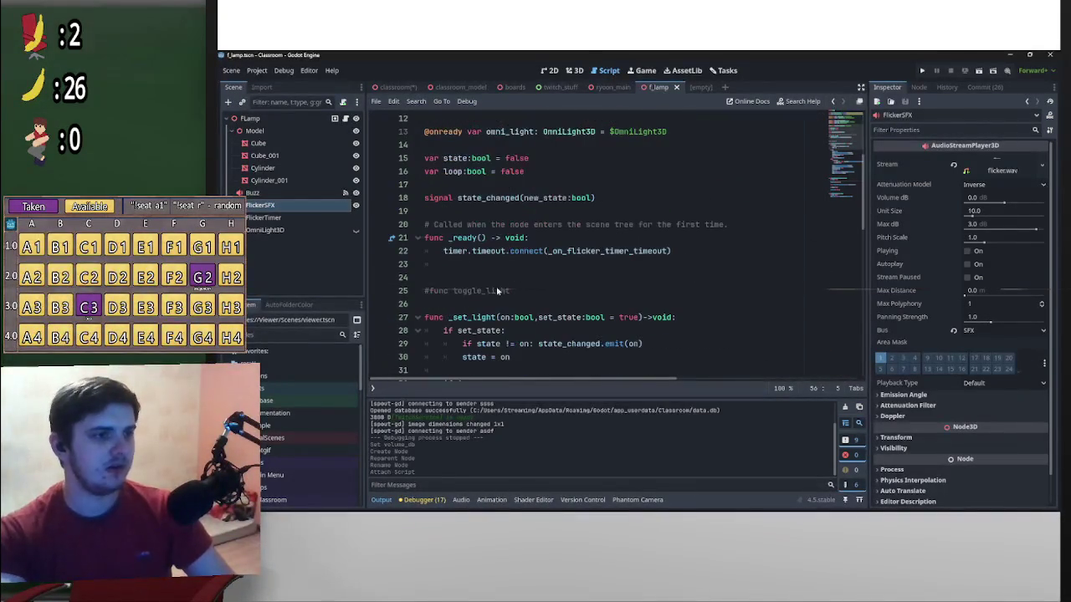
pyautogui.scroll(-2, 468, 285)
pyautogui.scroll(1, 443, 260)
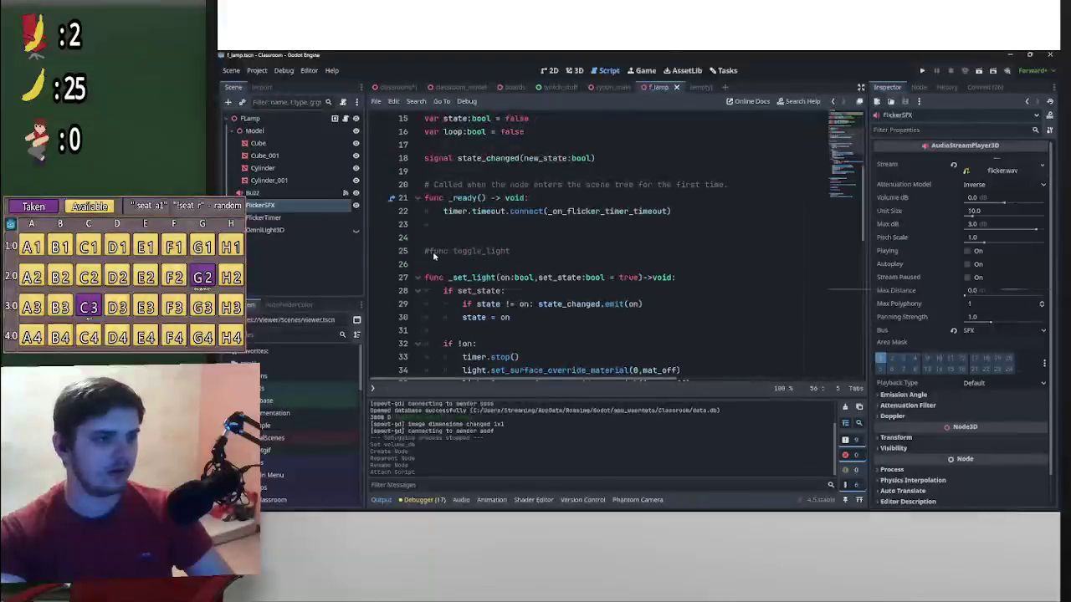
pyautogui.click(432, 251)
pyautogui.press('BackSpace')
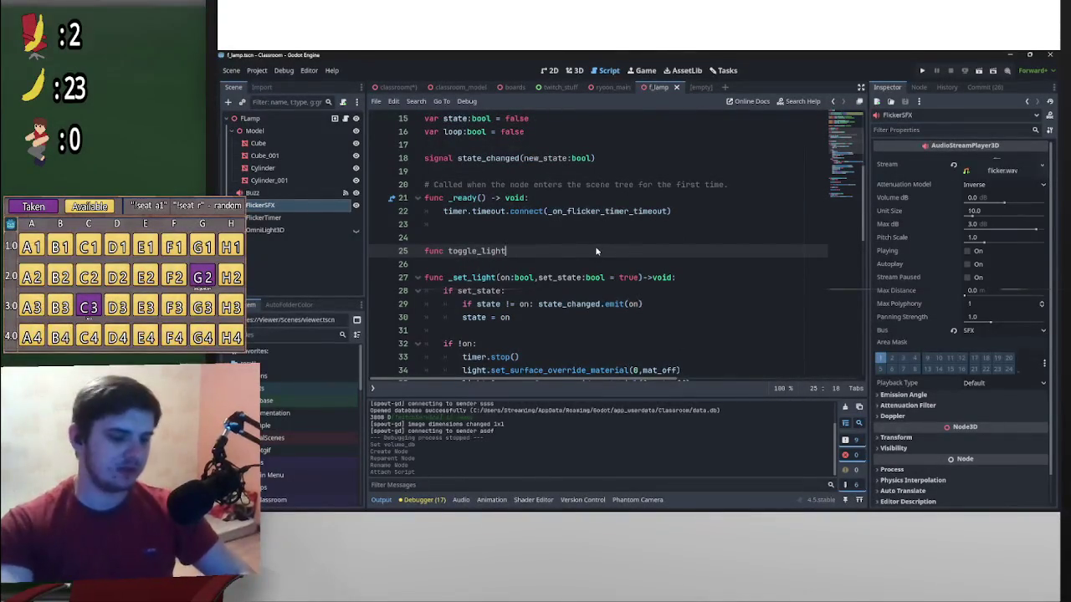
# Complete the signature as toggle_light() -> void: with an indented pass body
pyautogui.click(597, 251)
pyautogui.write('(')
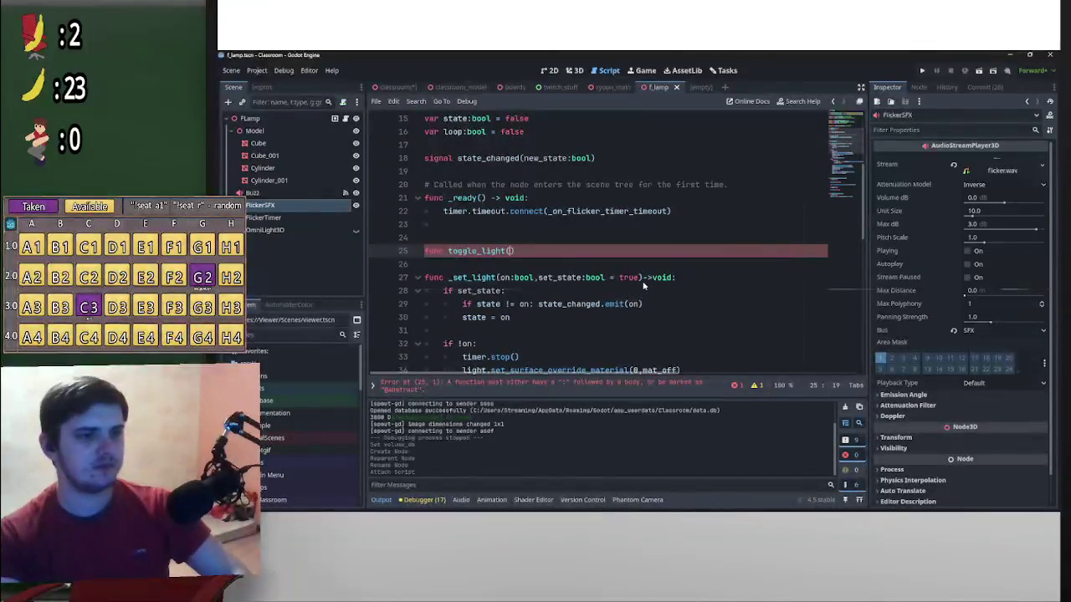
pyautogui.click(643, 278)
pyautogui.hotkey('ctrl', 'c')
pyautogui.click(657, 252)
pyautogui.hotkey('ctrl', 'v')
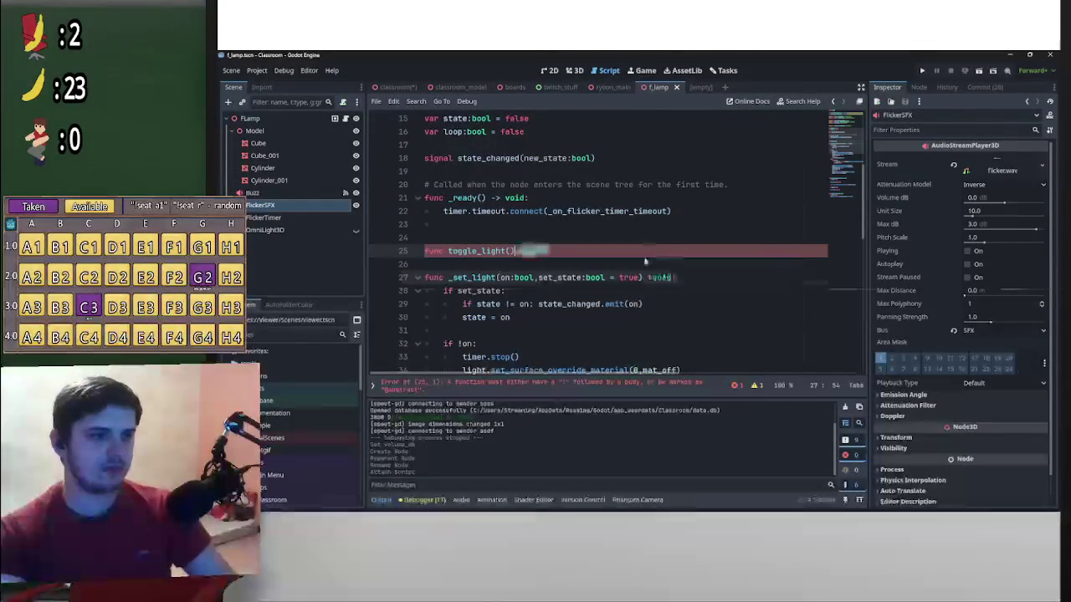
pyautogui.write('->void:')
pyautogui.press('Return')
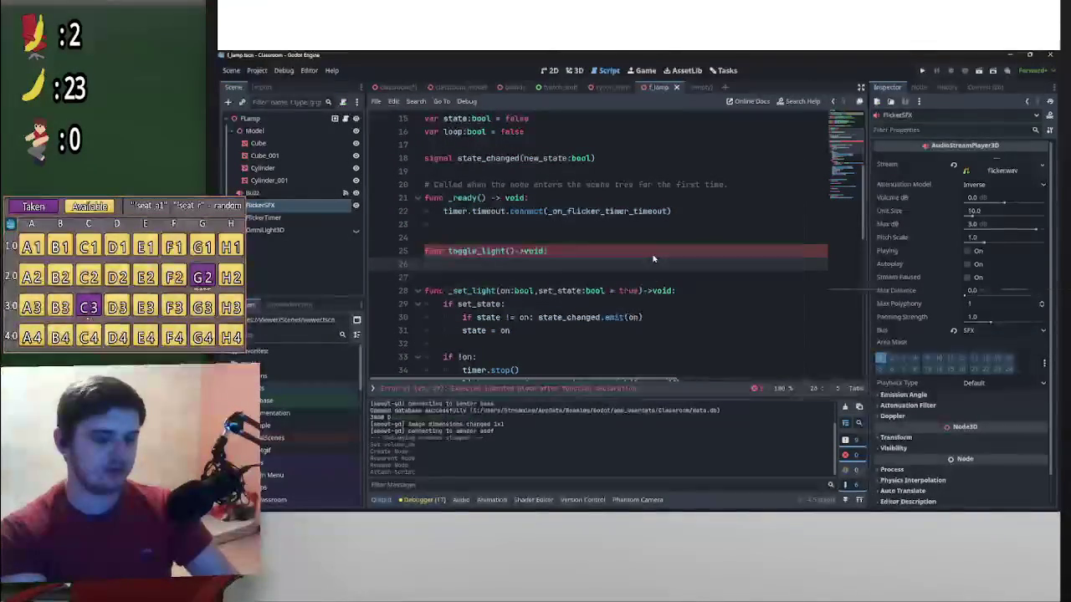
pyautogui.write('pass')
pyautogui.press('Home')
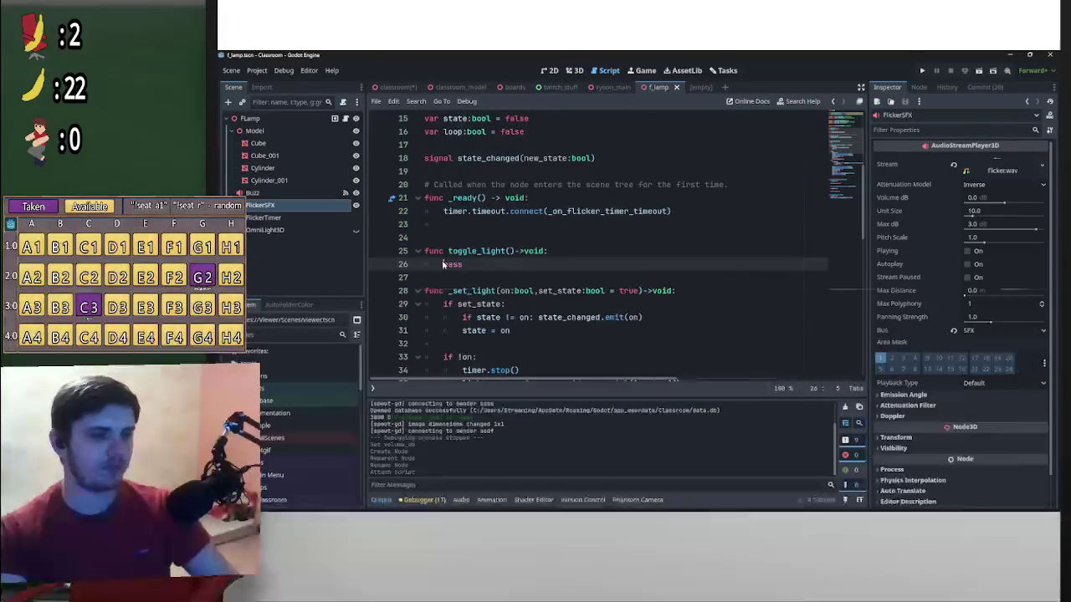
pyautogui.press('Return')
pyautogui.scroll(-2, 520, 249)
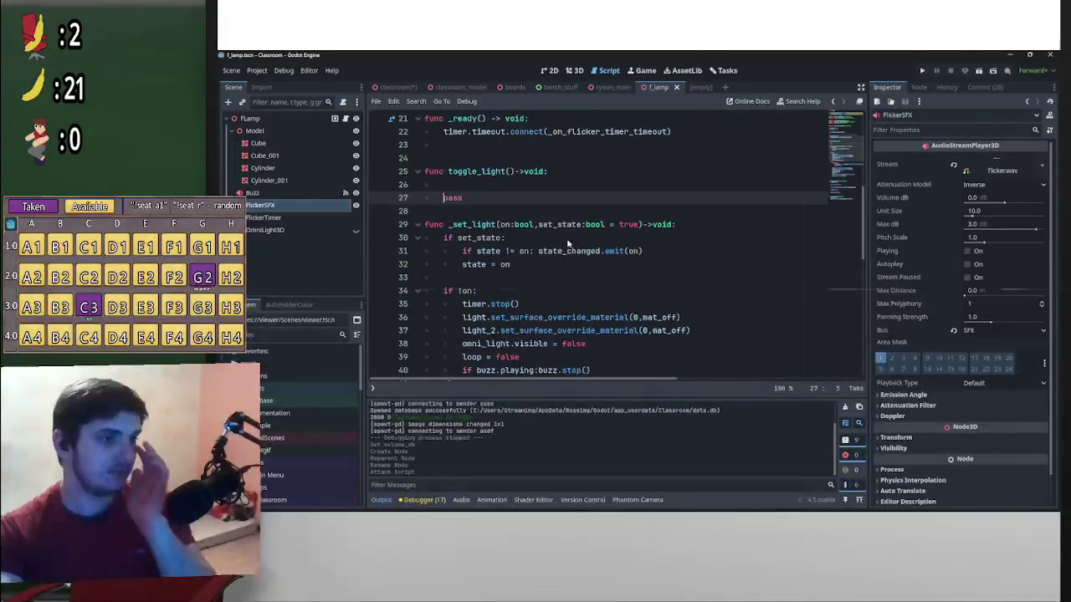
pyautogui.click(491, 175)
# Copy the _set_light signature into toggle_light and edit it into the call _set_light(!state, true)
pyautogui.click(494, 184)
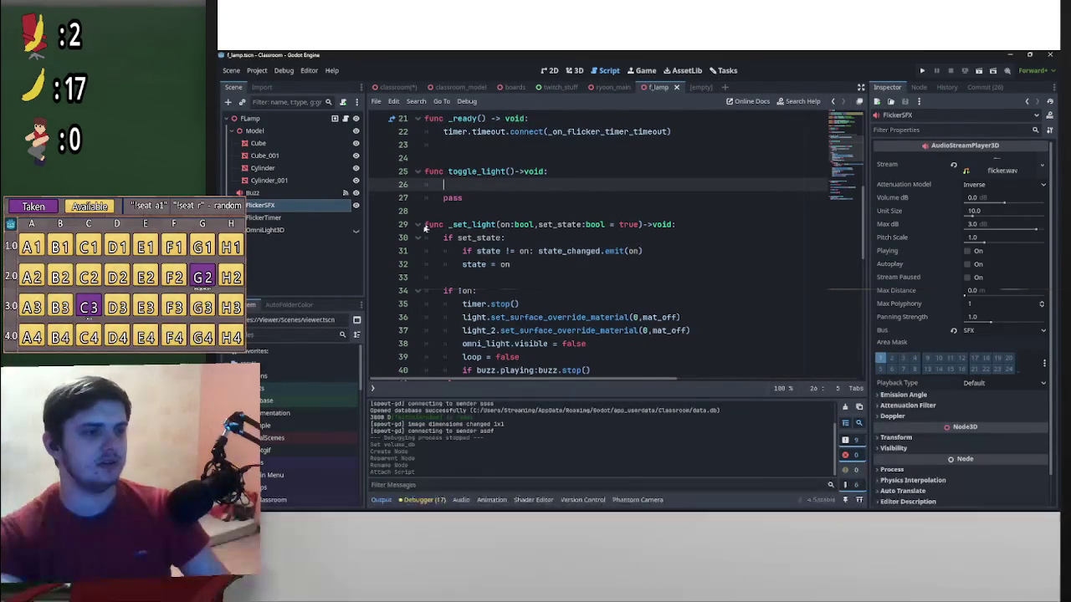
pyautogui.moveTo(427, 227)
pyautogui.mouseDown()
pyautogui.moveTo(641, 226)
pyautogui.moveTo(640, 185)
pyautogui.mouseUp()
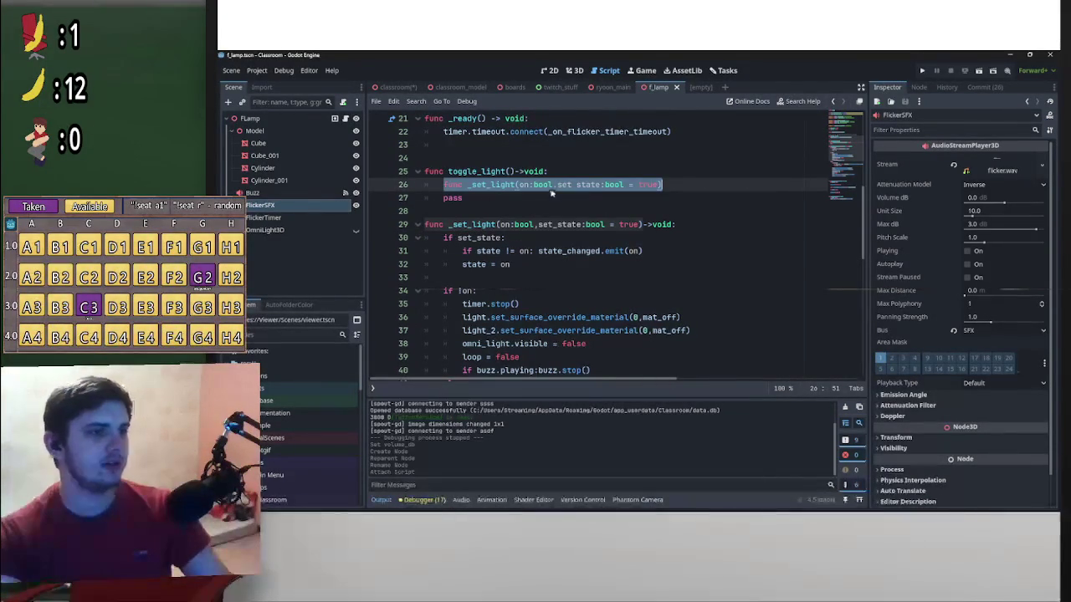
pyautogui.moveTo(553, 185); pyautogui.dragTo(518, 187)
pyautogui.write('!state')
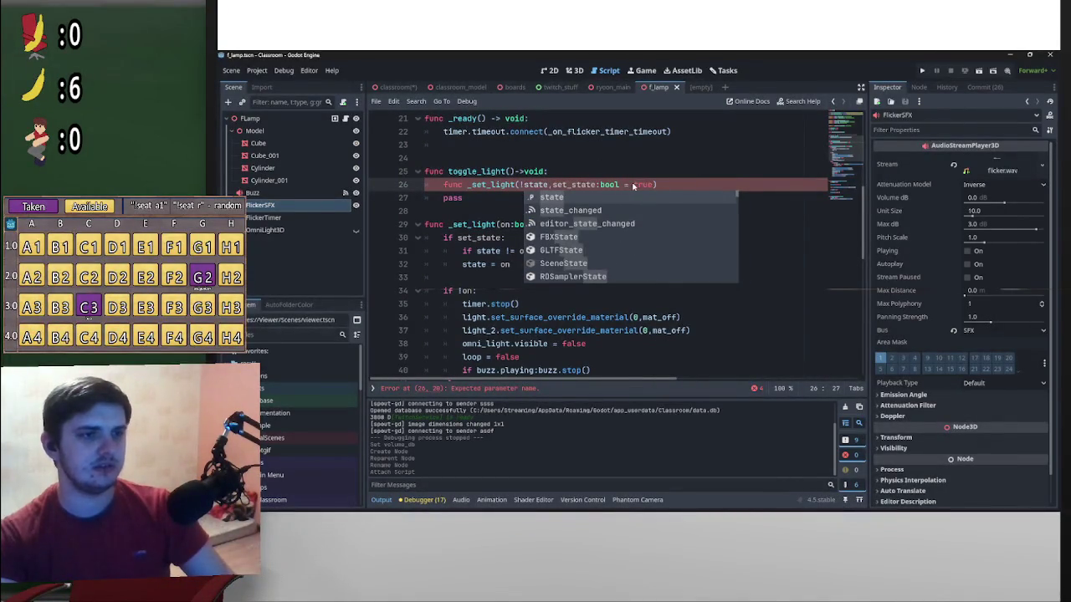
pyautogui.moveTo(634, 185); pyautogui.dragTo(559, 186)
pyautogui.press('BackSpace')
pyautogui.press('BackSpace')
pyautogui.press('BackSpace')
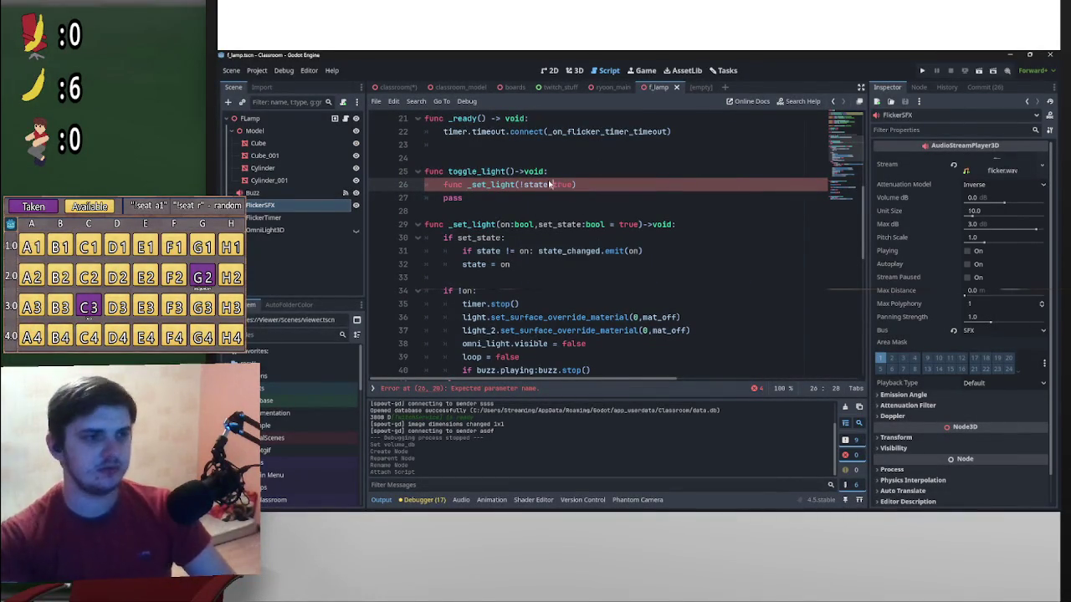
pyautogui.moveTo(466, 185); pyautogui.dragTo(446, 192)
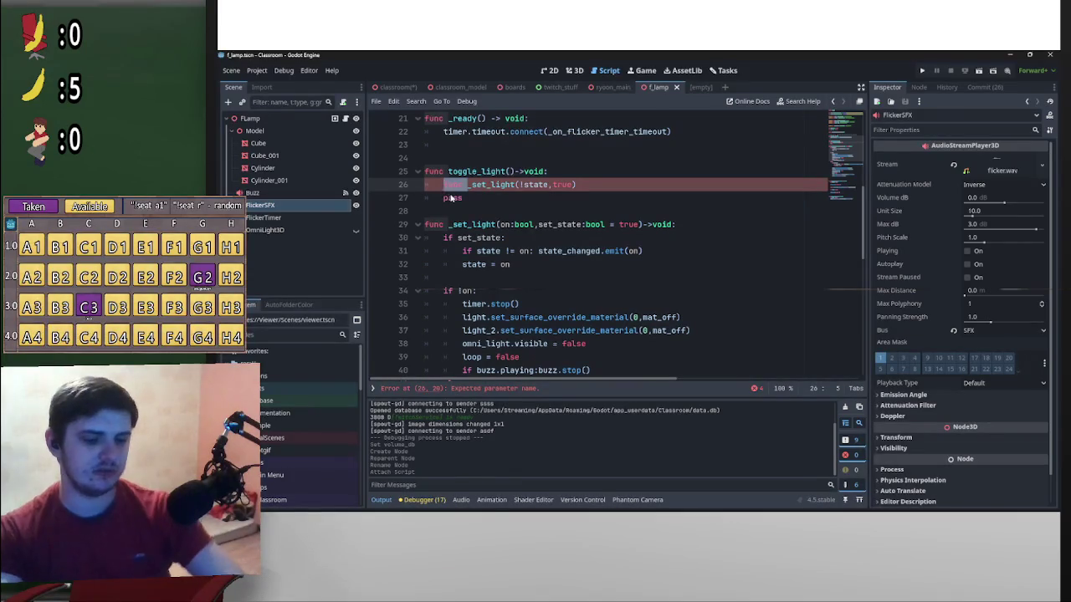
pyautogui.press('BackSpace')
pyautogui.moveTo(497, 186); pyautogui.dragTo(522, 187)
pyautogui.click(525, 185)
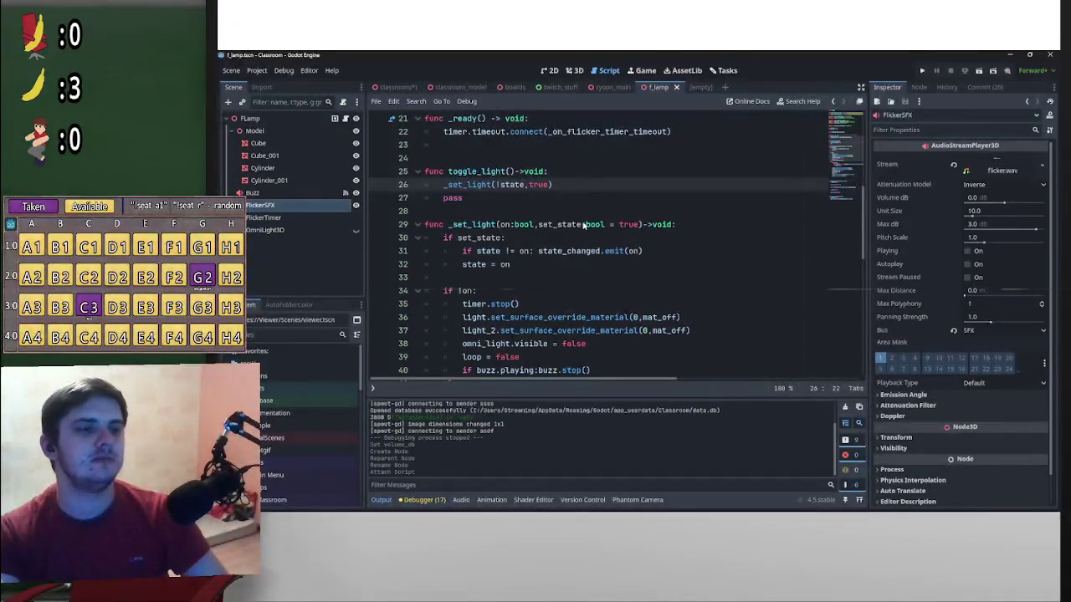
pyautogui.write(',')
# Delete the pass line and the extra blank line, keeping the _set_light call on its own line
pyautogui.click(398, 198)
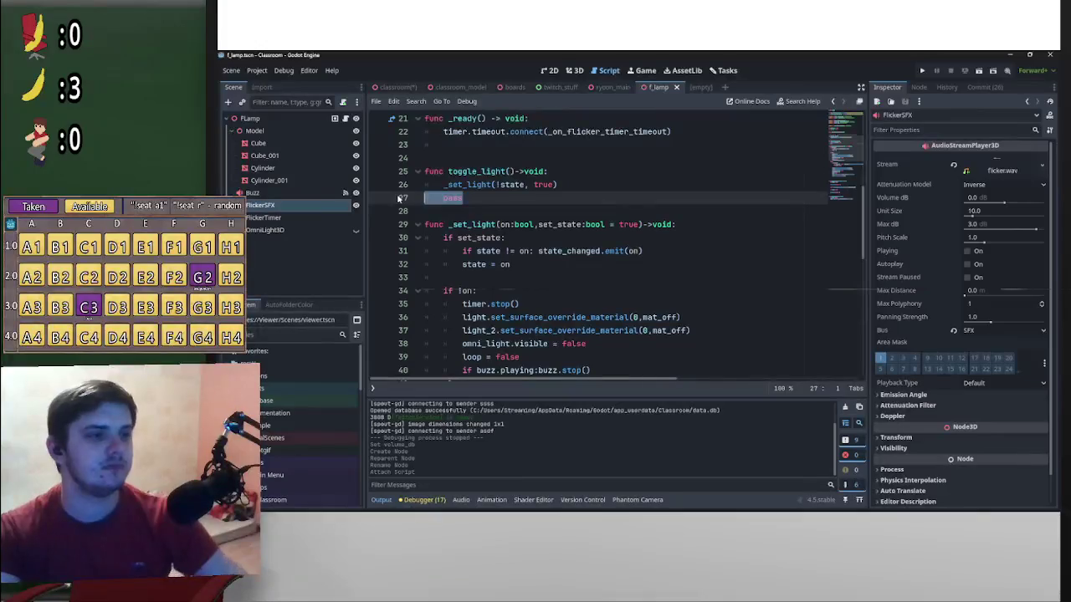
pyautogui.press('BackSpace')
pyautogui.press('BackSpace')
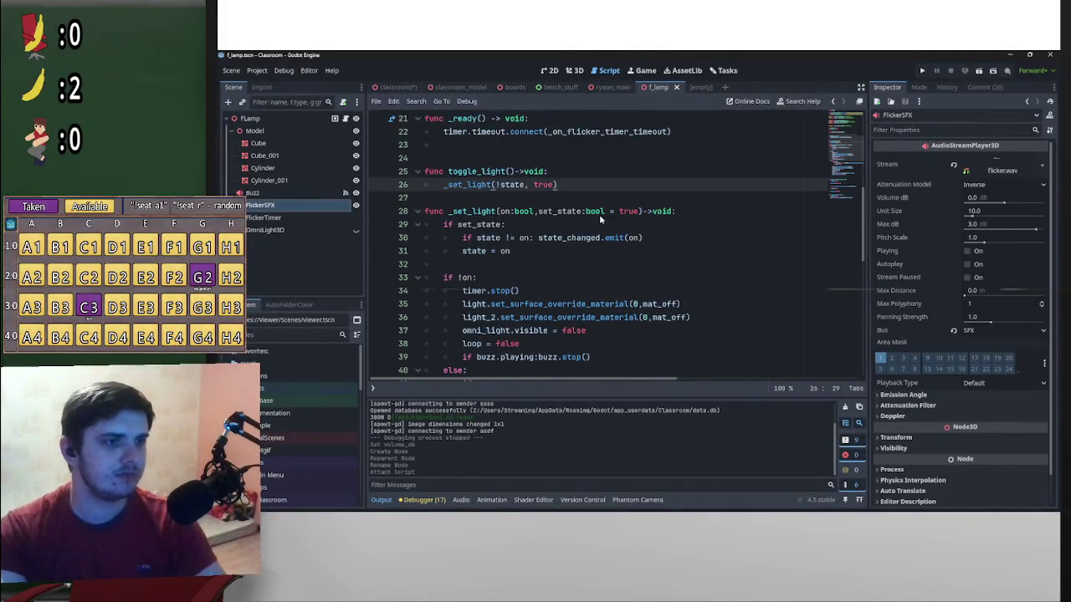
pyautogui.scroll(3, 600, 214)
pyautogui.scroll(-1, 596, 218)
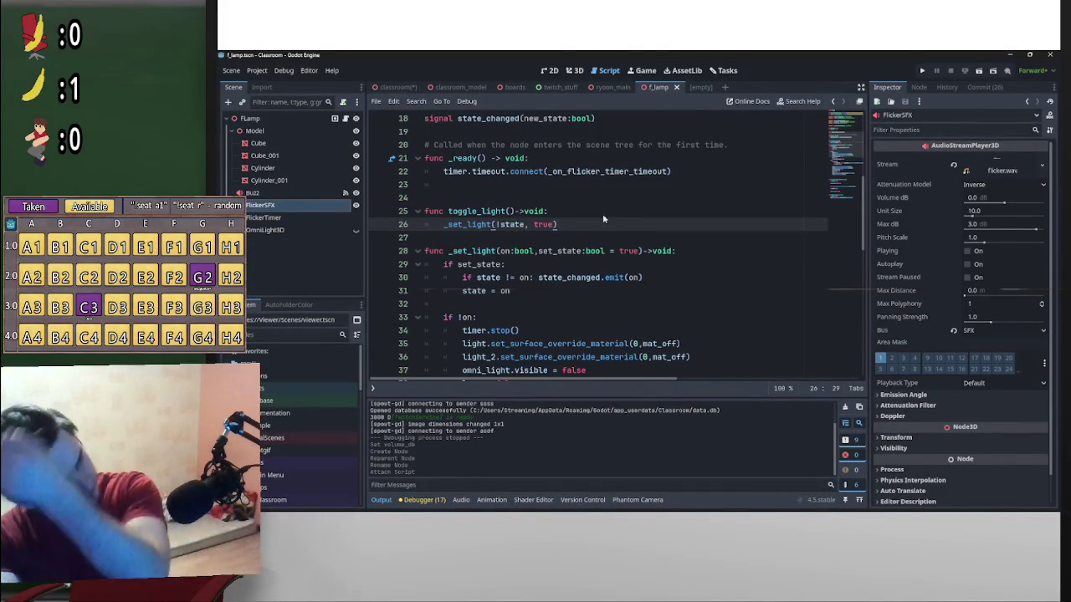
pyautogui.moveTo(557, 225)
pyautogui.mouseDown()
pyautogui.moveTo(445, 225)
pyautogui.moveTo(585, 217)
pyautogui.moveTo(550, 211)
pyautogui.mouseUp()
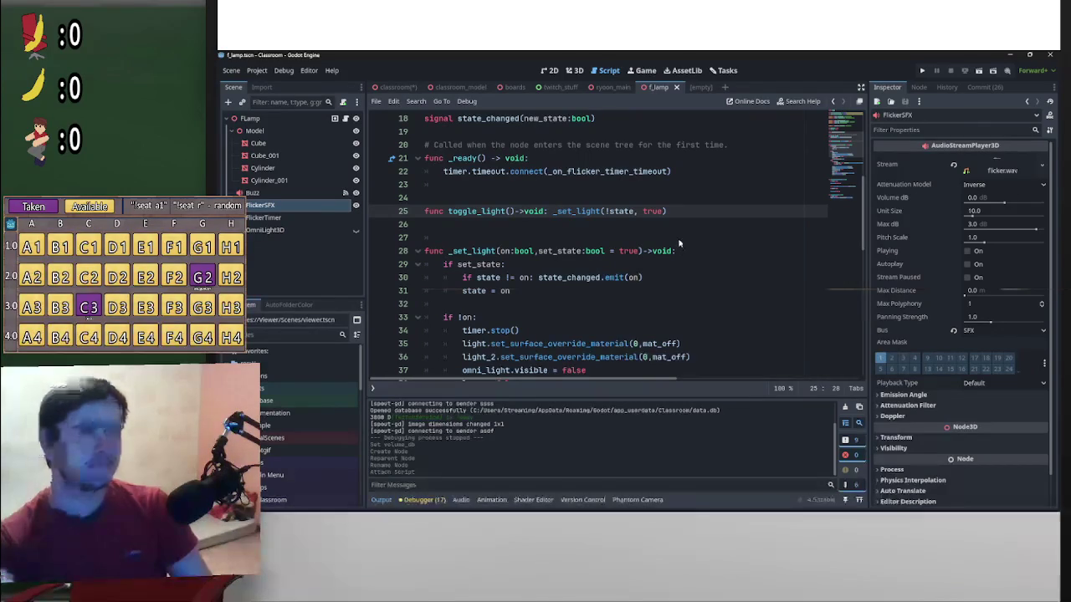
pyautogui.press('BackSpace')
pyautogui.press('BackSpace')
pyautogui.write(':')
pyautogui.press('Return')
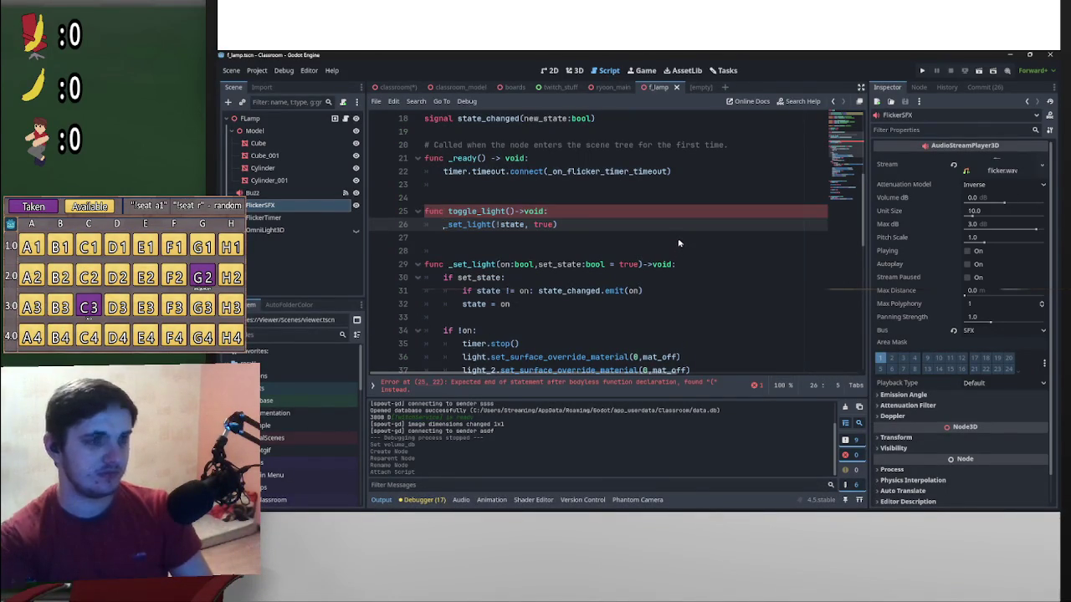
pyautogui.click(446, 250)
pyautogui.press('BackSpace')
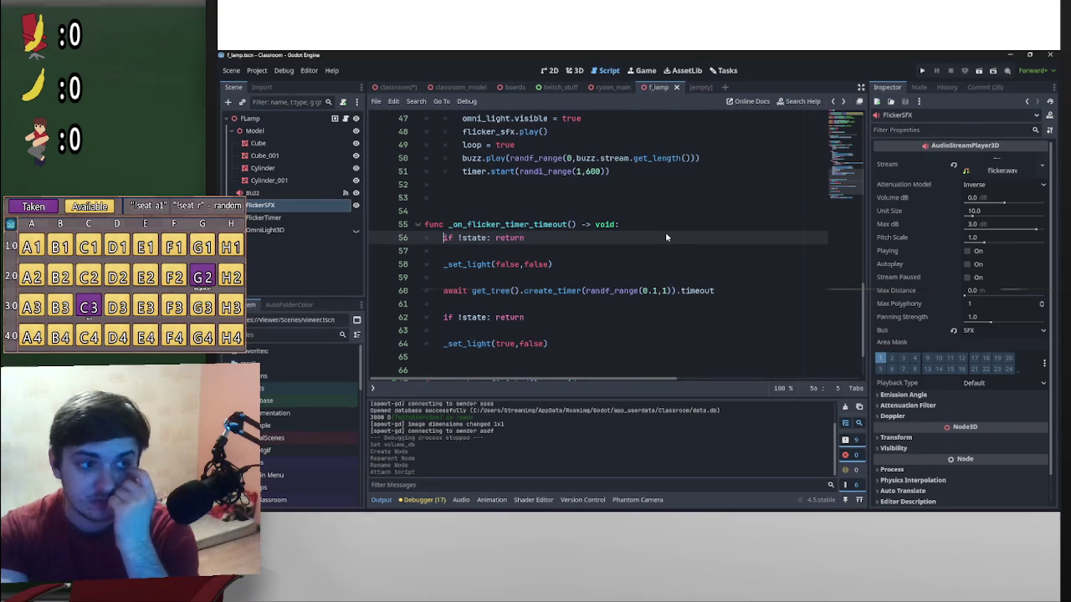
pyautogui.hotkey('alt', 'Left')
pyautogui.hotkey('alt', 'Left')
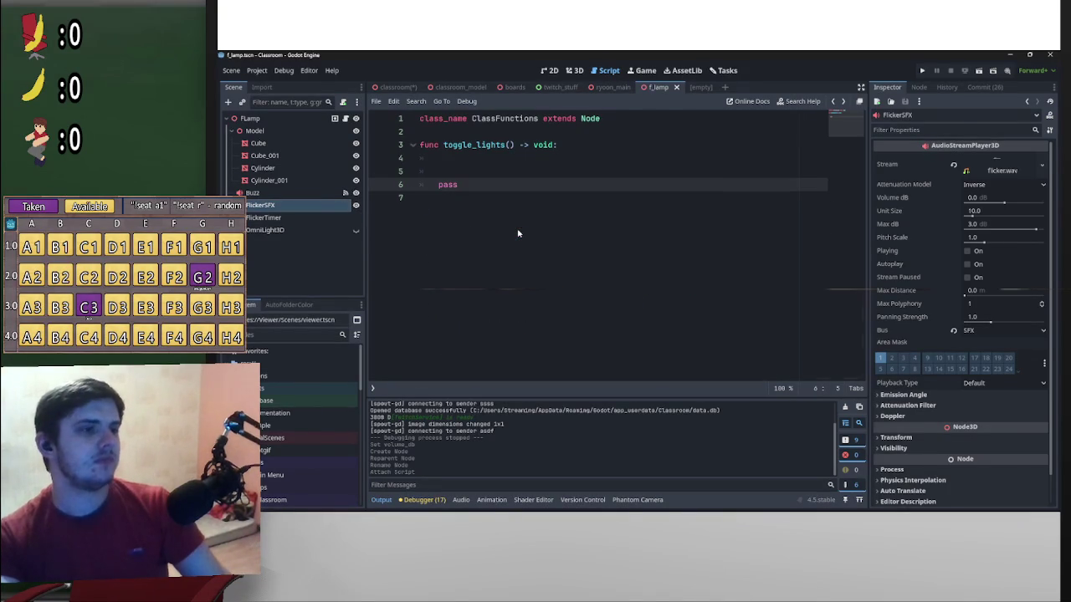
# Write get_tree().call_group("f_lamp","toggle_light") in the toggle_lights body using autocomplete
pyautogui.press('Return')
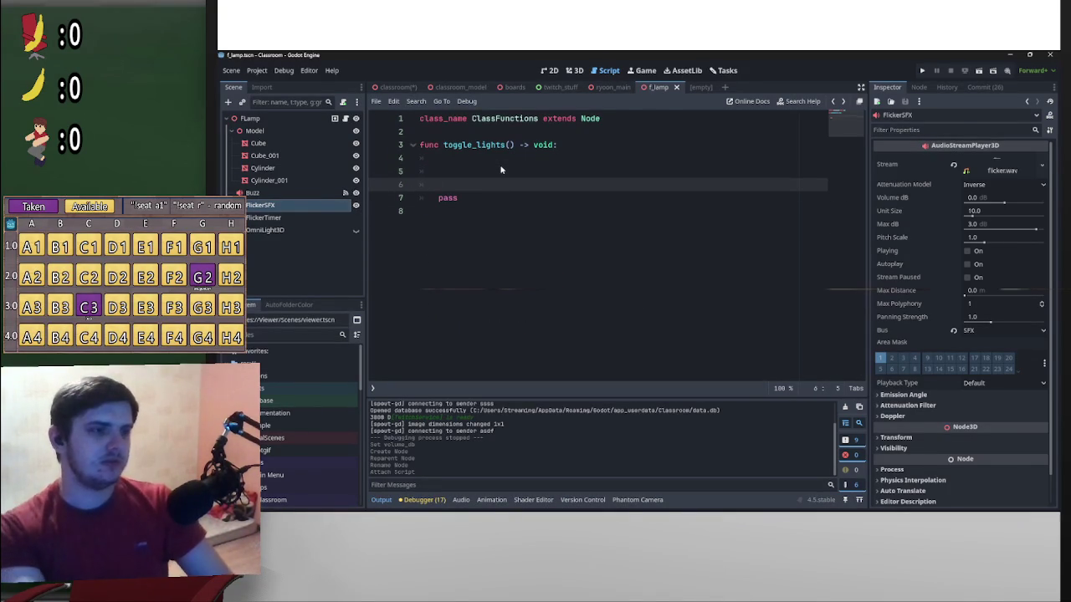
pyautogui.press('Up')
pyautogui.press('Up')
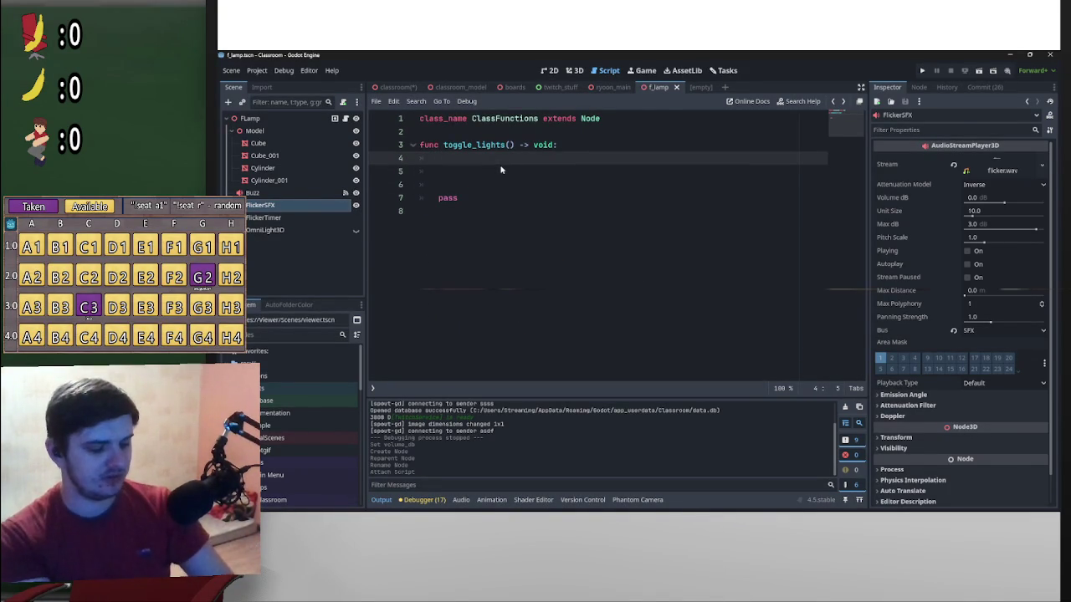
pyautogui.write('get_tree')
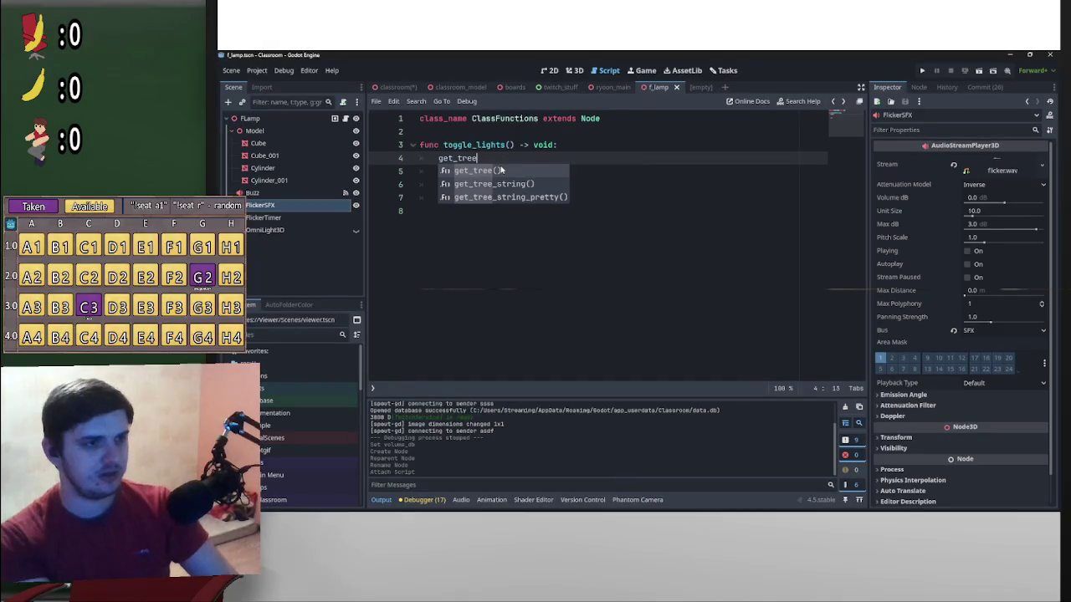
pyautogui.press('Return')
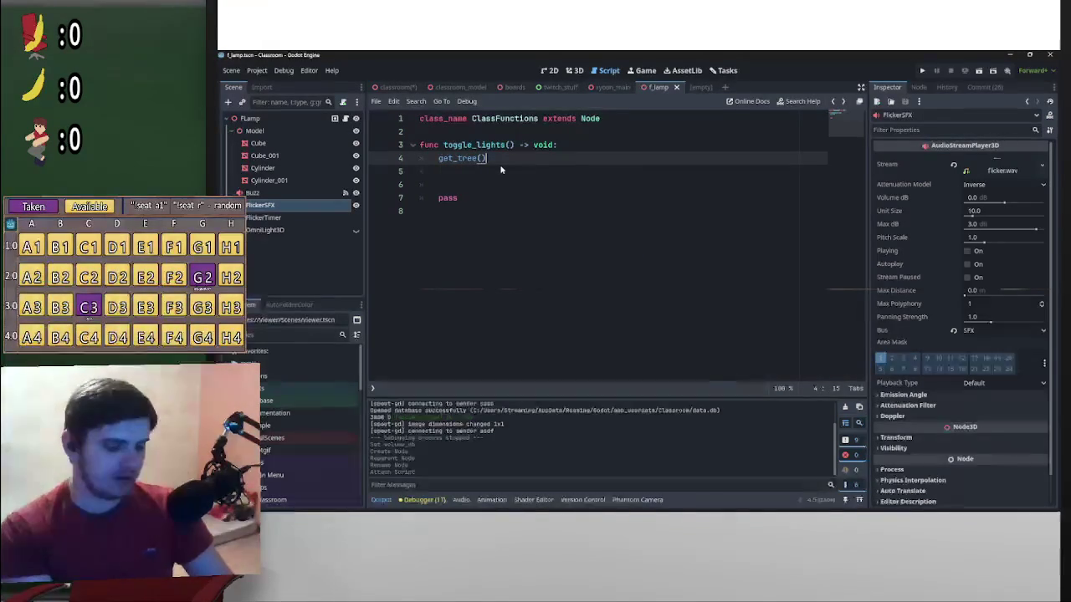
pyautogui.write('.c')
pyautogui.press('Return')
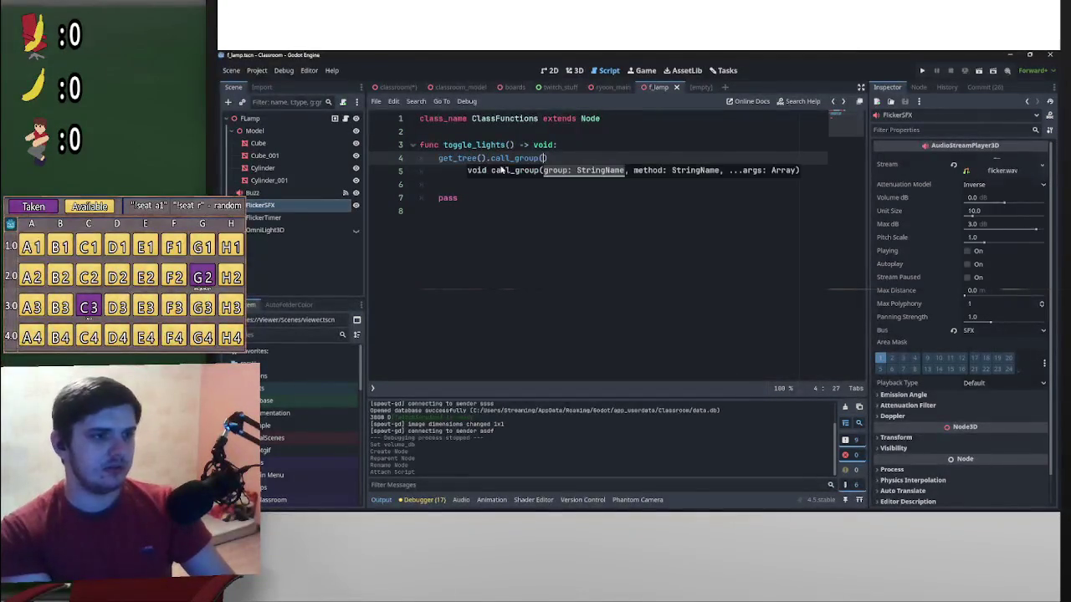
pyautogui.write('"f_lamp"')
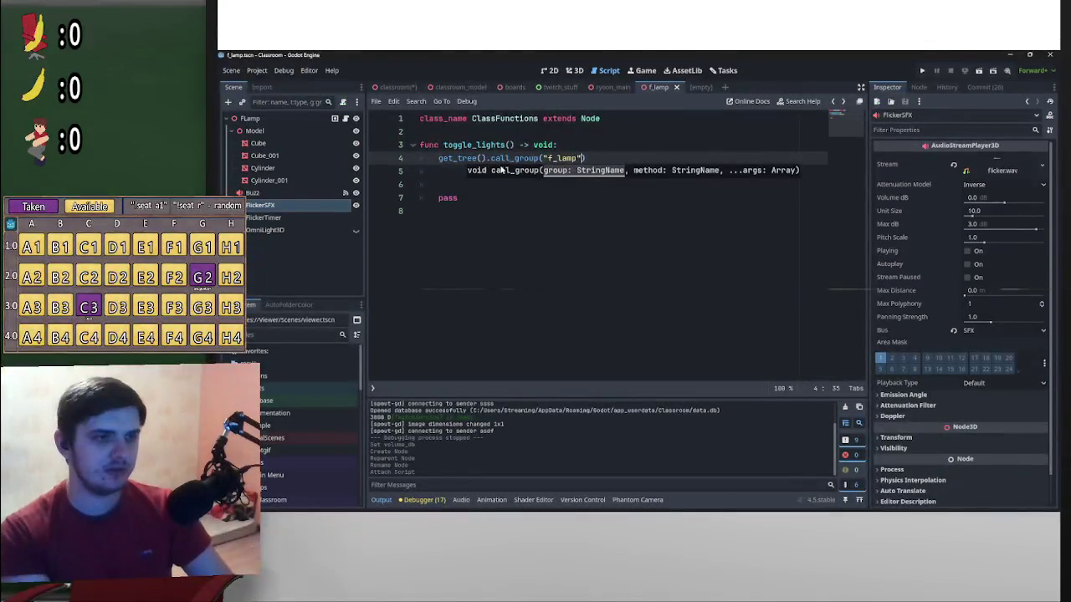
pyautogui.write(',"')
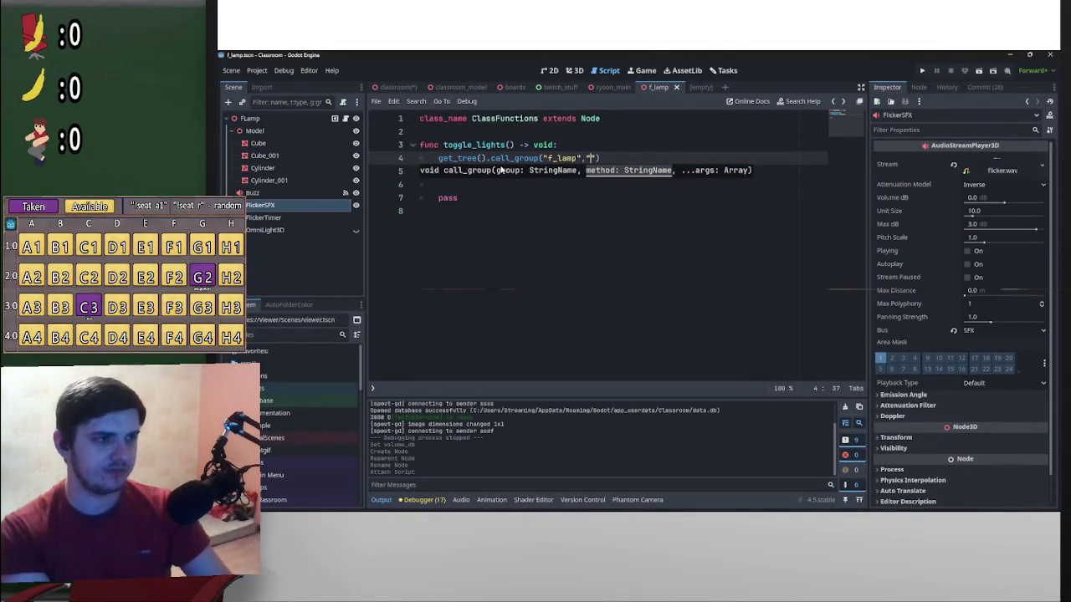
pyautogui.write('toggle')
pyautogui.write('_li')
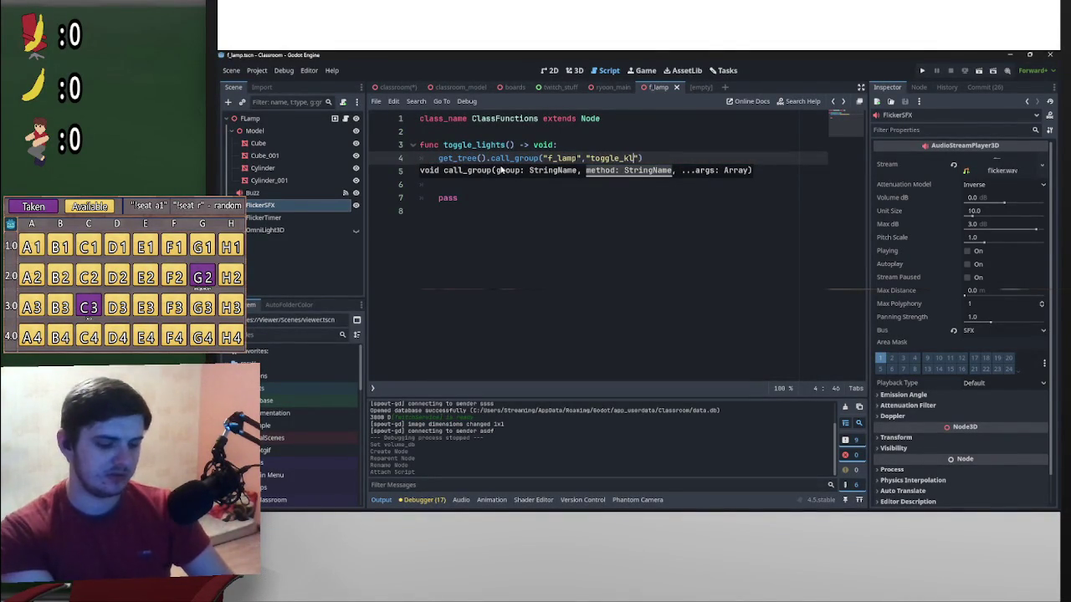
pyautogui.press('BackSpace')
pyautogui.write('light')
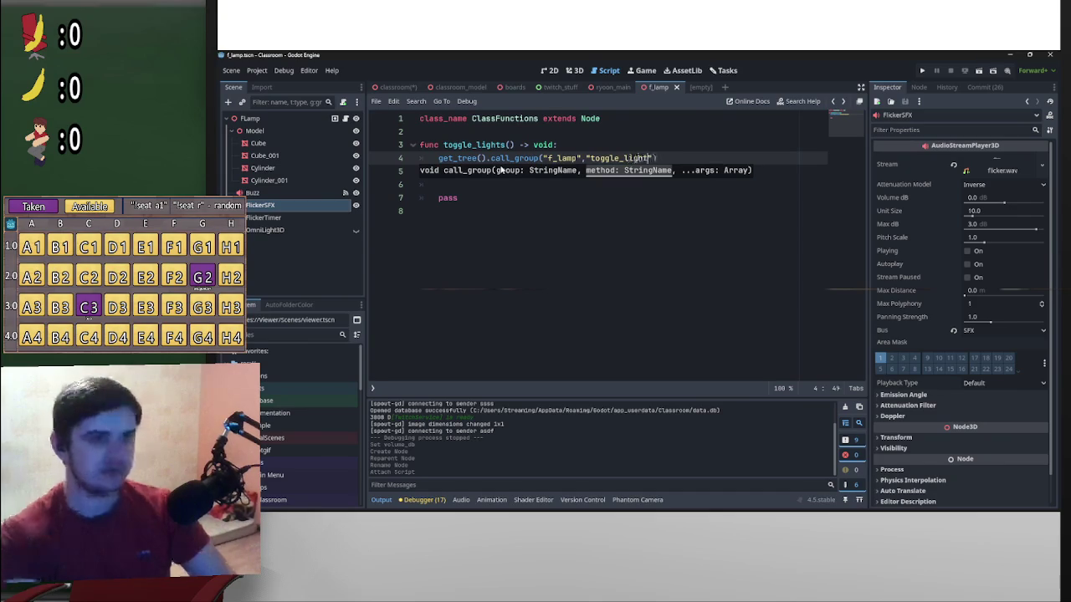
pyautogui.click(335, 118)
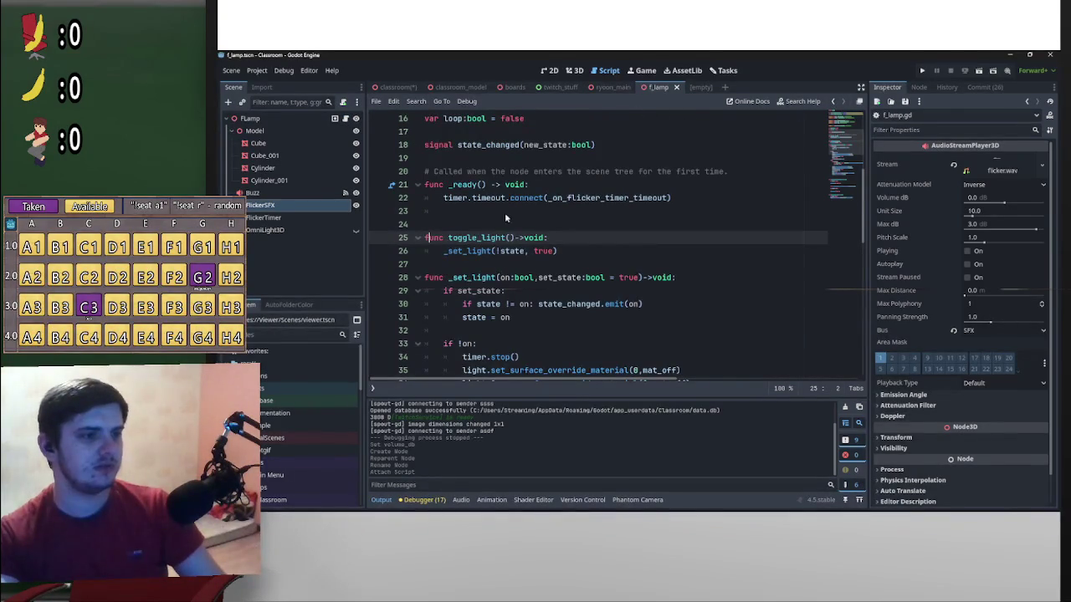
# Cycle through the open scripts back to the ClassFunctions script
pyautogui.hotkey('alt', 'Left')
pyautogui.hotkey('alt', 'Right')
pyautogui.hotkey('alt', 'Left')
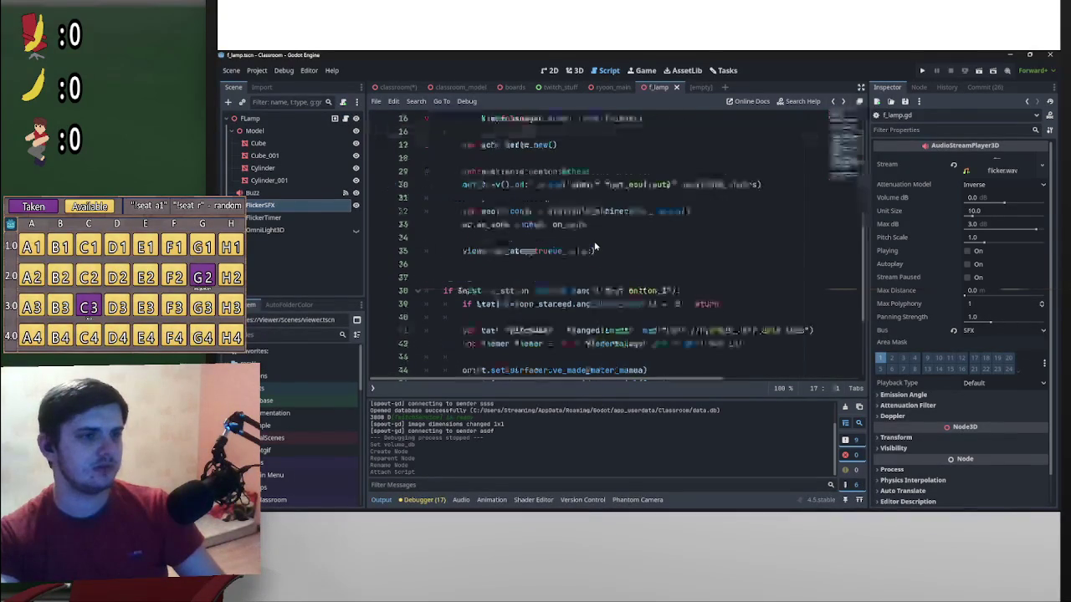
pyautogui.hotkey('alt', 'Right')
pyautogui.hotkey('alt', 'Left')
pyautogui.hotkey('alt', 'Right')
pyautogui.hotkey('alt', 'Left')
pyautogui.hotkey('alt', 'Left')
pyautogui.hotkey('alt', 'Right')
pyautogui.hotkey('alt', 'Left')
pyautogui.hotkey('alt', 'Left')
pyautogui.hotkey('alt', 'Right')
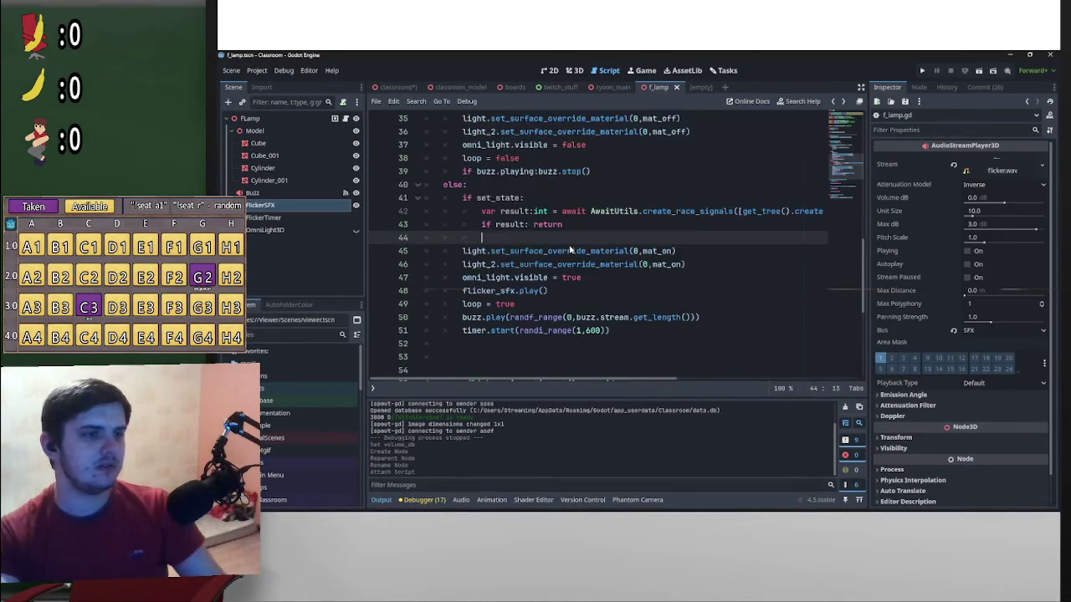
pyautogui.hotkey('alt', 'Right')
pyautogui.hotkey('alt', 'Left')
pyautogui.hotkey('alt', 'Left')
pyautogui.hotkey('alt', 'Right')
pyautogui.hotkey('alt', 'Left')
pyautogui.hotkey('alt', 'Right')
pyautogui.hotkey('alt', 'Left')
pyautogui.hotkey('alt', 'Right')
pyautogui.hotkey('alt', 'Right')
pyautogui.hotkey('alt', 'Left')
pyautogui.hotkey('alt', 'Right')
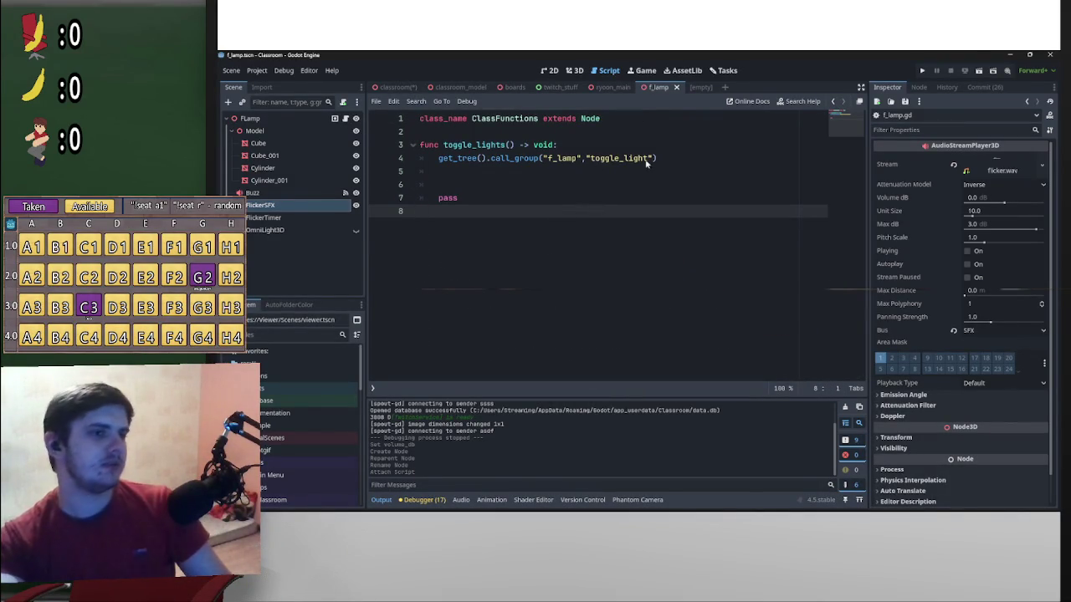
# Check the f_lamp node group, then delete the leftover pass lines in toggle_lights
pyautogui.hotkey('alt', 'Left')
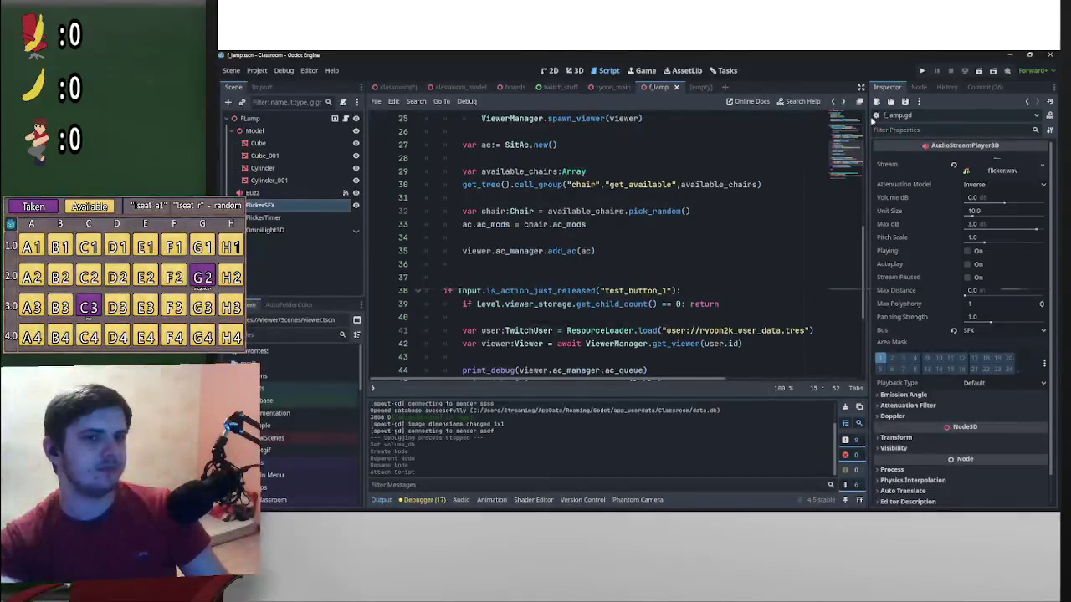
pyautogui.click(918, 87)
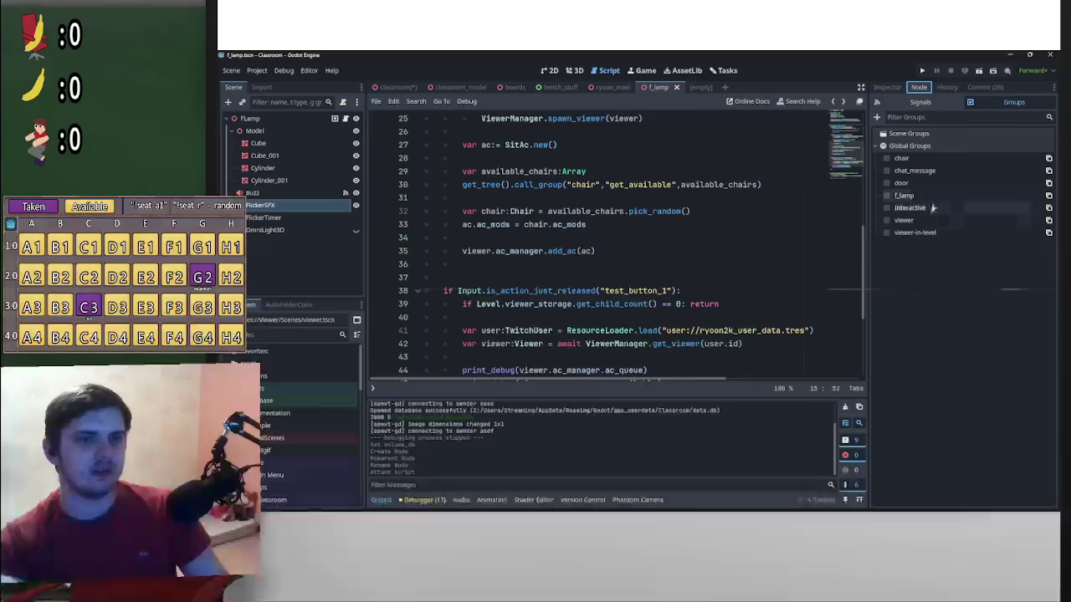
pyautogui.hotkey('alt', 'Right')
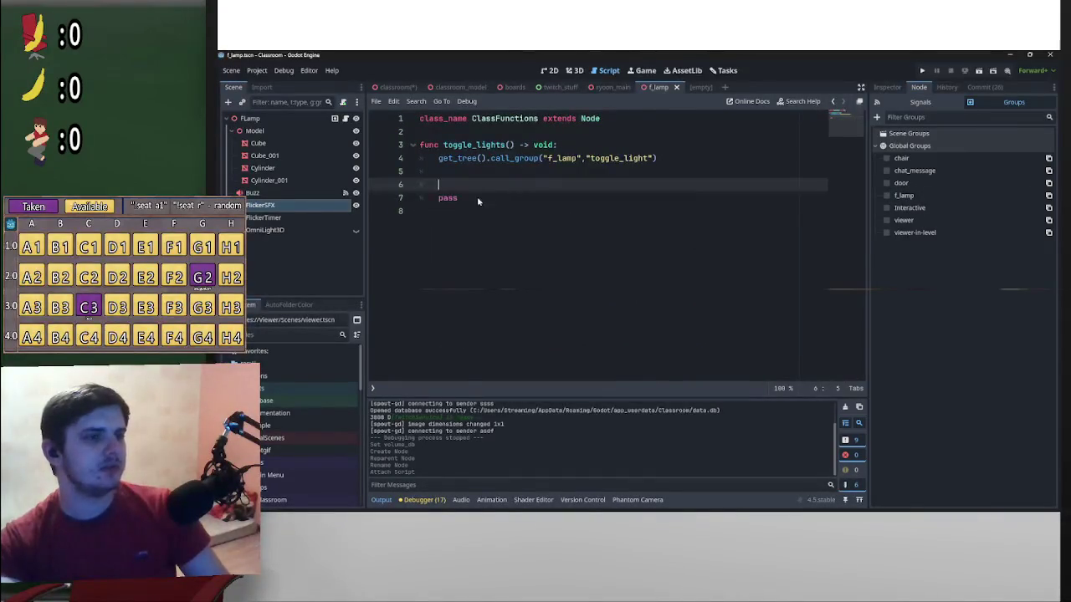
pyautogui.moveTo(457, 198); pyautogui.dragTo(449, 184)
pyautogui.press('BackSpace')
pyautogui.press('BackSpace')
pyautogui.press('BackSpace')
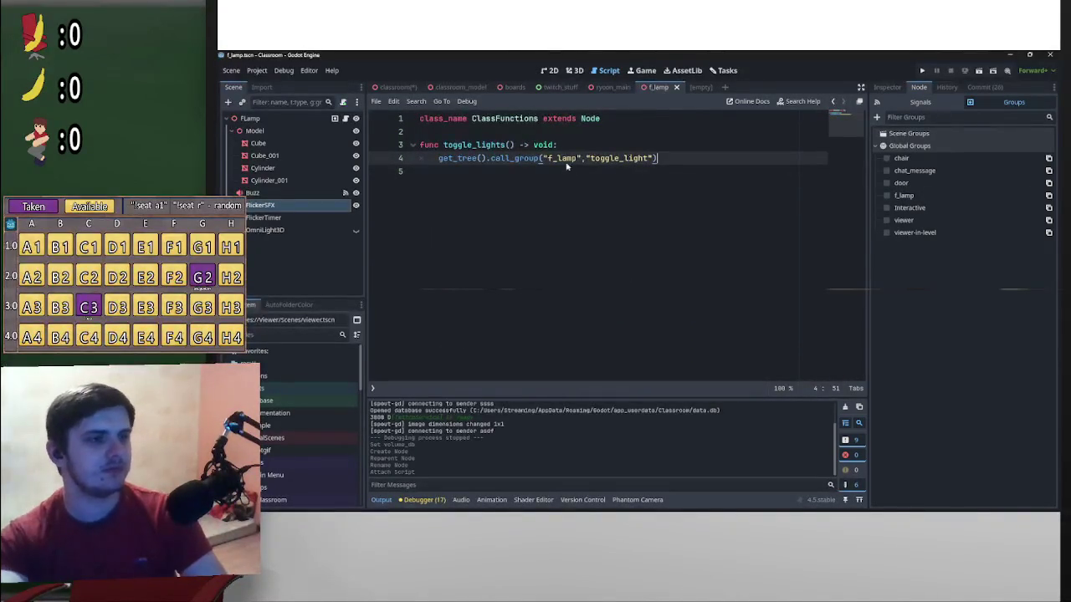
pyautogui.click(521, 132)
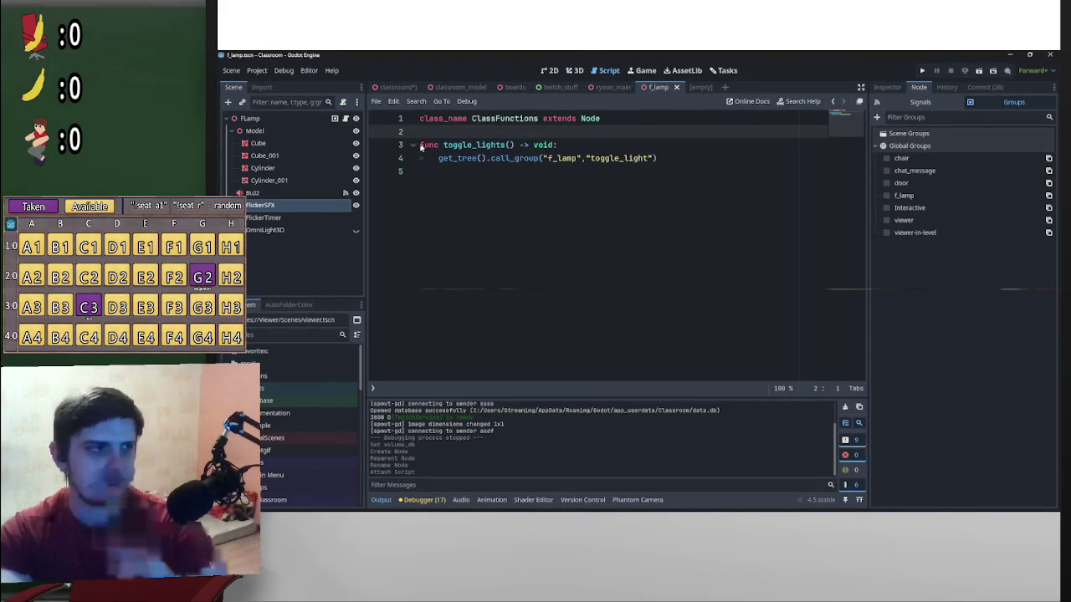
# Try marking toggle_lights as static, then remove the static keyword after the error
pyautogui.press('Down')
pyautogui.write('static')
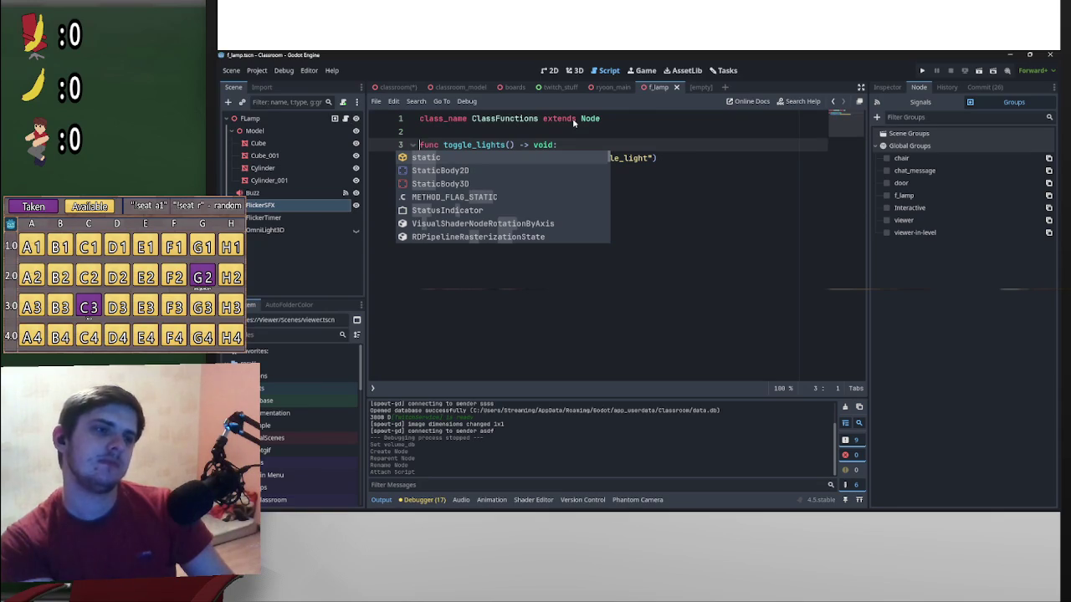
pyautogui.write('static')
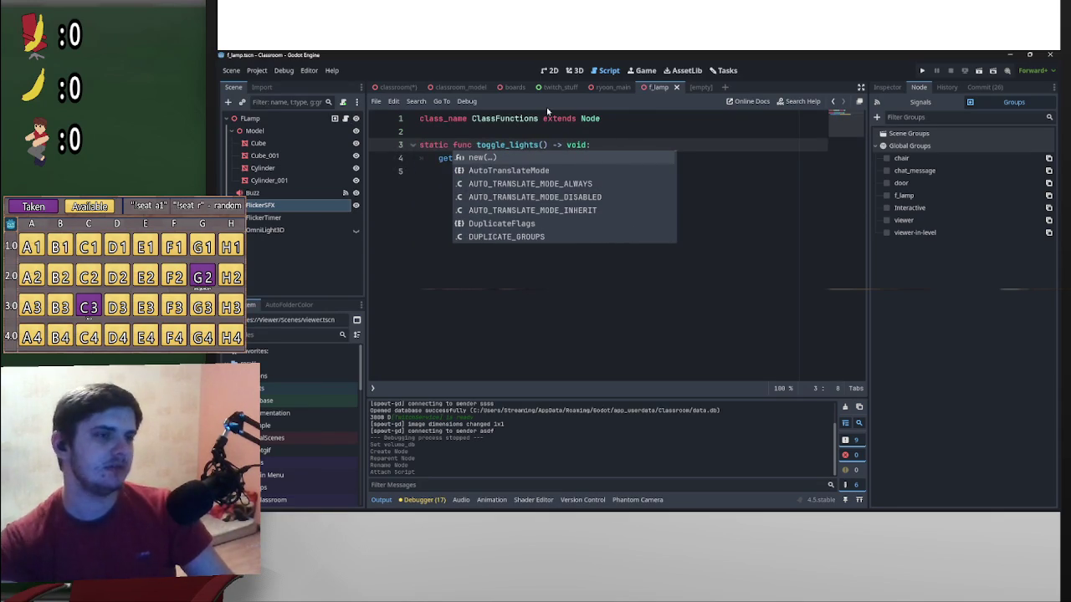
pyautogui.write('_tree().call_group("f_lamp","toggle_light")')
pyautogui.click(594, 138)
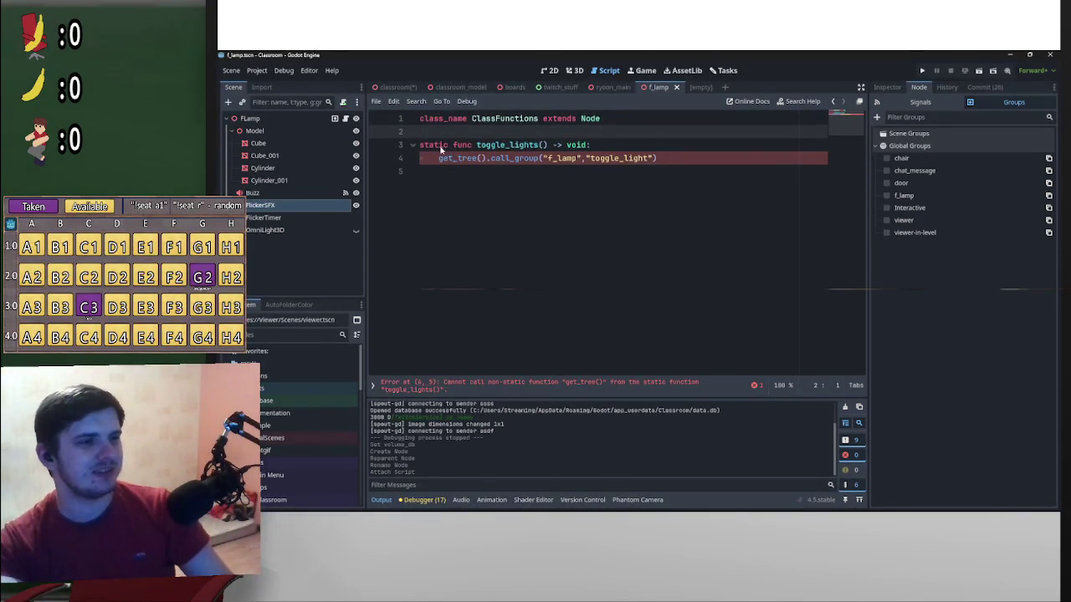
pyautogui.moveTo(452, 145); pyautogui.dragTo(402, 151)
pyautogui.press('BackSpace')
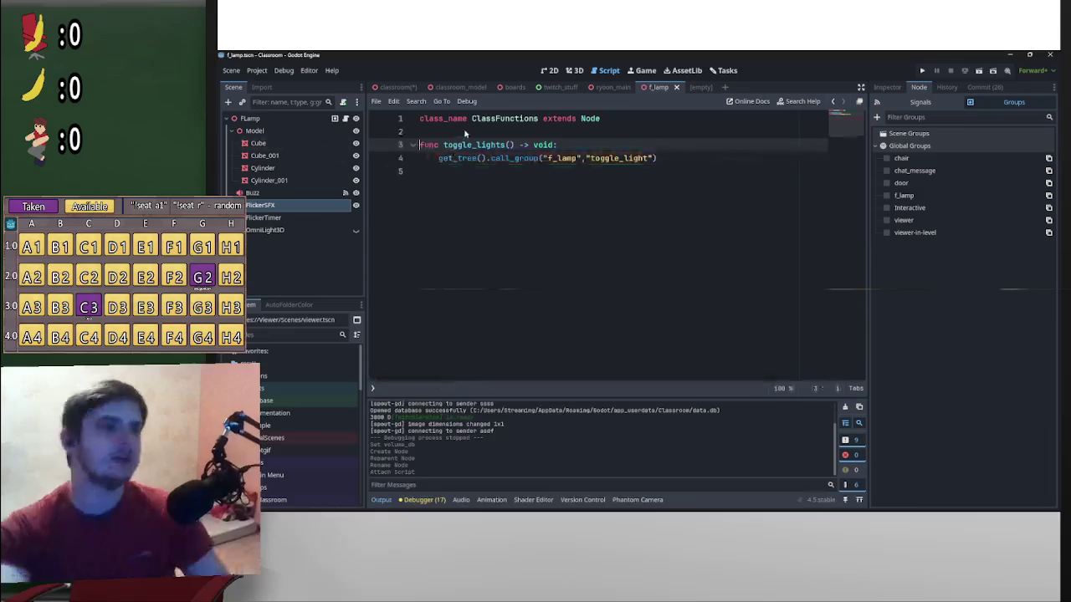
# Add blank lines above toggle_lights for new code
pyautogui.click(469, 128)
pyautogui.press('Return')
pyautogui.press('Return')
pyautogui.press('Up')
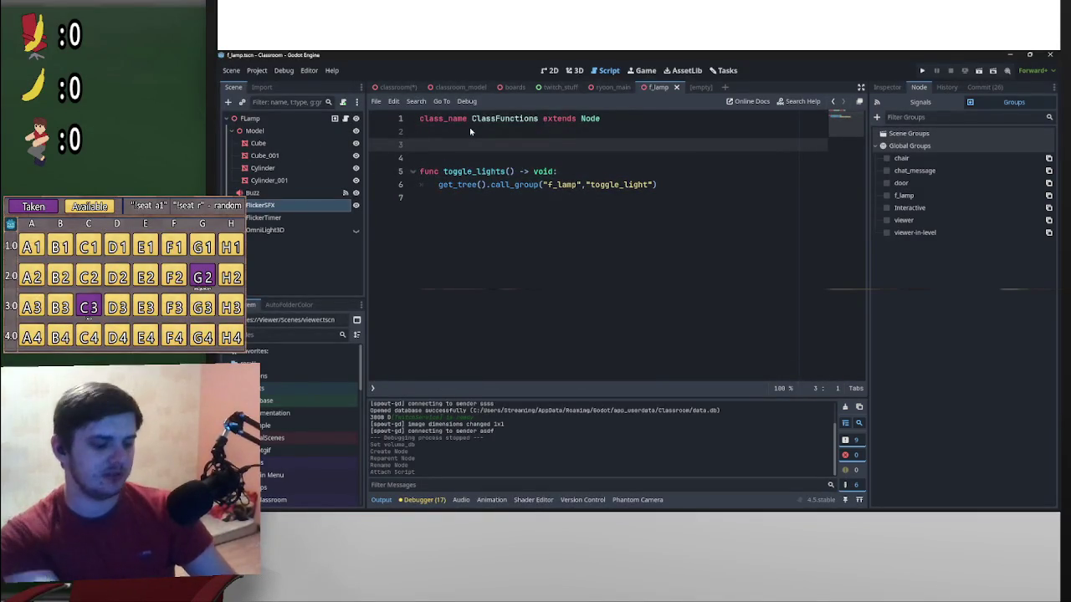
# Add a func _init() -> void: function above toggle_lights
pyautogui.write('_ini')
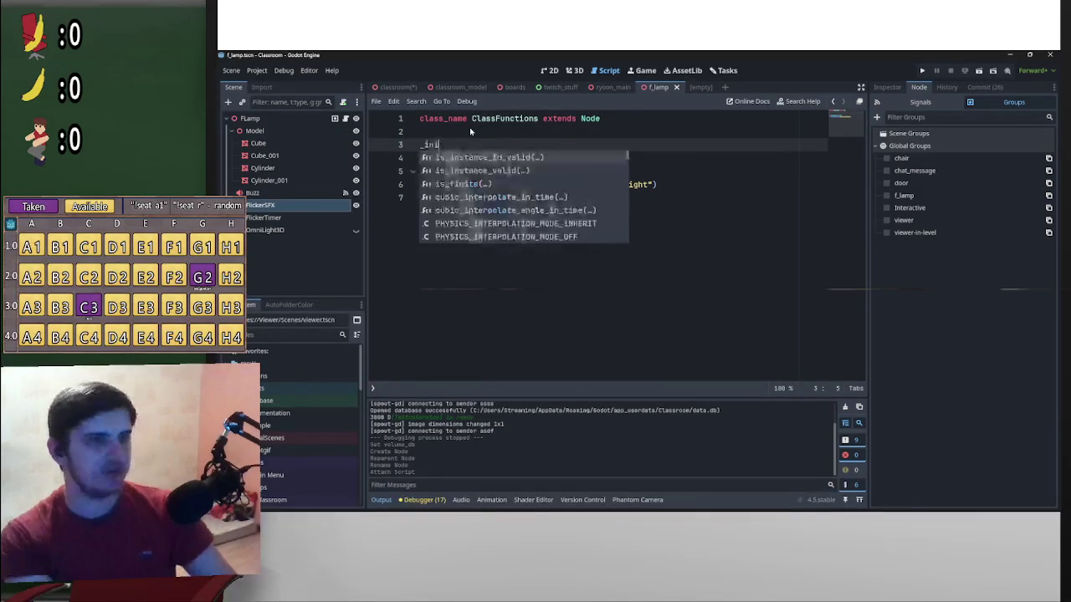
pyautogui.press('Home')
pyautogui.write('func')
pyautogui.press('End')
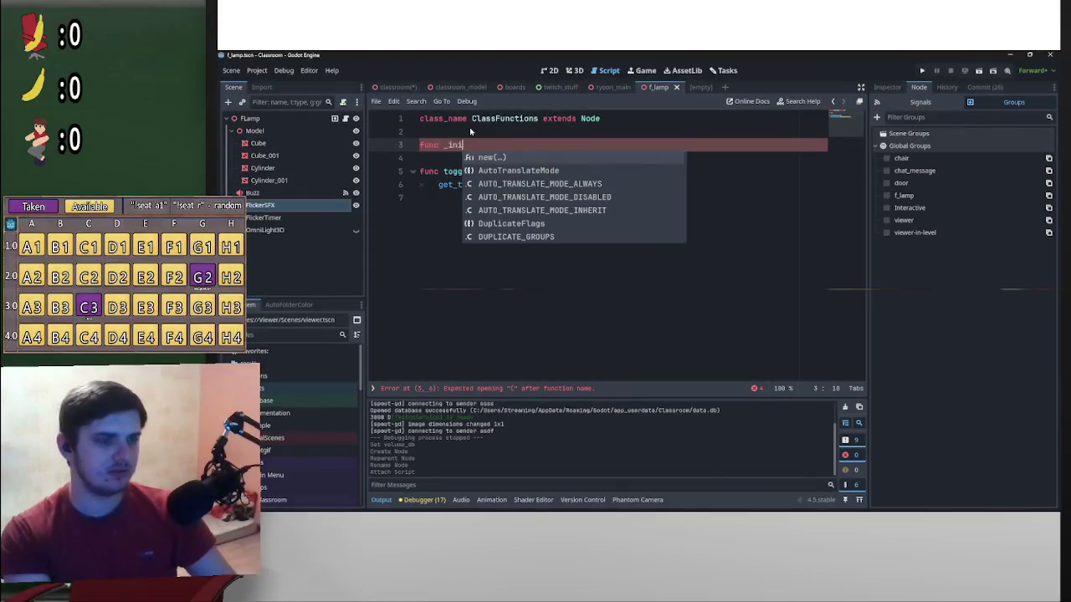
pyautogui.press('BackSpace')
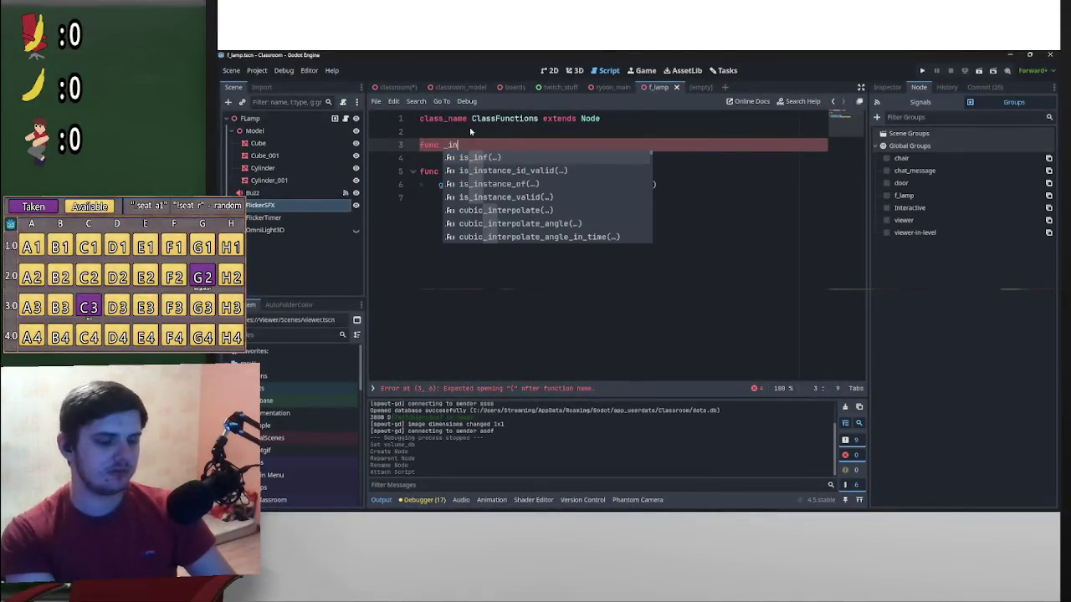
pyautogui.write('i')
pyautogui.press('Return')
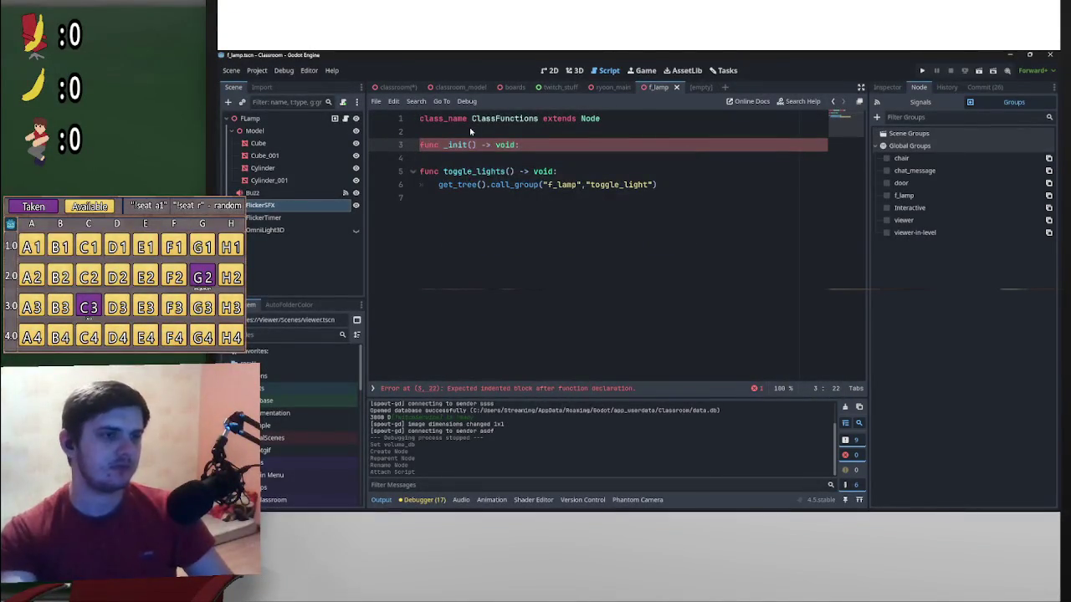
pyautogui.press('Return')
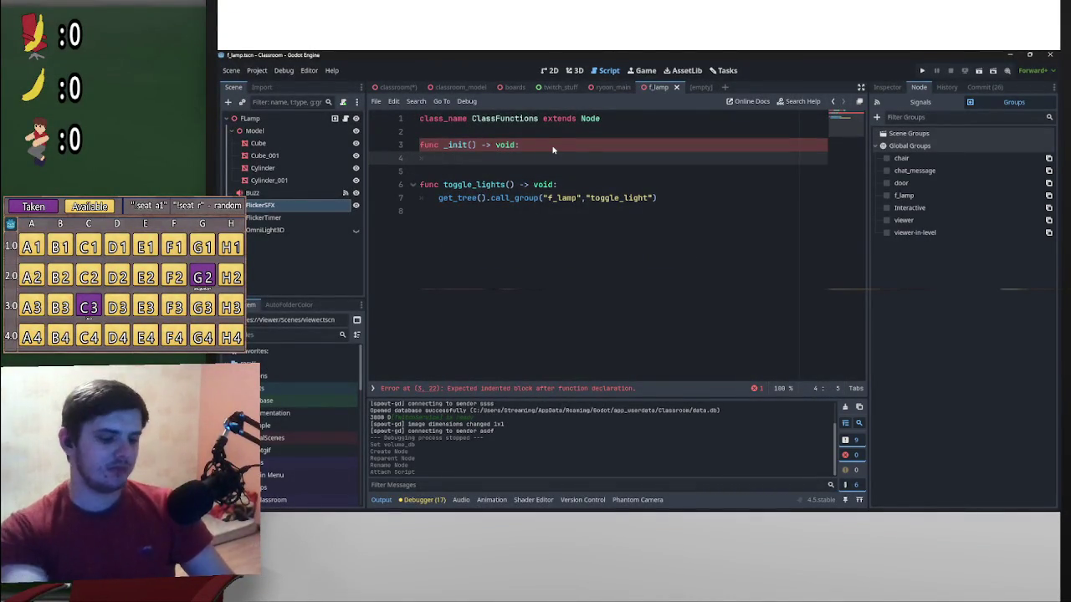
# Declare static var inst:ClassFunctions above _init, copying the class name from line 1
pyautogui.click(556, 131)
pyautogui.press('Return')
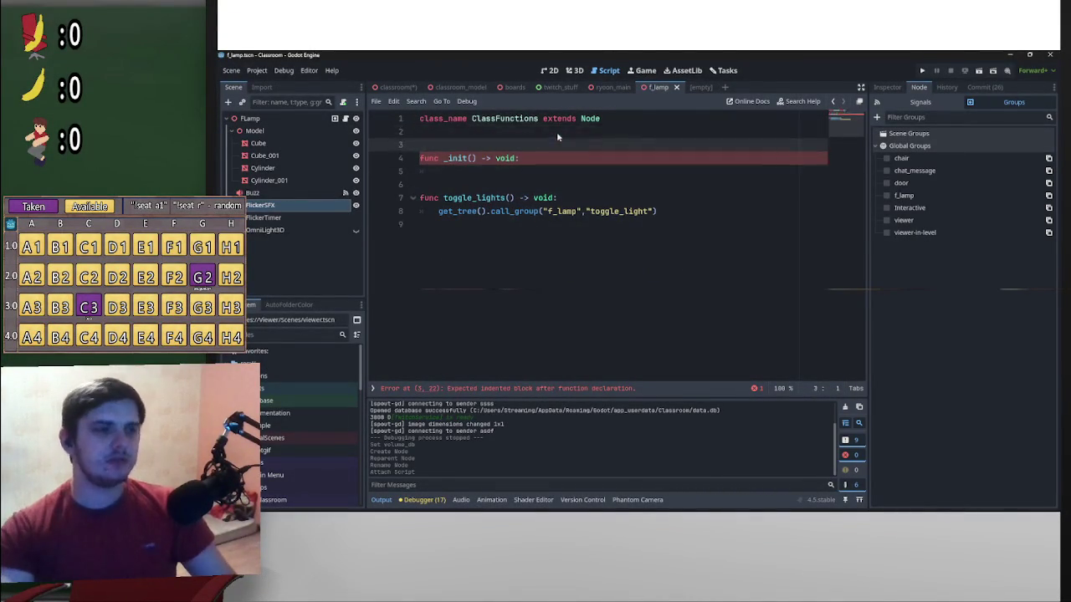
pyautogui.press('Return')
pyautogui.press('Up')
pyautogui.write('static v')
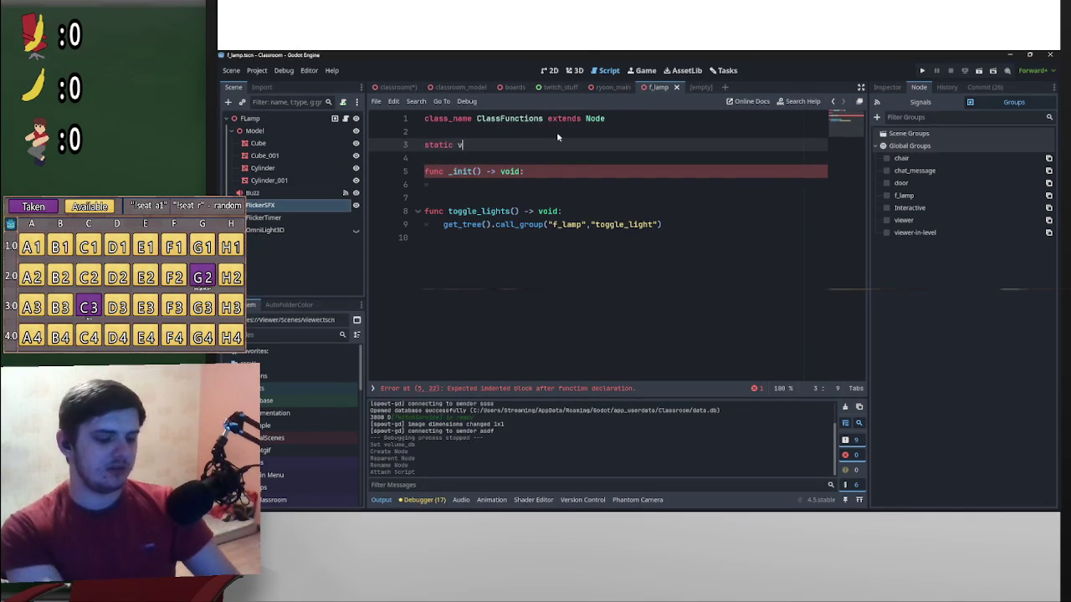
pyautogui.write('ar i')
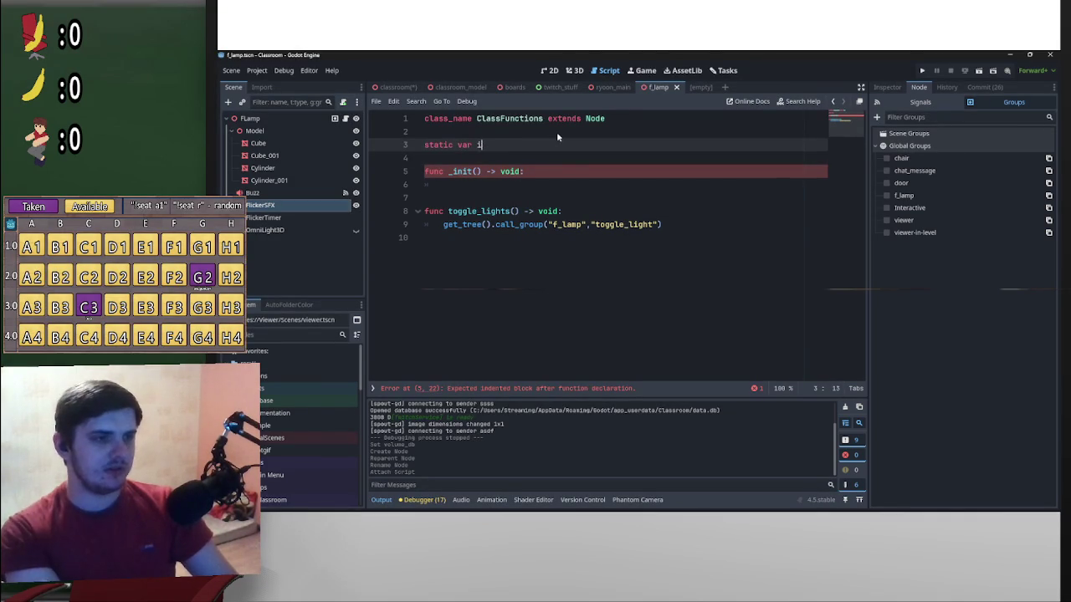
pyautogui.write('nst')
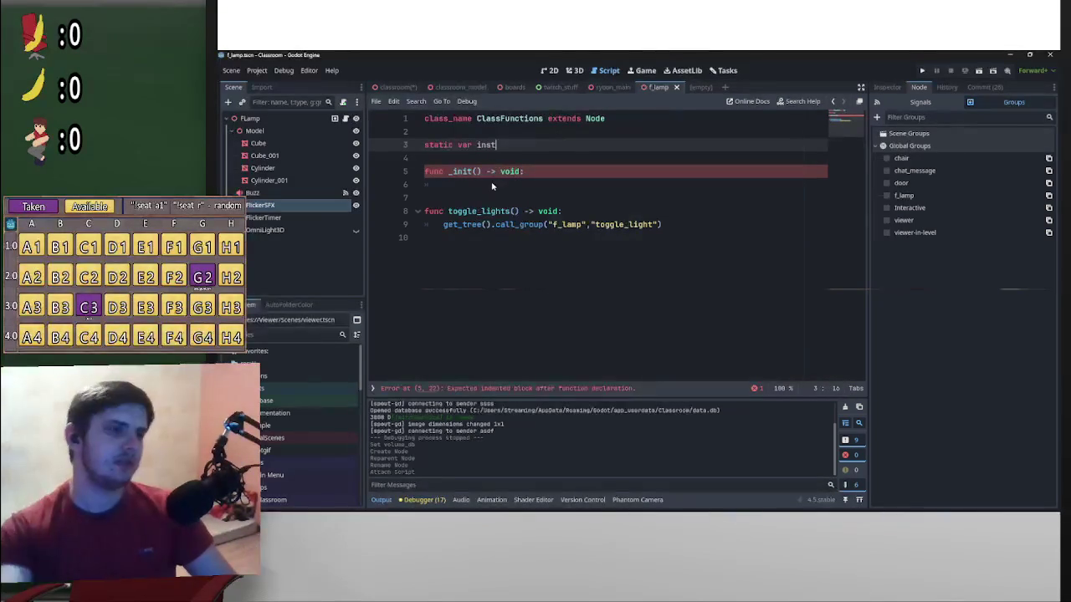
pyautogui.click(492, 187)
pyautogui.write('n')
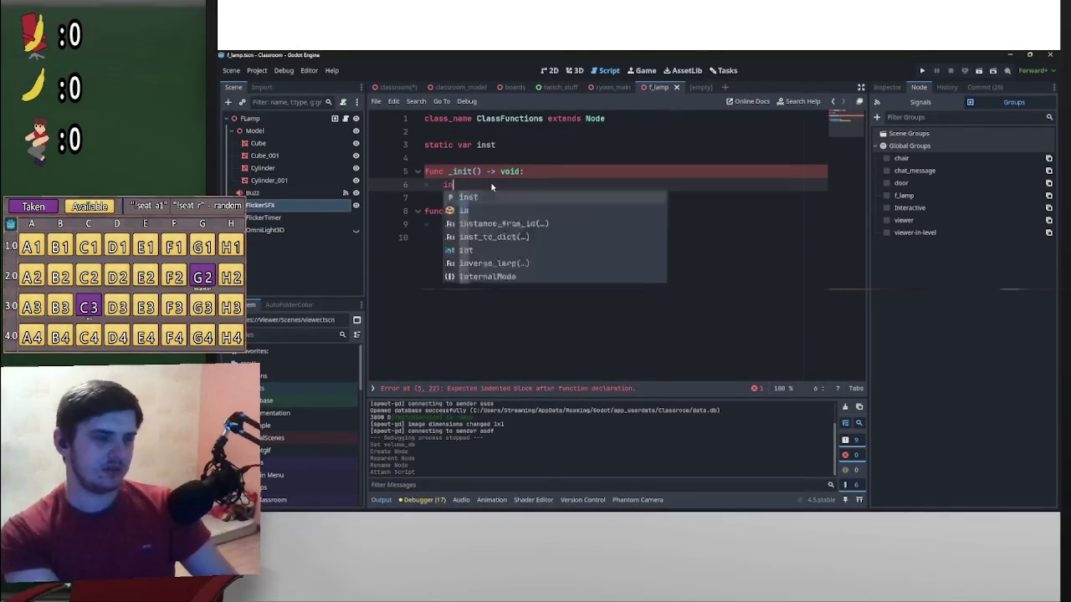
pyautogui.click(533, 151)
pyautogui.write(':')
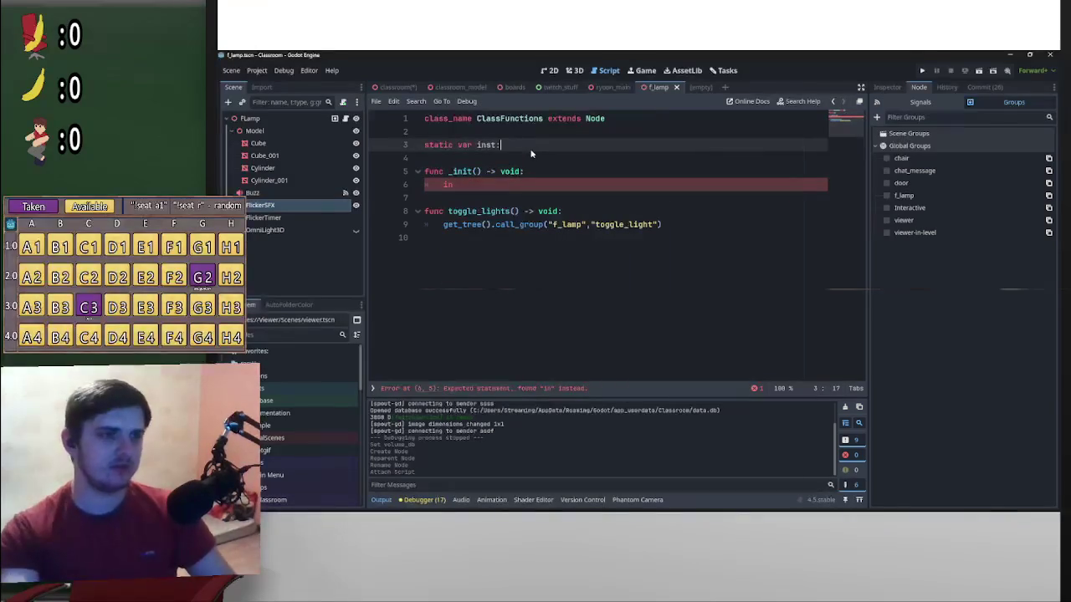
pyautogui.moveTo(544, 122); pyautogui.dragTo(477, 122)
pyautogui.hotkey('ctrl', 'c')
pyautogui.click(527, 148)
pyautogui.hotkey('ctrl', 'v')
# Set inst = self in the _init body, save the script, and return to the classroom scene
pyautogui.click(472, 187)
pyautogui.write('st = sel')
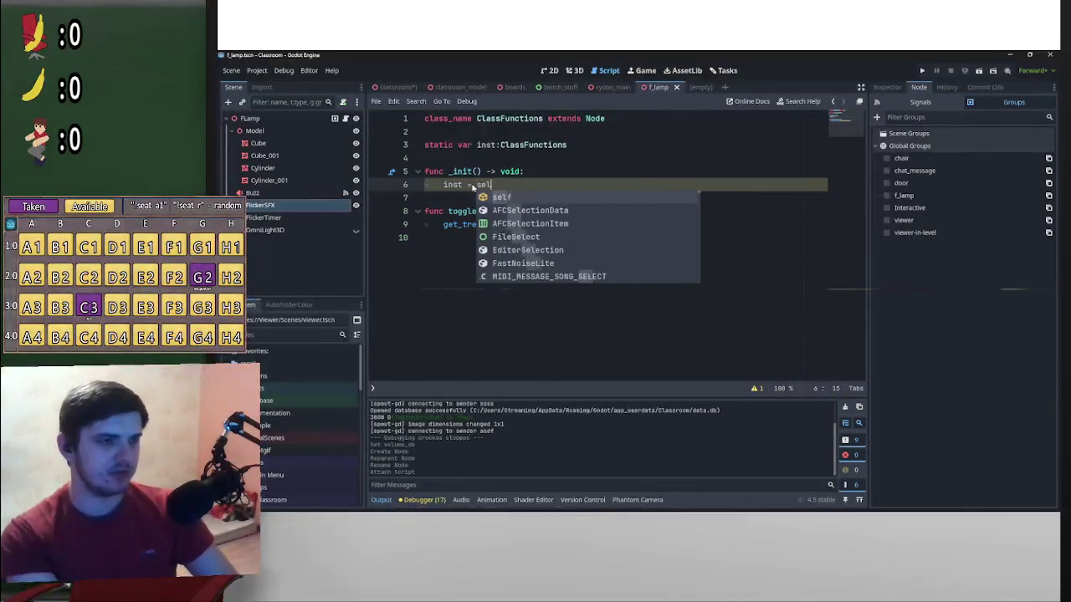
pyautogui.press('Return')
pyautogui.click(679, 174)
pyautogui.hotkey('ctrl', 's')
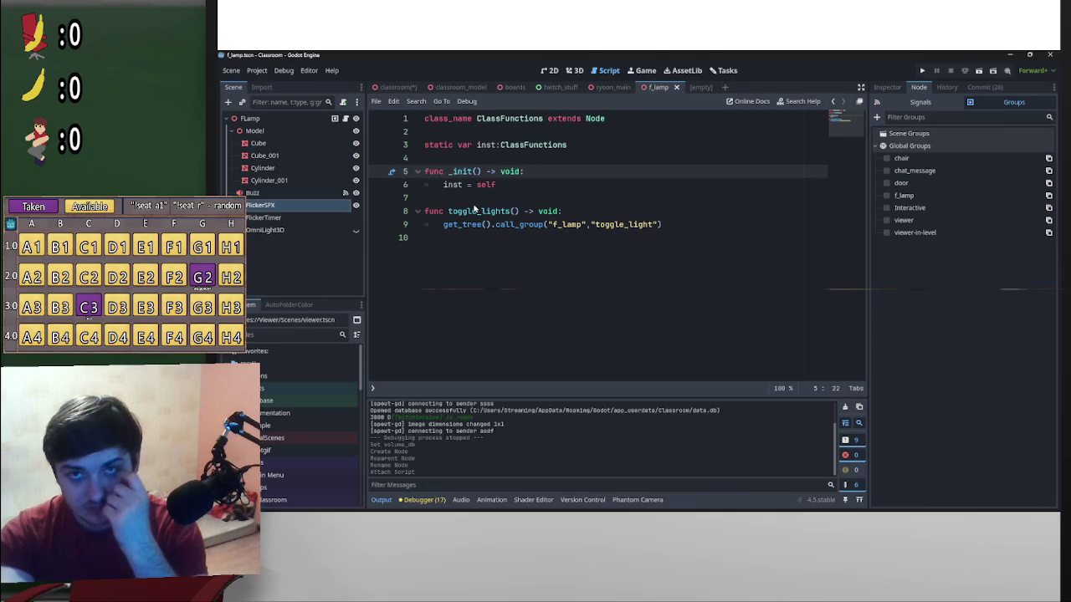
pyautogui.click(483, 156)
pyautogui.write('i')
pyautogui.press('BackSpace')
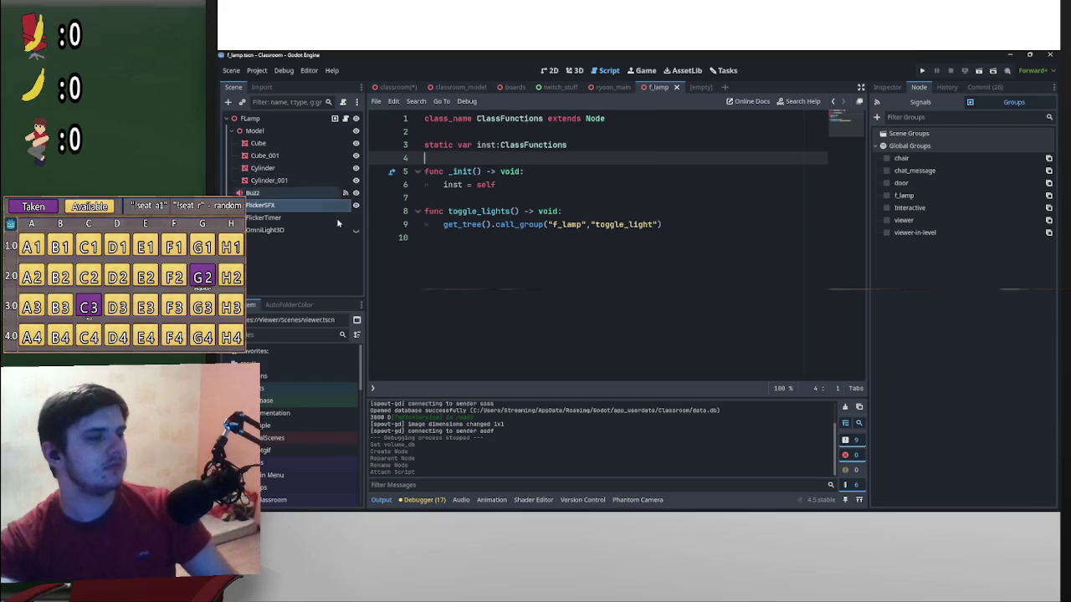
pyautogui.click(392, 87)
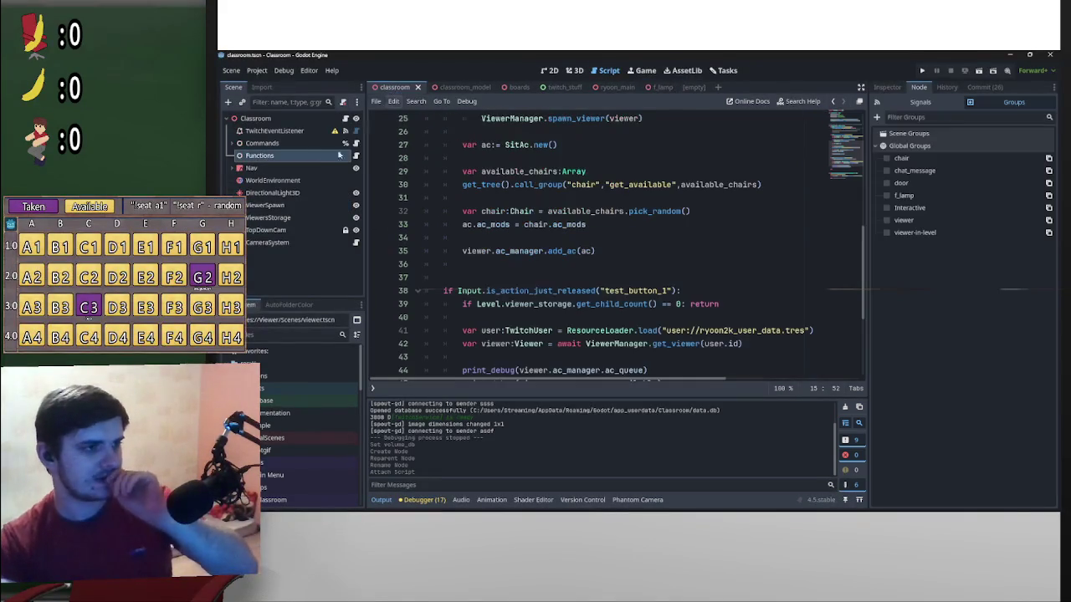
# Reopen the Functions node's ClassFunctions script and select toggle_lights' void return type
pyautogui.click(357, 156)
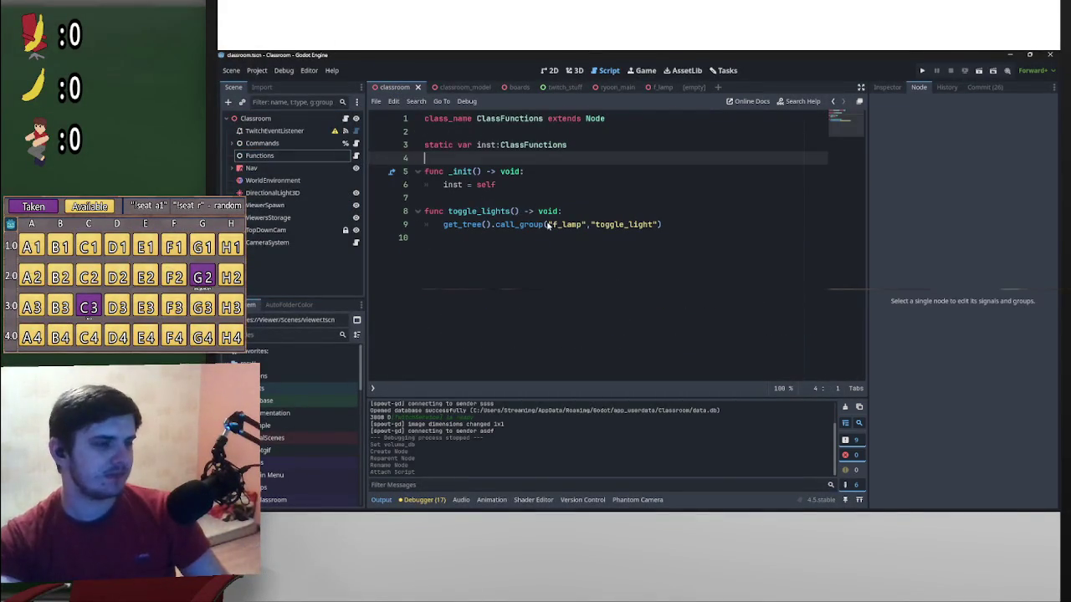
pyautogui.scroll(-3, 318, 419)
pyautogui.scroll(3, 358, 391)
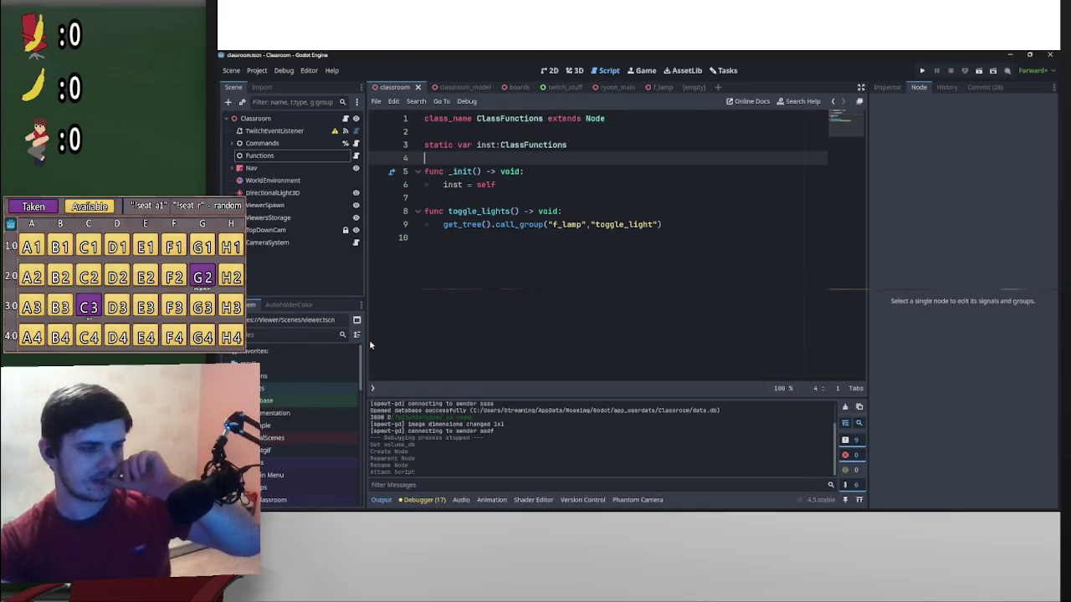
pyautogui.click(674, 229)
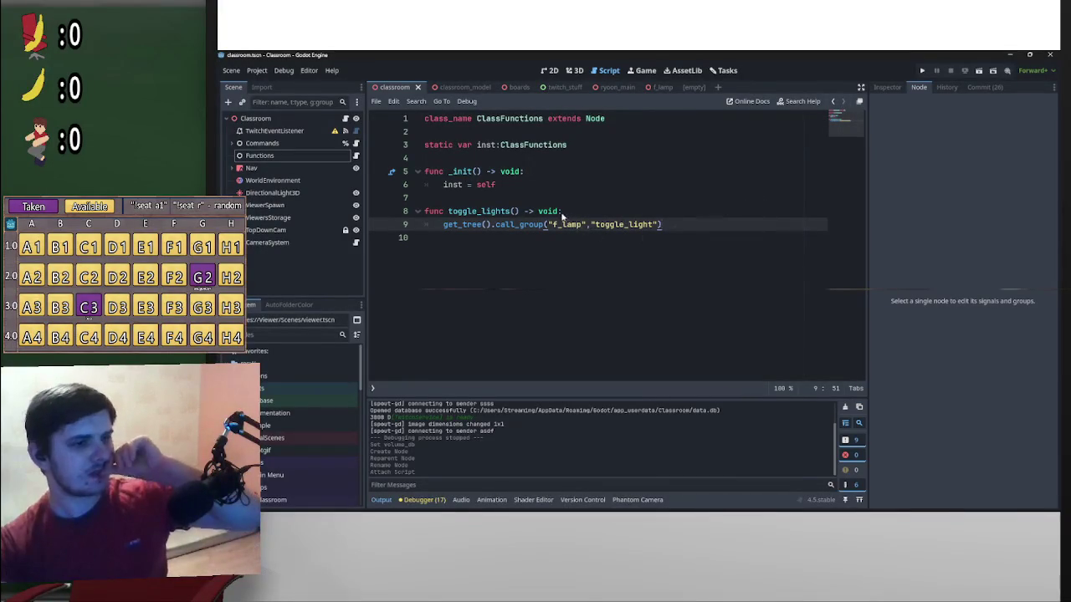
pyautogui.moveTo(560, 212)
pyautogui.mouseDown()
pyautogui.moveTo(529, 212)
pyautogui.moveTo(539, 213)
pyautogui.mouseUp()
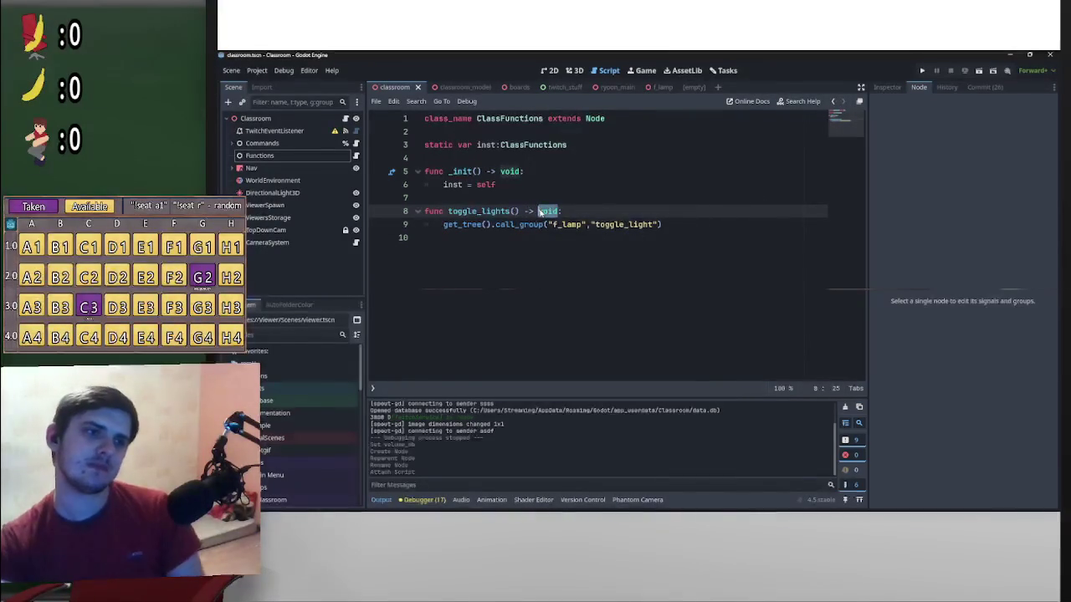
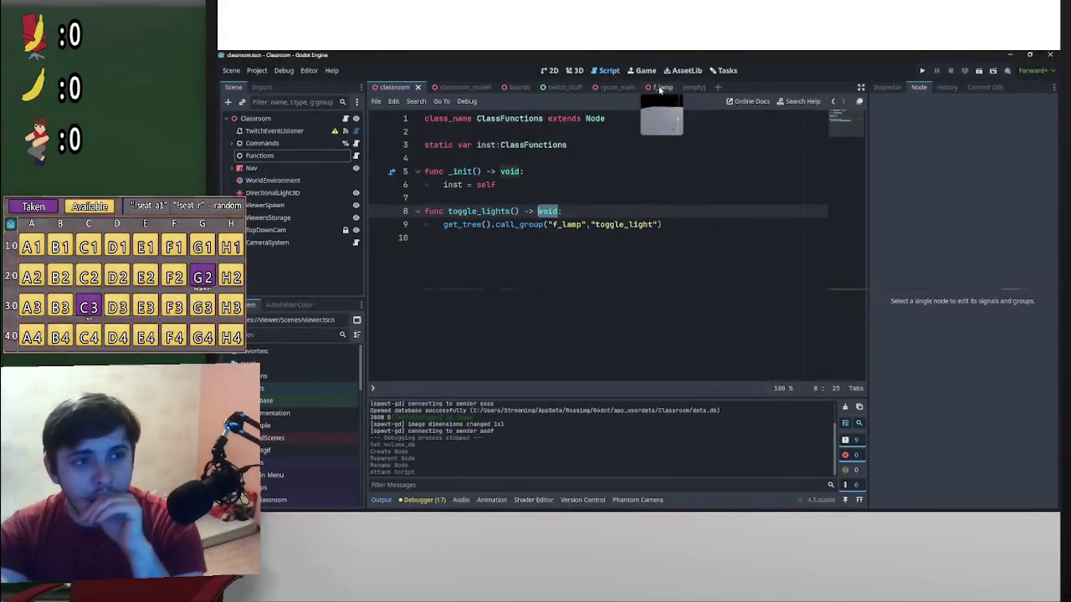
# Add 'class_name ClassFLamp' to the first line of the f_lamp script
pyautogui.click(661, 87)
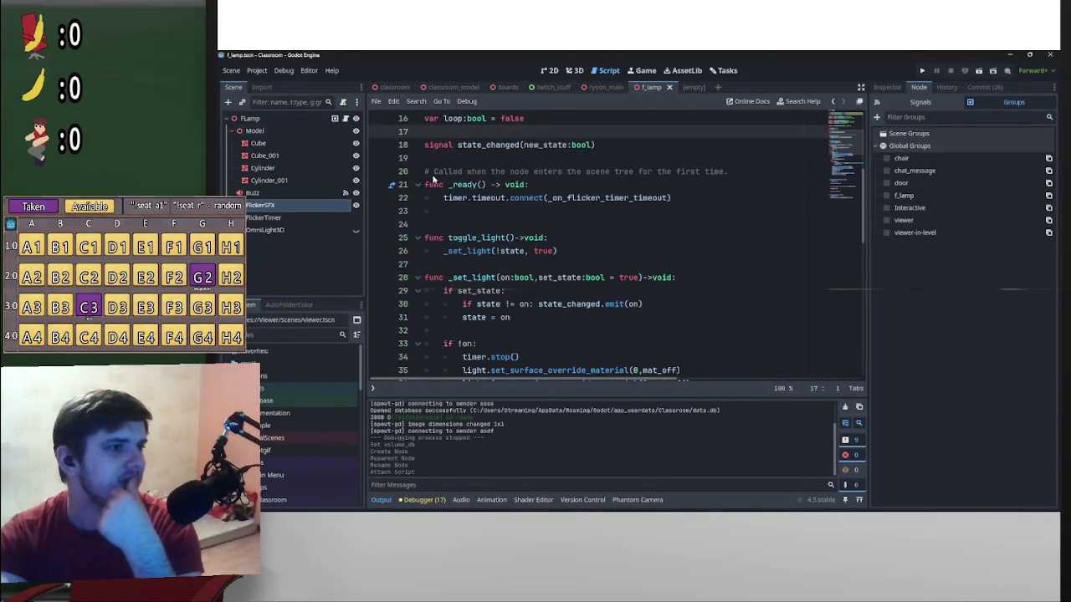
pyautogui.scroll(5, 493, 181)
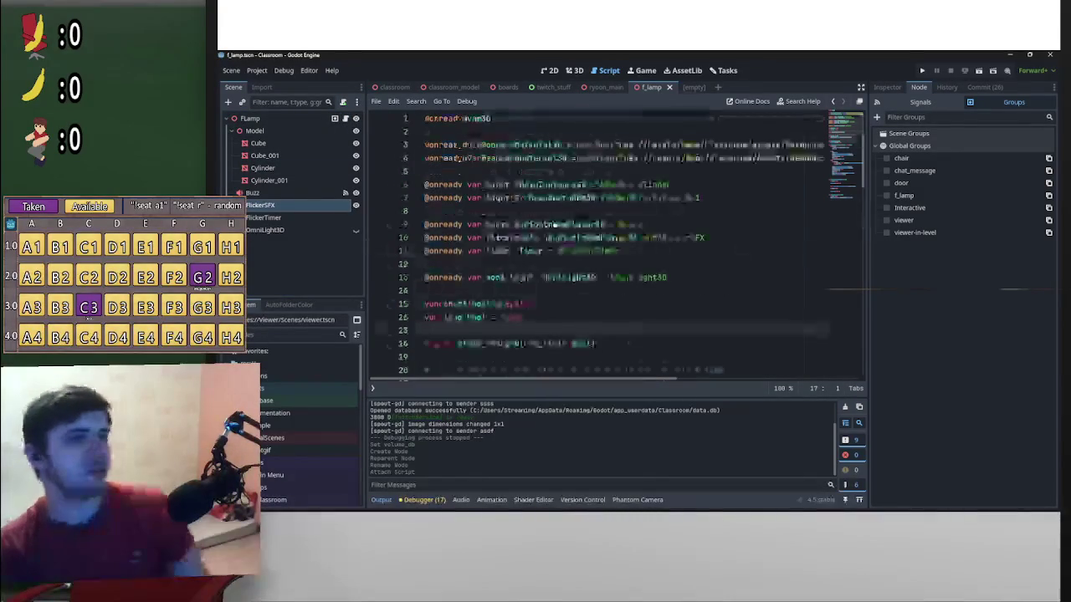
pyautogui.click(425, 121)
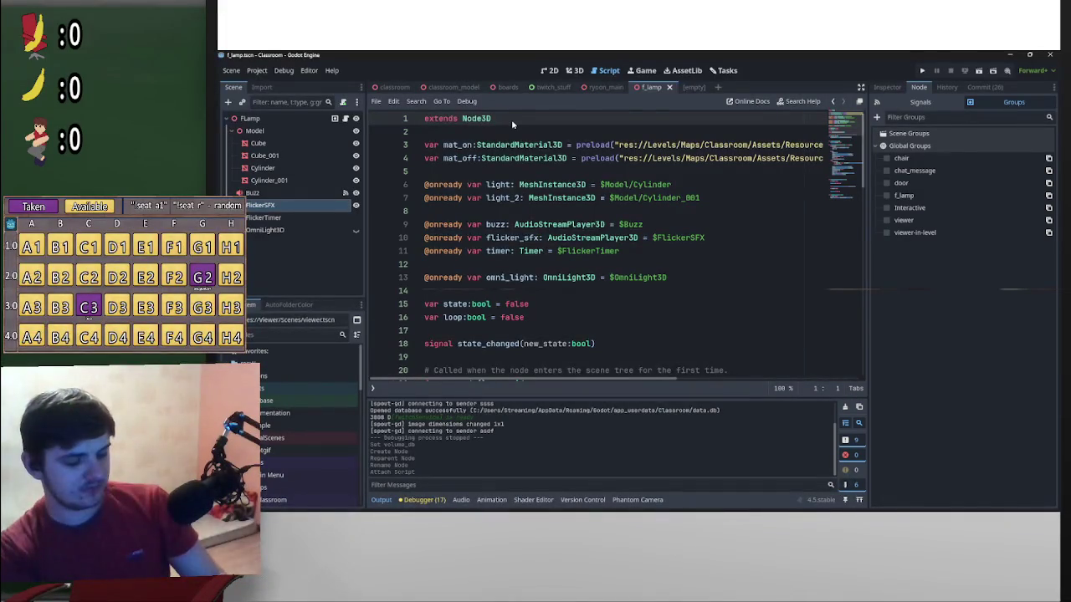
pyautogui.write('class_name ClassF')
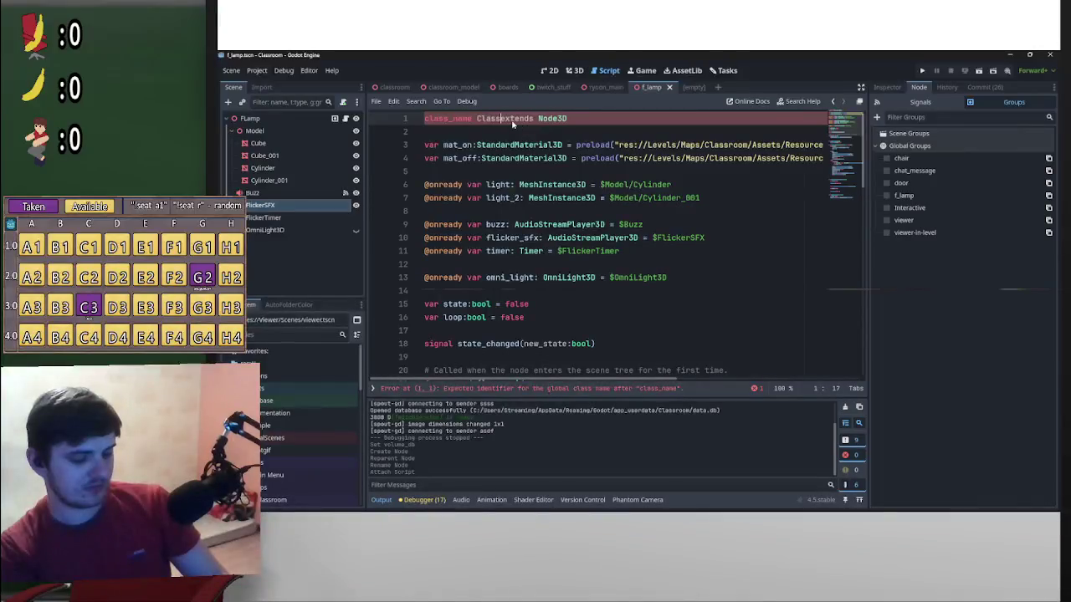
pyautogui.write('lamp')
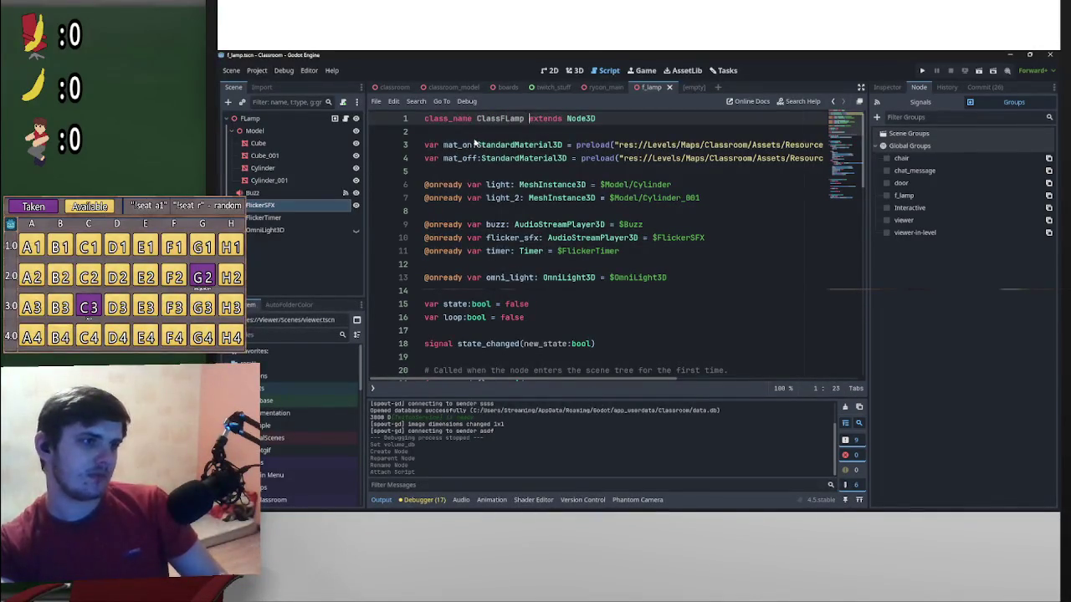
# Rewrite the state declaration as 'static var state:bool = false' below the material variables
pyautogui.click(474, 145)
pyautogui.click(477, 172)
pyautogui.press('Return')
pyautogui.press('Return')
pyautogui.press('Up')
pyautogui.write('static v')
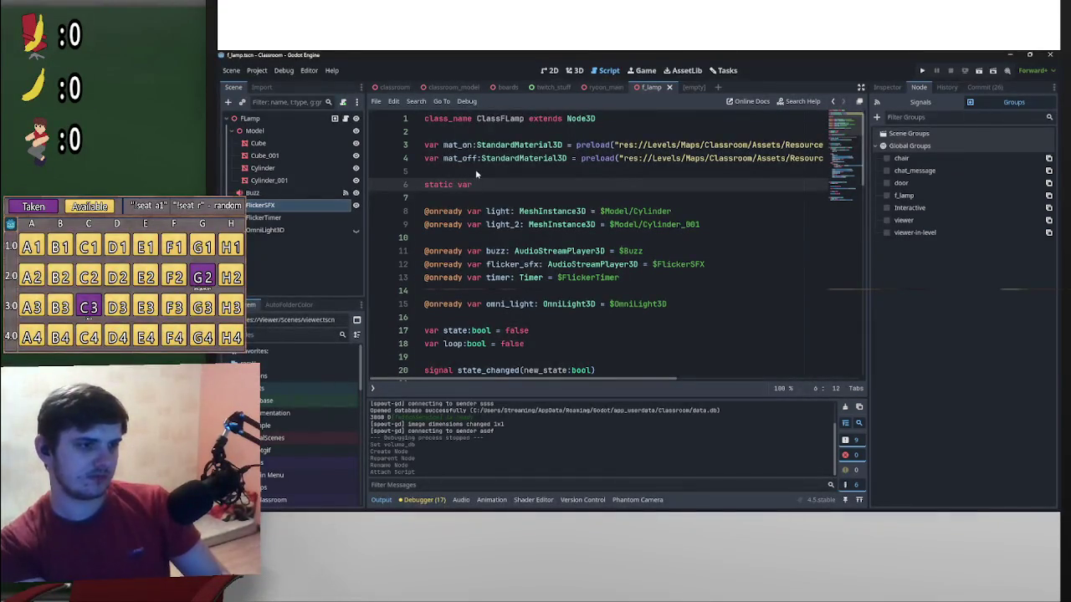
pyautogui.click(403, 332)
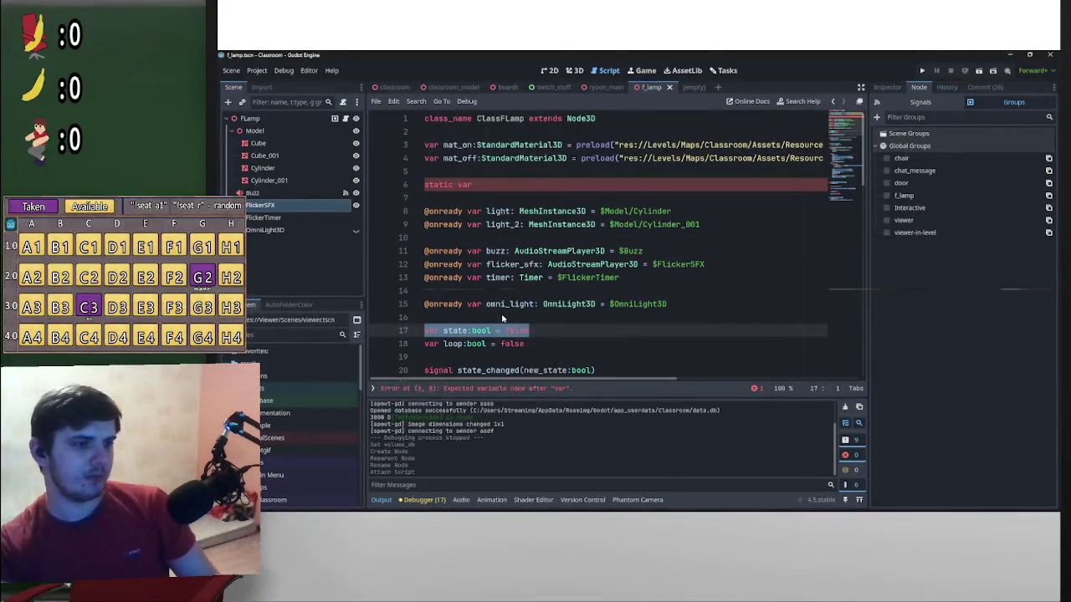
pyautogui.press('BackSpace')
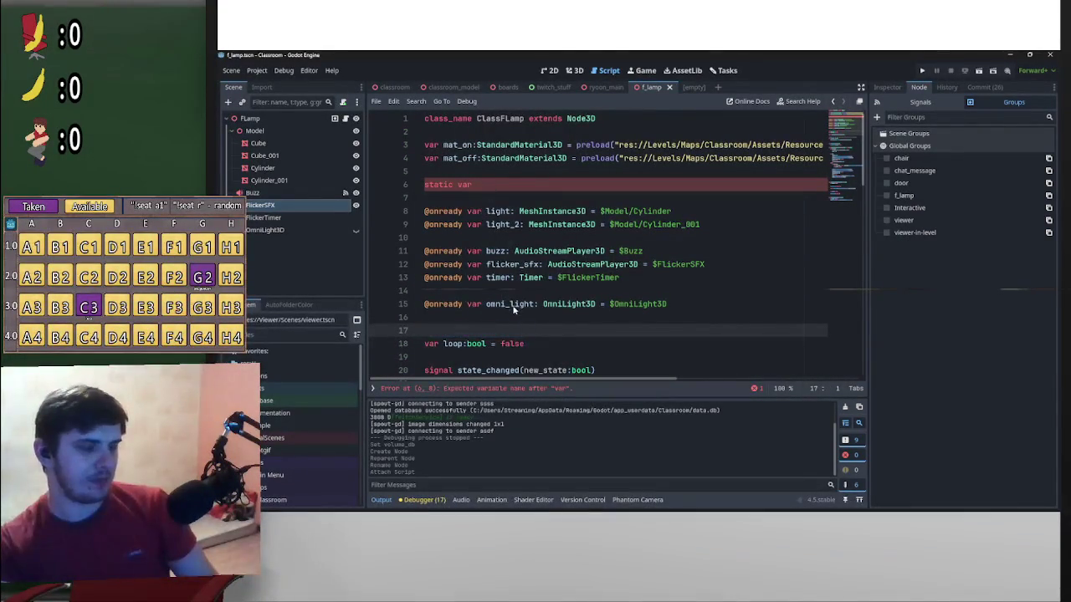
pyautogui.click(393, 184)
pyautogui.click(482, 324)
pyautogui.write('var state:bool = false')
pyautogui.moveTo(488, 190); pyautogui.dragTo(457, 189)
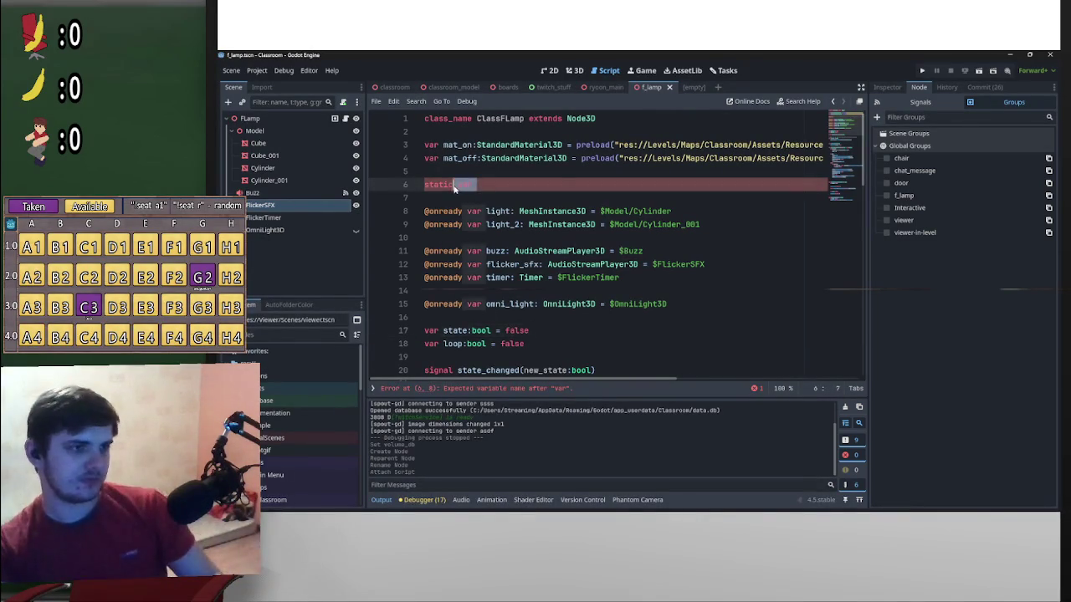
pyautogui.write('var state:bool = false')
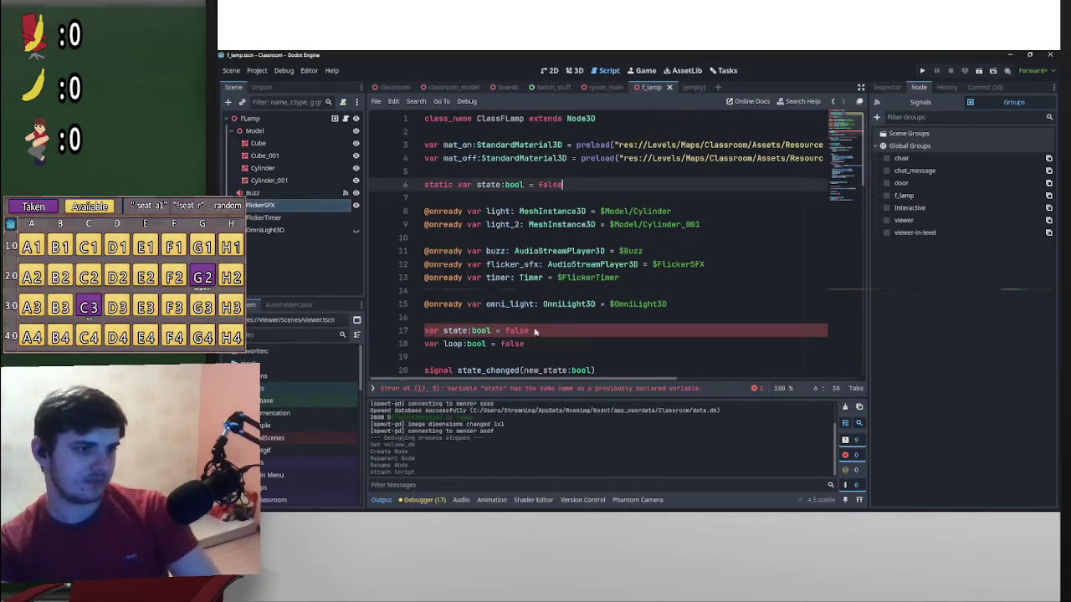
# Delete the old duplicate state line and cut the static state line for relocation
pyautogui.moveTo(546, 324); pyautogui.dragTo(453, 326)
pyautogui.press('BackSpace')
pyautogui.press('BackSpace')
pyautogui.moveTo(562, 185); pyautogui.dragTo(423, 186)
pyautogui.hotkey('ctrl', 'x')
pyautogui.press('BackSpace')
pyautogui.press('BackSpace')
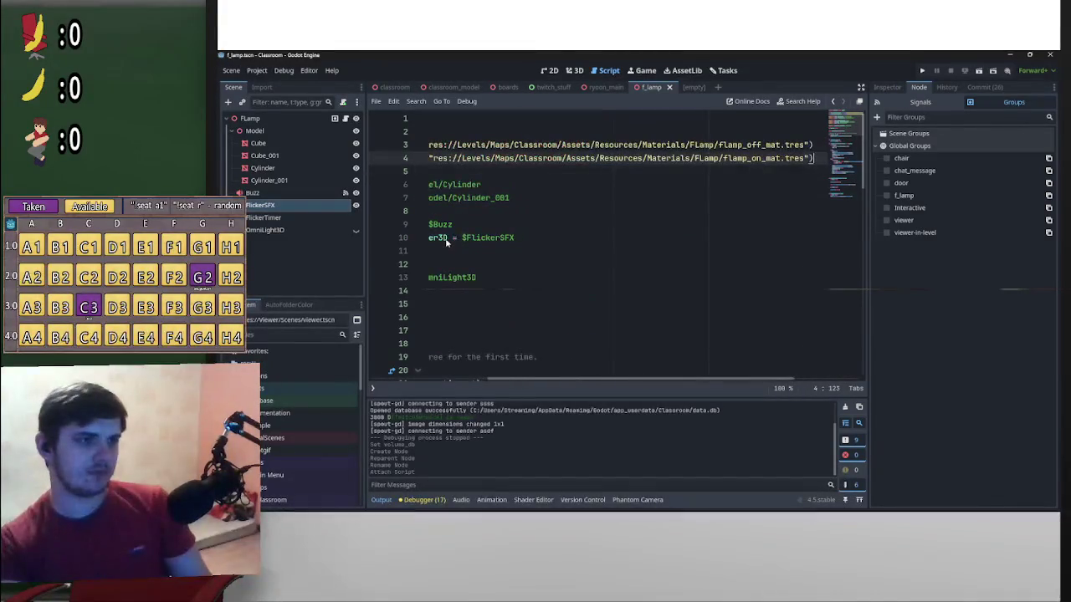
# Paste the static state declaration above the loop variable and save the script
pyautogui.hscroll(-5, 425, 309)
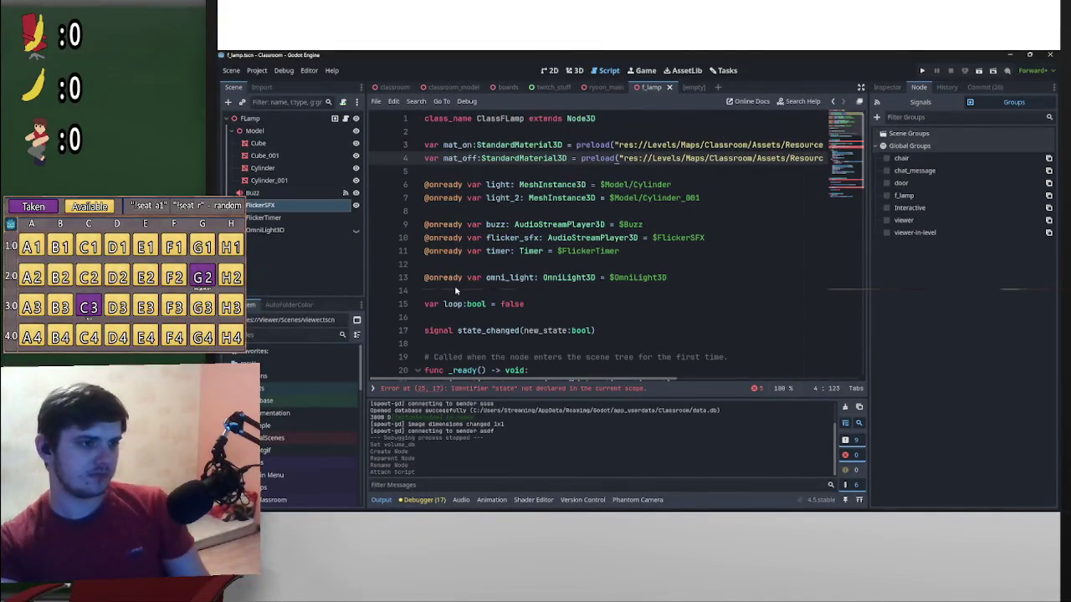
pyautogui.click(456, 290)
pyautogui.press('Return')
pyautogui.press('Return')
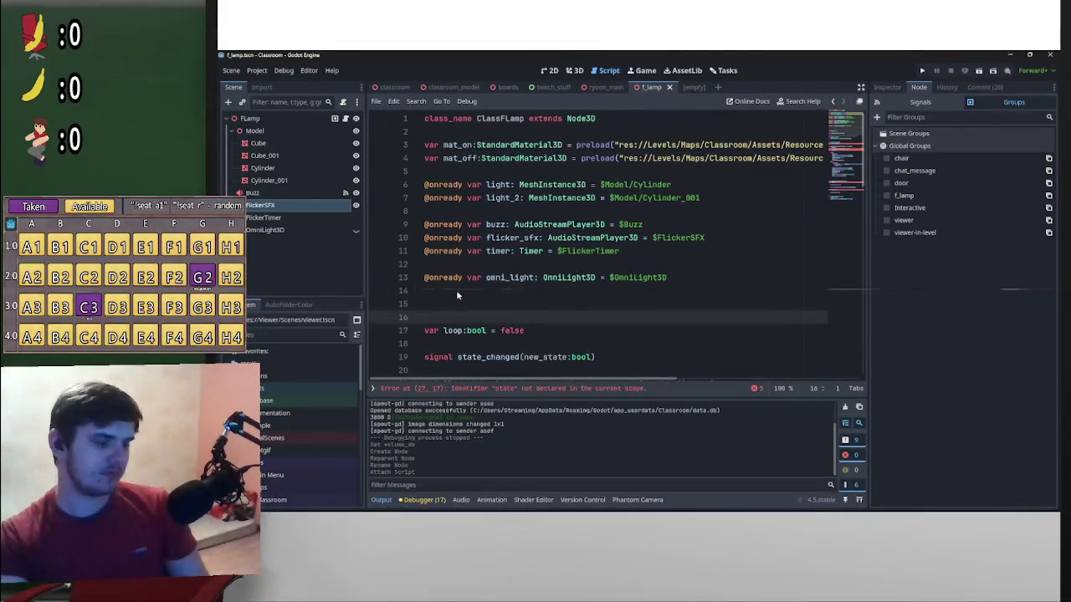
pyautogui.press('Return')
pyautogui.press('super+v')
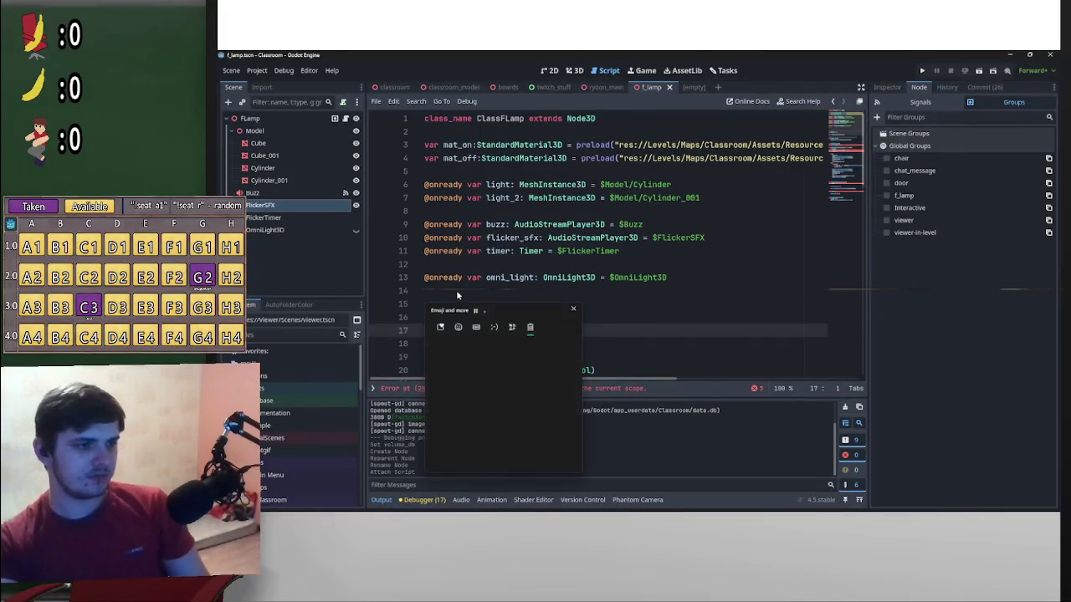
pyautogui.click(640, 308)
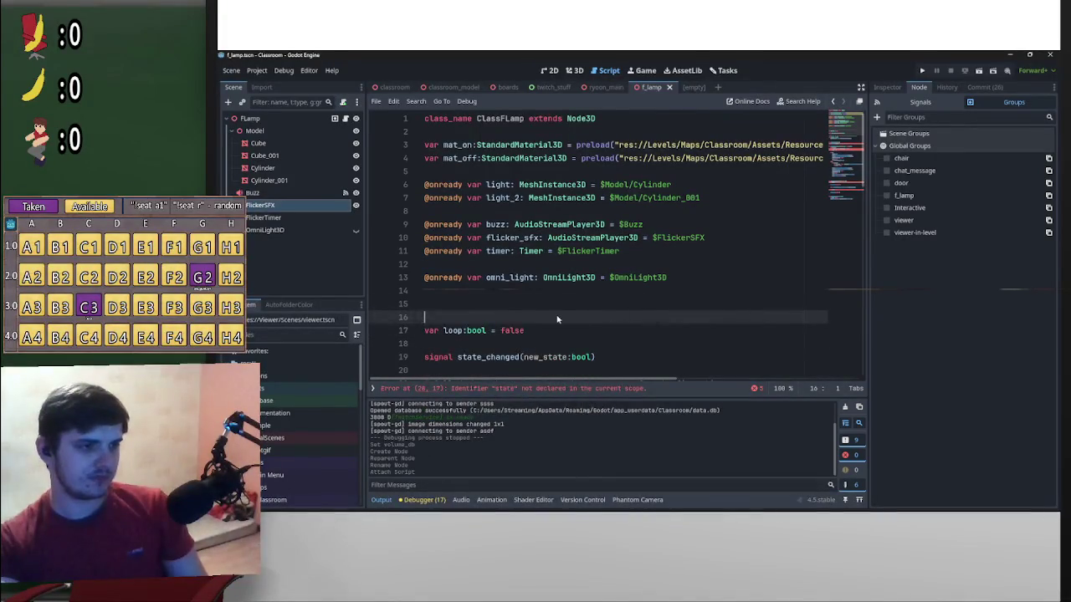
pyautogui.press('super+v')
pyautogui.click(497, 422)
pyautogui.hotkey('ctrl', 's')
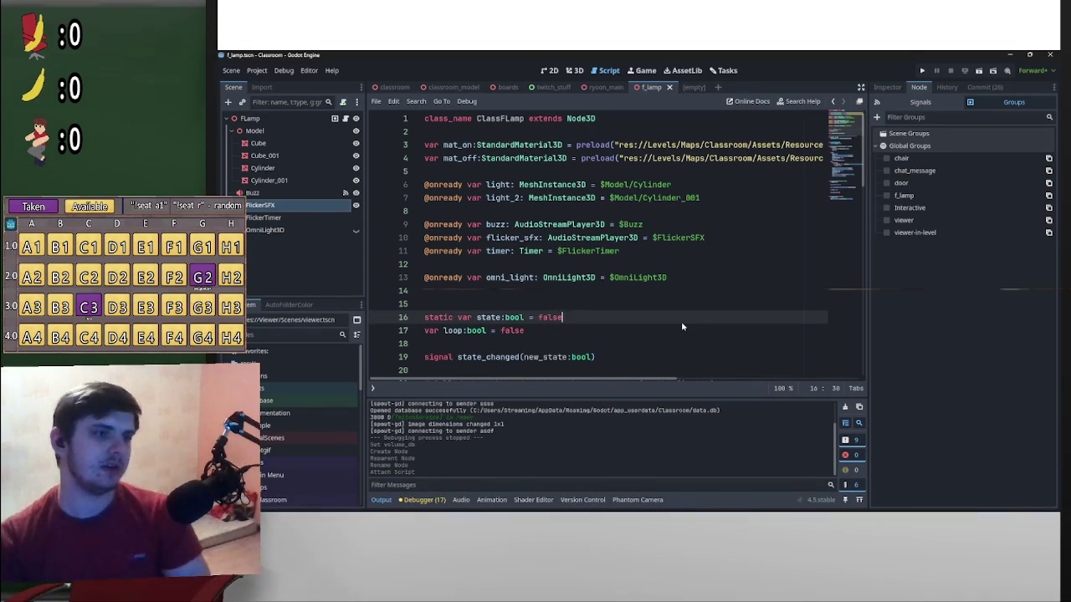
pyautogui.moveTo(580, 240)
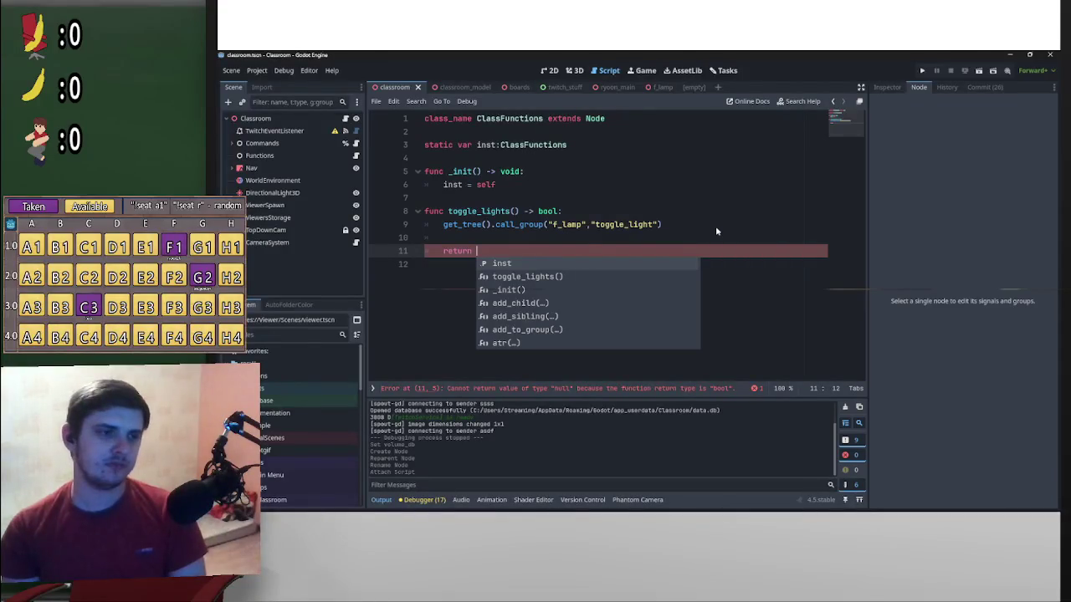
# Add 'return ClassFLamp.state' to toggle_lights using autocomplete suggestions
pyautogui.write('ClassF')
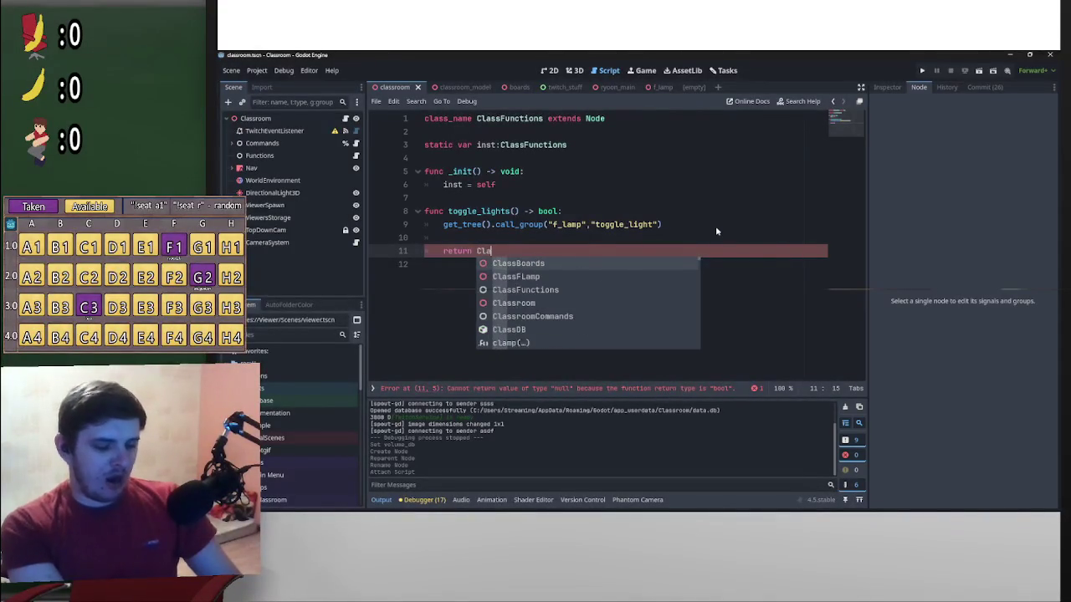
pyautogui.press('Return')
pyautogui.write('.')
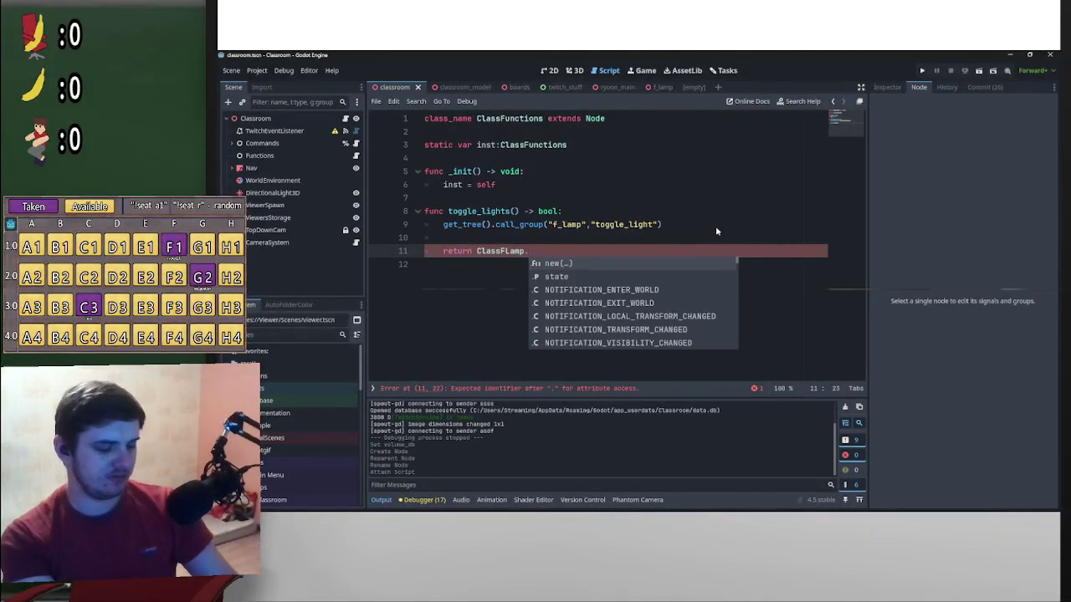
pyautogui.press('Down')
pyautogui.press('Return')
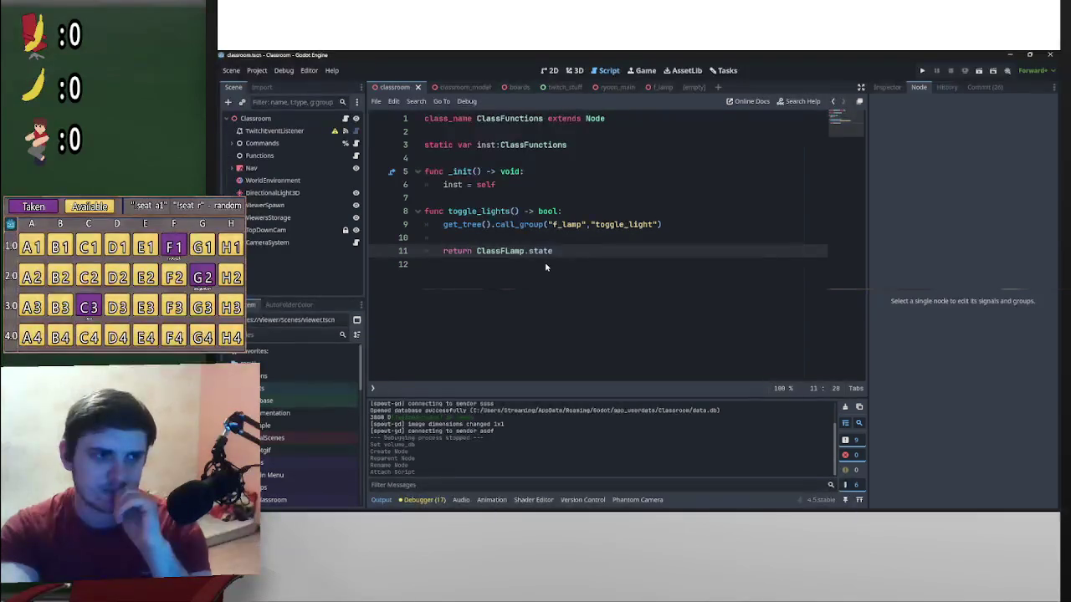
# Remove the blank line before the return and add spacing for a new function
pyautogui.click(499, 242)
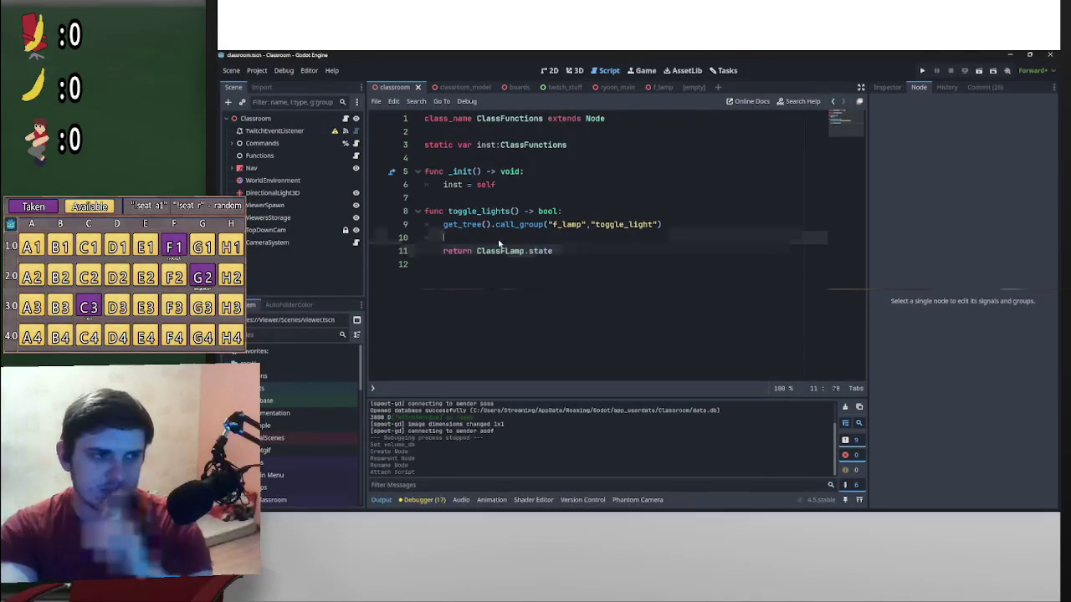
pyautogui.press('BackSpace')
pyautogui.press('BackSpace')
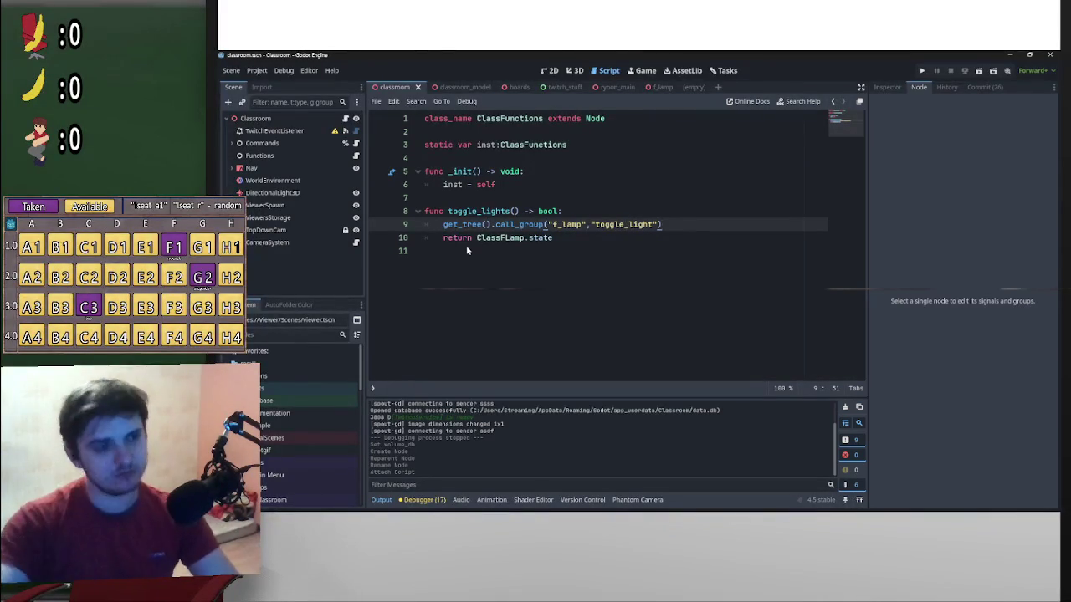
pyautogui.click(574, 239)
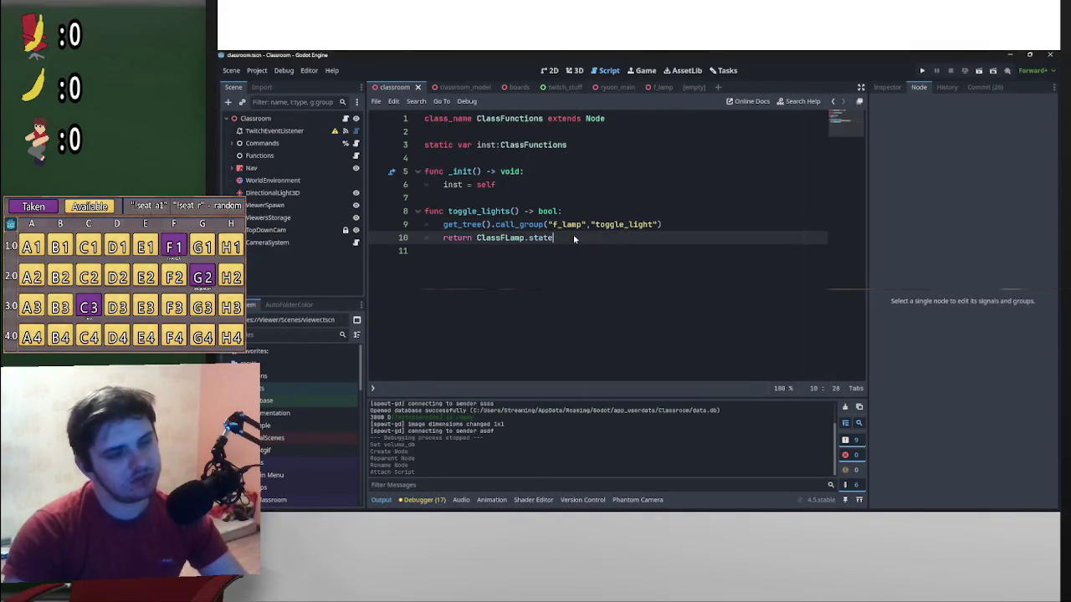
pyautogui.press('Return')
pyautogui.press('BackSpace')
pyautogui.press('Return')
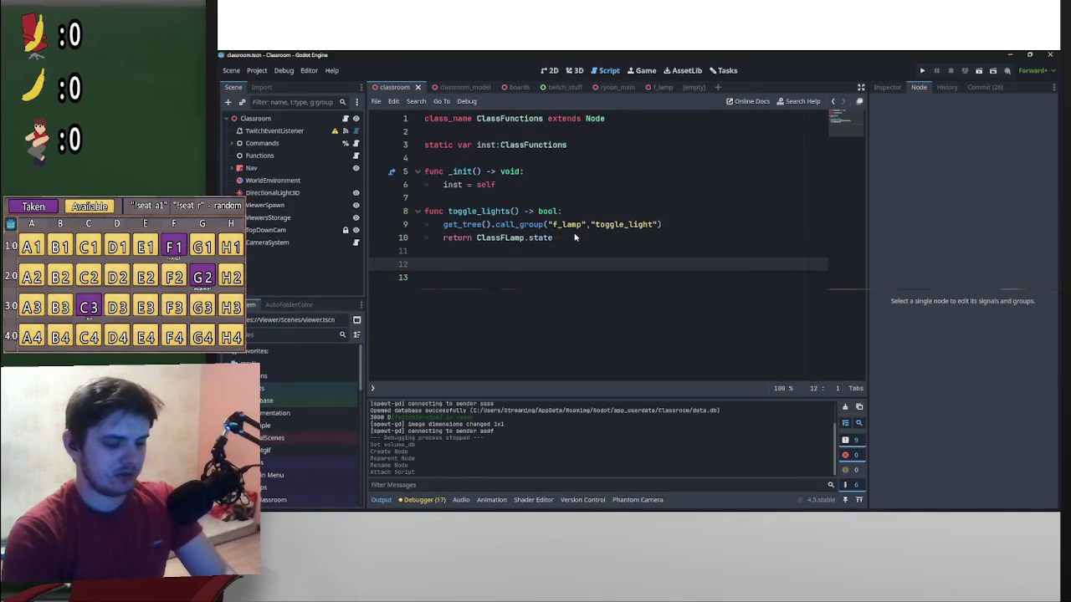
# Declare 'func move_ryoon()' with a placeholder 'pass' body and blank lines above it
pyautogui.write('func')
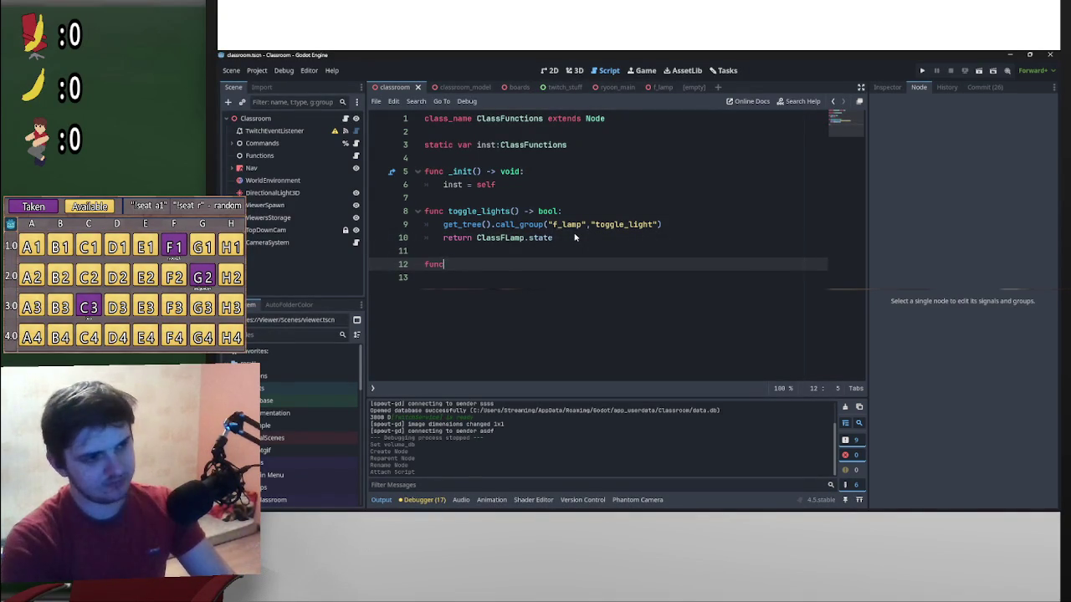
pyautogui.write(' move')
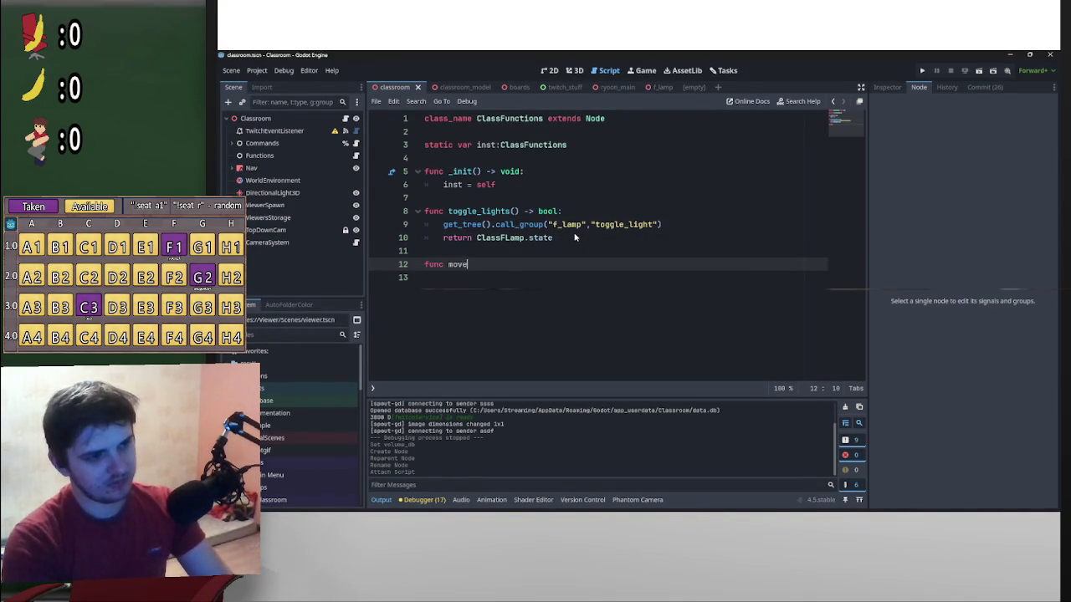
pyautogui.write('_ryoon')
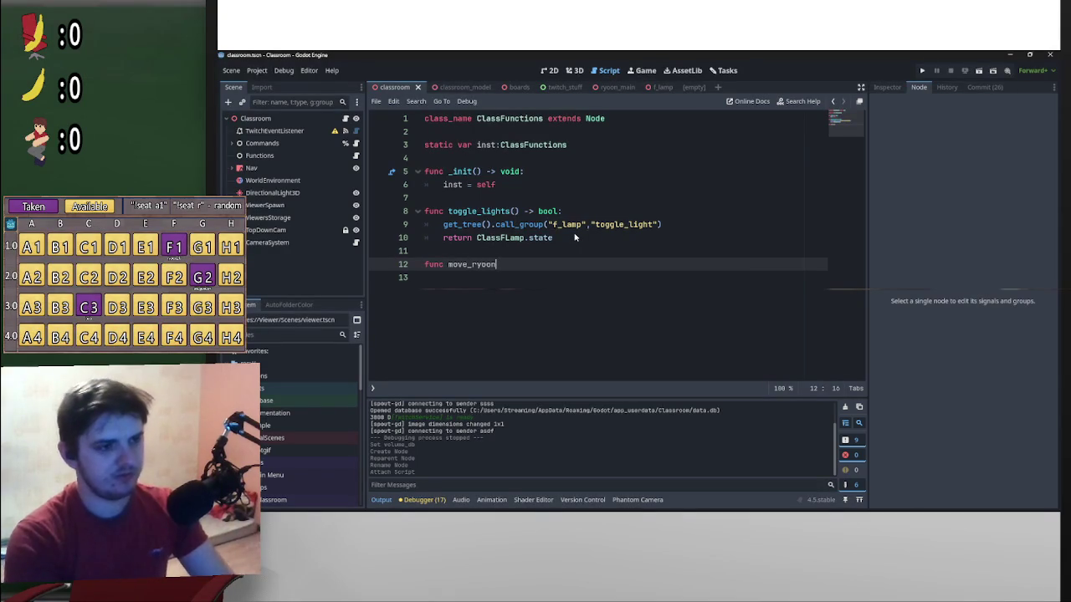
pyautogui.moveTo(563, 211); pyautogui.dragTo(519, 211)
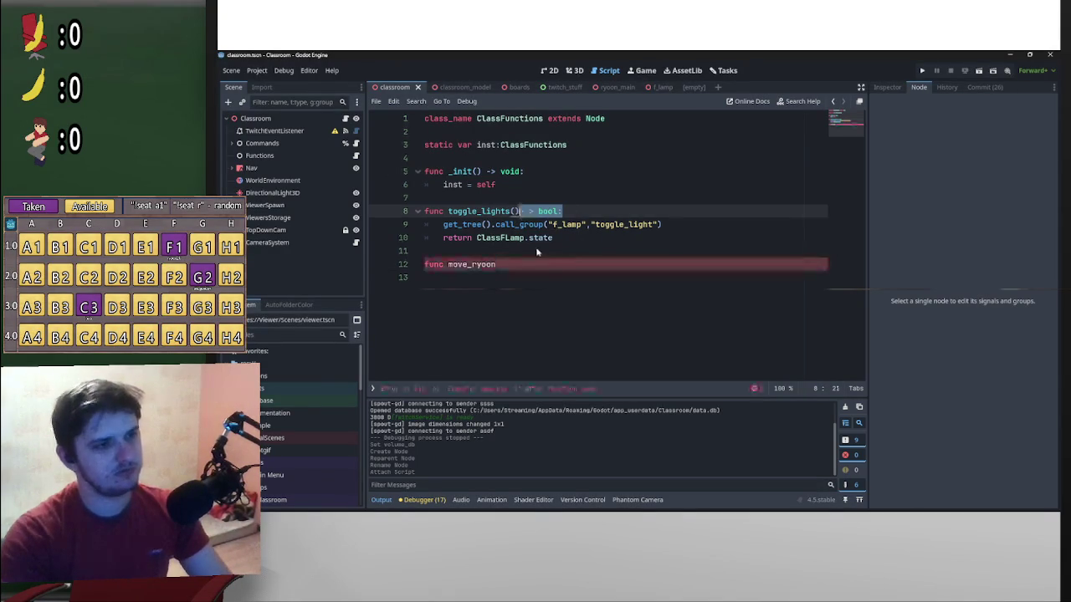
pyautogui.moveTo(525, 172)
pyautogui.mouseDown()
pyautogui.moveTo(482, 172)
pyautogui.moveTo(536, 272)
pyautogui.moveTo(496, 267)
pyautogui.mouseUp()
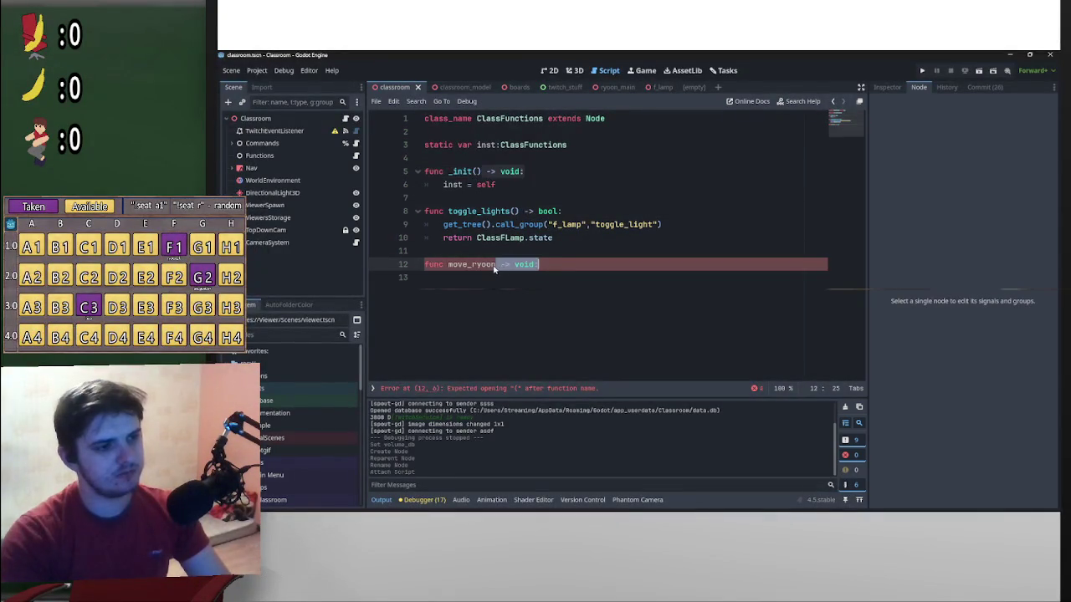
pyautogui.click(497, 265)
pyautogui.write('()')
pyautogui.click(574, 273)
pyautogui.press('Return')
pyautogui.write('pass')
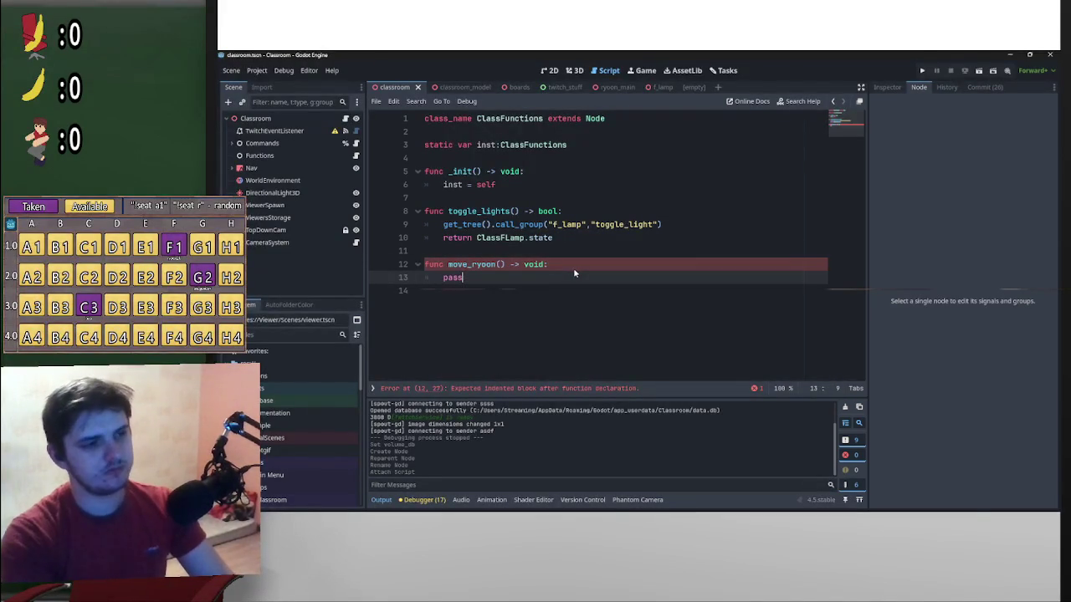
pyautogui.hotkey('ctrl', 'shift', 'Return')
pyautogui.hotkey('ctrl', 'shift', 'Return')
pyautogui.hotkey('ctrl', 'shift', 'Return')
pyautogui.click(510, 289)
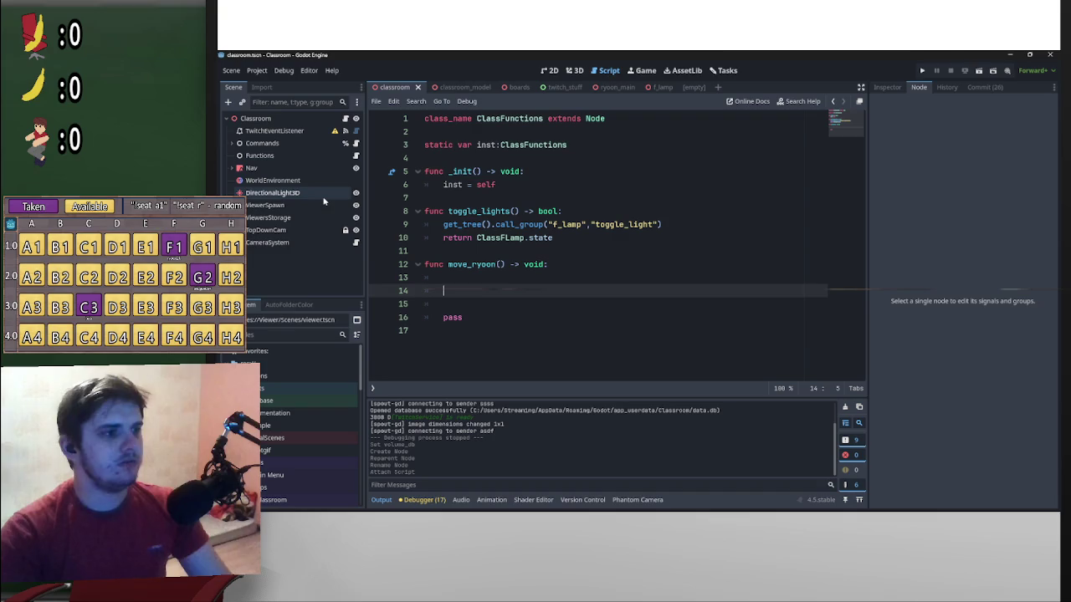
pyautogui.click(234, 168)
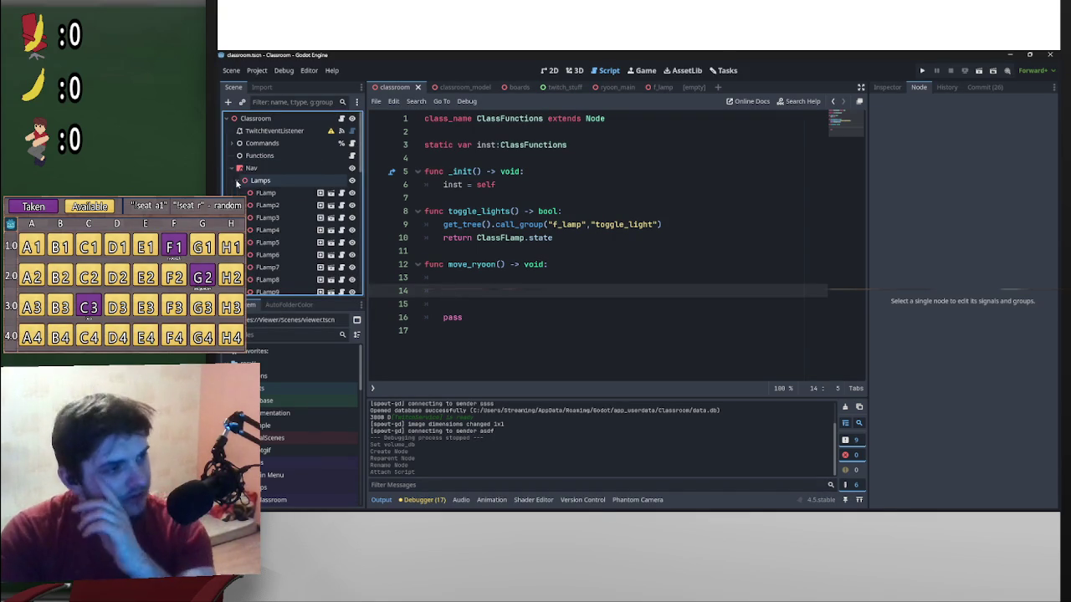
# Rename the Path3D node to RyoonPath
pyautogui.scroll(-5, 259, 218)
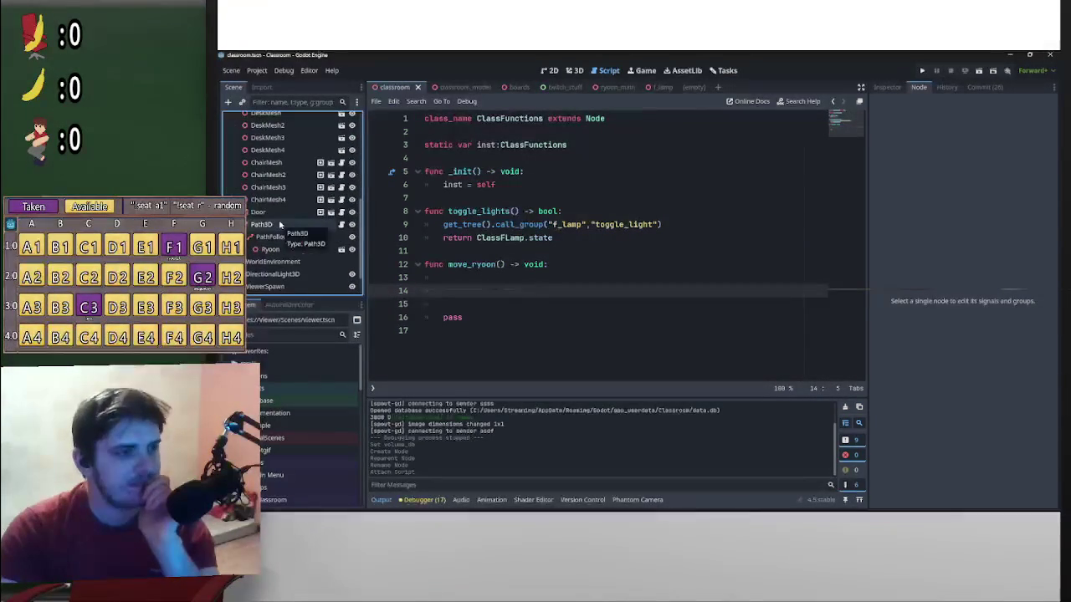
pyautogui.click(340, 224)
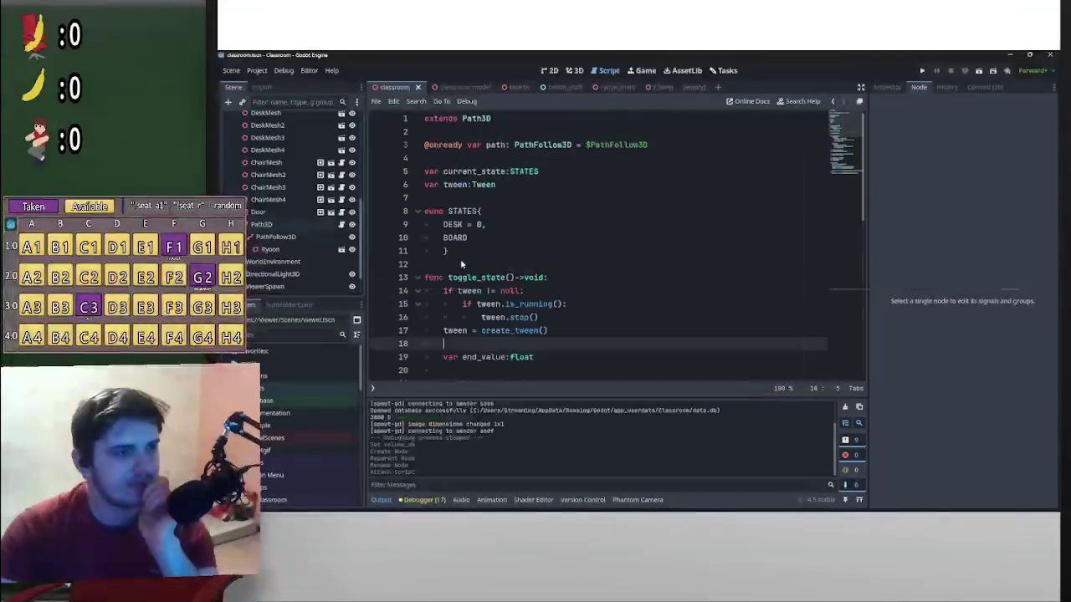
pyautogui.hotkey('alt', 'Left')
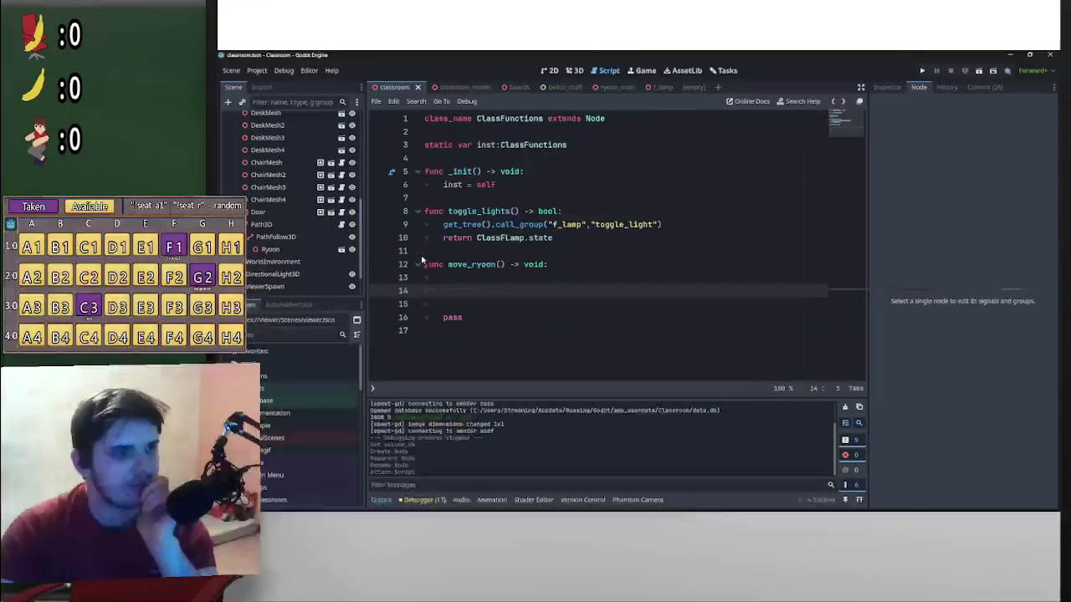
pyautogui.rightClick(278, 230)
pyautogui.press('Escape')
pyautogui.doubleClick(255, 226)
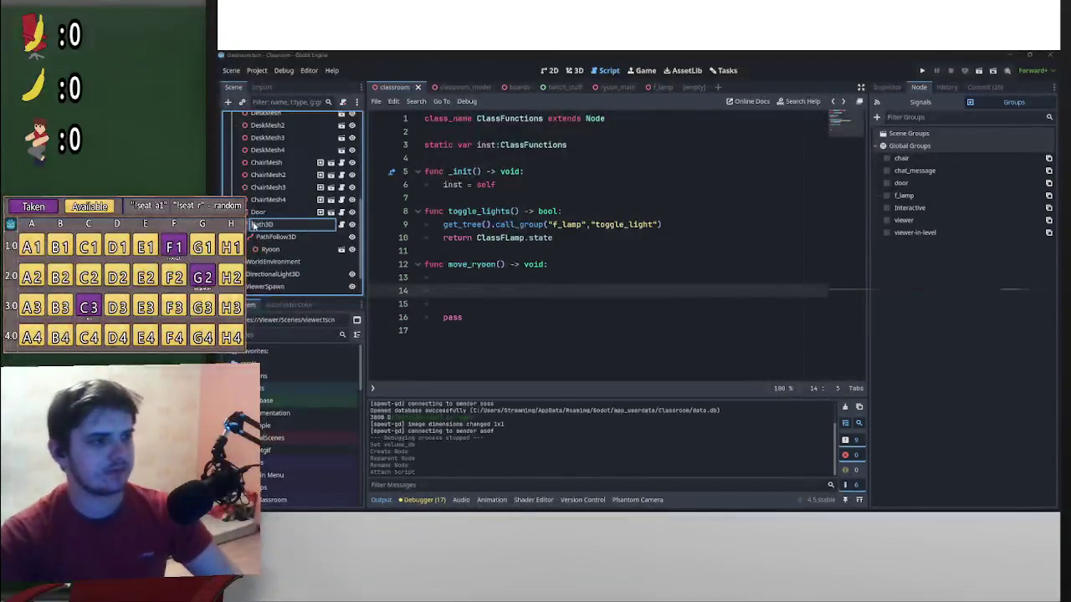
pyautogui.write('Ryoon')
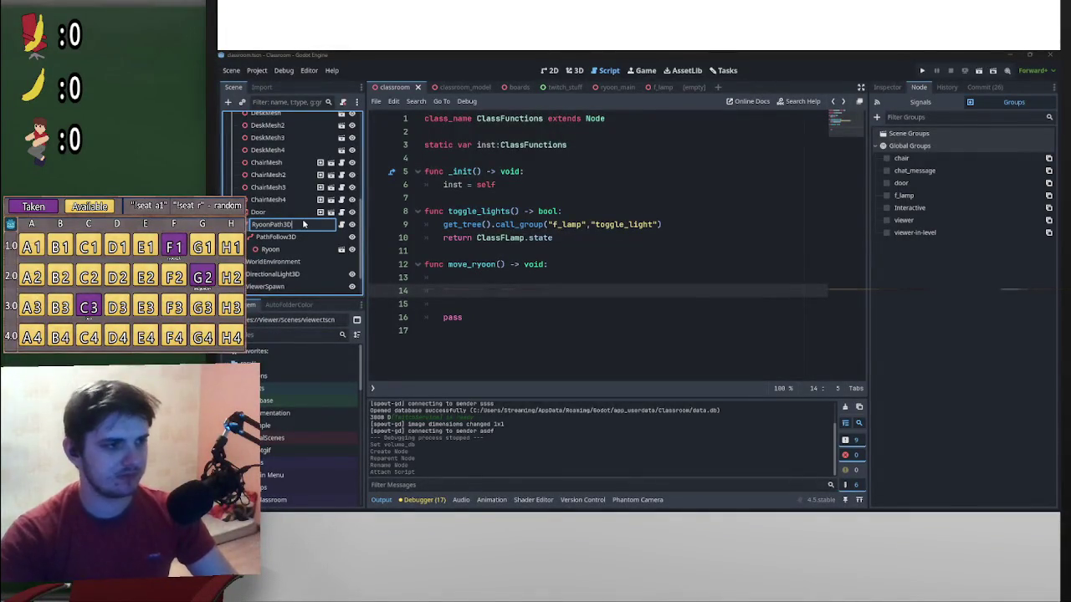
pyautogui.press('End')
pyautogui.press('BackSpace')
pyautogui.press('BackSpace')
pyautogui.press('Return')
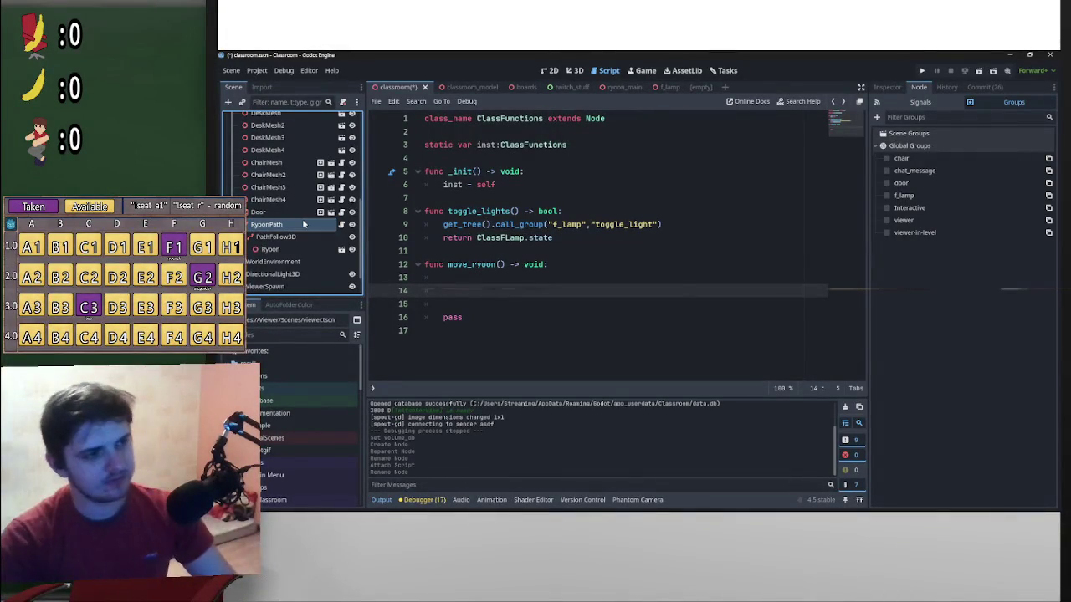
# Give RyoonPath a unique name and call %RyoonPath.toggle_state() in move_ryoon
pyautogui.rightClick(259, 209)
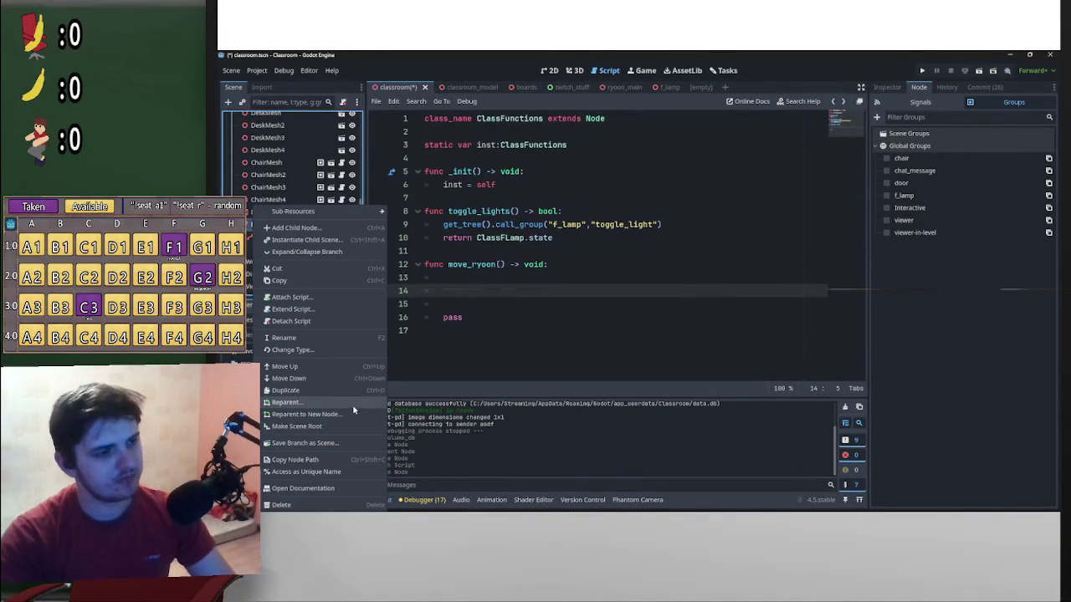
pyautogui.click(323, 472)
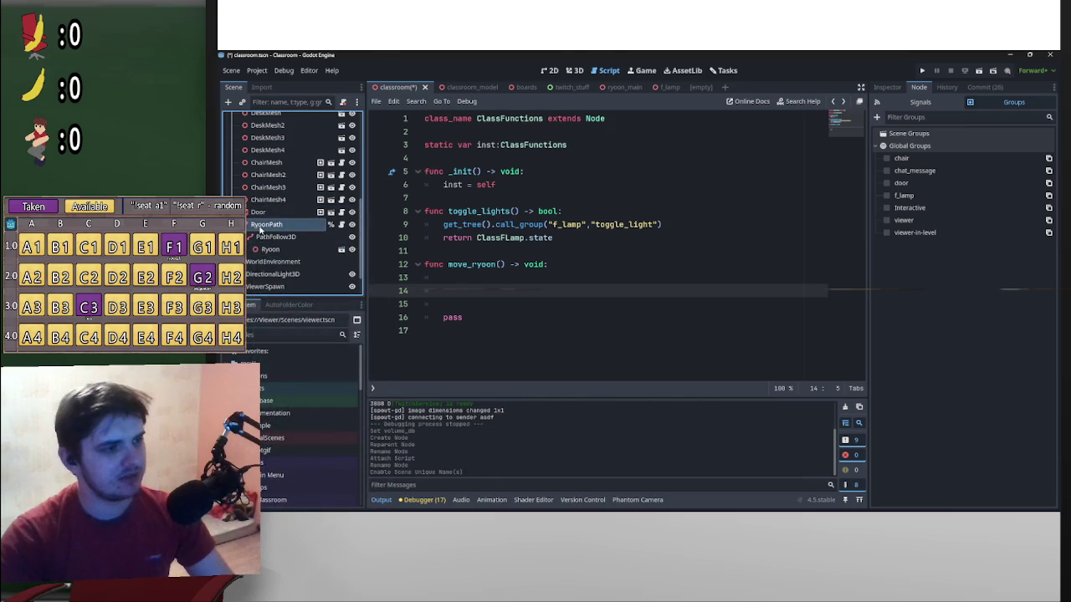
pyautogui.moveTo(265, 227); pyautogui.dragTo(481, 293)
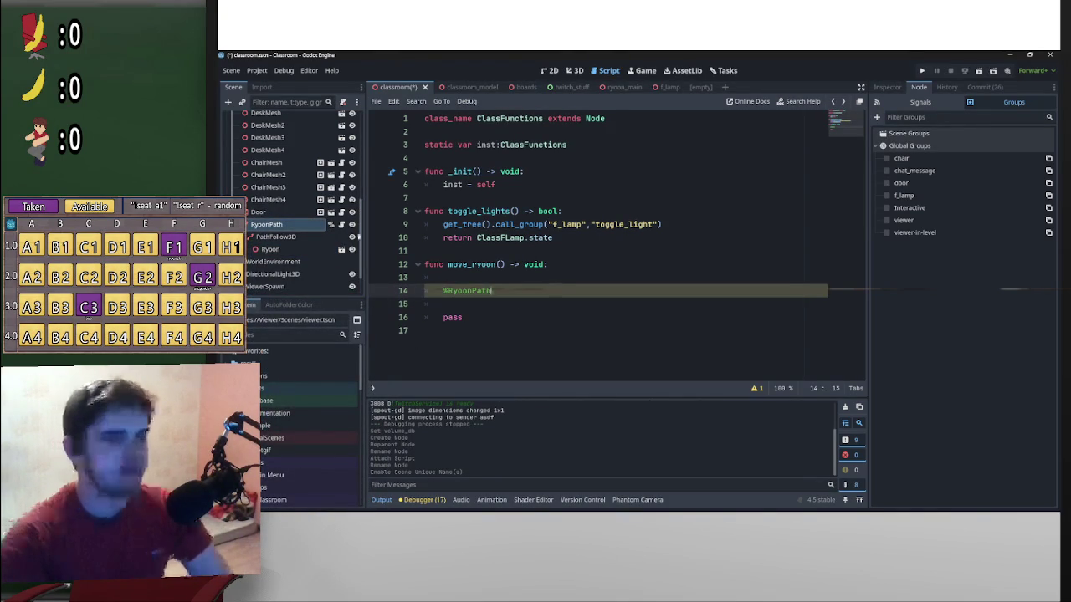
pyautogui.write('.')
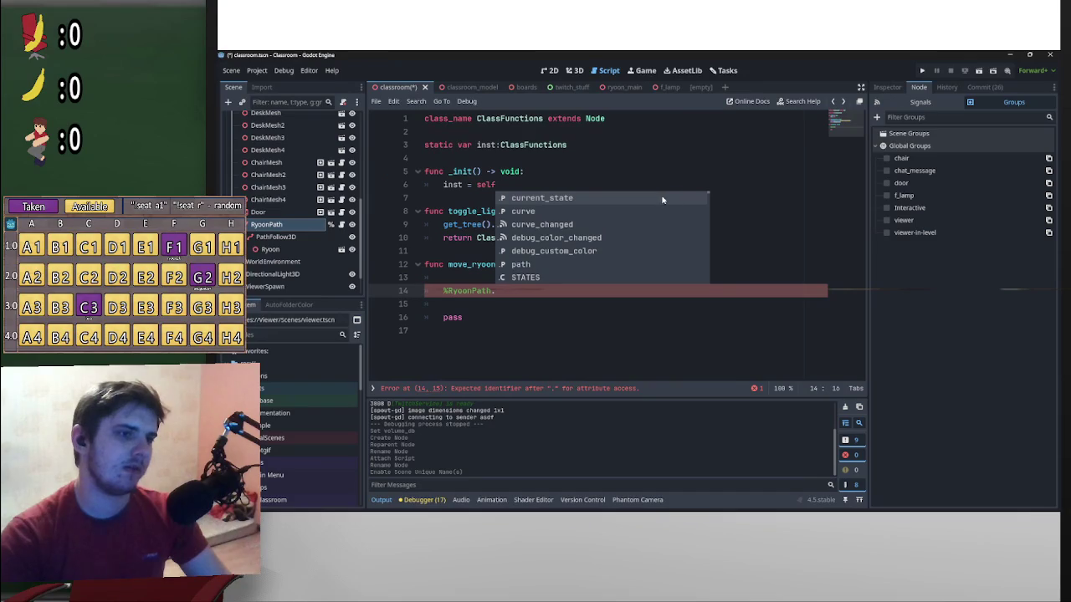
pyautogui.click(331, 224)
pyautogui.scroll(-10, 502, 290)
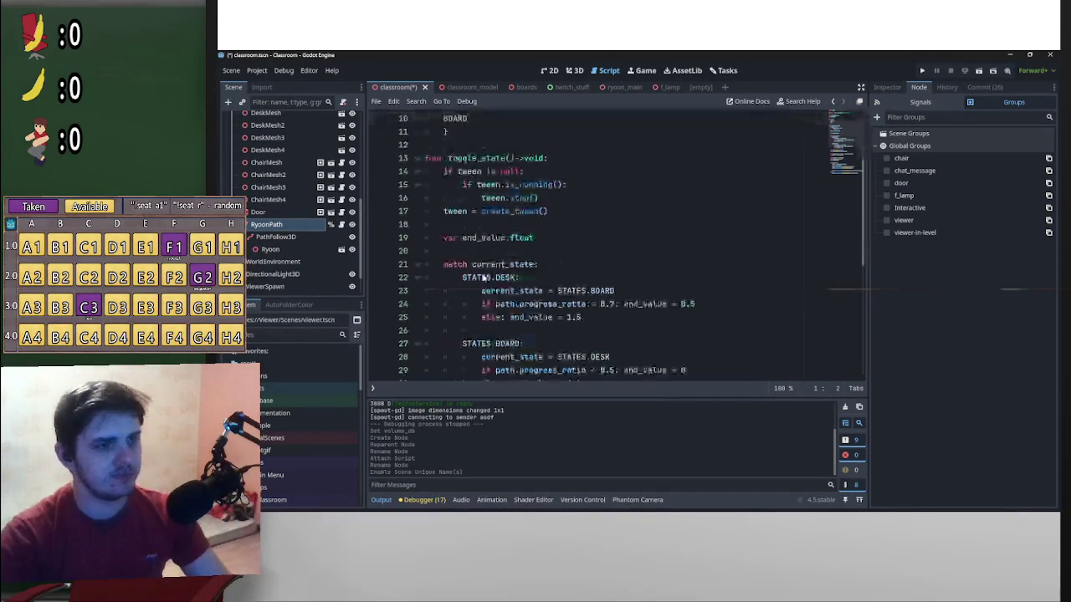
pyautogui.scroll(10, 519, 290)
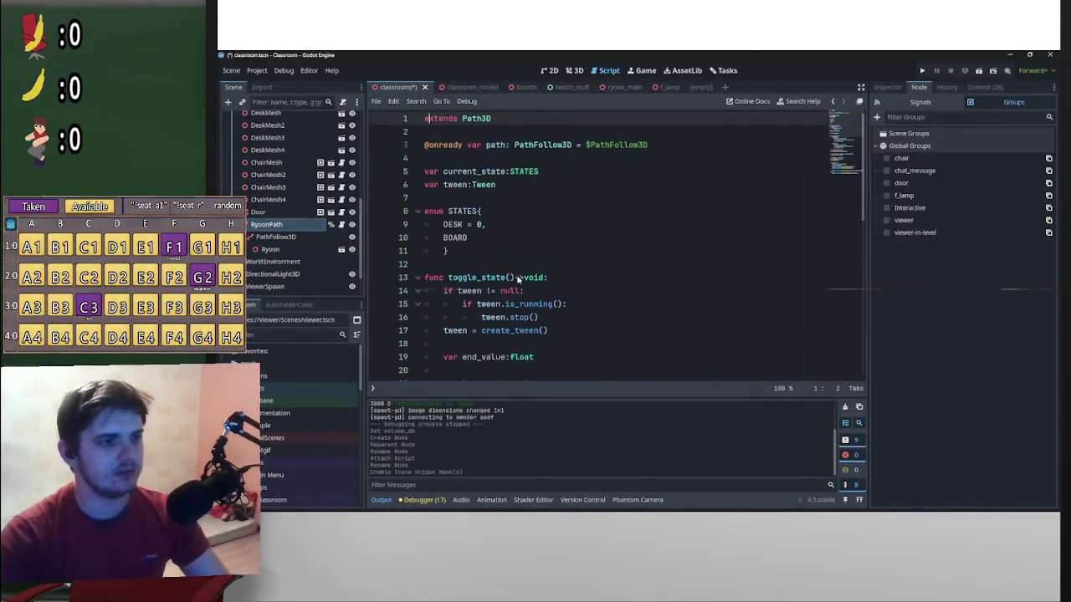
pyautogui.doubleClick(493, 278)
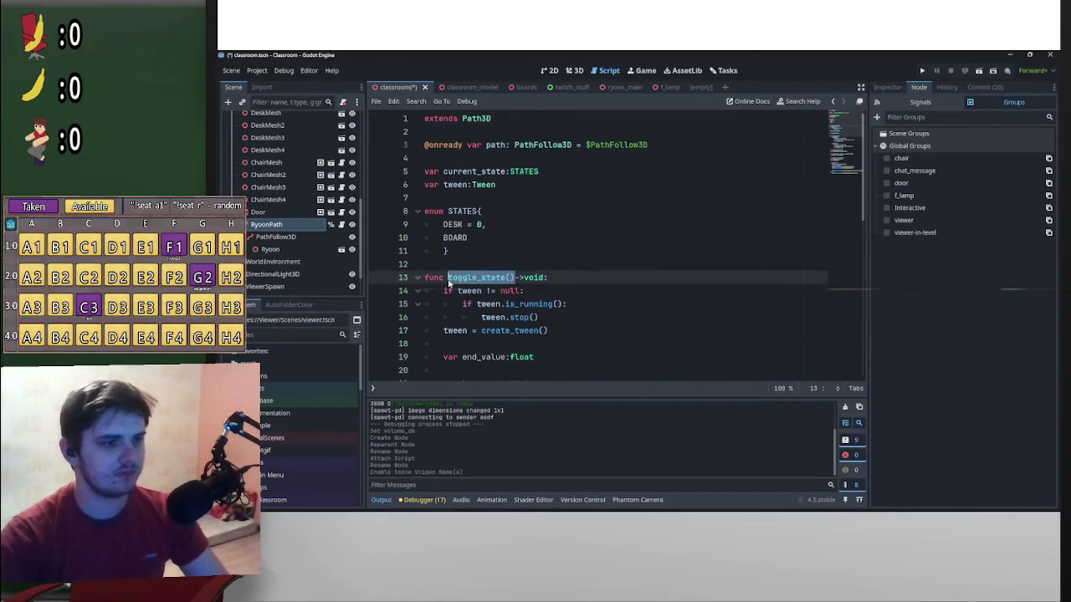
pyautogui.hotkey('ctrl', 'w')
pyautogui.hotkey('ctrl', 'w')
pyautogui.write('%RyoonPath')
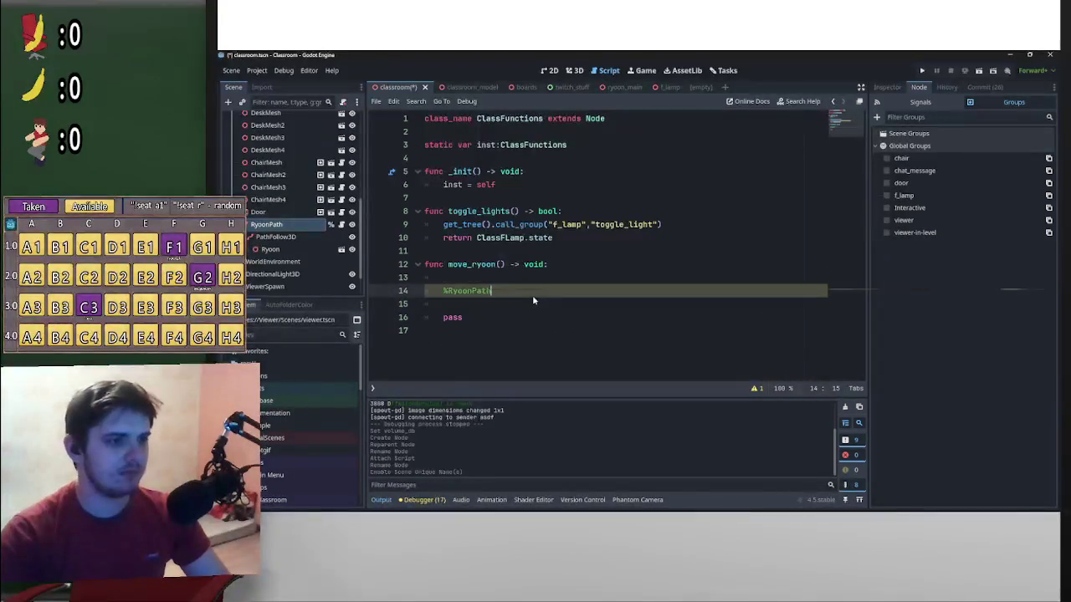
pyautogui.write('.toggle_state()')
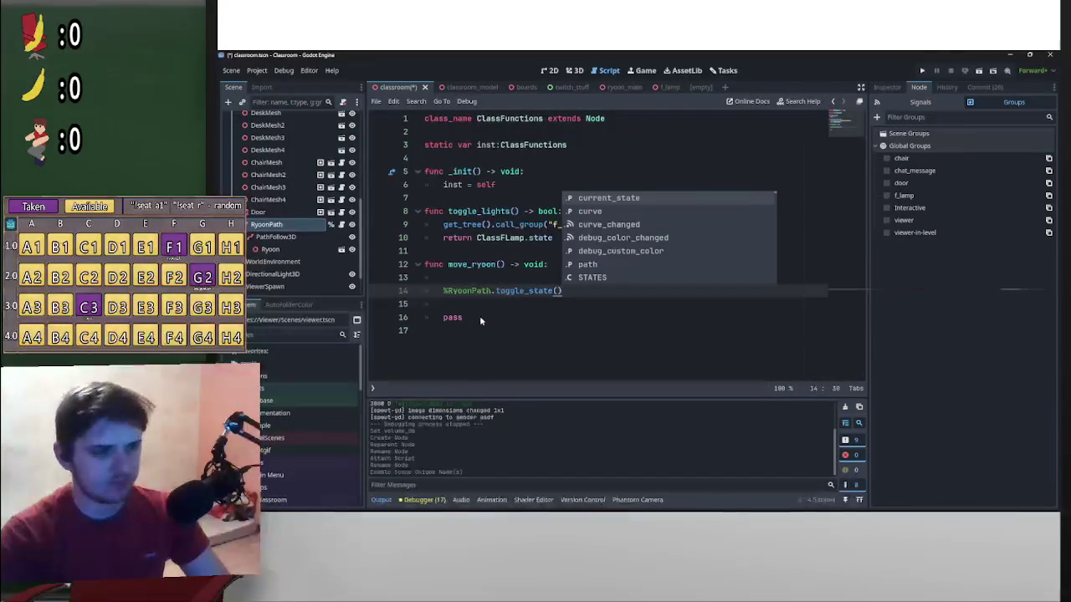
# Delete the leftover pass and blank lines, and change move_ryoon's return type to bool
pyautogui.moveTo(481, 318); pyautogui.dragTo(456, 298)
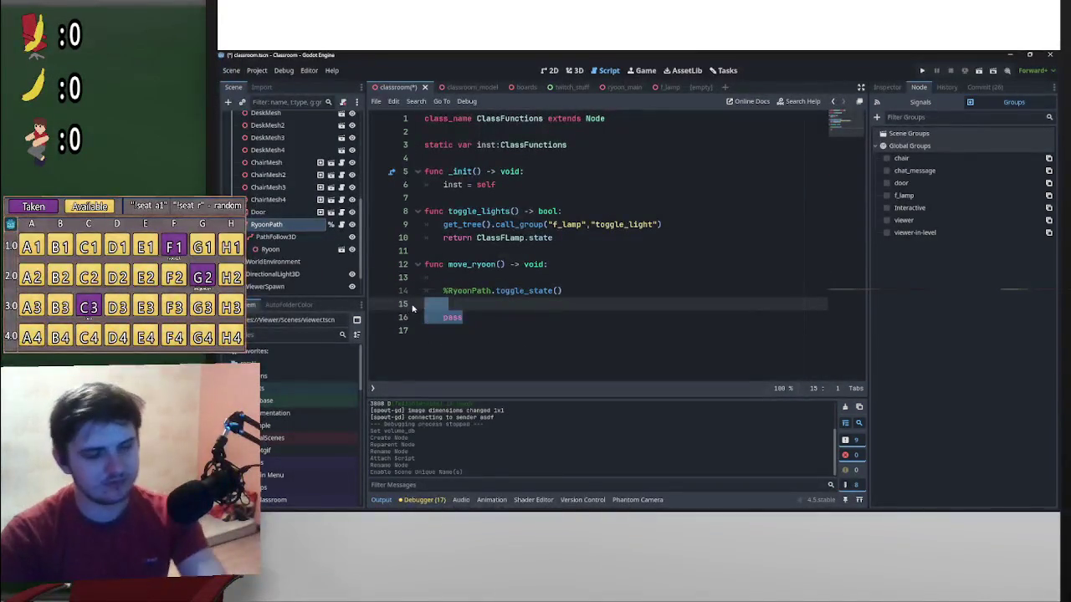
pyautogui.press('BackSpace')
pyautogui.press('BackSpace')
pyautogui.click(441, 278)
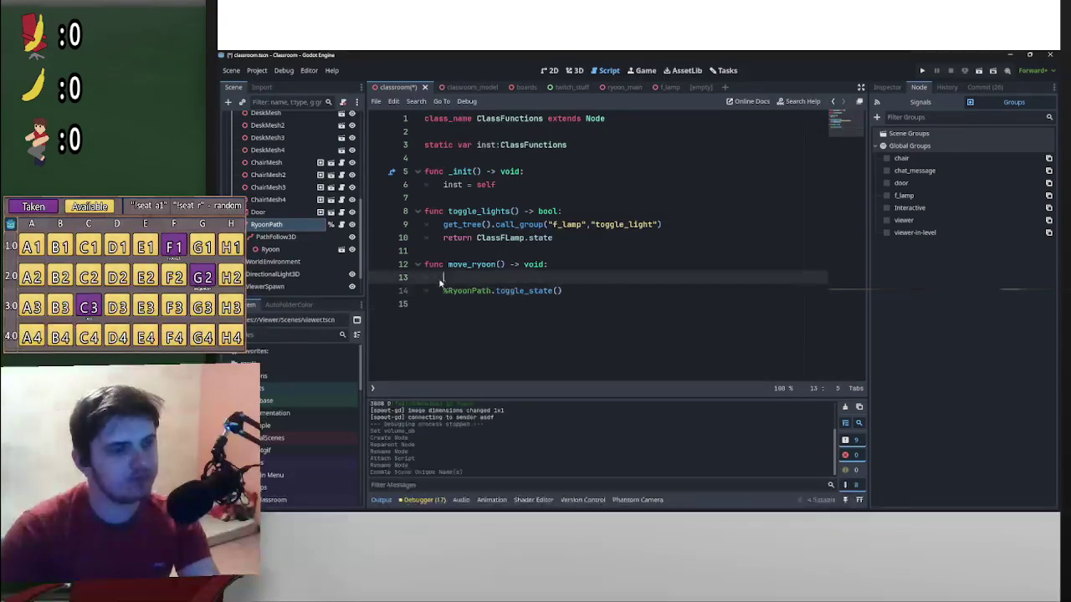
pyautogui.press('BackSpace')
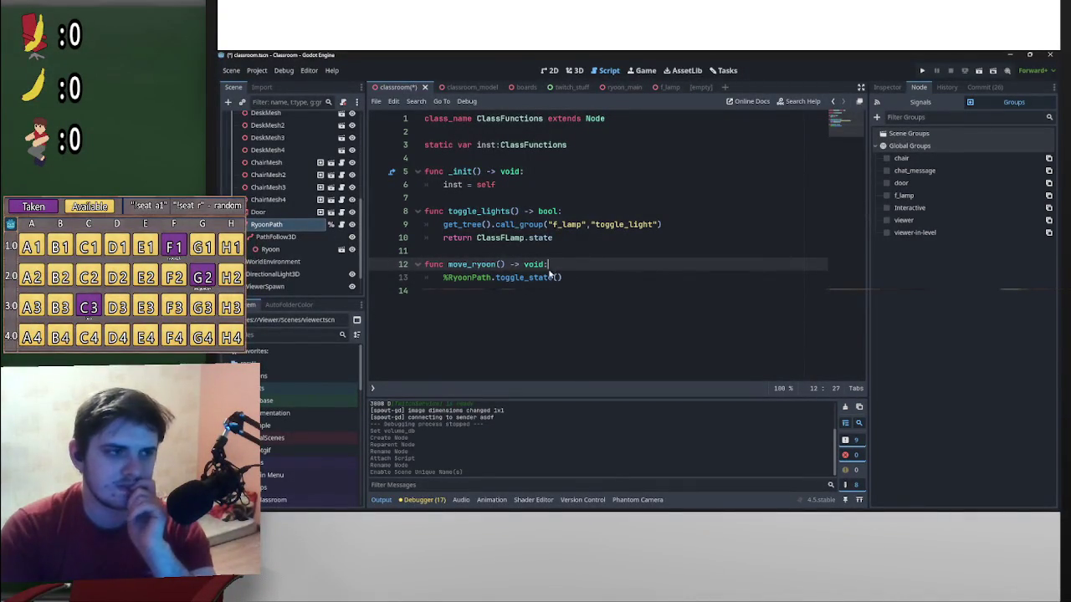
pyautogui.scroll(5, 302, 209)
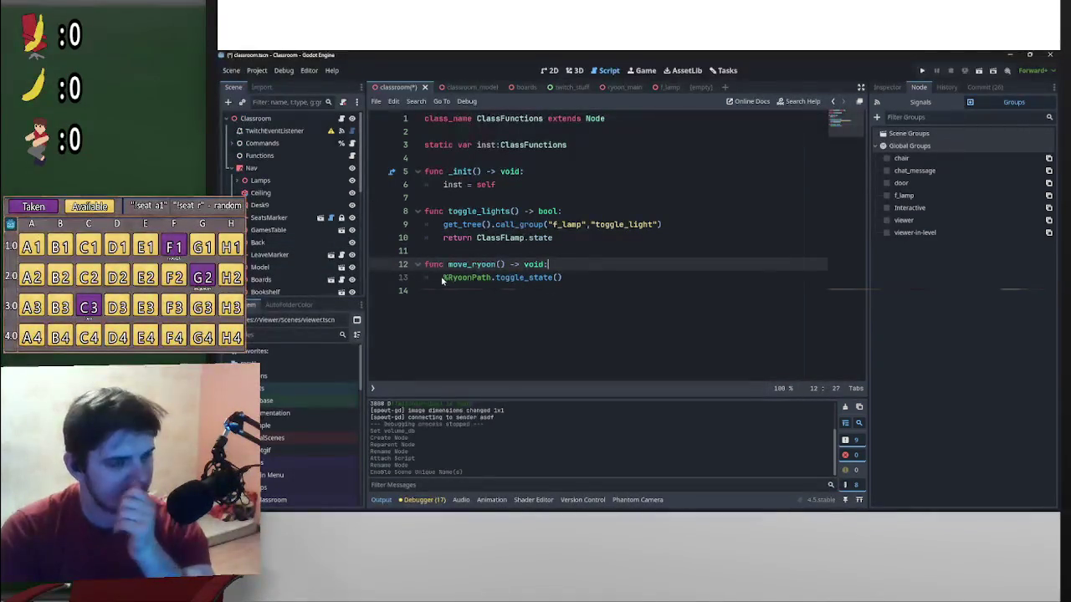
pyautogui.doubleClick(536, 266)
pyautogui.write('boo')
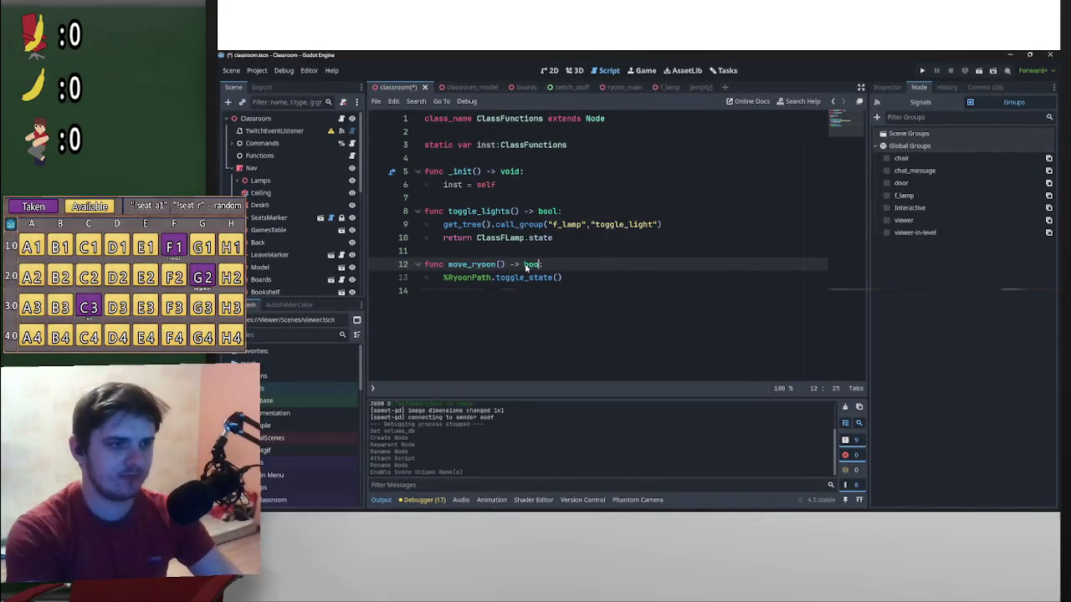
pyautogui.write('l')
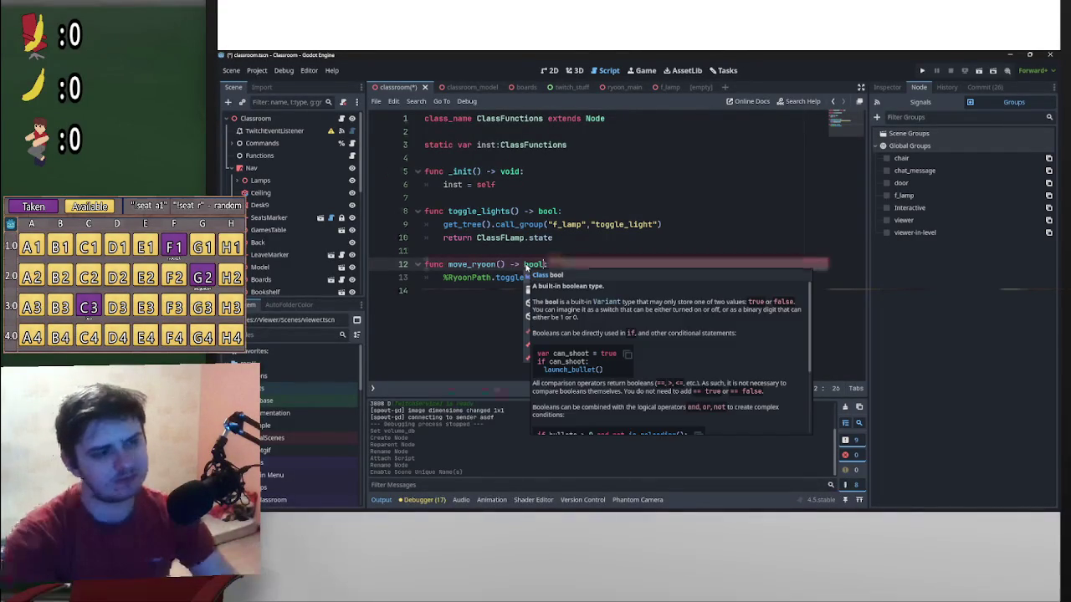
pyautogui.press('End')
pyautogui.scroll(-5, 311, 259)
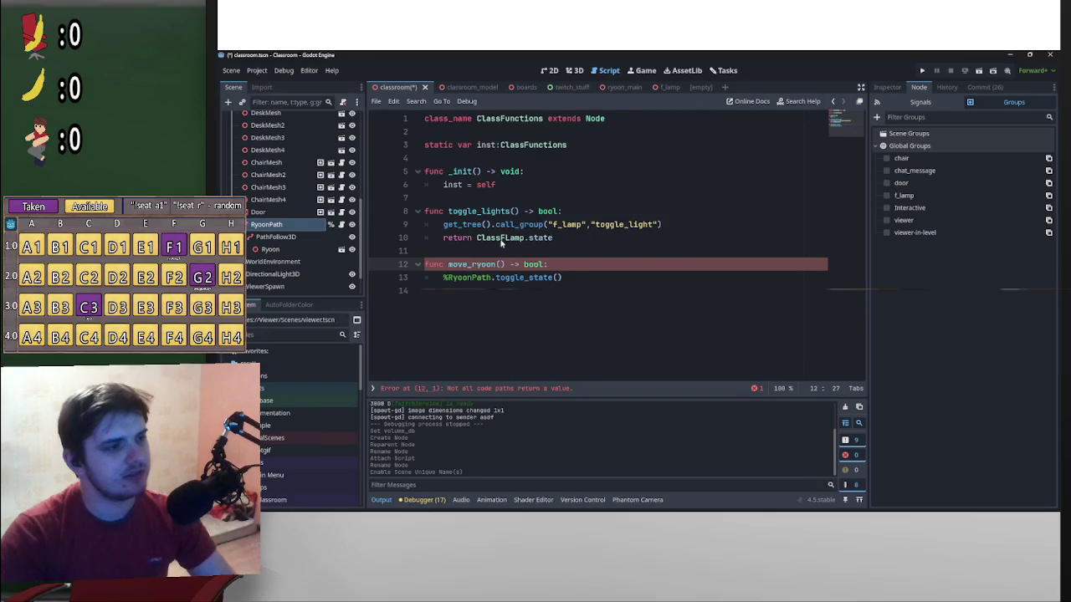
pyautogui.click(584, 284)
pyautogui.press('Return')
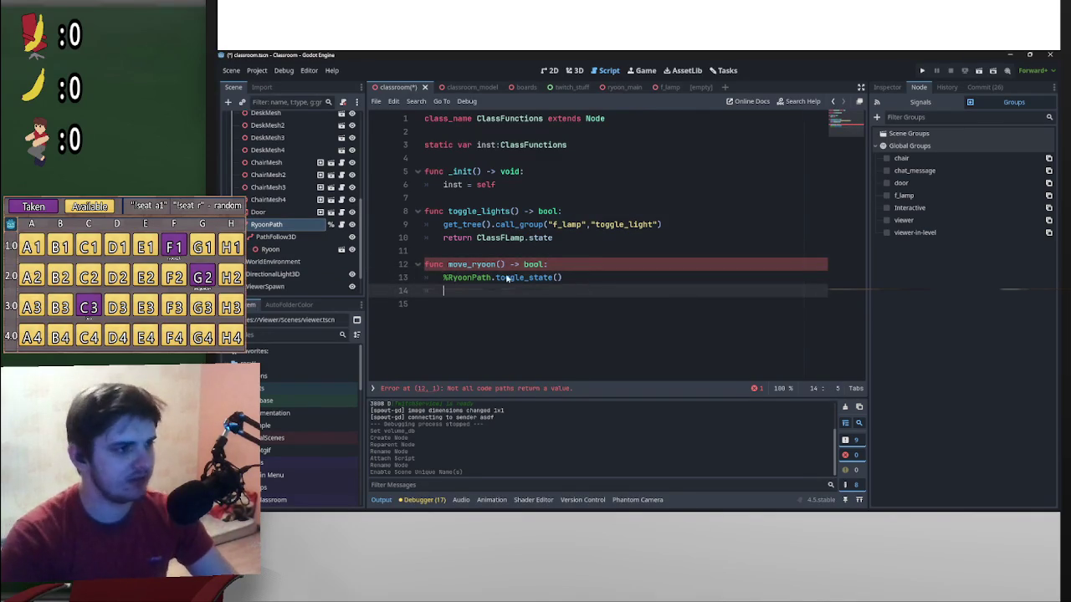
pyautogui.click(343, 228)
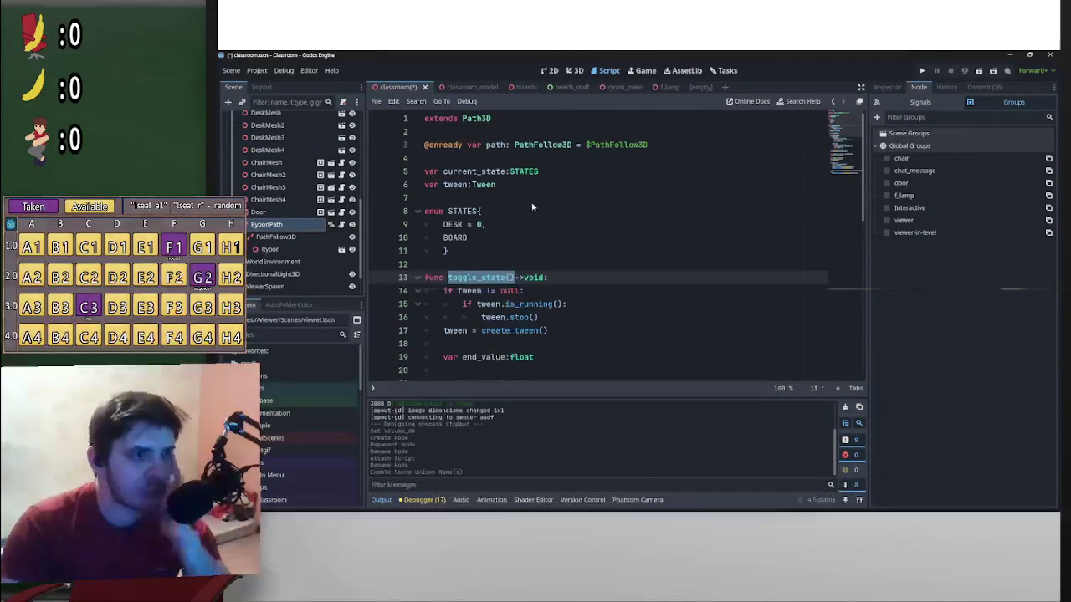
# Change current_state's type from STATES to bool on line 5
pyautogui.scroll(-4, 505, 226)
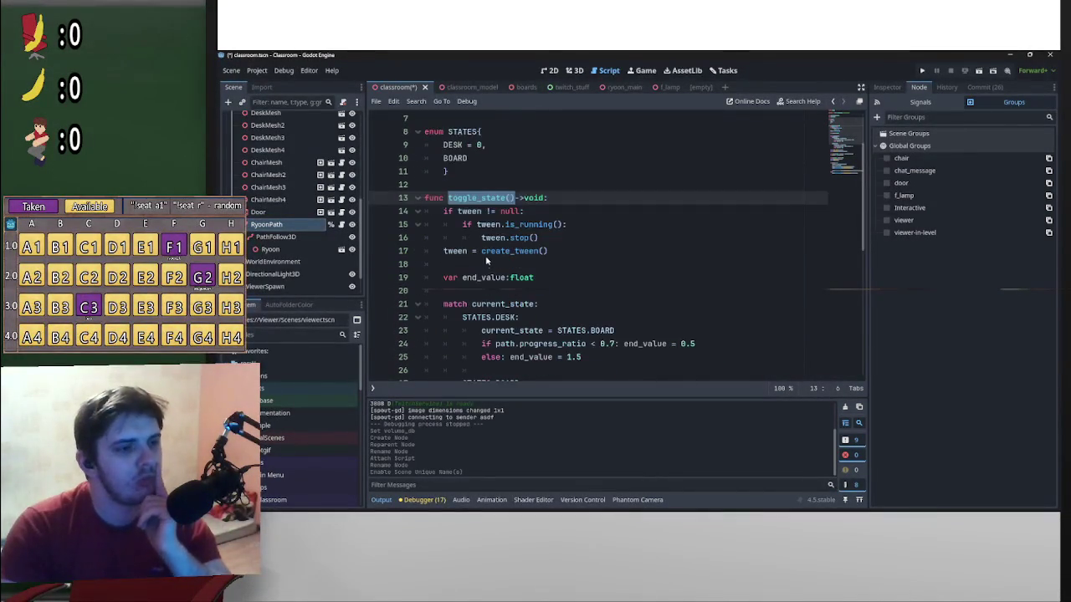
pyautogui.scroll(4, 728, 265)
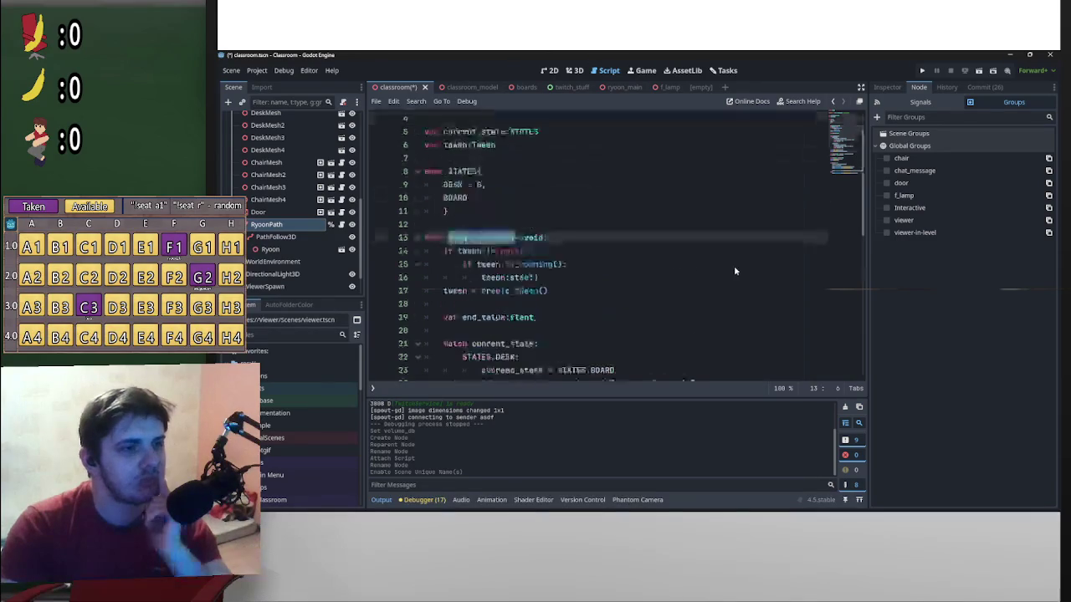
pyautogui.moveTo(483, 176); pyautogui.dragTo(447, 177)
pyautogui.scroll(-5, 540, 189)
pyautogui.scroll(-2, 531, 234)
pyautogui.scroll(4, 524, 276)
pyautogui.scroll(3, 502, 260)
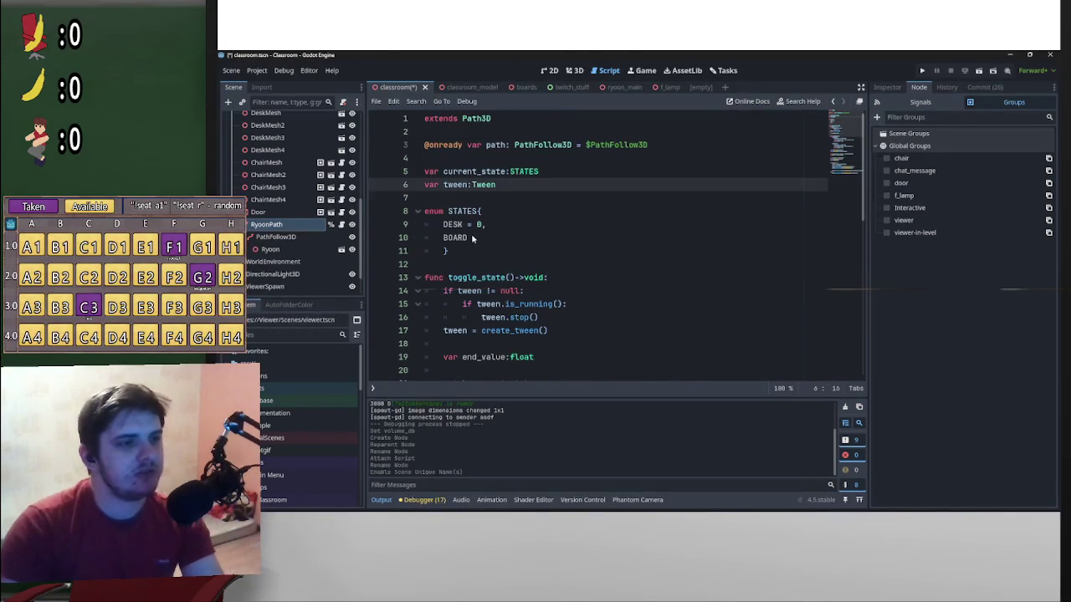
pyautogui.moveTo(541, 172); pyautogui.dragTo(510, 174)
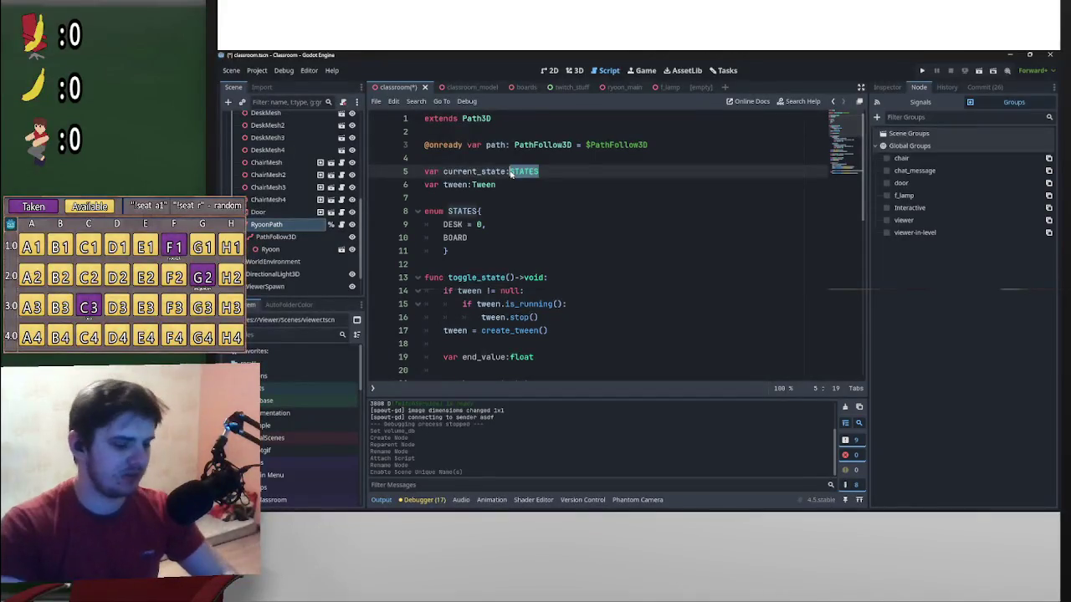
pyautogui.write('bool')
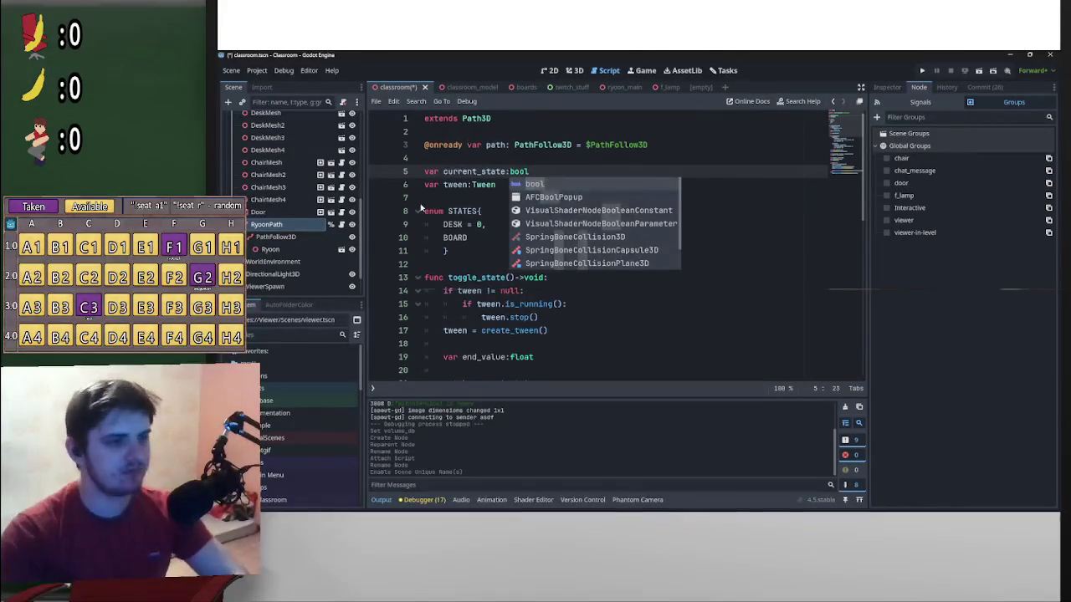
# Delete the enum STATES block, leaving the STATES.DESK references unchanged for now
pyautogui.moveTo(456, 259); pyautogui.dragTo(422, 210)
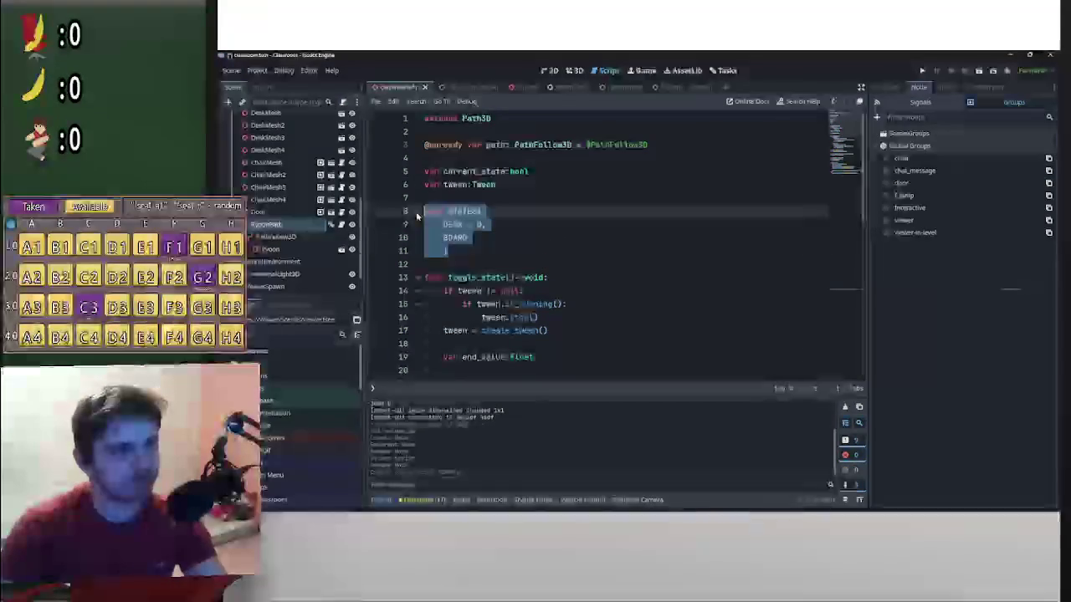
pyautogui.press('BackSpace')
pyautogui.press('BackSpace')
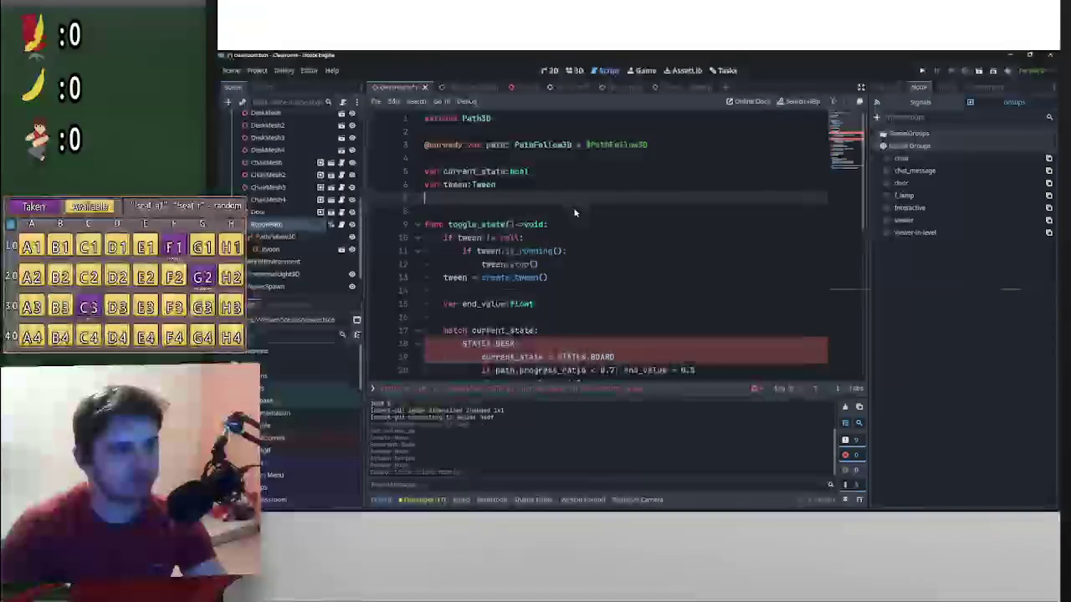
pyautogui.press('BackSpace')
pyautogui.scroll(-3, 572, 221)
pyautogui.scroll(2, 531, 313)
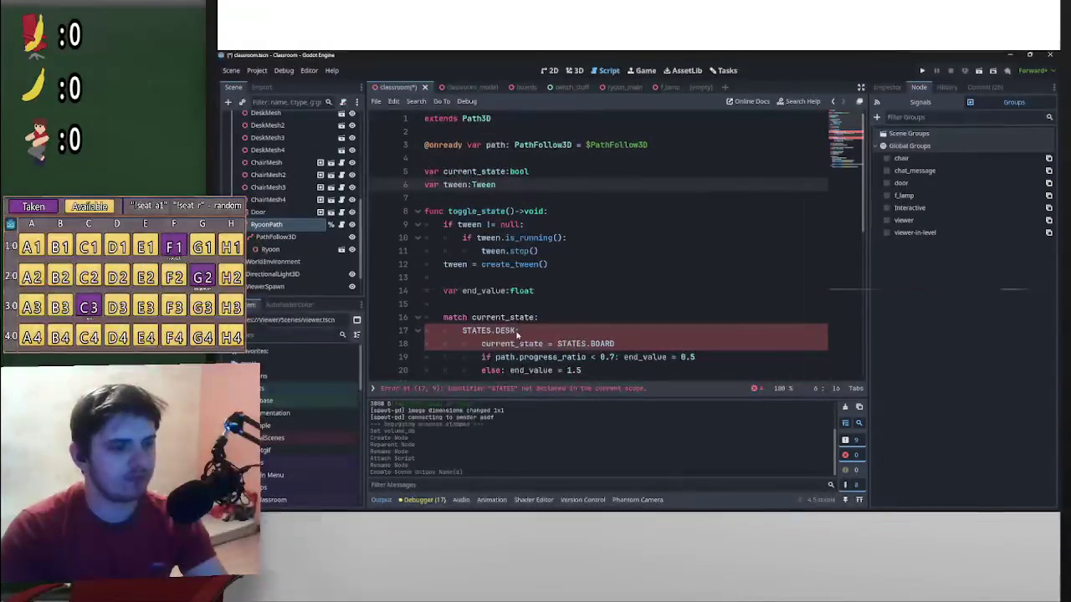
pyautogui.write('enum STATES{ \tDESK = 0, \tBOARD \t}')
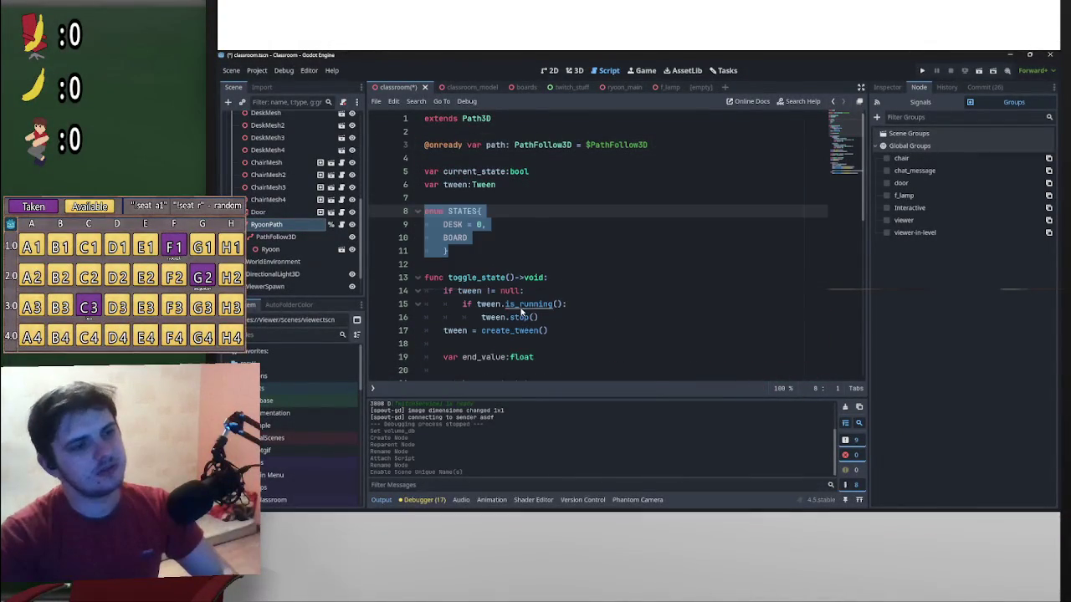
pyautogui.hotkey('ctrl', 'z')
pyautogui.moveTo(519, 330); pyautogui.dragTo(462, 333)
pyautogui.write('false:')
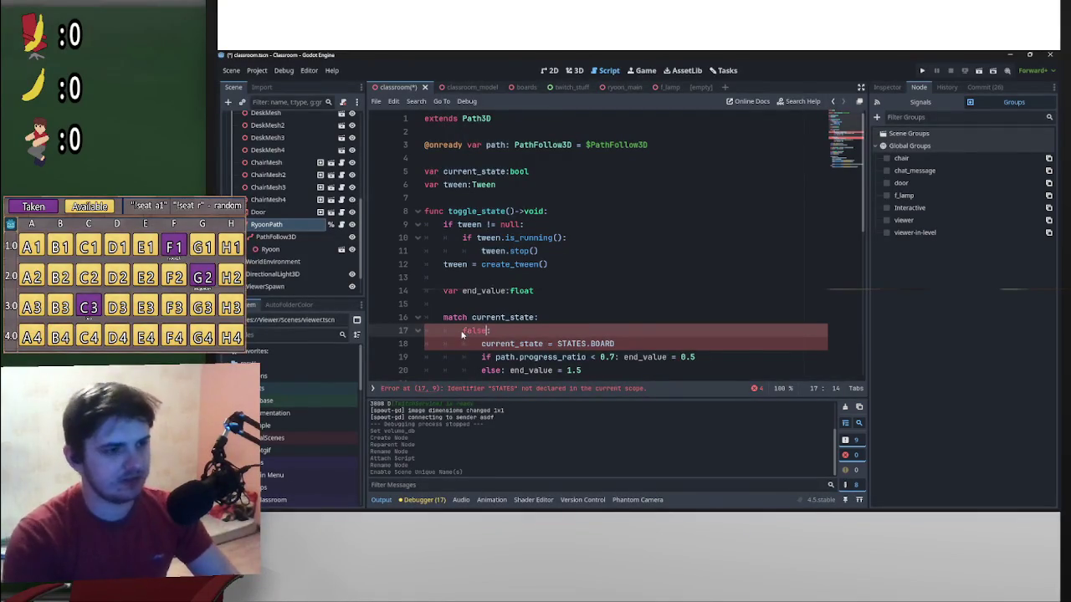
pyautogui.scroll(-3, 505, 299)
pyautogui.hotkey('ctrl', 'z')
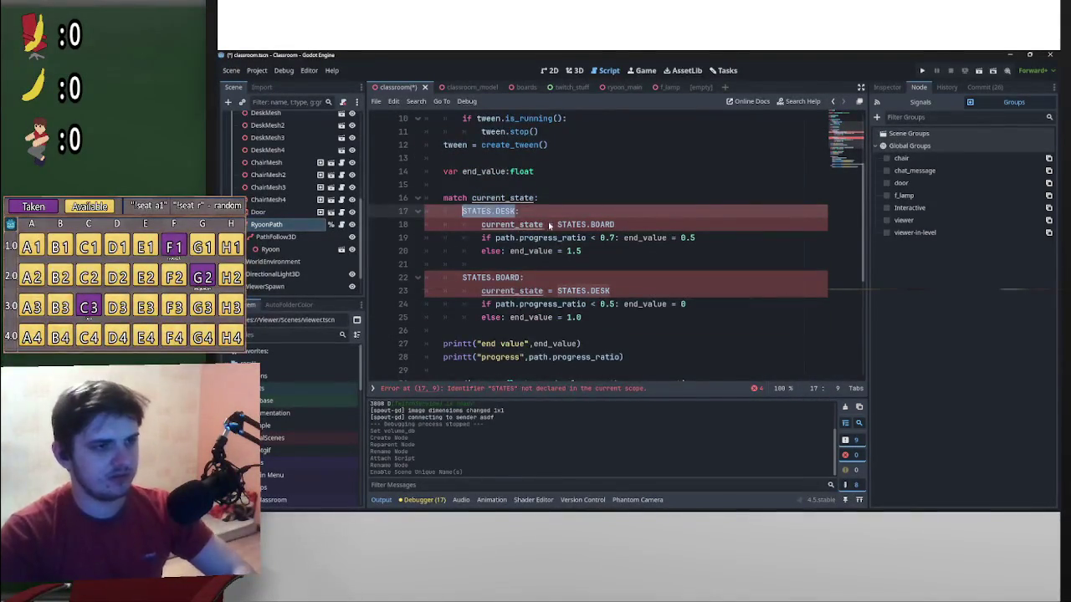
pyautogui.hotkey('ctrl', 'r')
# Replace all STATES.DESK occurrences with false, matching whole words and case
pyautogui.write('false')
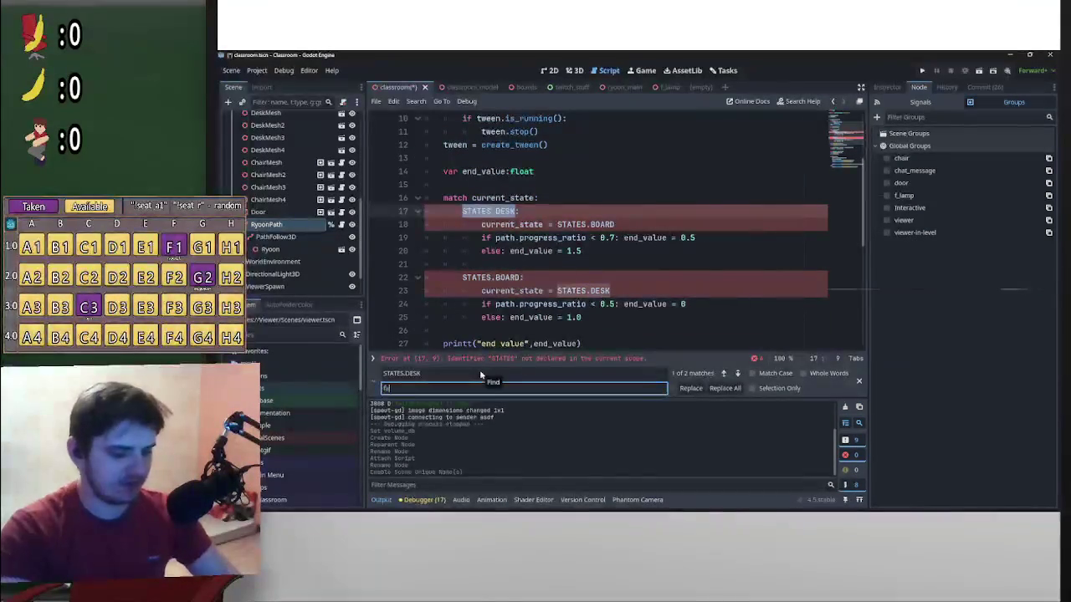
pyautogui.click(804, 375)
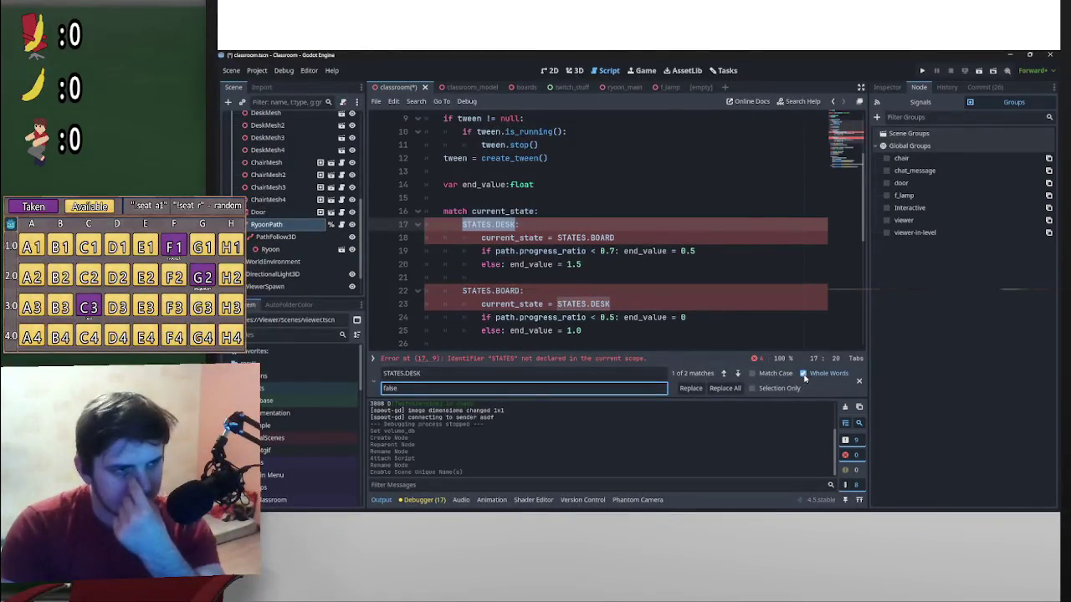
pyautogui.click(753, 374)
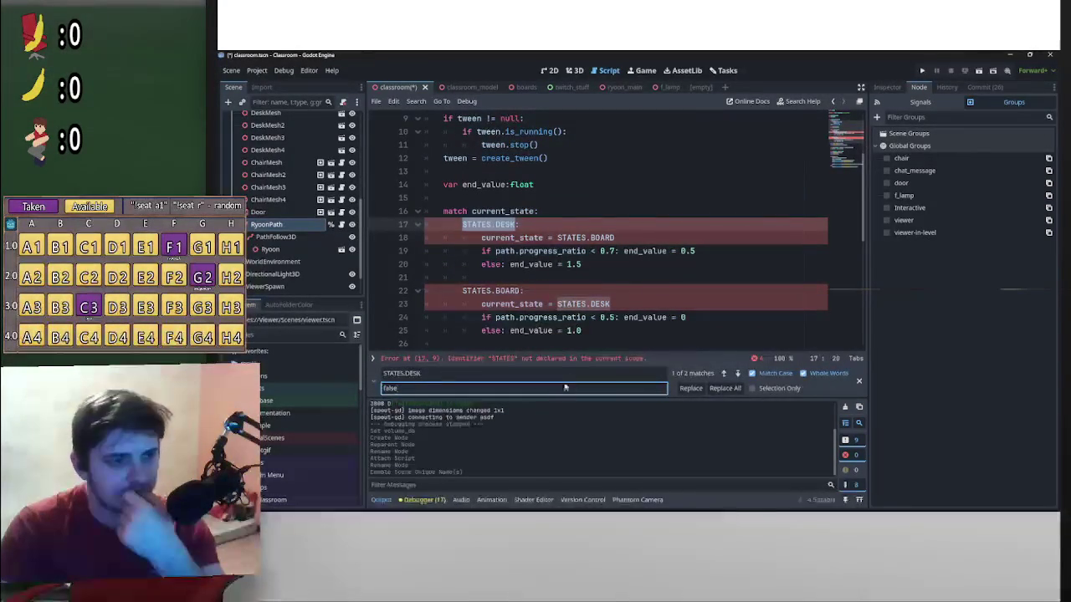
pyautogui.click(716, 392)
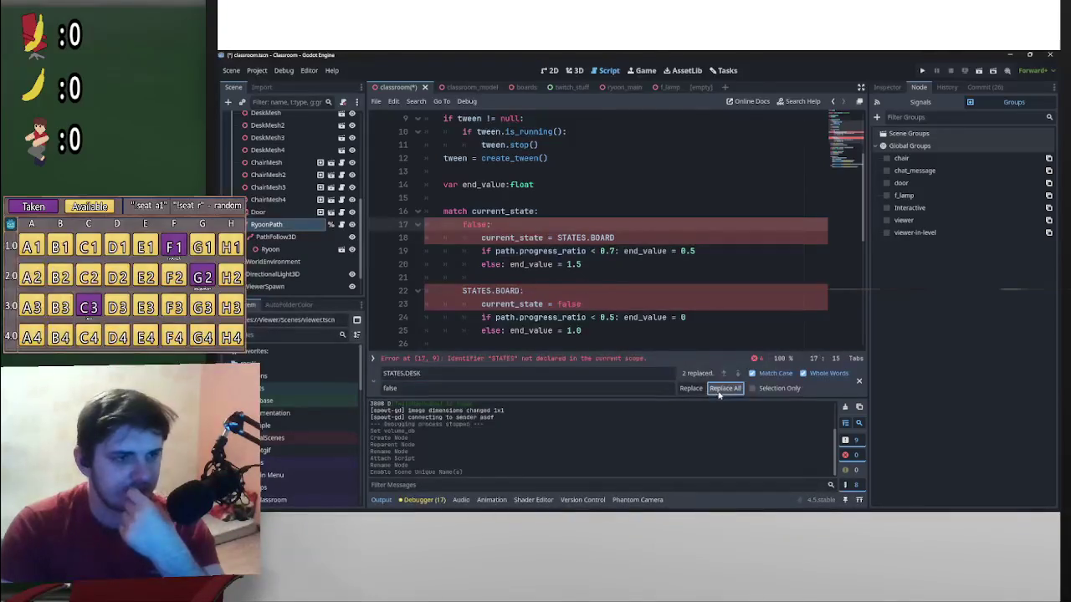
# Replace all STATES.BOARD occurrences with true
pyautogui.moveTo(573, 247); pyautogui.dragTo(557, 245)
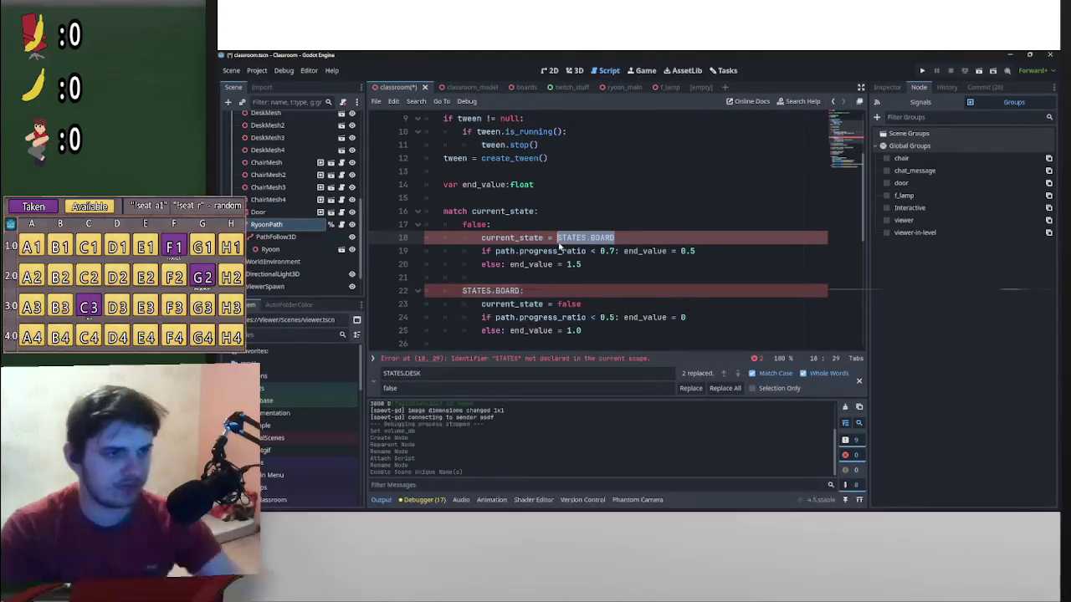
pyautogui.hotkey('ctrl', 'r')
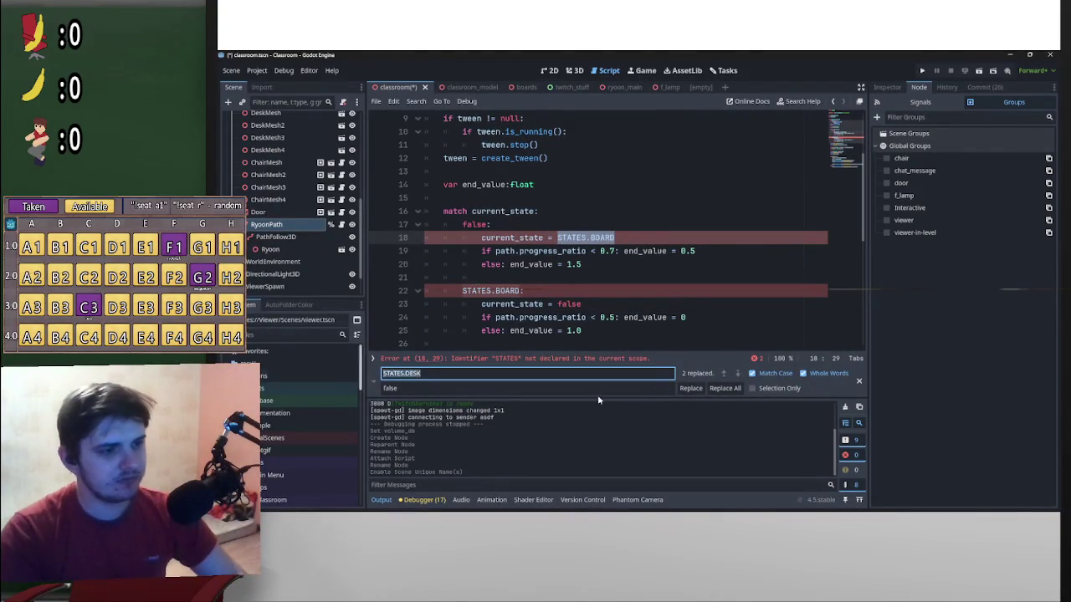
pyautogui.press('Tab')
pyautogui.write('true')
pyautogui.click(717, 387)
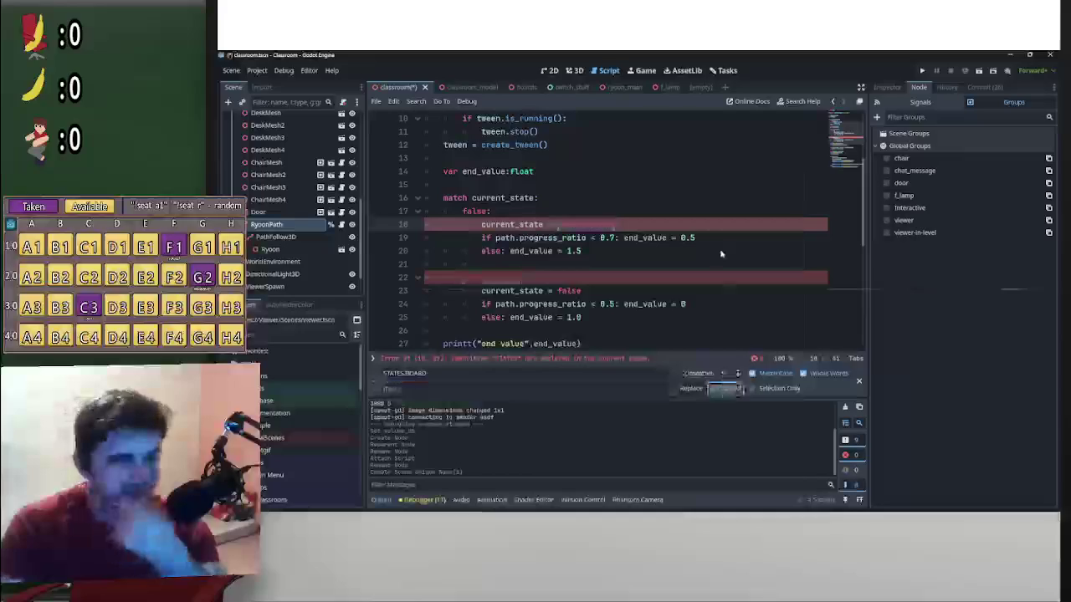
pyautogui.scroll(-6, 651, 274)
pyautogui.scroll(9, 651, 276)
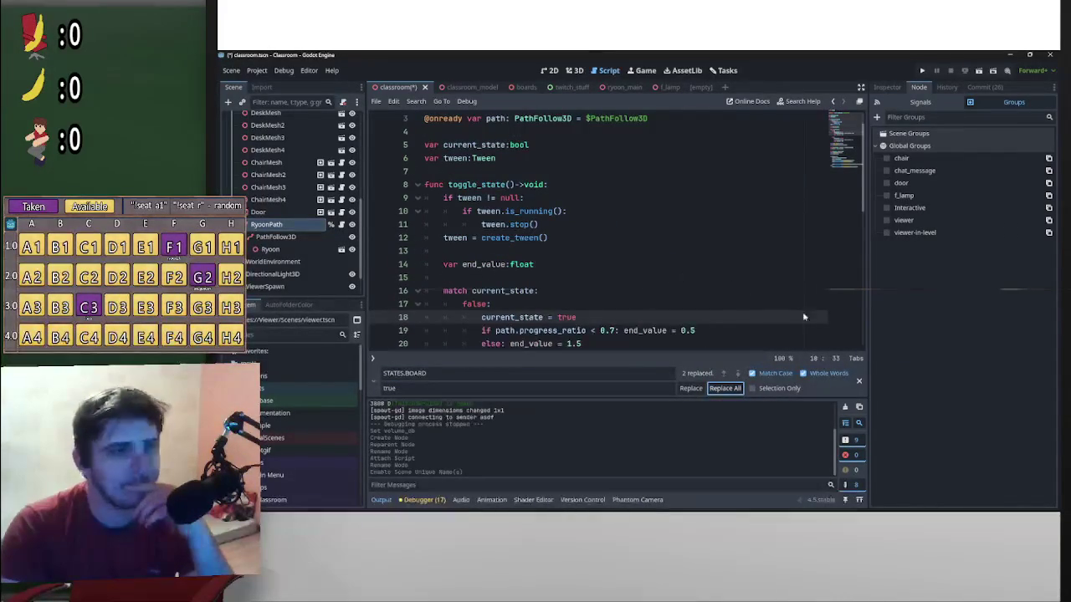
# Close the find-and-replace bar and look through the RyoonPath script
pyautogui.click(859, 380)
pyautogui.scroll(-2, 801, 330)
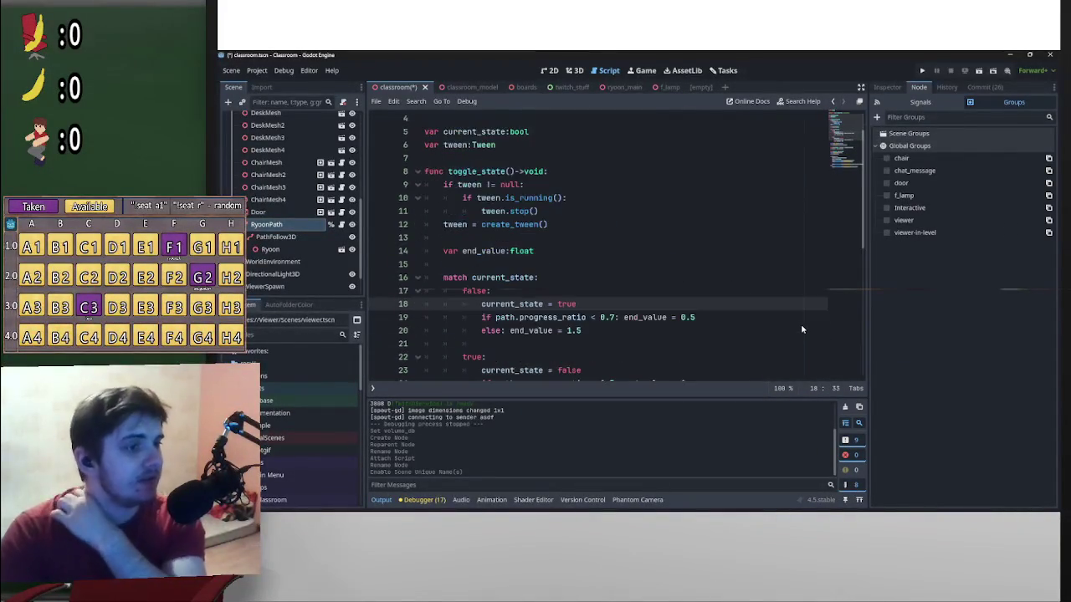
pyautogui.scroll(1, 800, 326)
pyautogui.scroll(-2, 794, 319)
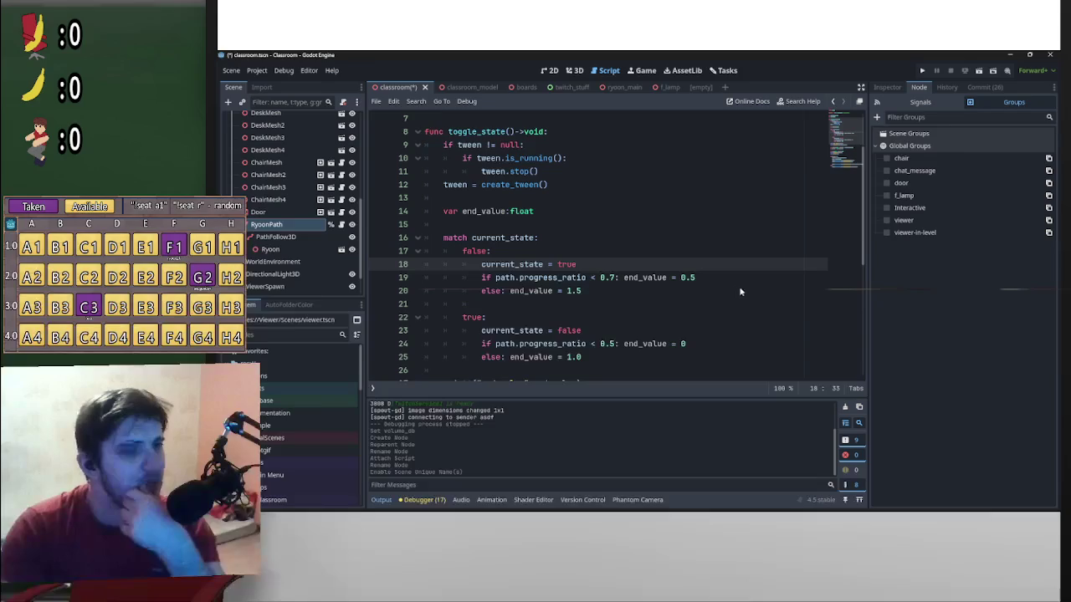
pyautogui.scroll(-2, 749, 290)
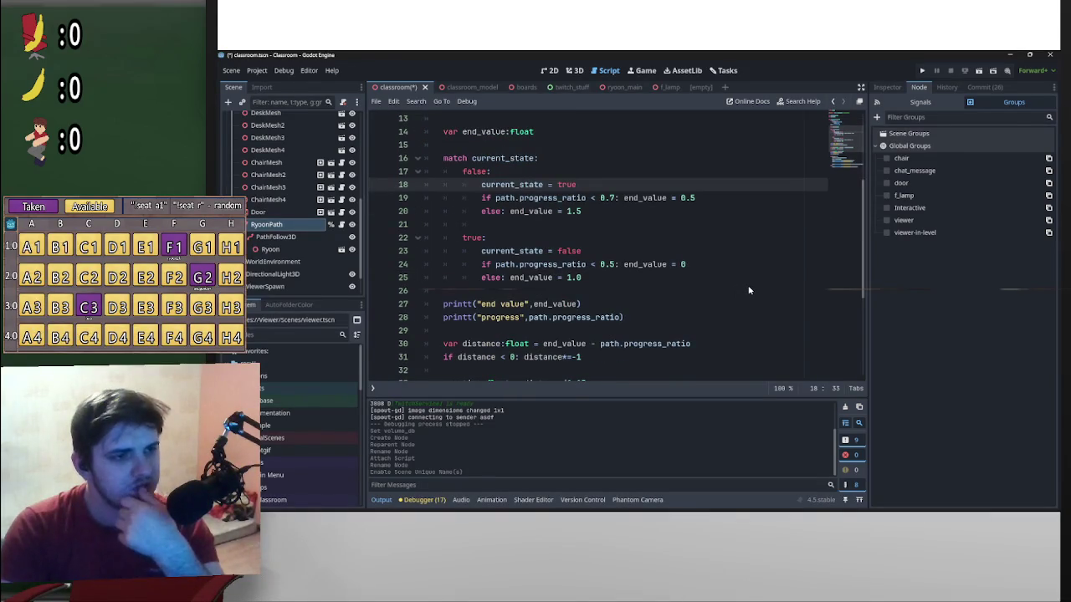
pyautogui.scroll(3, 740, 292)
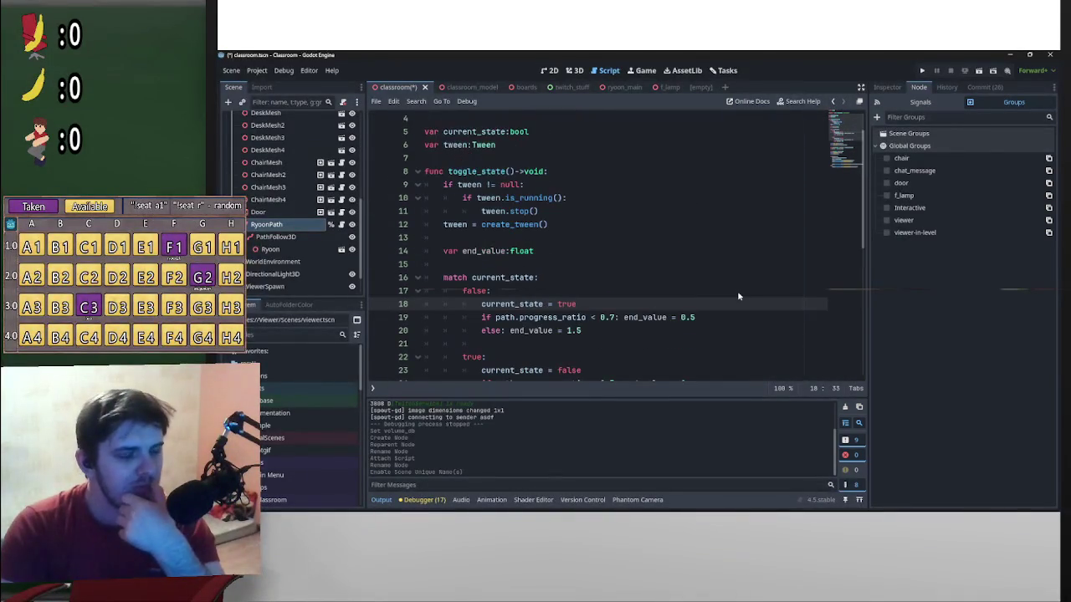
pyautogui.scroll(1, 737, 292)
pyautogui.scroll(-2, 729, 297)
pyautogui.scroll(-4, 723, 302)
pyautogui.scroll(4, 720, 298)
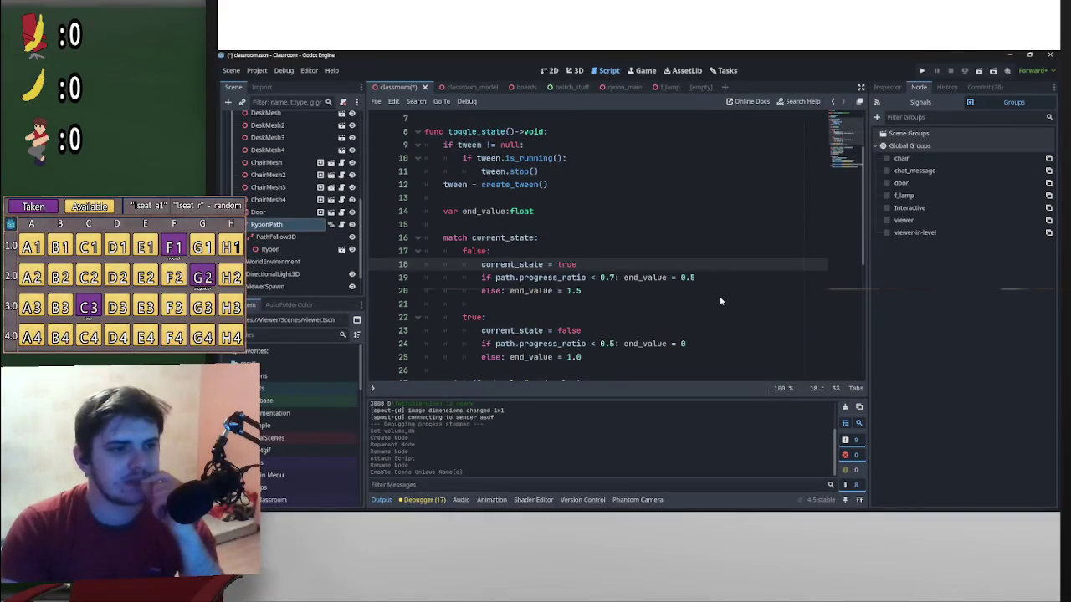
pyautogui.scroll(2, 719, 295)
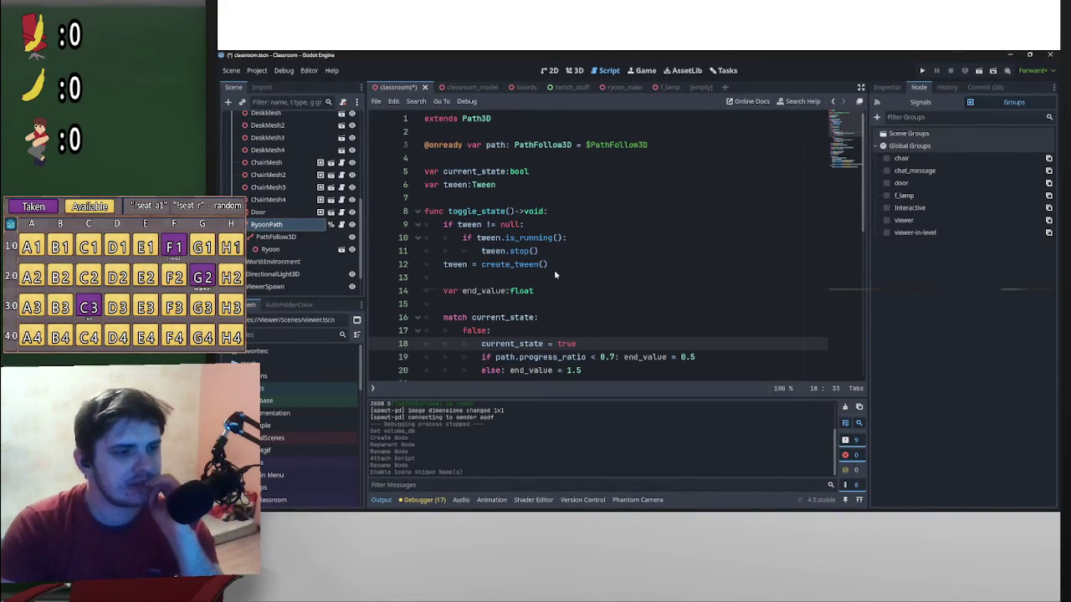
pyautogui.scroll(-3, 538, 269)
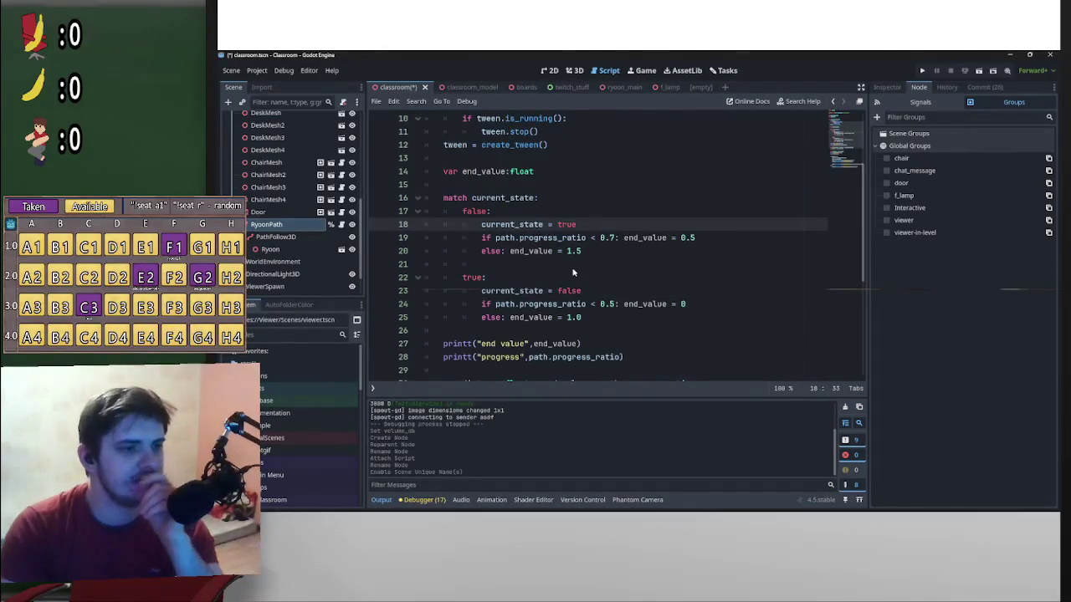
pyautogui.scroll(-2, 574, 267)
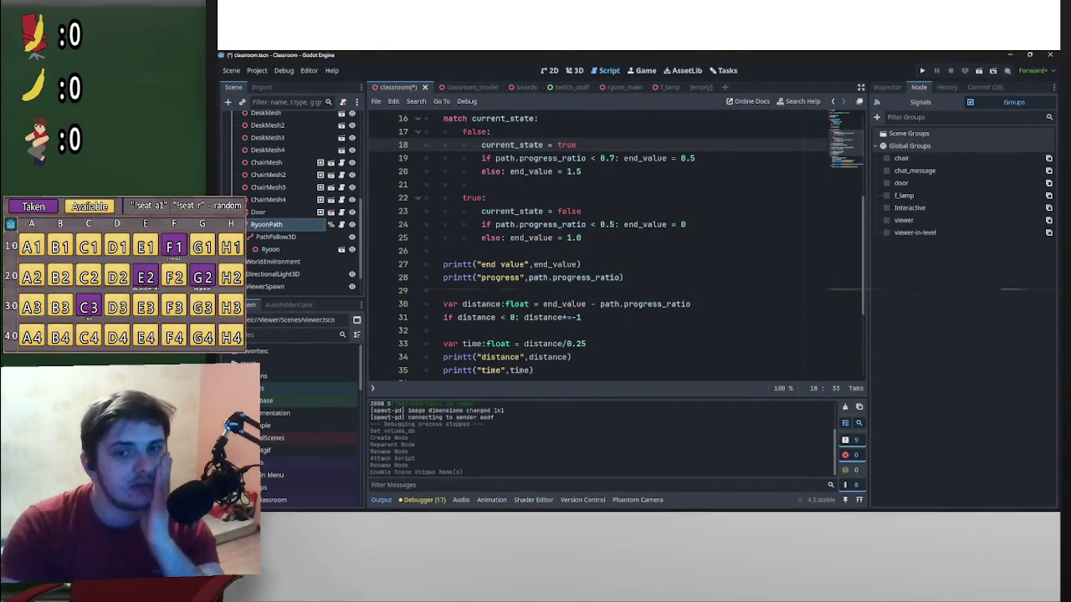
pyautogui.scroll(-4, 730, 290)
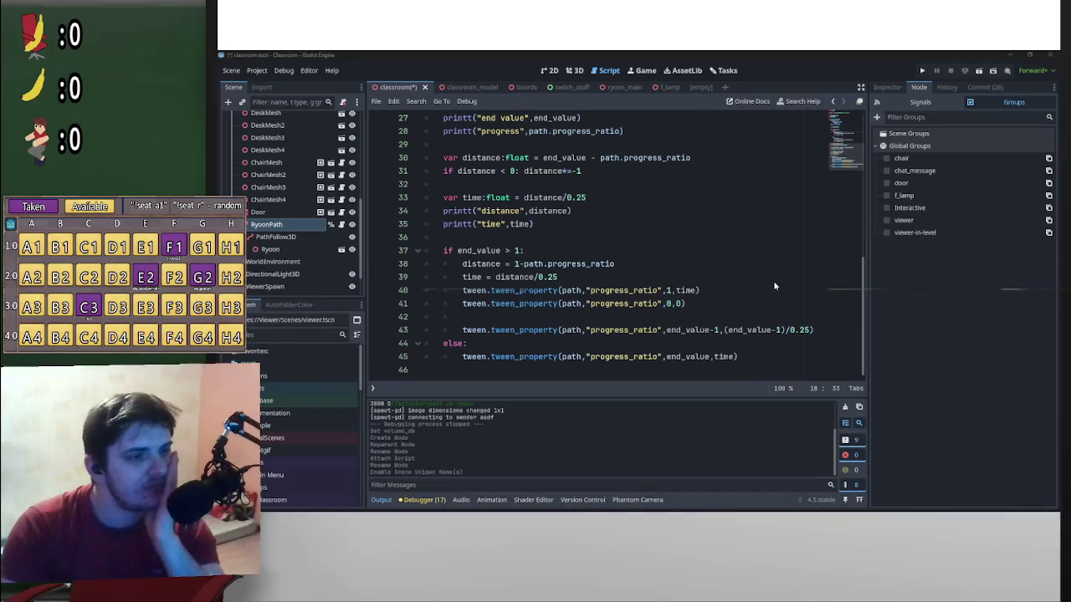
pyautogui.scroll(9, 773, 285)
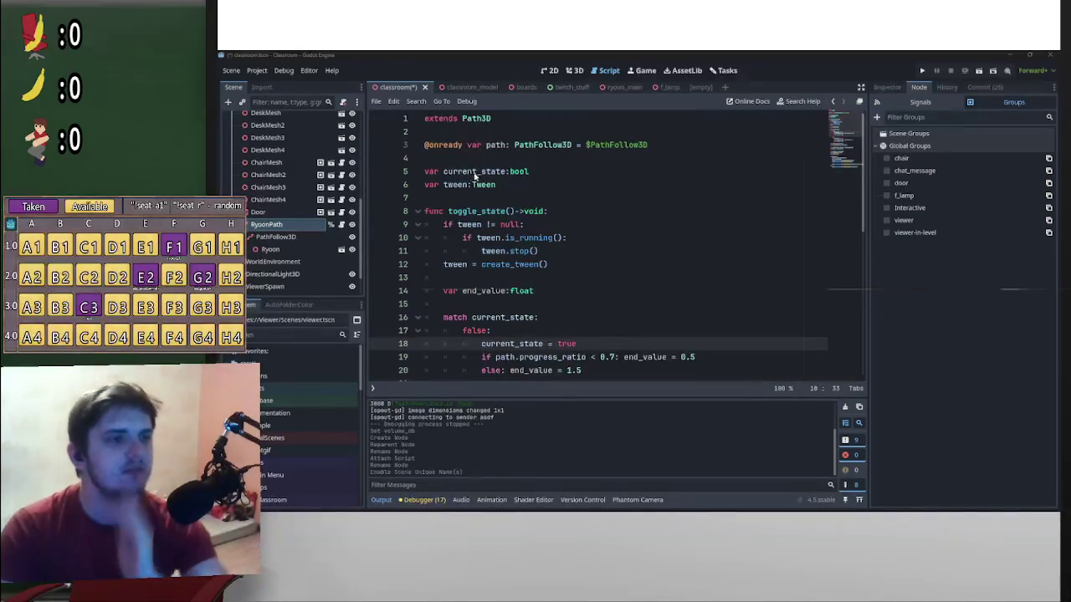
# Rename current_state to state at its line 5 declaration and uses on lines 16, 18 and 23
pyautogui.click(482, 172)
pyautogui.scroll(-3, 545, 268)
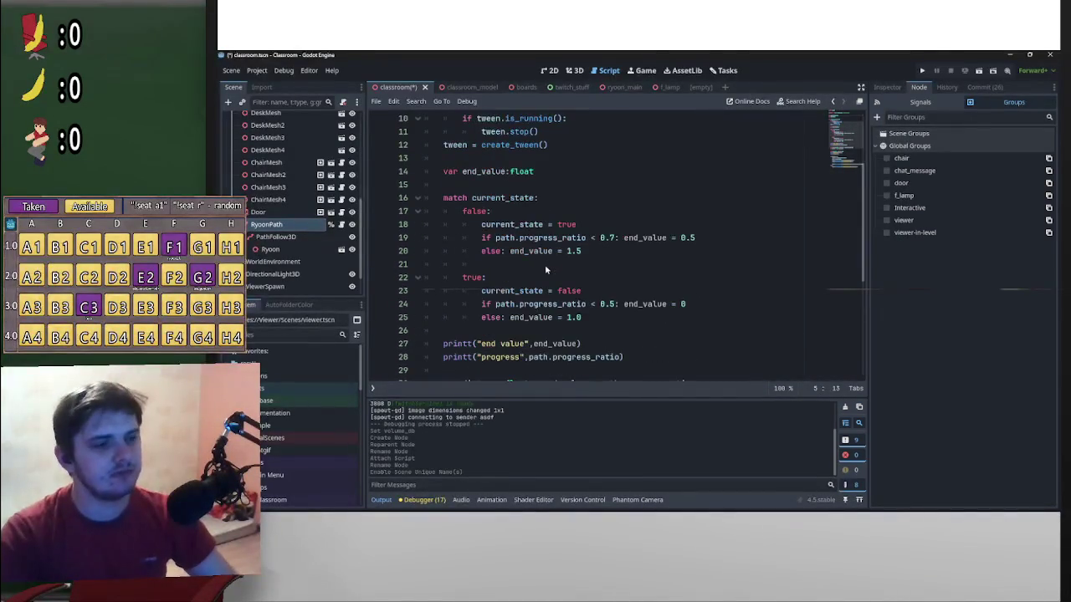
pyautogui.keyDown('alt'); pyautogui.click(519, 224); pyautogui.keyUp('alt')
pyautogui.keyDown('alt'); pyautogui.click(513, 198); pyautogui.keyUp('alt')
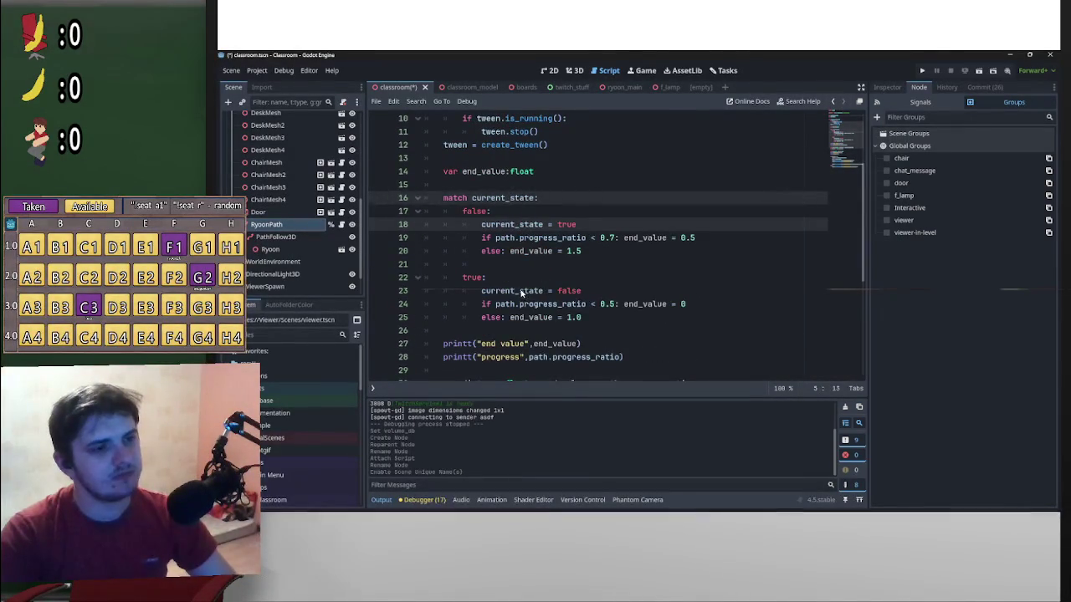
pyautogui.keyDown('alt'); pyautogui.click(519, 291); pyautogui.keyUp('alt')
pyautogui.hotkey('ctrl', 'BackSpace')
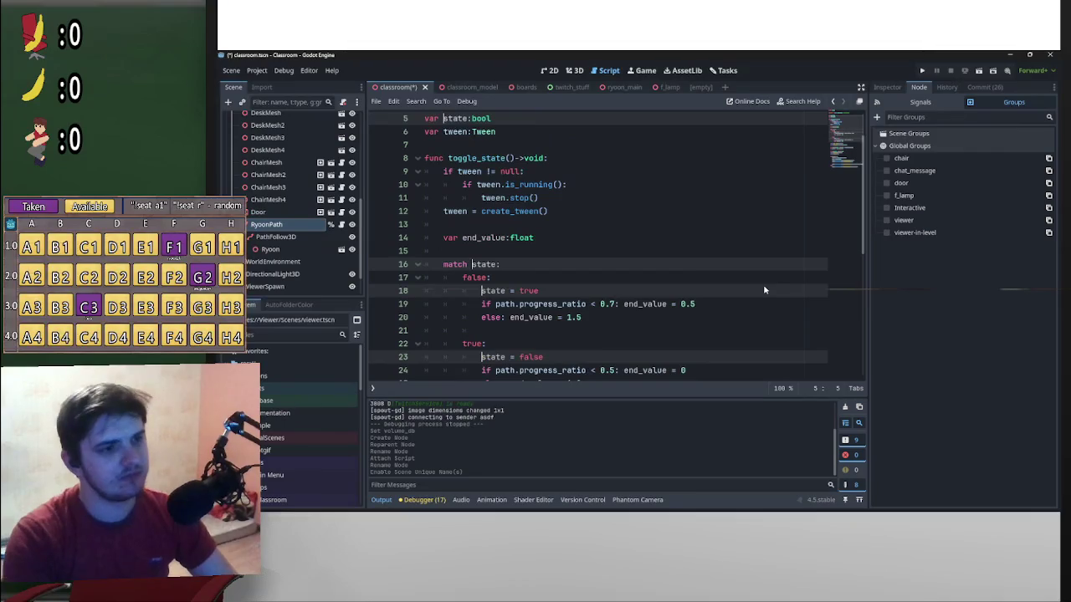
pyautogui.click(737, 246)
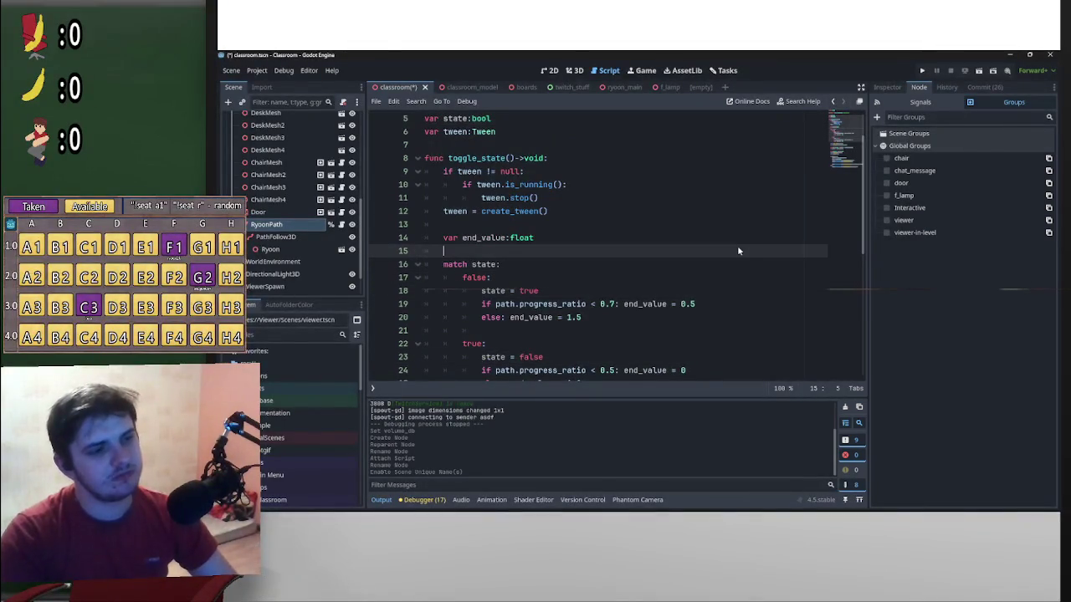
pyautogui.scroll(2, 586, 193)
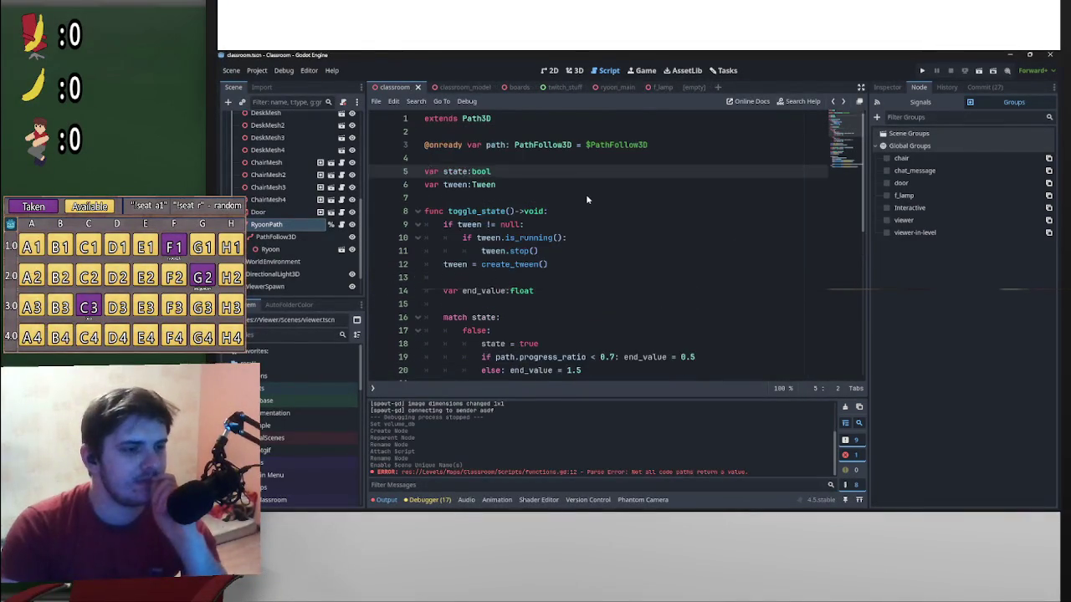
pyautogui.hotkey('alt', 'Left')
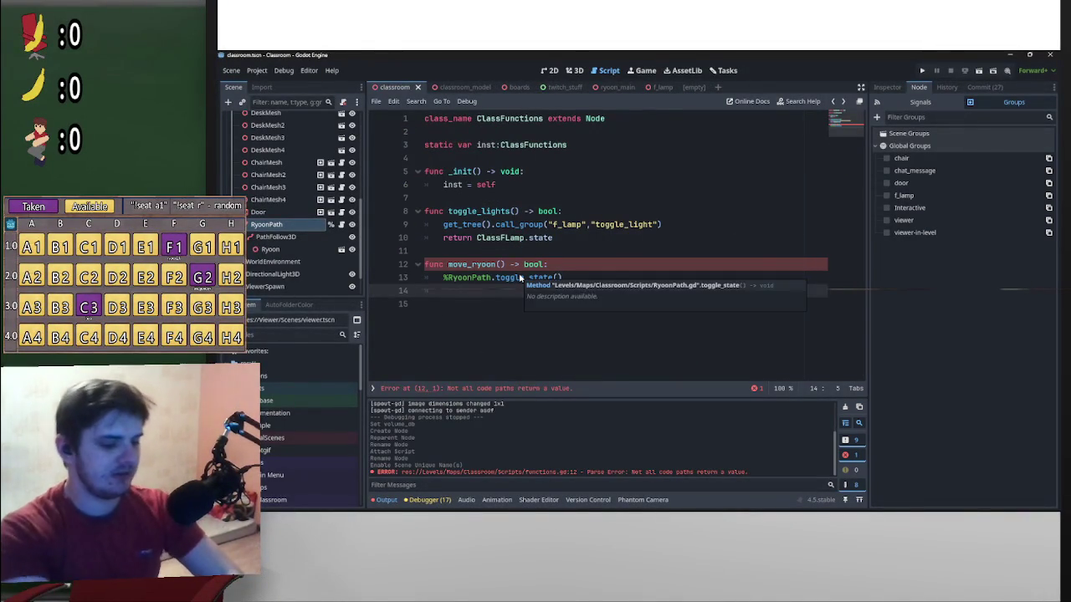
# End move_ryoon with return %RyoonPath.state, reusing the node path copied from line 13
pyautogui.write('return')
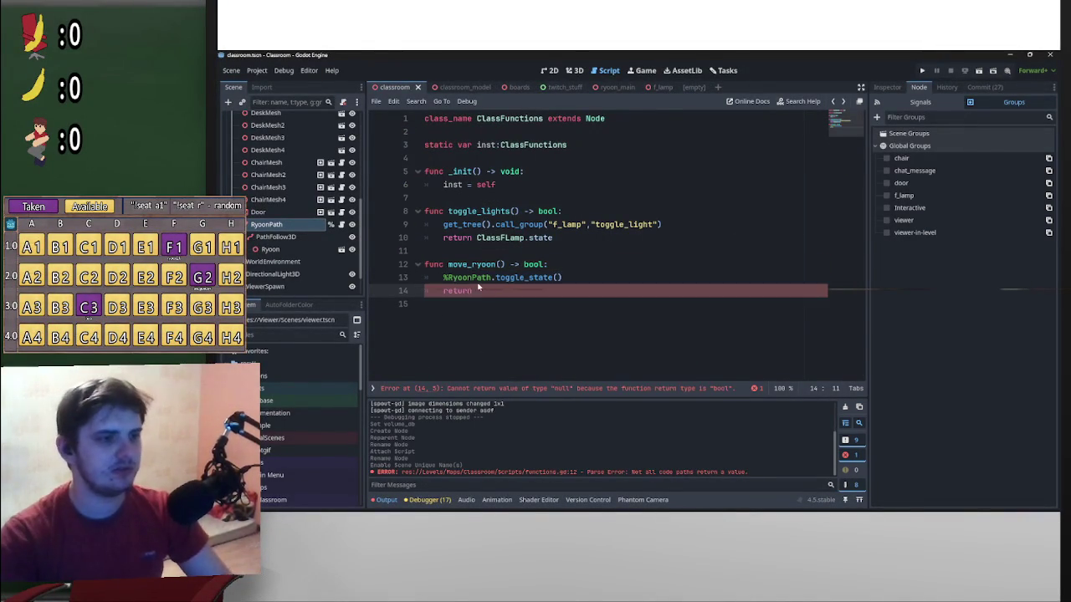
pyautogui.click(493, 279)
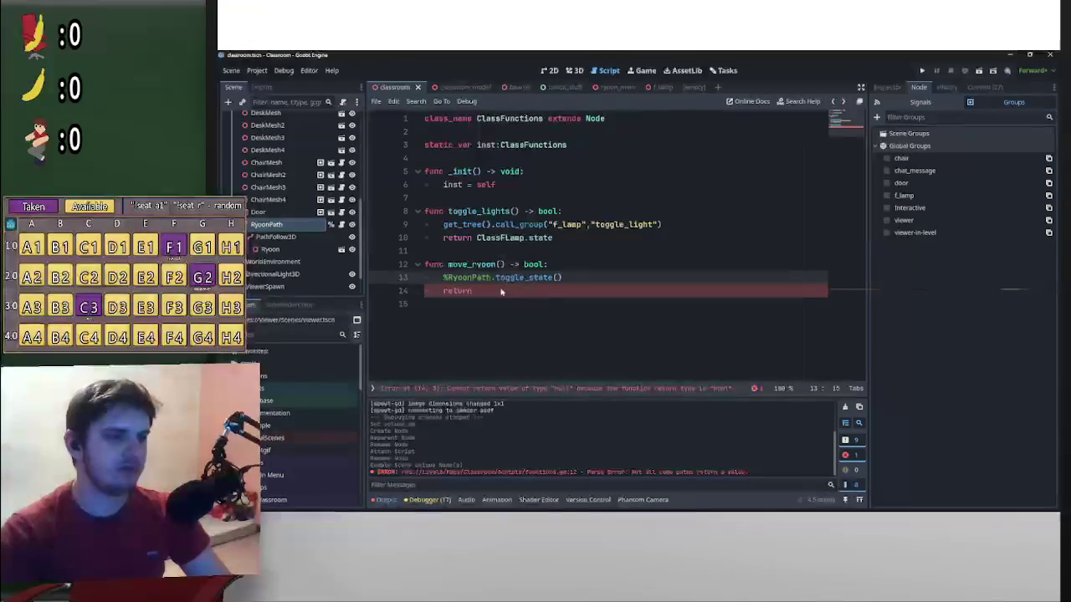
pyautogui.moveTo(495, 278); pyautogui.dragTo(448, 278)
pyautogui.hotkey('ctrl', 'c')
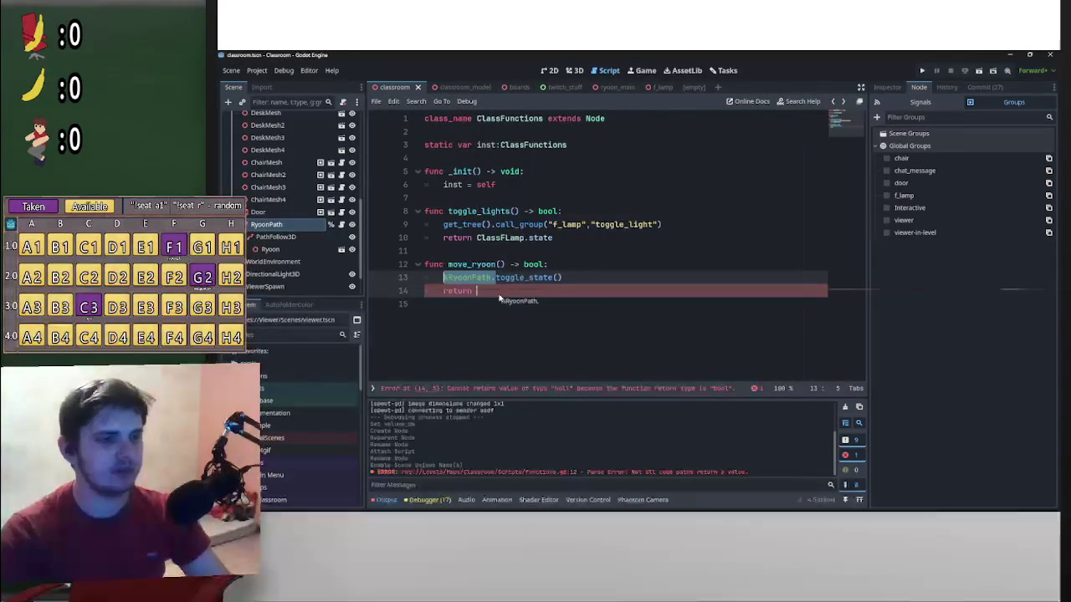
pyautogui.click(511, 291)
pyautogui.hotkey('ctrl', 'v')
pyautogui.write('.')
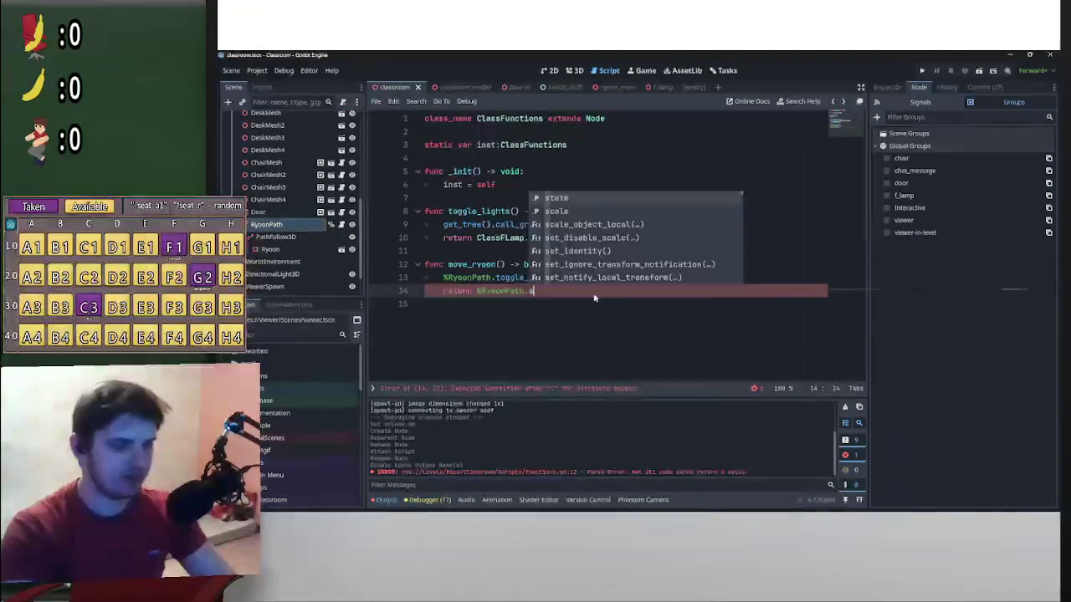
pyautogui.write('state')
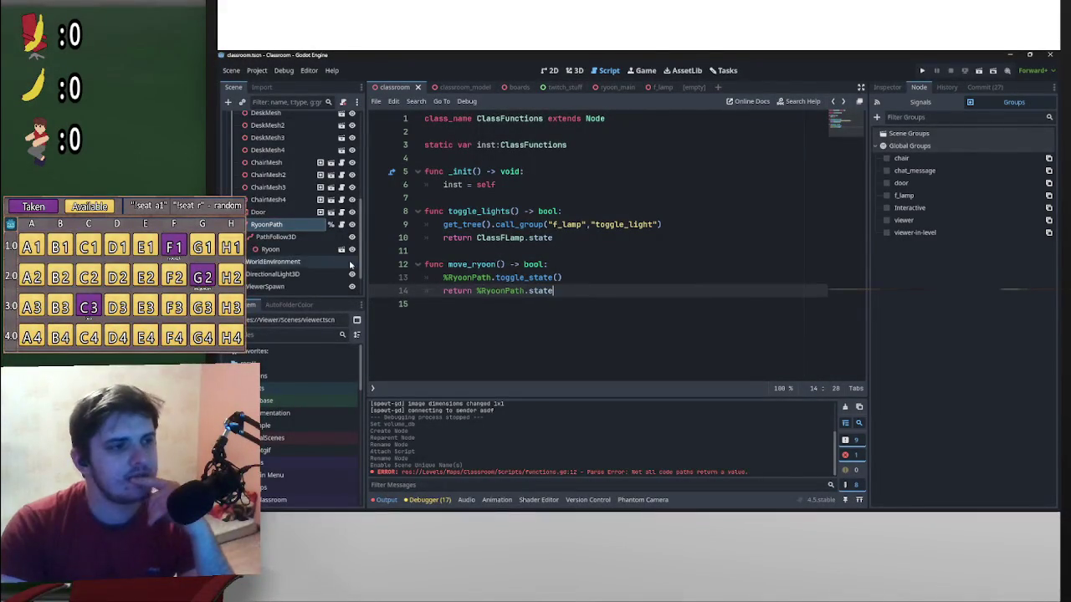
pyautogui.scroll(5, 334, 201)
pyautogui.moveTo(362, 180); pyautogui.dragTo(362, 255)
pyautogui.scroll(5, 364, 255)
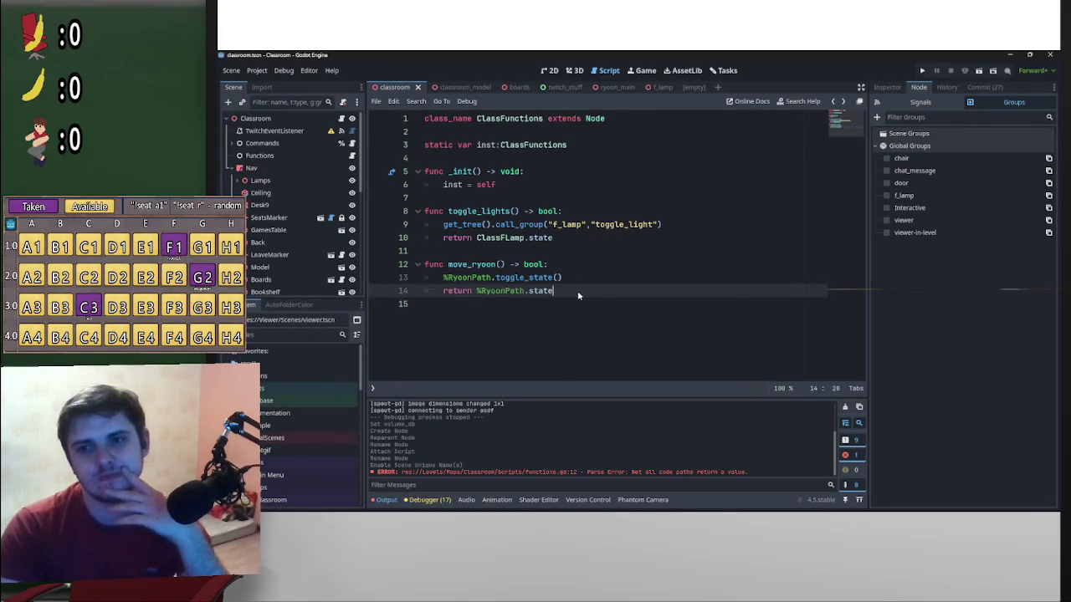
pyautogui.press('Return')
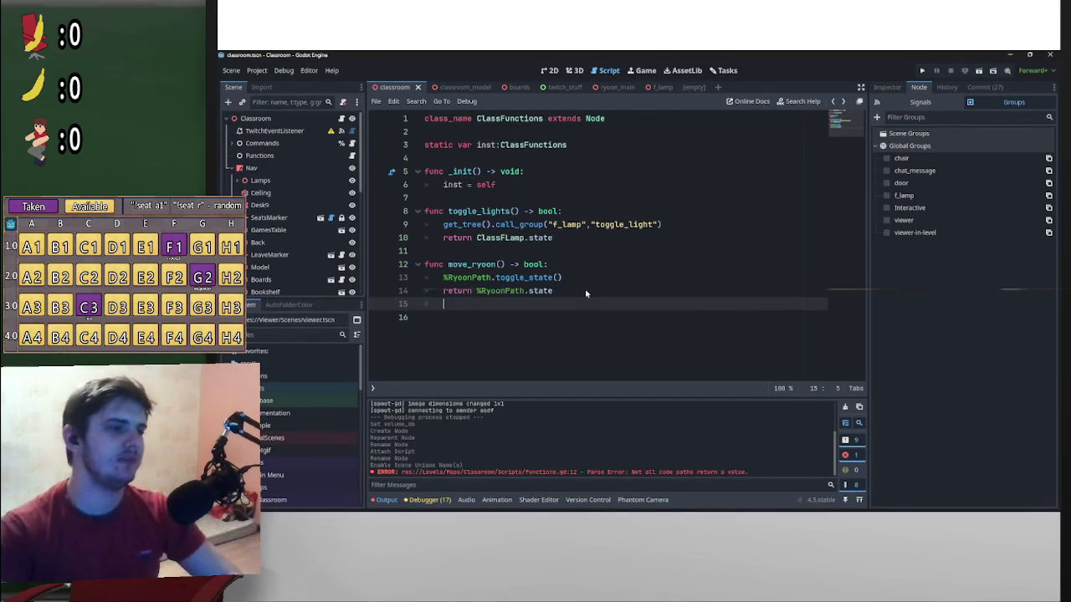
# Add a far_camera() -> void: function with a pass body below move_ryoon
pyautogui.press('Return')
pyautogui.press('Return')
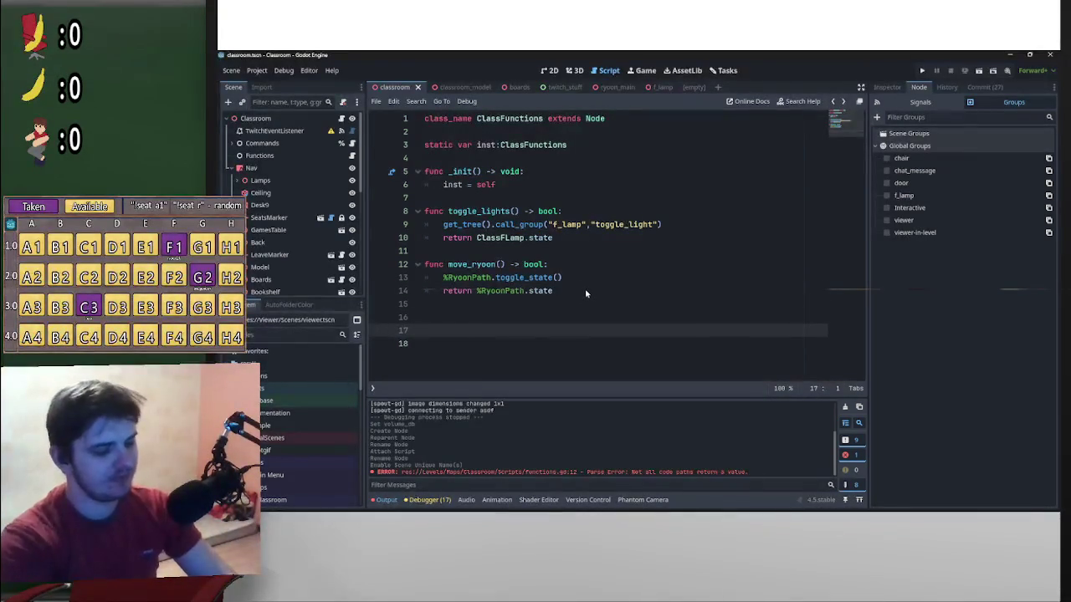
pyautogui.write('func set_')
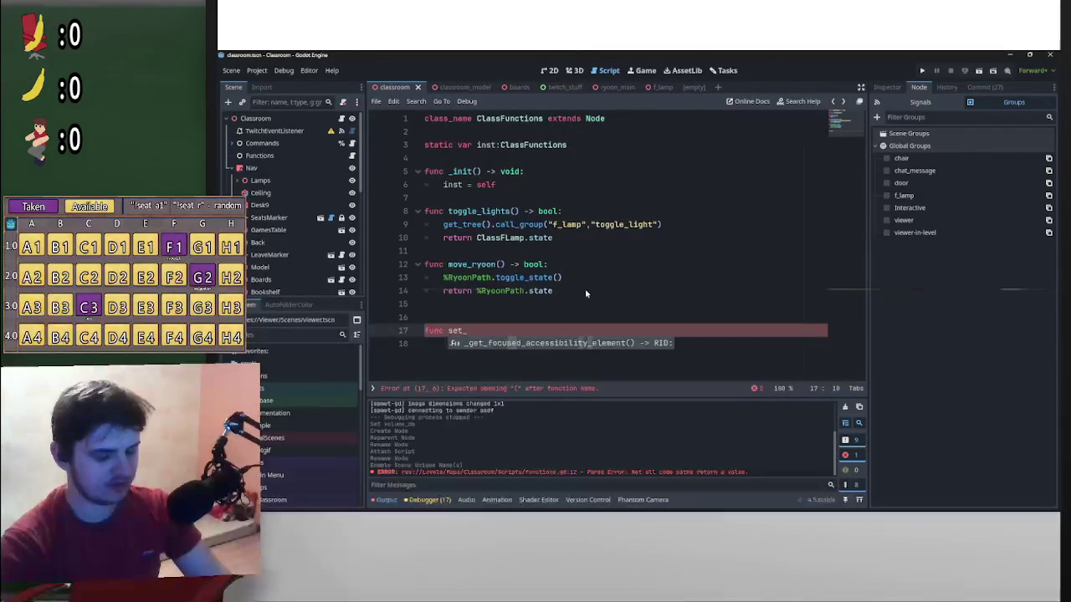
pyautogui.press('BackSpace')
pyautogui.press('BackSpace')
pyautogui.press('BackSpace')
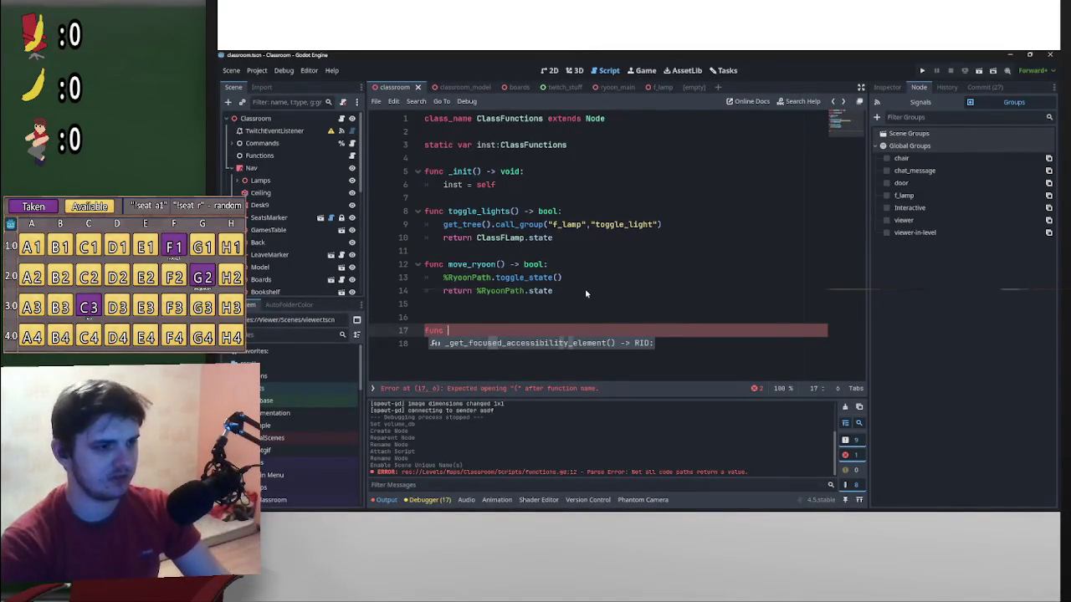
pyautogui.write('f')
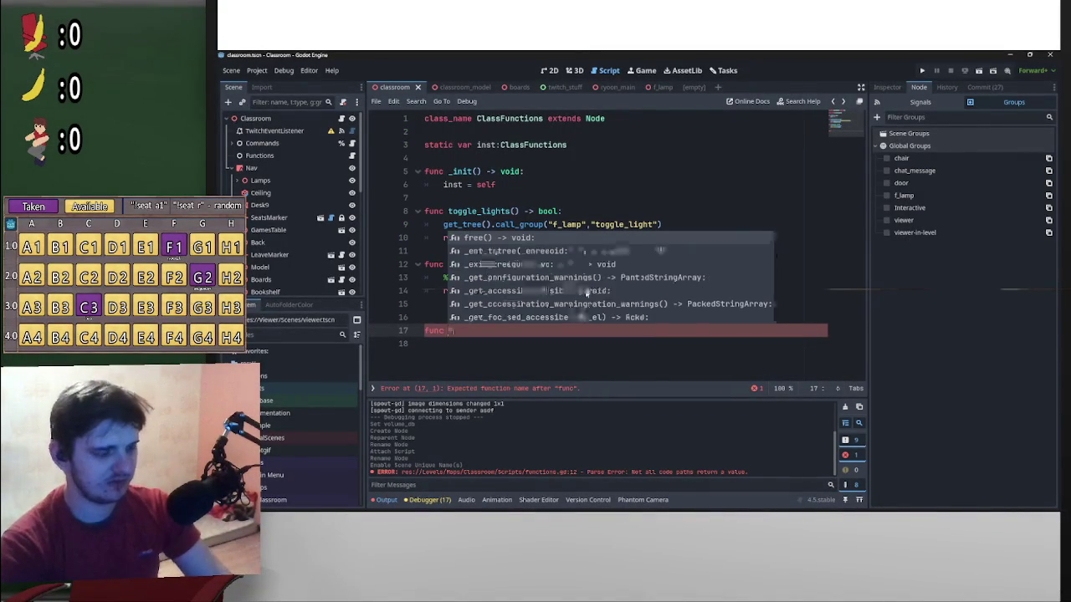
pyautogui.press('BackSpace')
pyautogui.write('Far')
pyautogui.press('BackSpace')
pyautogui.press('BackSpace')
pyautogui.press('BackSpace')
pyautogui.write('far_camera')
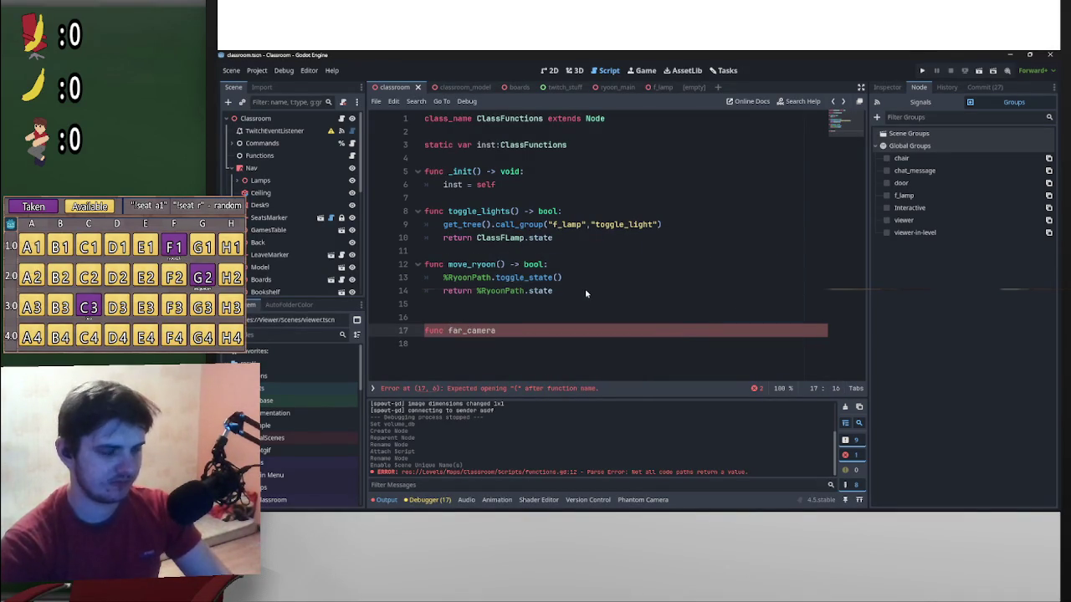
pyautogui.write(':')
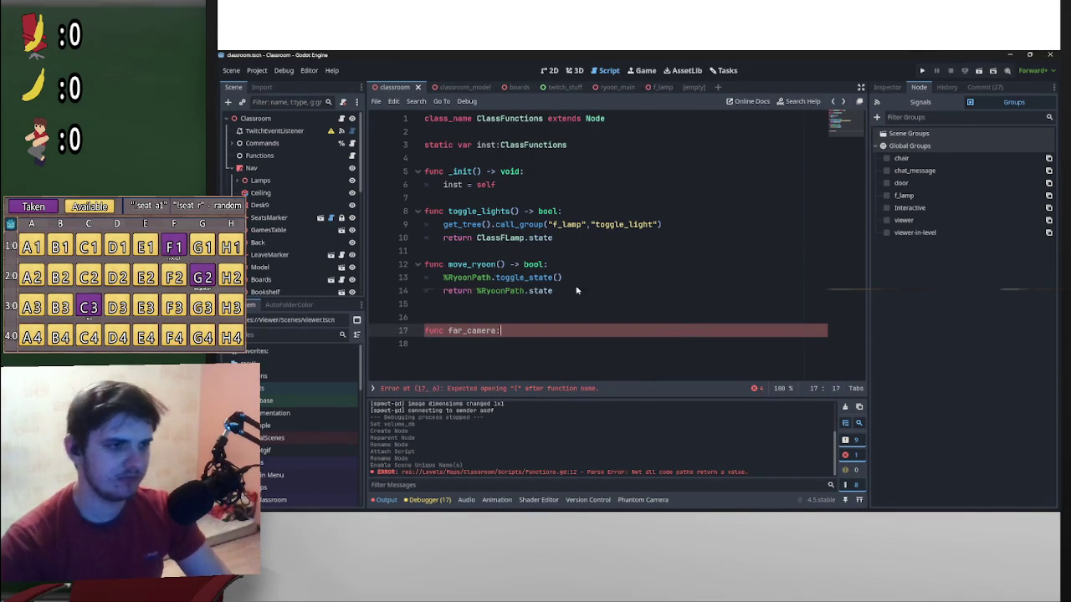
pyautogui.moveTo(523, 171); pyautogui.dragTo(471, 172)
pyautogui.hotkey('ctrl', 'c')
pyautogui.click(507, 330)
pyautogui.press('BackSpace')
pyautogui.hotkey('ctrl', 'v')
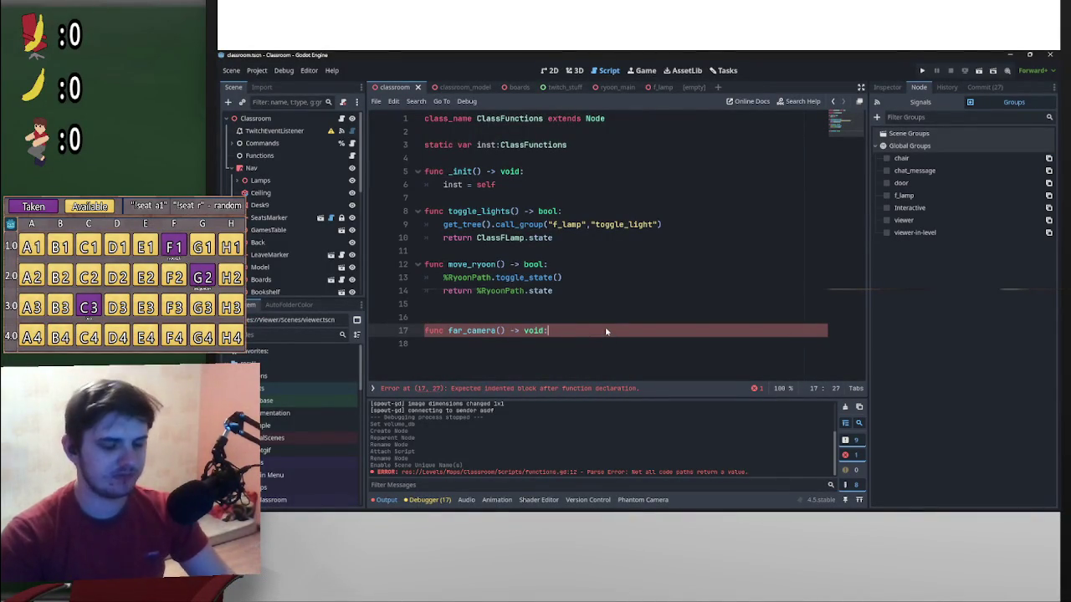
pyautogui.press('Return')
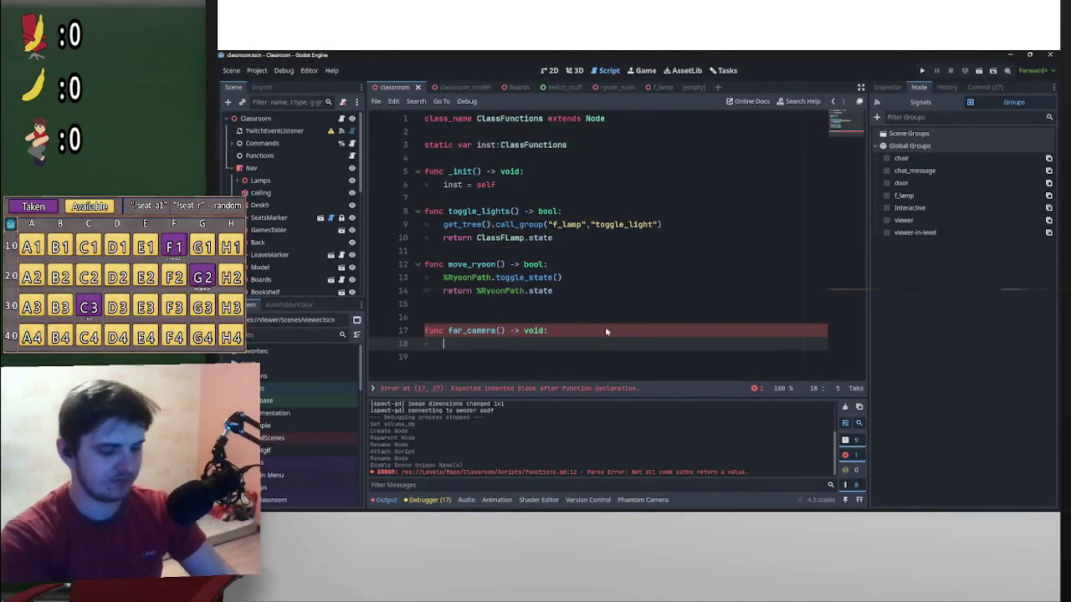
pyautogui.write('pass')
# Duplicate far_camera into close_camera and medium_camera, separated by blank lines
pyautogui.moveTo(471, 350); pyautogui.dragTo(423, 333)
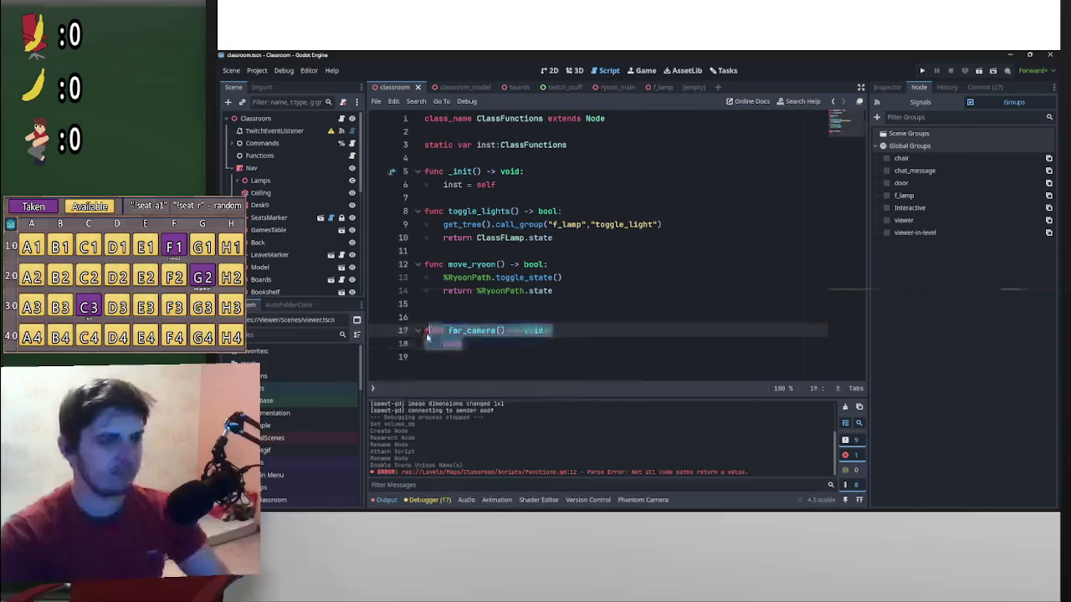
pyautogui.hotkey('ctrl', 'c')
pyautogui.click(474, 323)
pyautogui.press('Return')
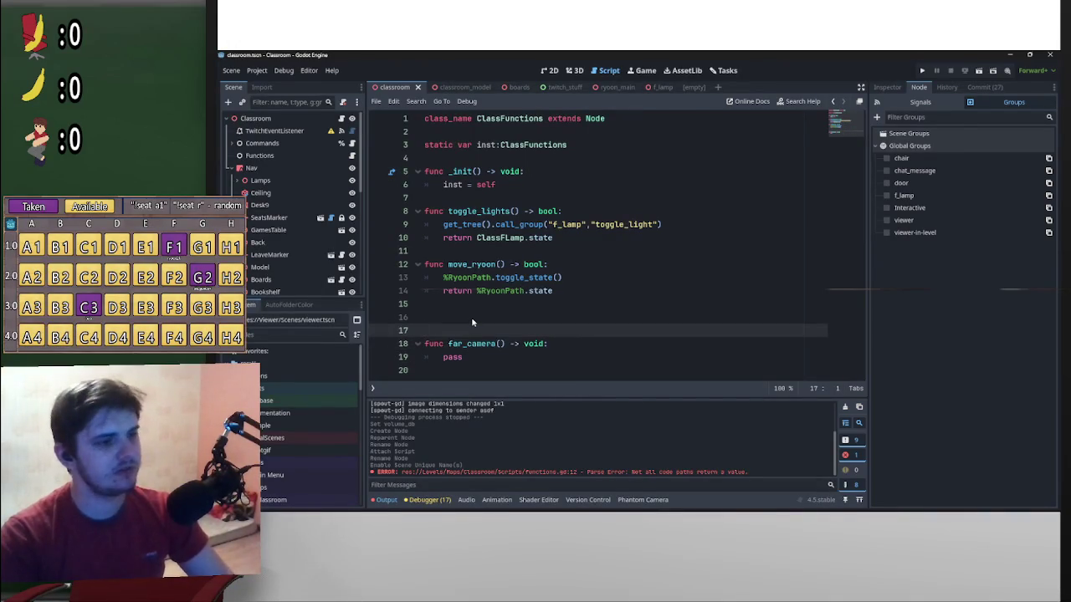
pyautogui.hotkey('ctrl', 'v')
pyautogui.click(473, 323)
pyautogui.hotkey('ctrl', 'z')
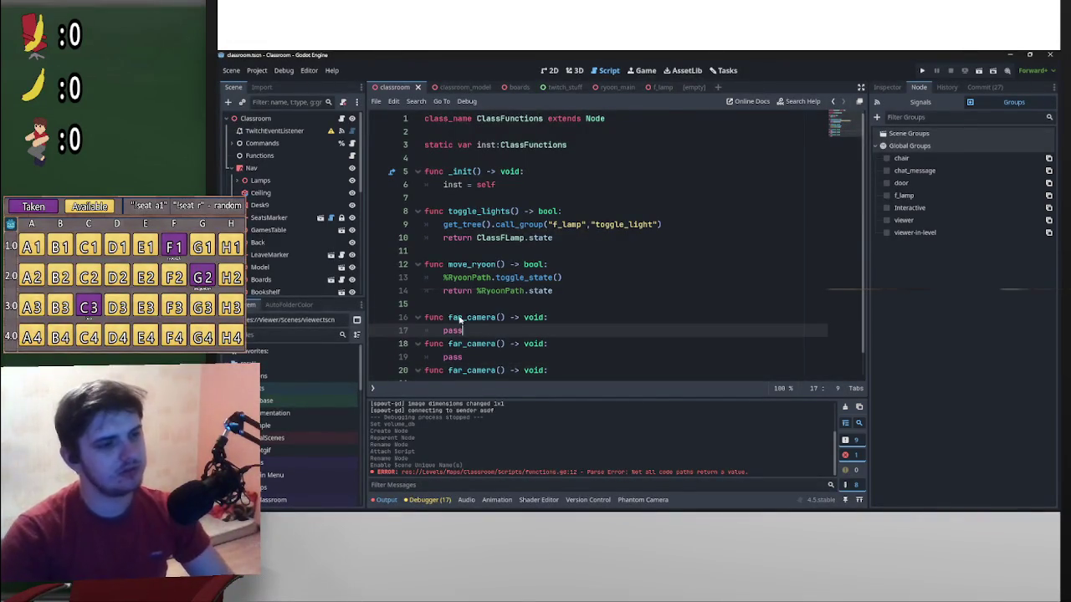
pyautogui.click(466, 319)
pyautogui.moveTo(465, 318)
pyautogui.mouseDown()
pyautogui.moveTo(448, 318)
pyautogui.moveTo(464, 345)
pyautogui.mouseUp()
pyautogui.write('neosemedium')
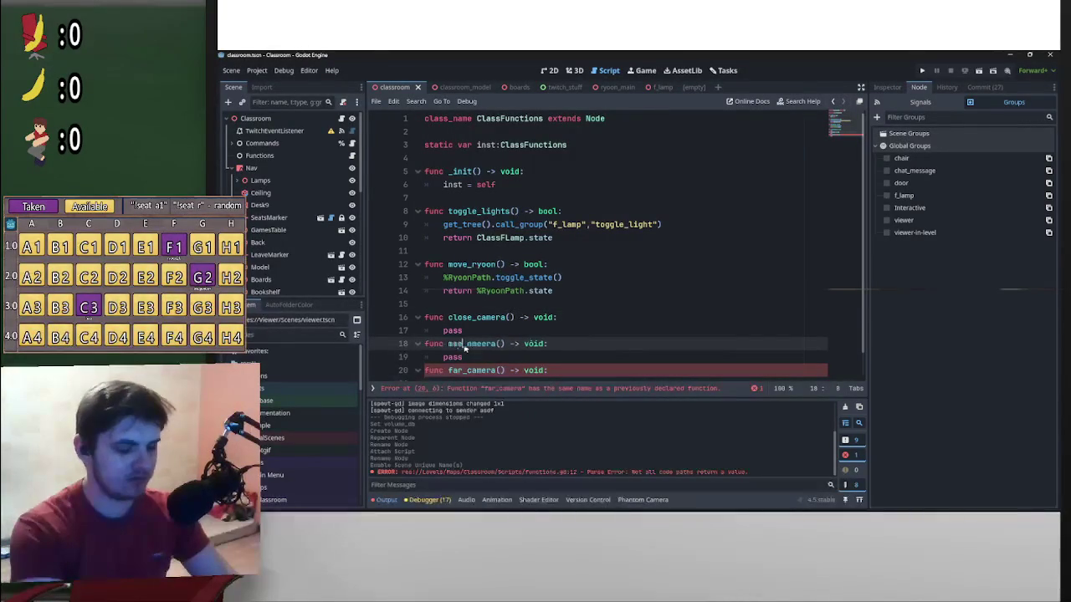
pyautogui.click(425, 371)
pyautogui.press('Return')
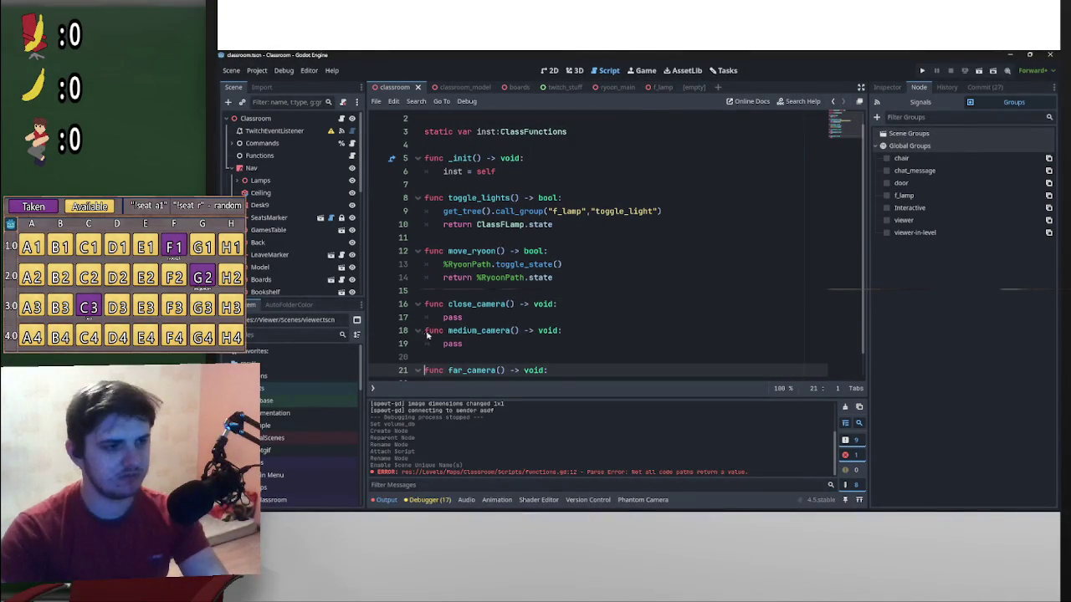
pyautogui.click(426, 331)
pyautogui.press('Return')
# Bring up the context menu for the CameraSystem node in the Scene dock
pyautogui.scroll(-2, 502, 301)
pyautogui.scroll(3, 548, 266)
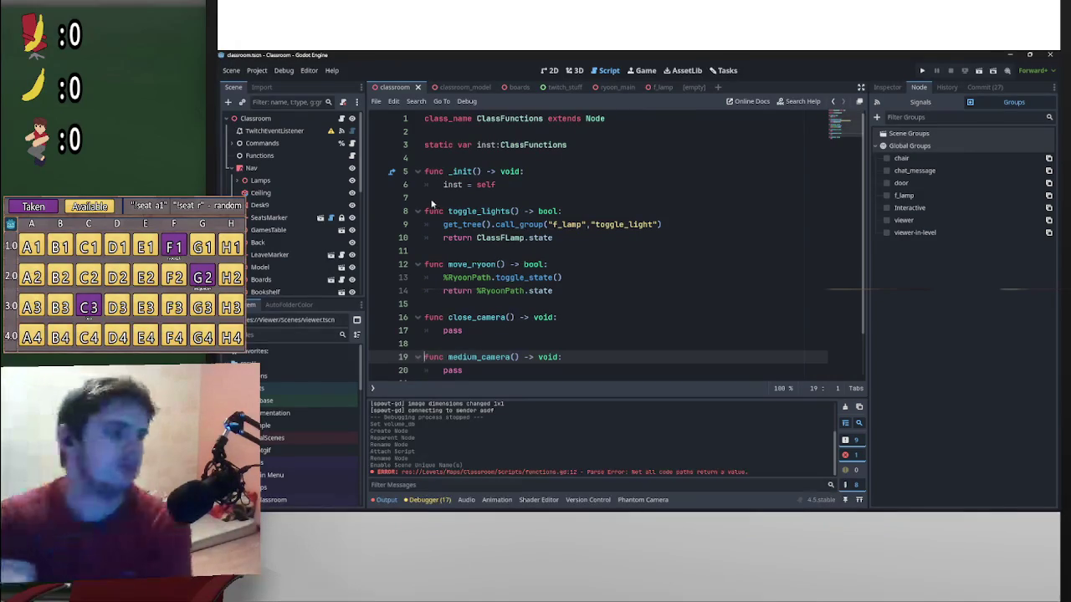
pyautogui.scroll(-3, 310, 242)
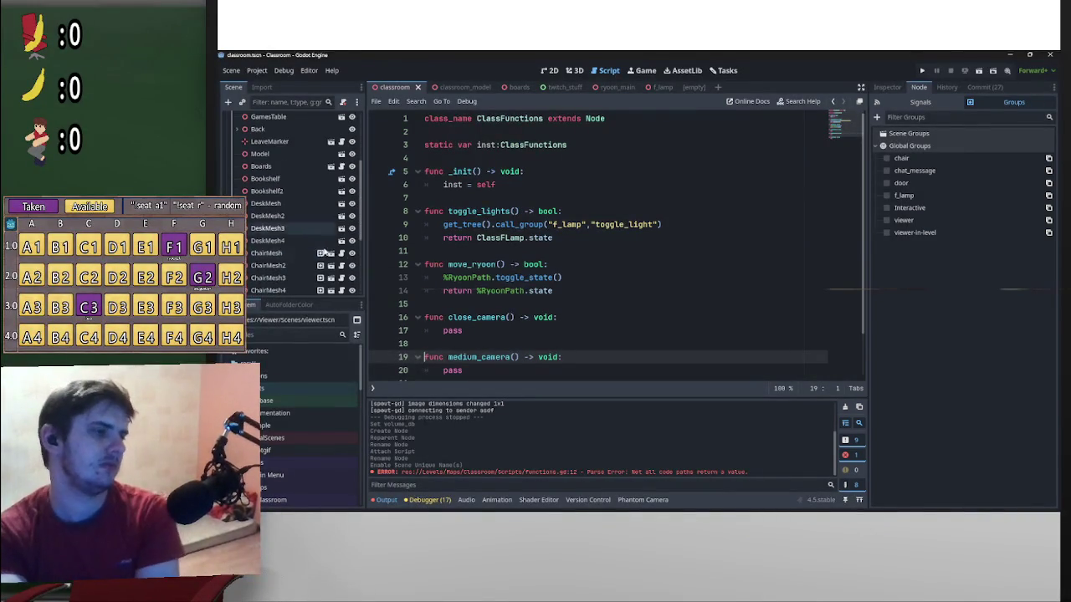
pyautogui.scroll(-5, 299, 251)
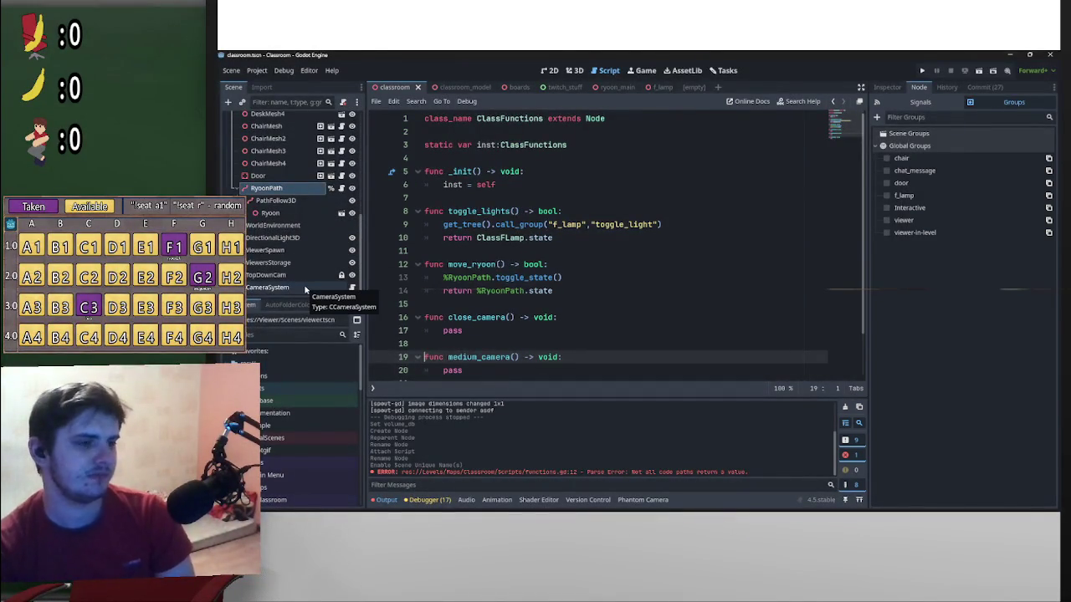
pyautogui.rightClick(334, 291)
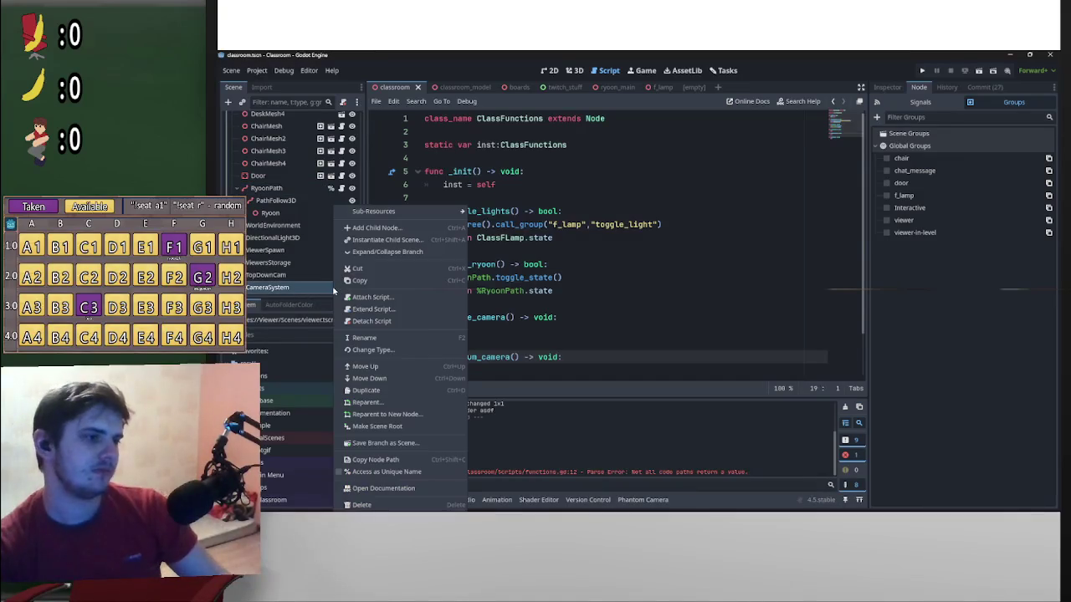
# Give CameraSystem a unique scene name and put %CameraSystem in close_camera instead of pass
pyautogui.click(387, 472)
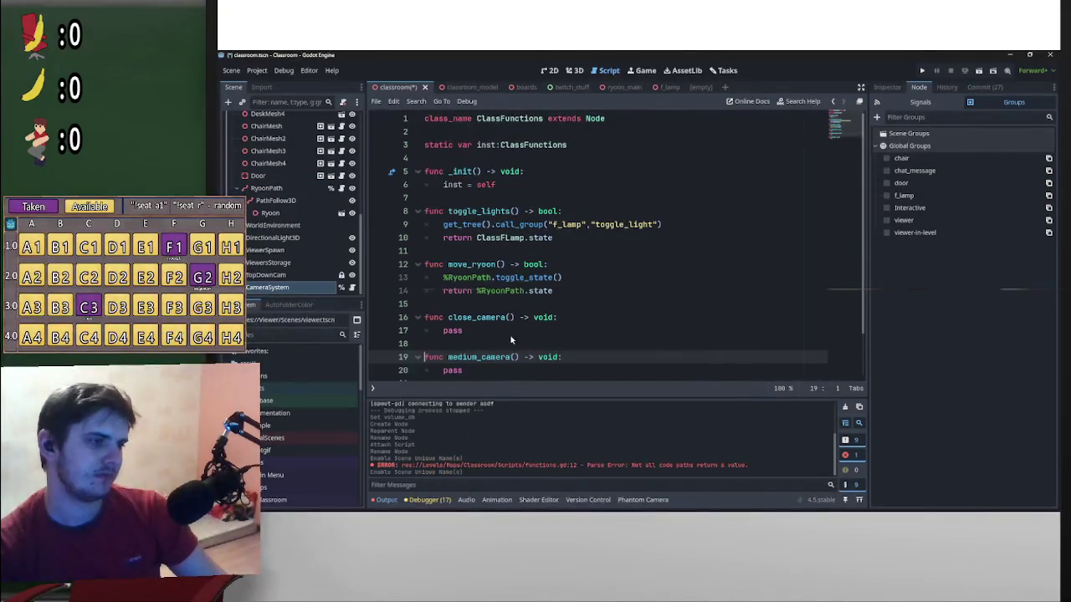
pyautogui.scroll(-1, 521, 340)
pyautogui.moveTo(463, 278); pyautogui.dragTo(441, 278)
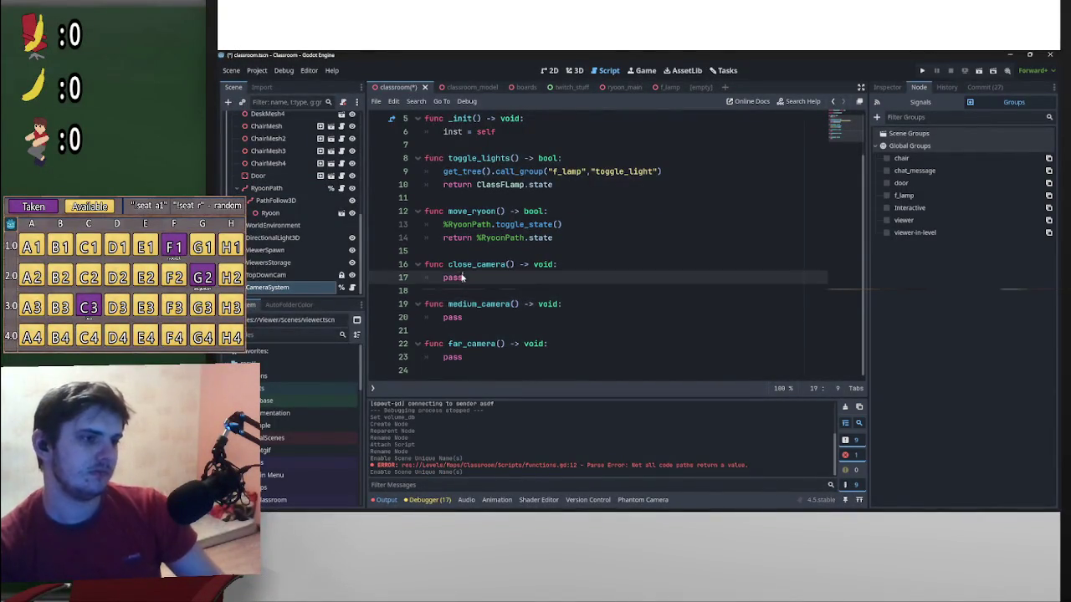
pyautogui.hotkey('ctrl', 'd')
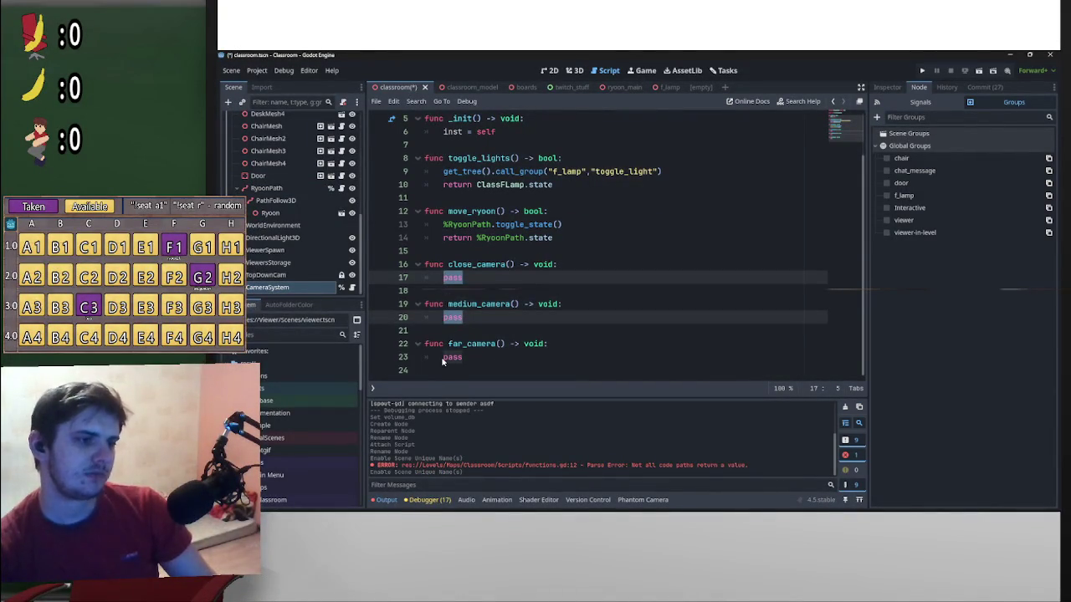
pyautogui.hotkey('ctrl', 'd')
pyautogui.moveTo(321, 297)
pyautogui.mouseDown()
pyautogui.moveTo(509, 285)
pyautogui.moveTo(343, 276)
pyautogui.moveTo(310, 288)
pyautogui.moveTo(446, 303)
pyautogui.moveTo(473, 285)
pyautogui.moveTo(491, 297)
pyautogui.mouseUp()
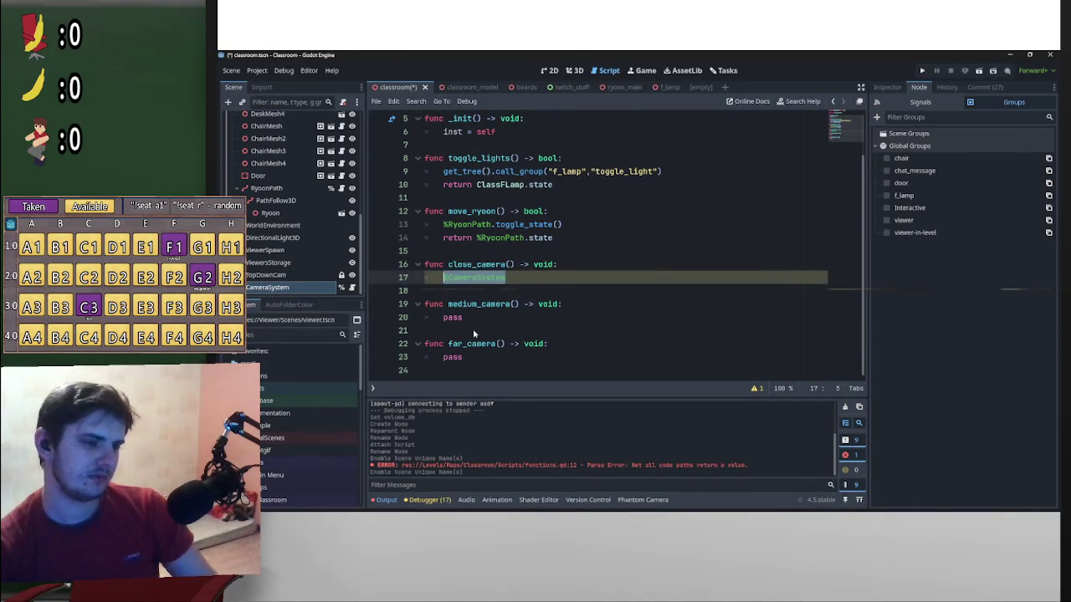
# Replace pass in medium_camera and far_camera with %CameraSystem, then view the CCameraSystem script
pyautogui.doubleClick(444, 317)
pyautogui.hotkey('ctrl', 'd')
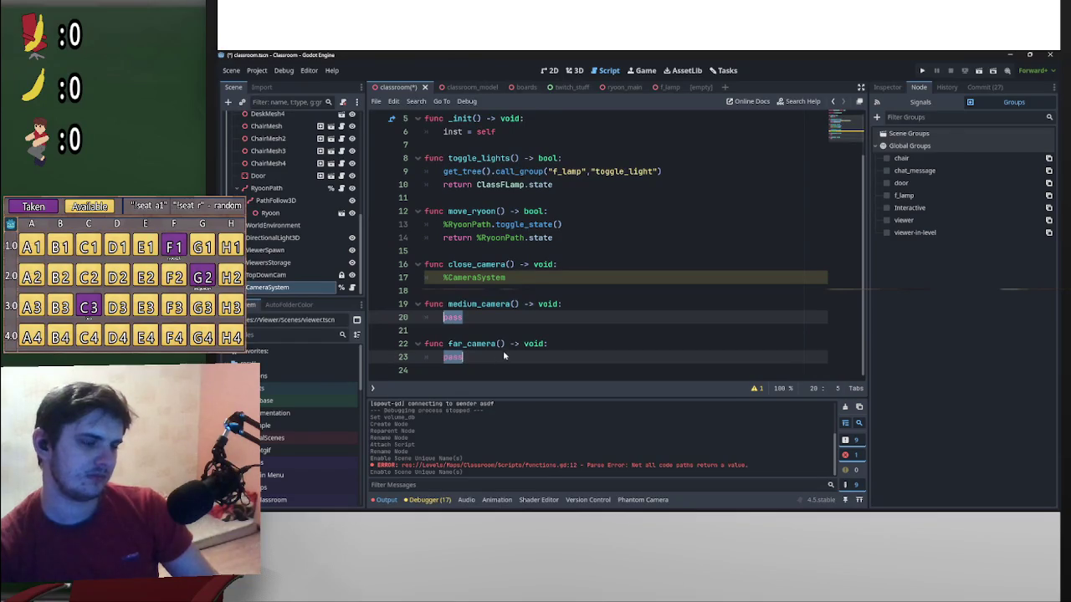
pyautogui.hotkey('ctrl', 'v')
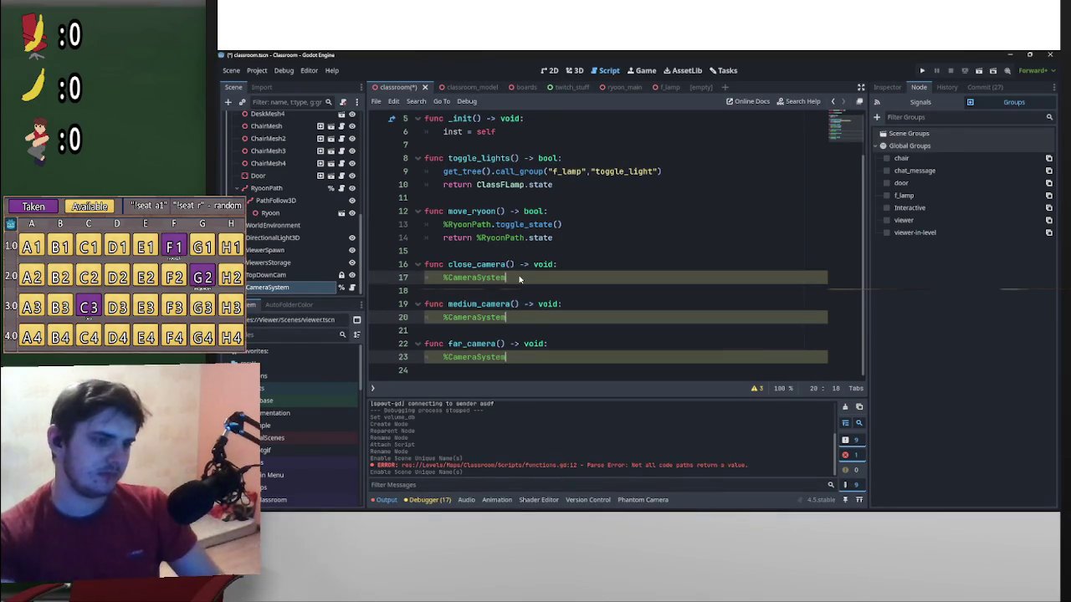
pyautogui.write('.set')
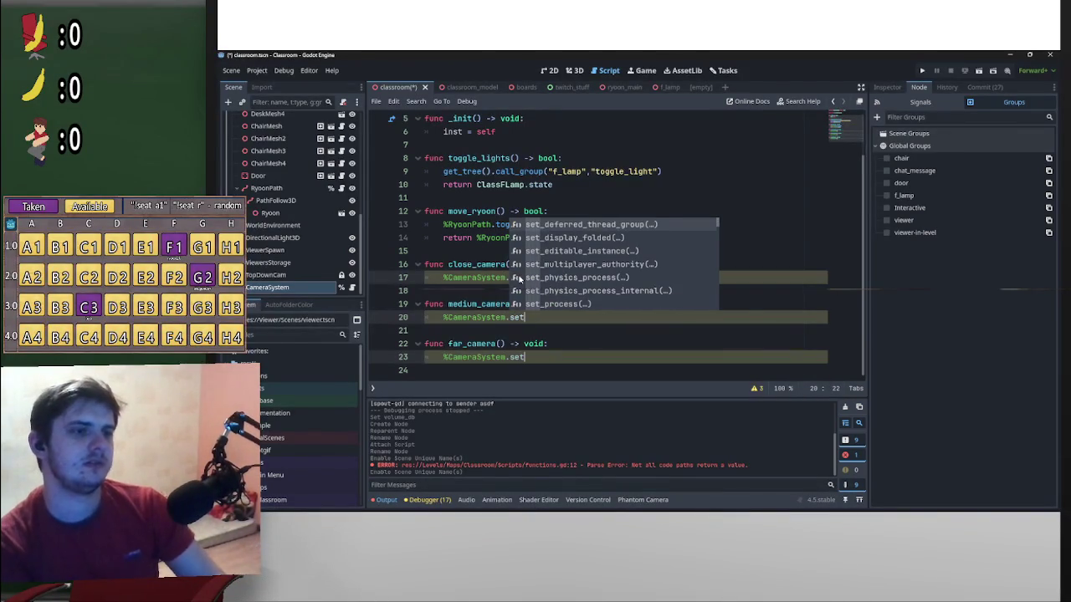
pyautogui.press('BackSpace')
pyautogui.press('BackSpace')
pyautogui.press('BackSpace')
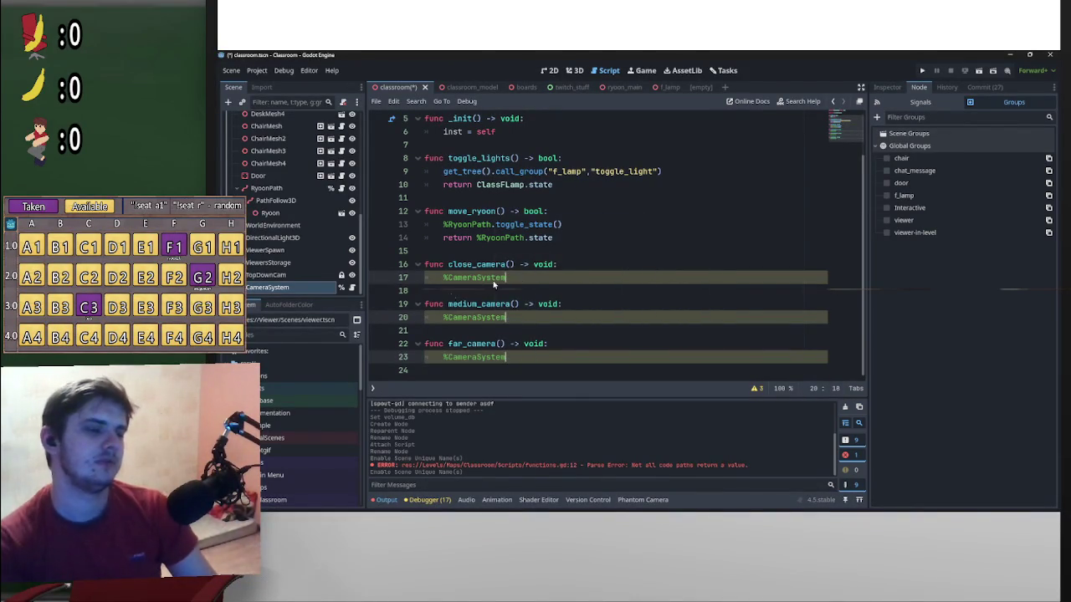
pyautogui.keyDown('ctrl'); pyautogui.click(494, 277); pyautogui.keyUp('ctrl')
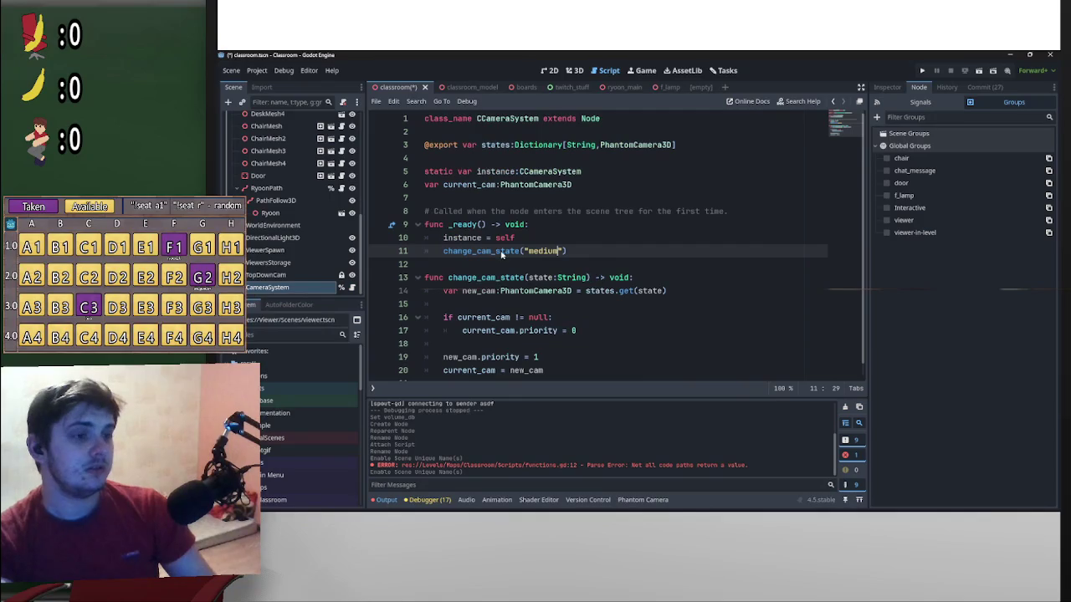
# Make the three camera functions call %CameraSystem.change_cam_state with "c", "m" and "f"
pyautogui.scroll(-1, 505, 256)
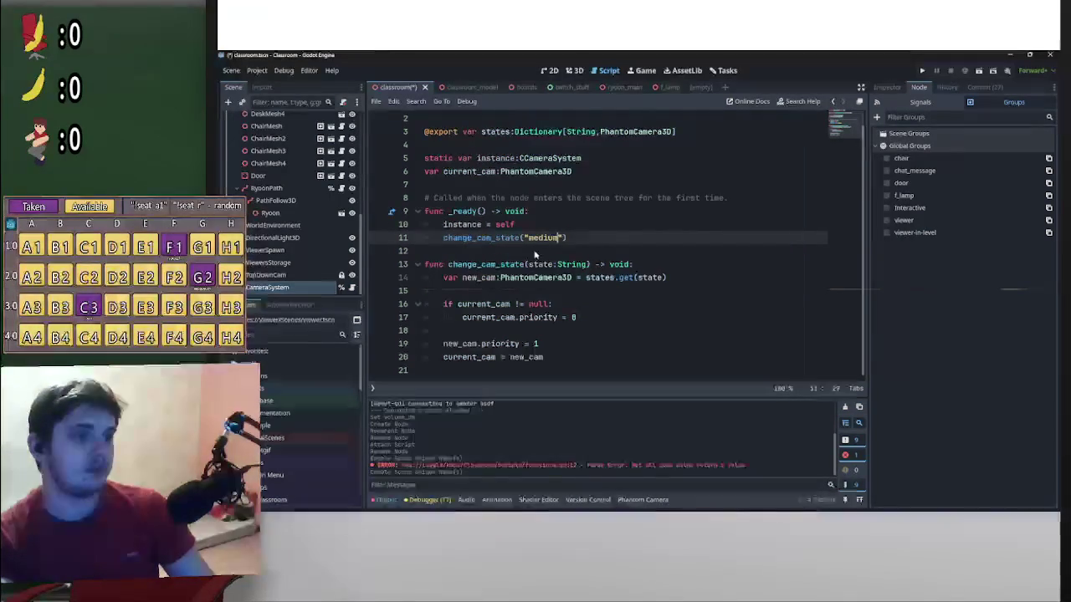
pyautogui.scroll(1, 504, 265)
pyautogui.hotkey('alt', 'Left')
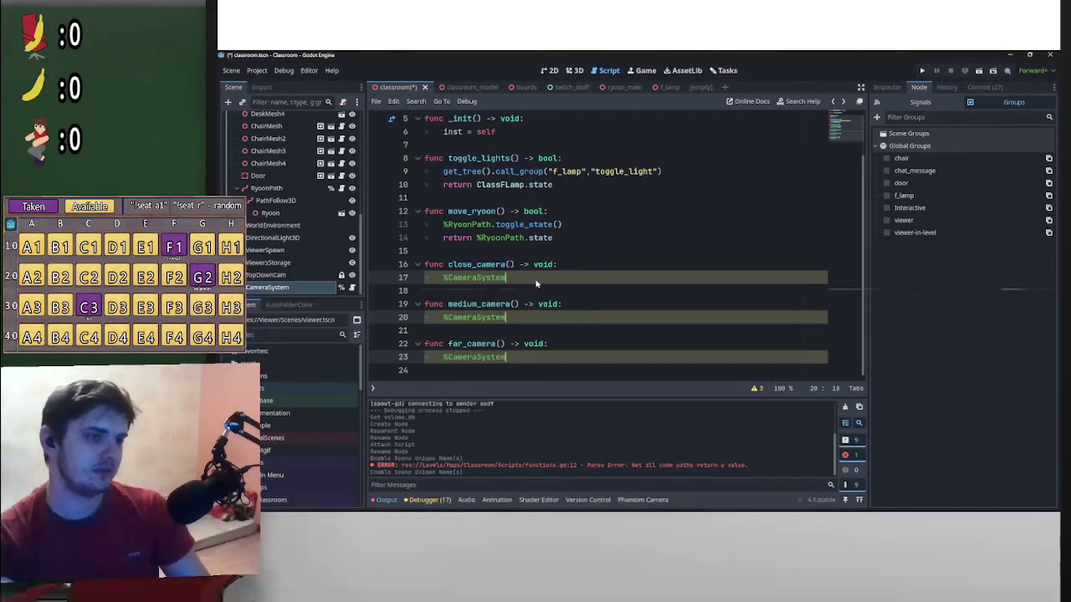
pyautogui.write('.chan')
pyautogui.press('Return')
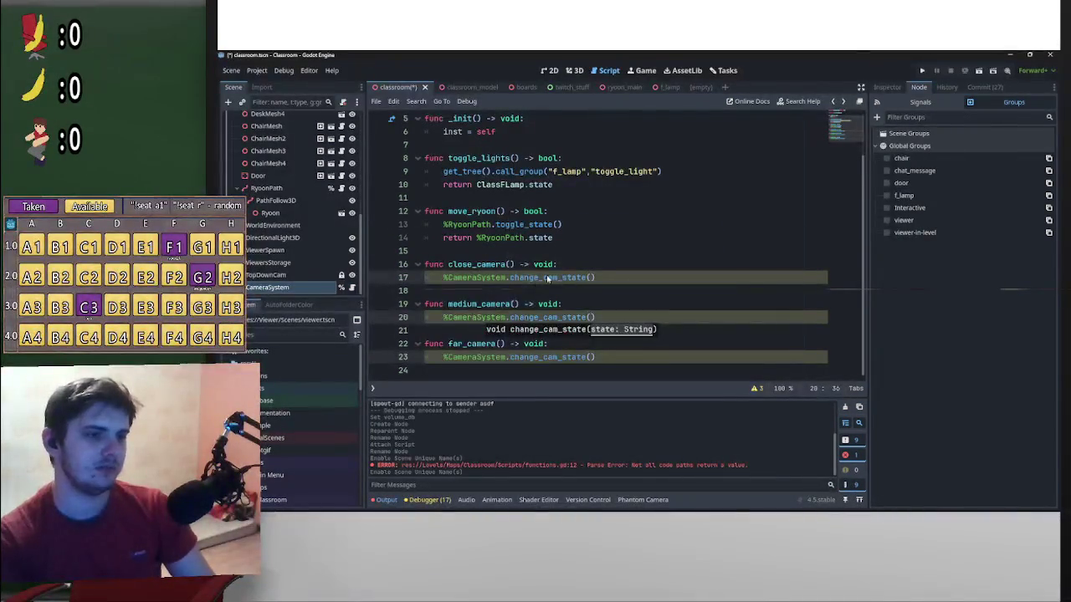
pyautogui.click(592, 277)
pyautogui.write('"clo')
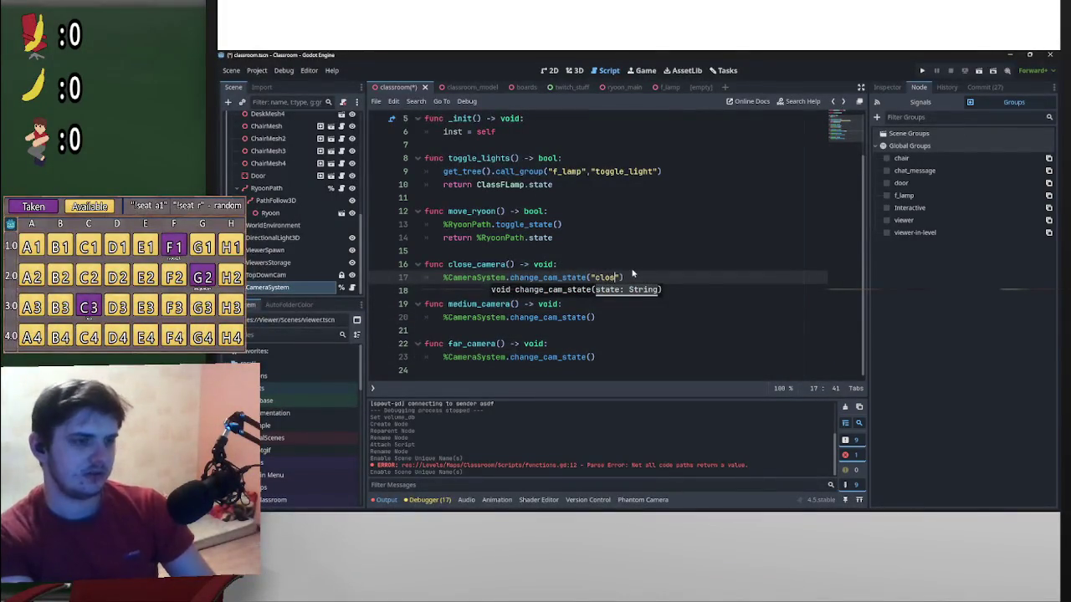
pyautogui.write('se')
pyautogui.moveTo(597, 277); pyautogui.dragTo(617, 278)
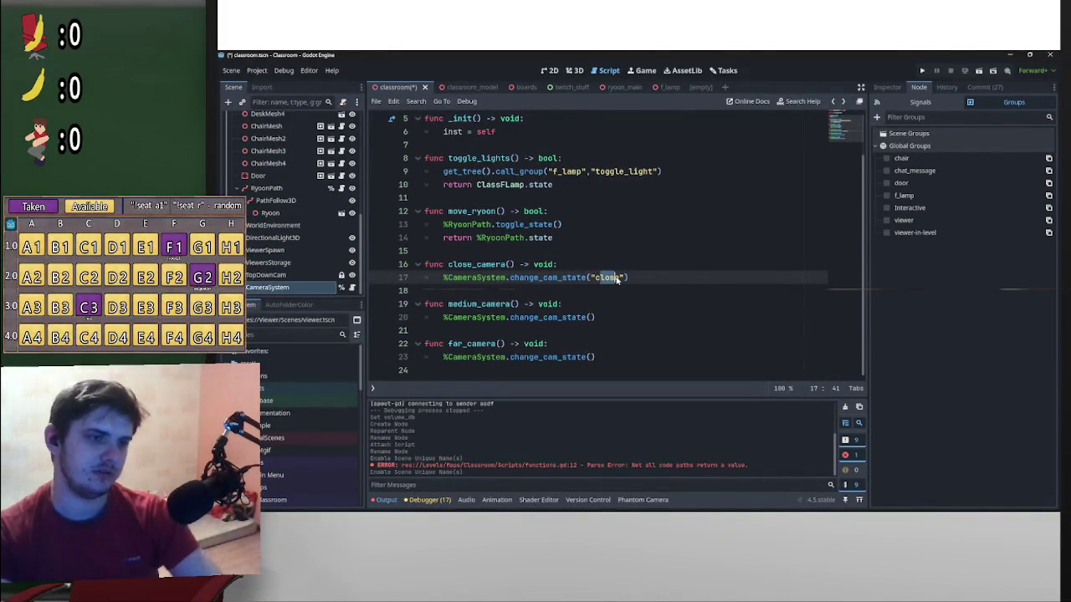
pyautogui.write('c')
pyautogui.click(590, 318)
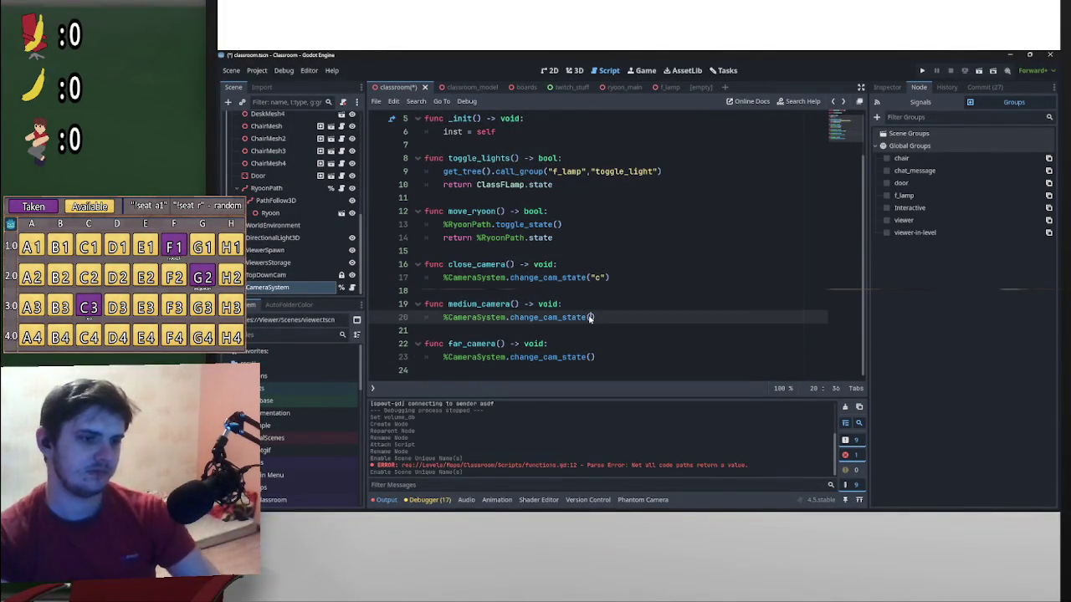
pyautogui.write('"m')
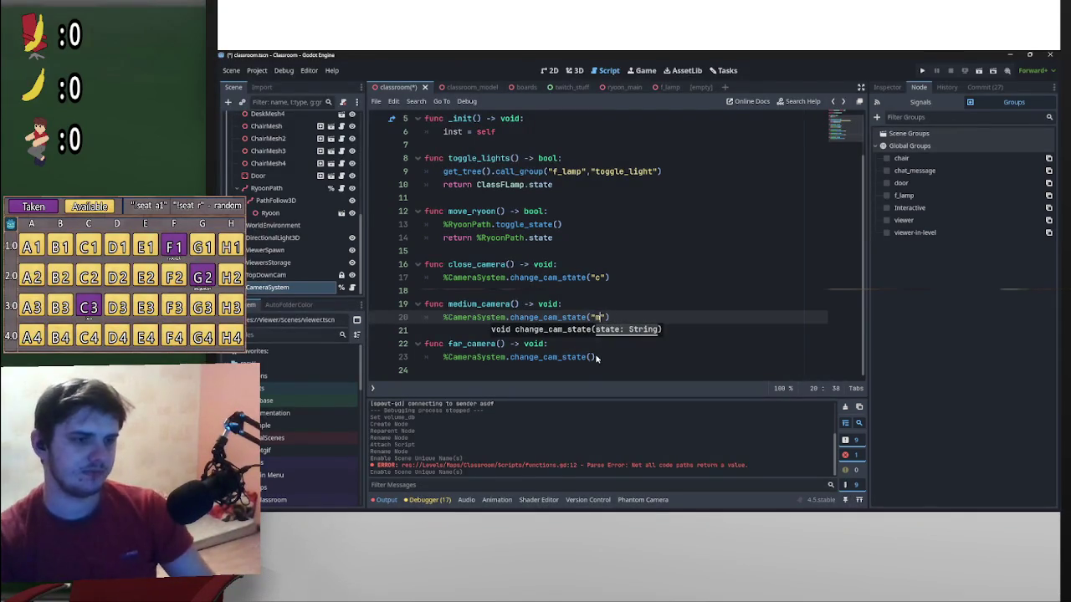
pyautogui.click(592, 357)
pyautogui.write('"f')
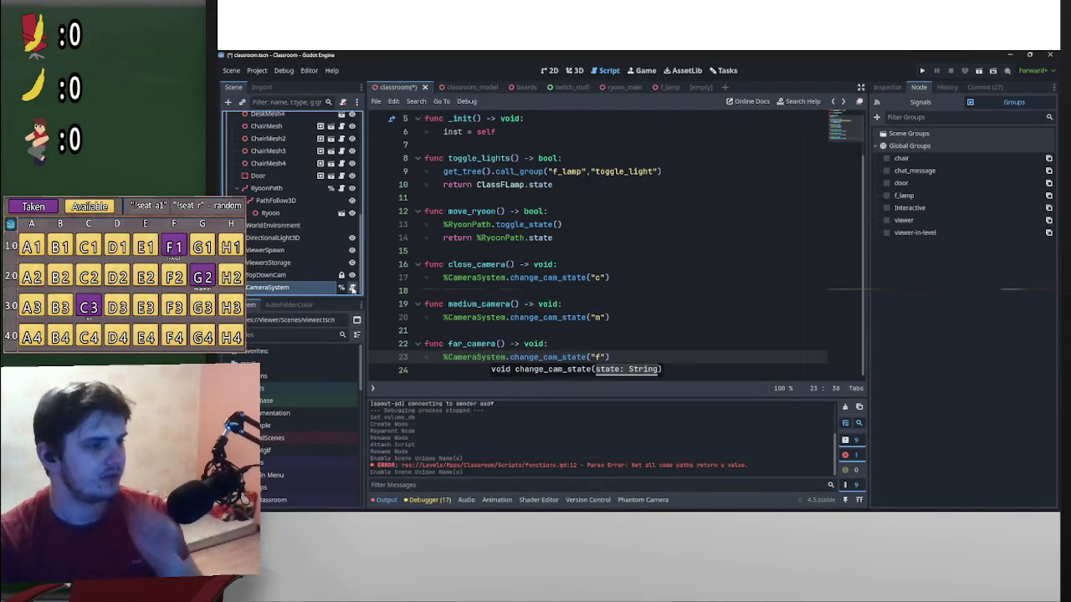
# Review change_cam_state in the CCameraSystem script and the CameraSystem node's camera children
pyautogui.click(352, 287)
pyautogui.scroll(-1, 542, 304)
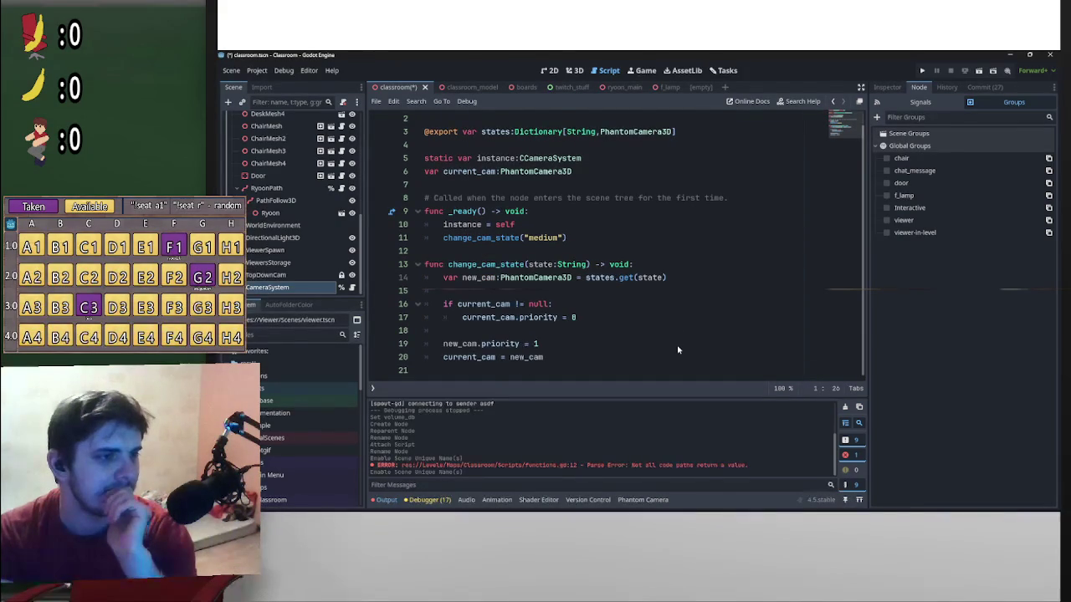
pyautogui.scroll(1, 632, 315)
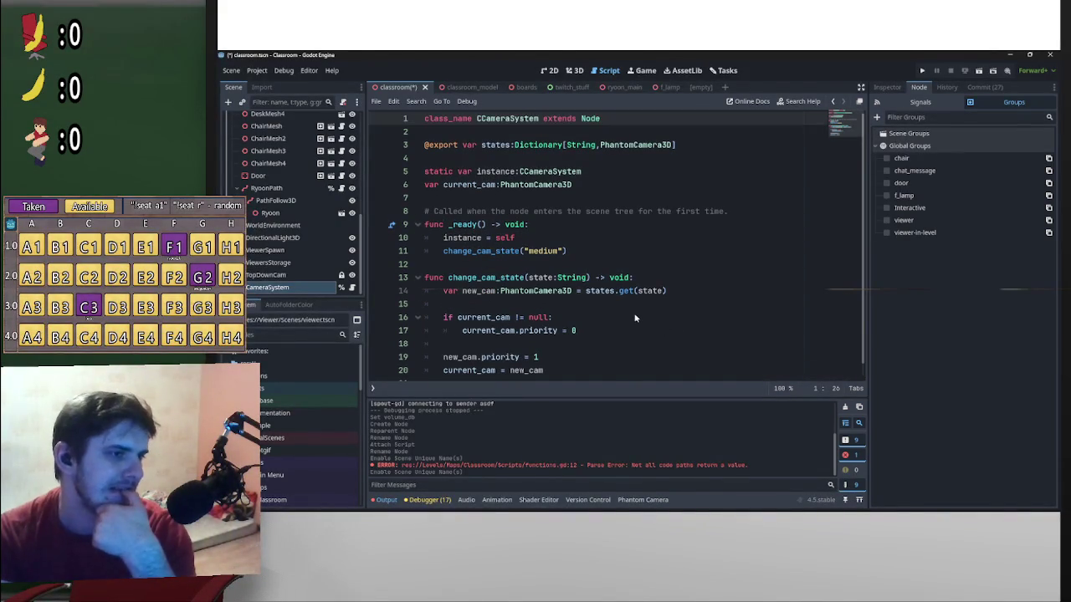
pyautogui.scroll(-1, 634, 318)
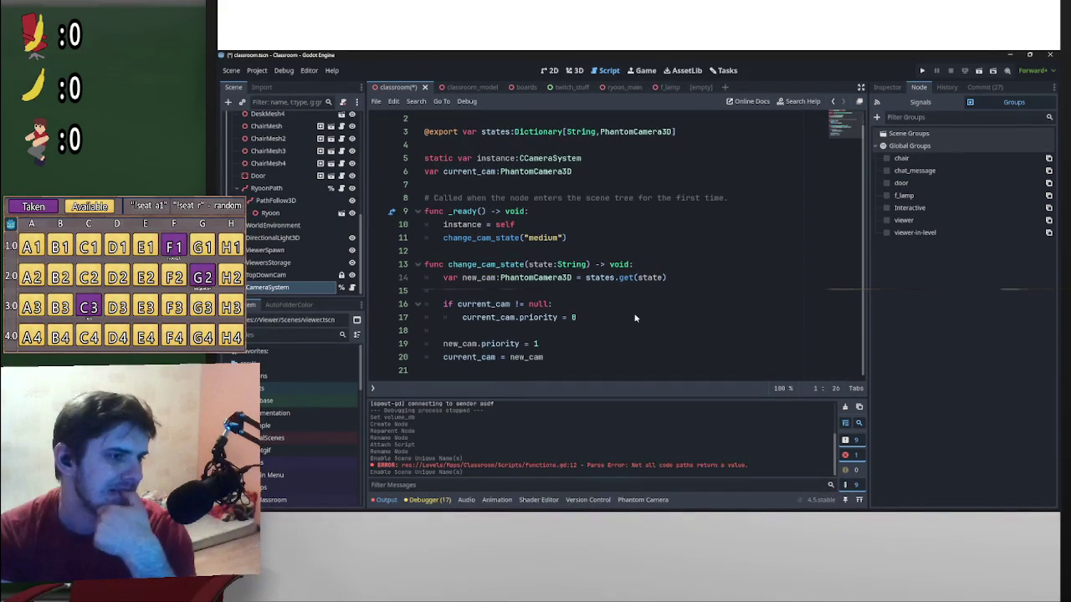
pyautogui.click(240, 287)
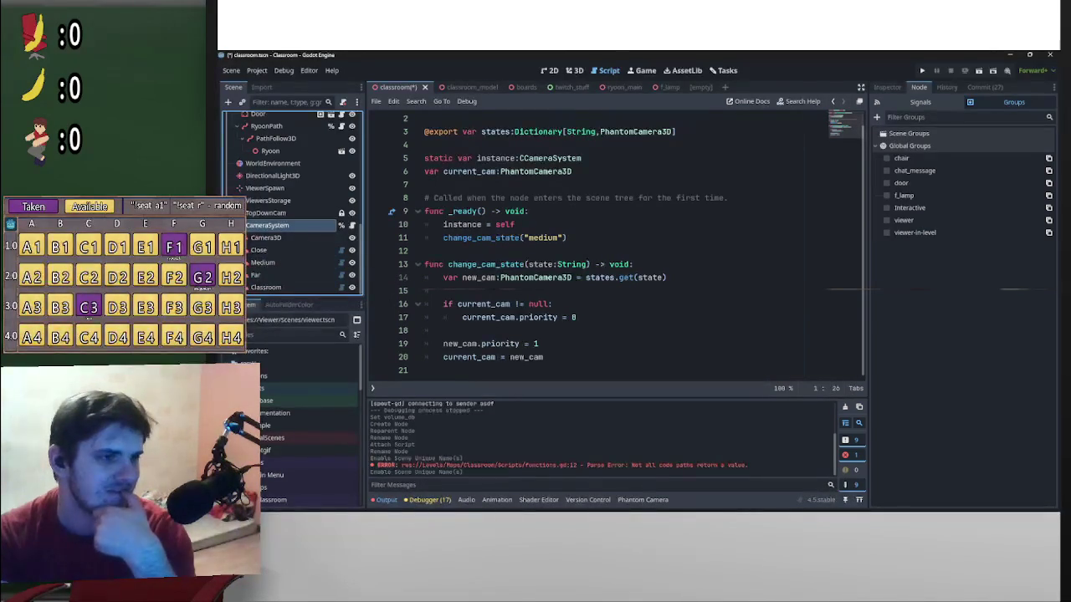
pyautogui.click(240, 225)
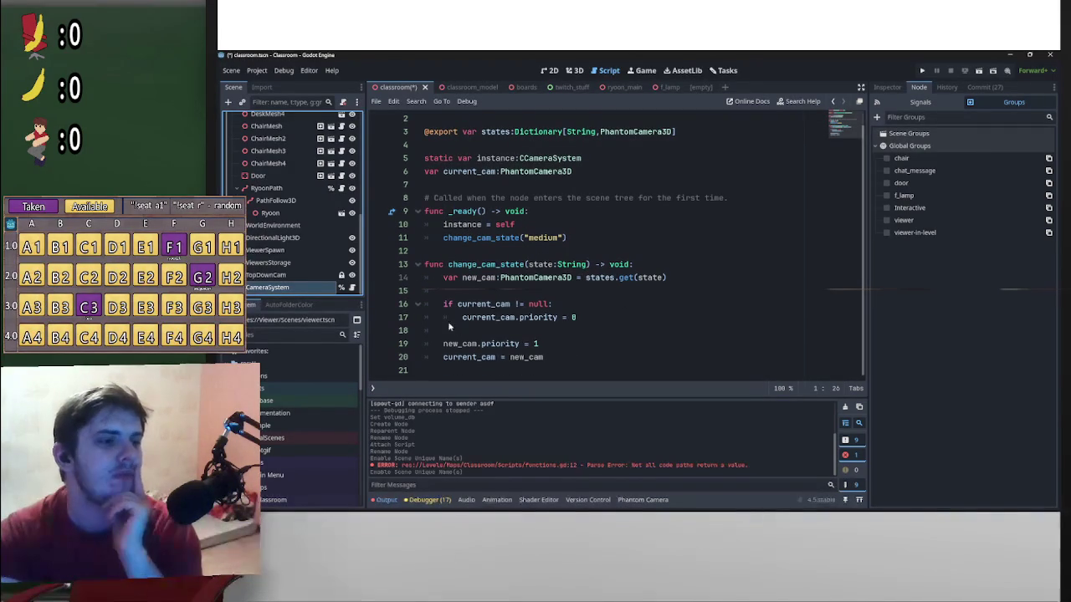
pyautogui.click(418, 305)
pyautogui.click(417, 317)
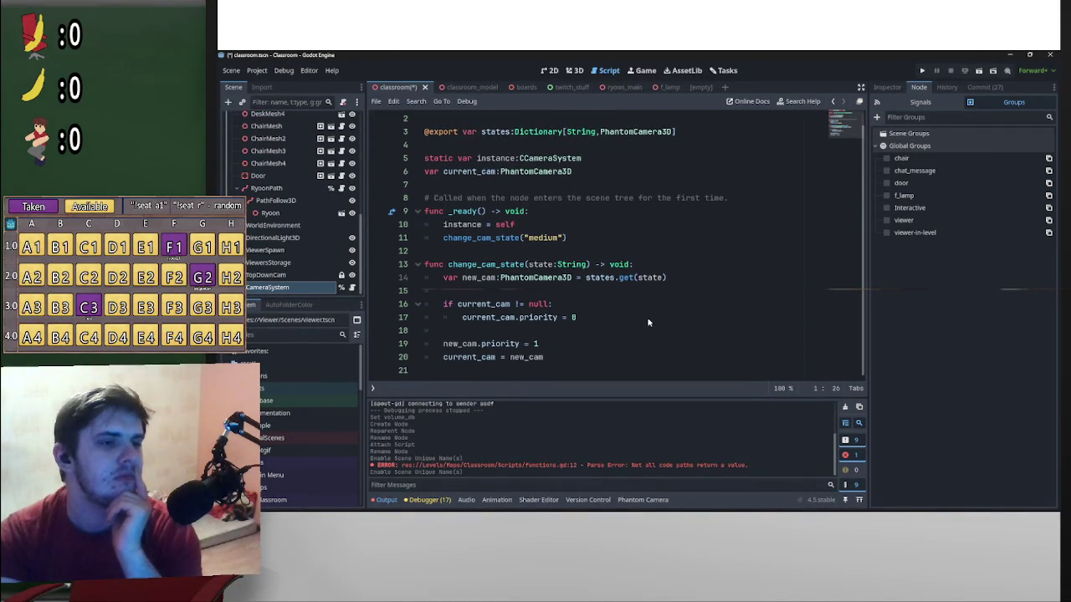
pyautogui.scroll(1, 648, 322)
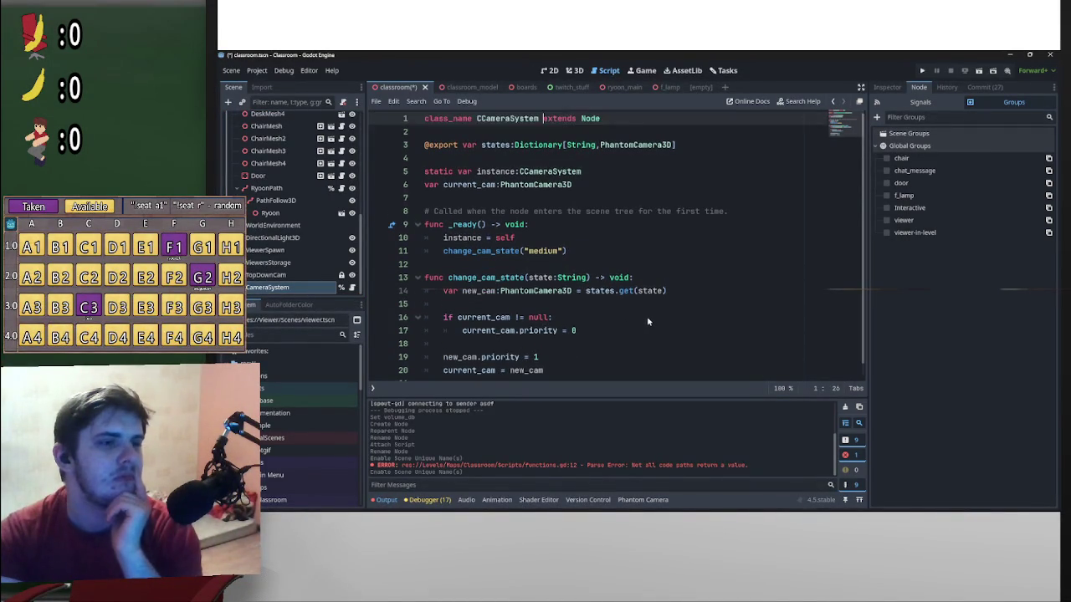
pyautogui.scroll(-1, 645, 318)
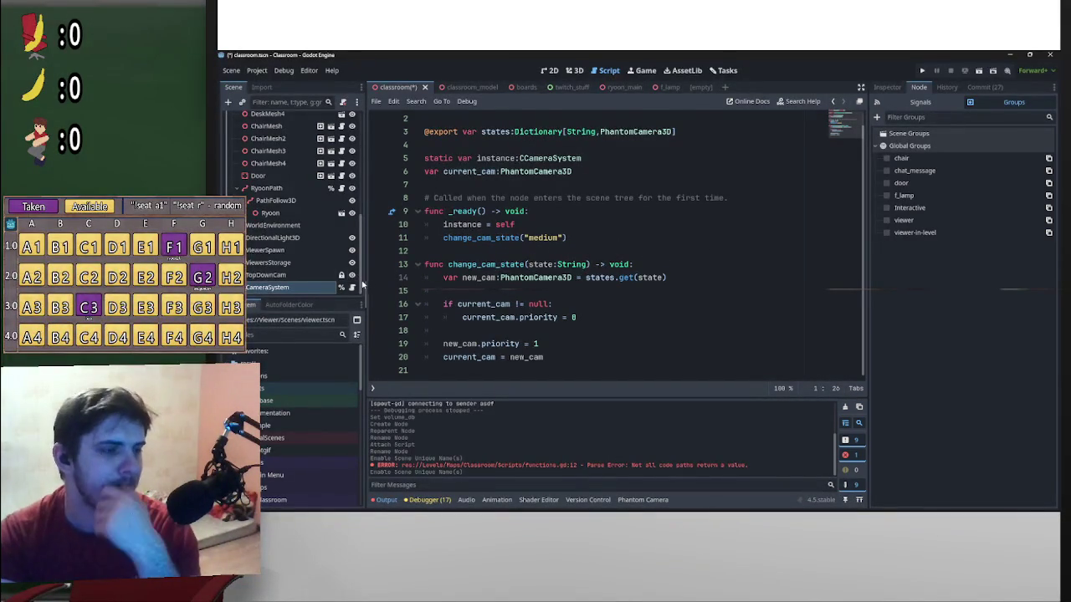
pyautogui.scroll(5, 344, 251)
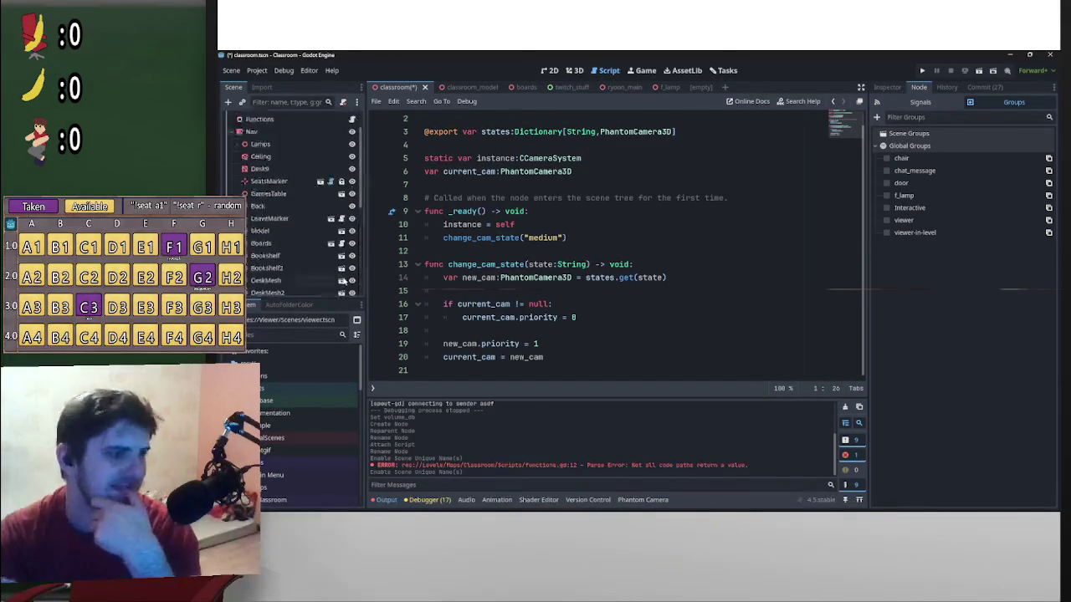
# Rename the cam command node under Commands to Cam
pyautogui.click(239, 143)
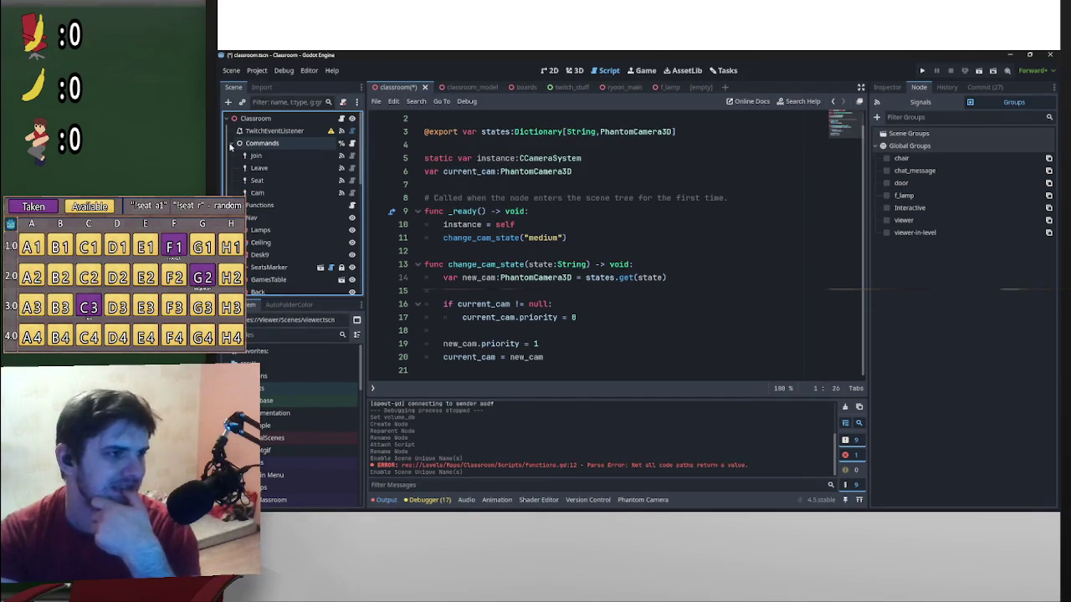
pyautogui.doubleClick(292, 194)
pyautogui.write('Cam')
pyautogui.press('Return')
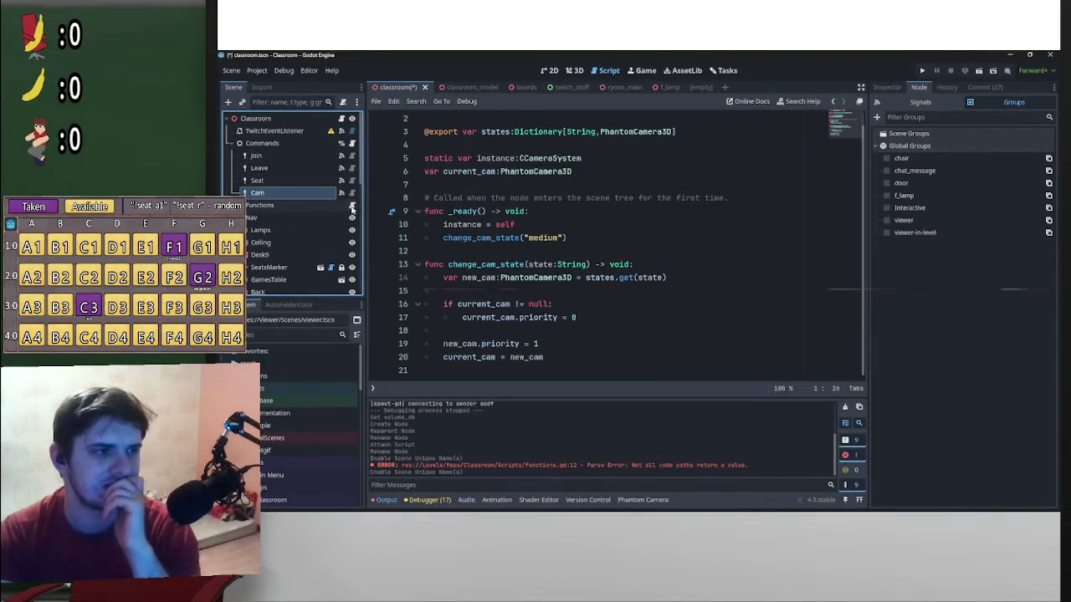
pyautogui.click(321, 195)
pyautogui.click(600, 279)
# Complete close_camera's argument as "close" and check CameraSystem's States keys in the Inspector
pyautogui.write('lose')
pyautogui.scroll(-5, 279, 287)
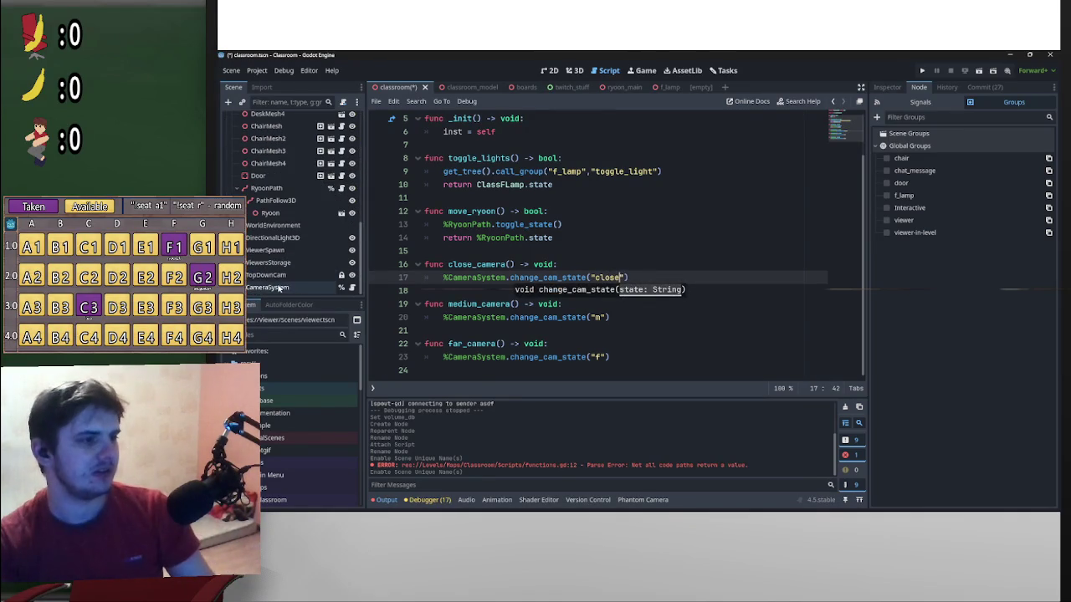
pyautogui.click(268, 287)
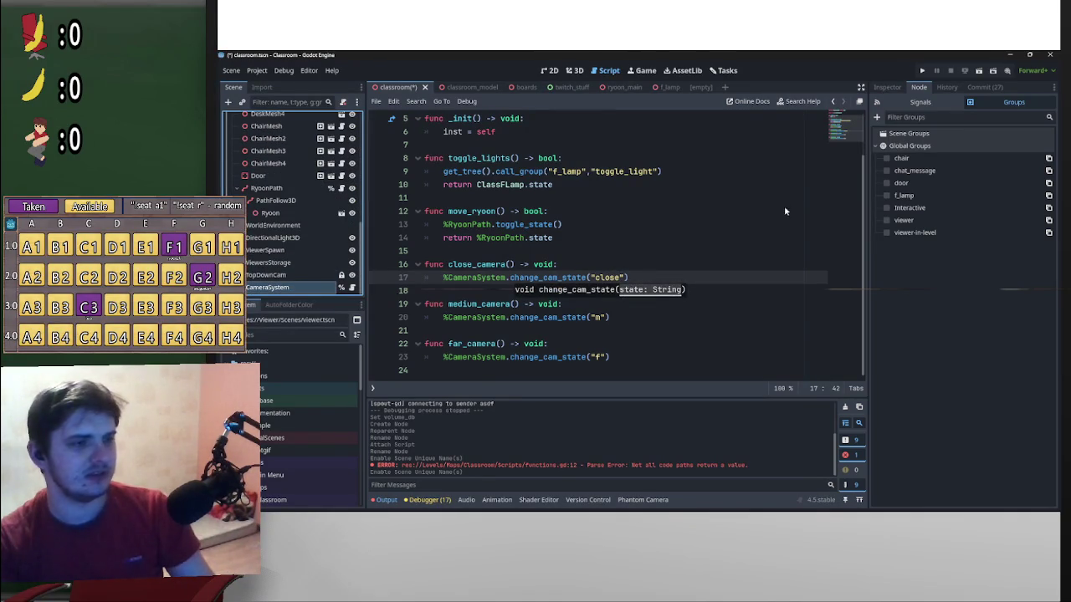
pyautogui.click(887, 87)
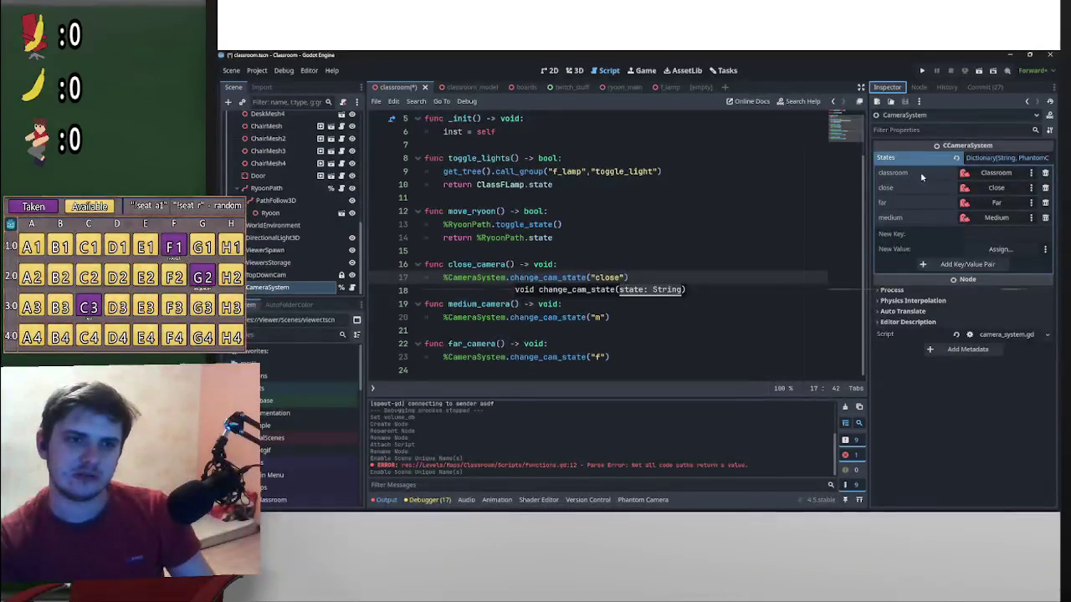
pyautogui.click(880, 219)
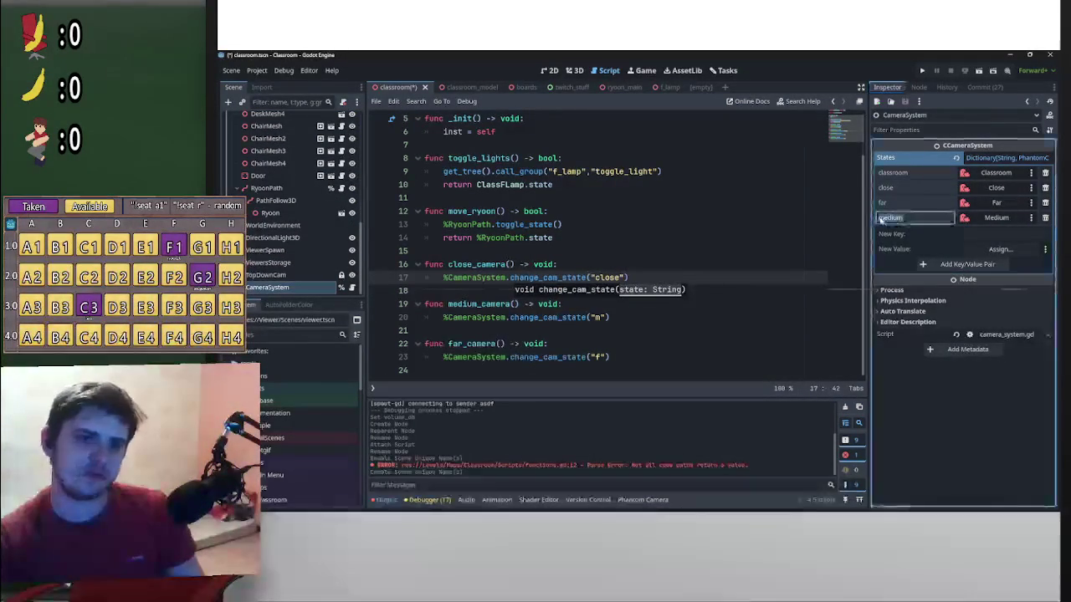
# Change the medium_camera and far_camera arguments to "medium" and "far"
pyautogui.doubleClick(596, 318)
pyautogui.write('medium')
pyautogui.doubleClick(605, 358)
pyautogui.write('far')
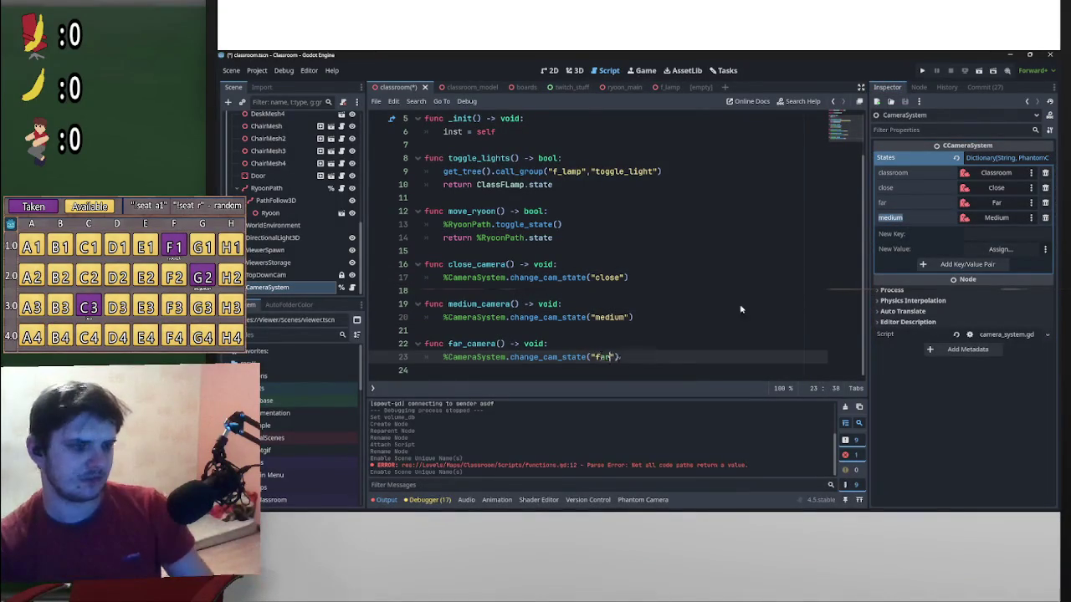
pyautogui.moveTo(642, 358); pyautogui.dragTo(418, 356)
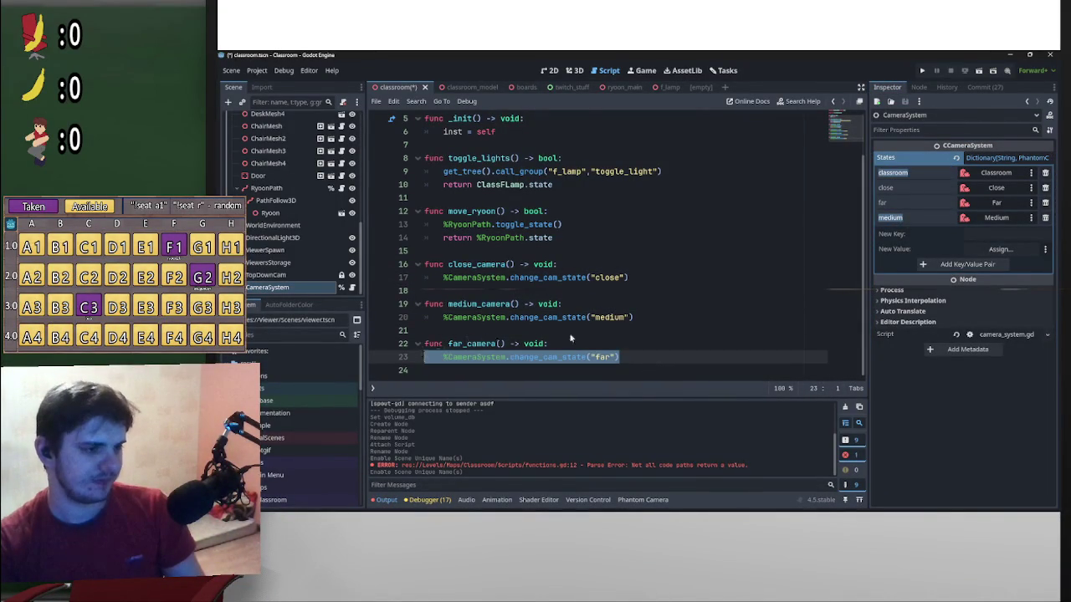
pyautogui.click(652, 350)
pyautogui.press('Return')
pyautogui.press('Return')
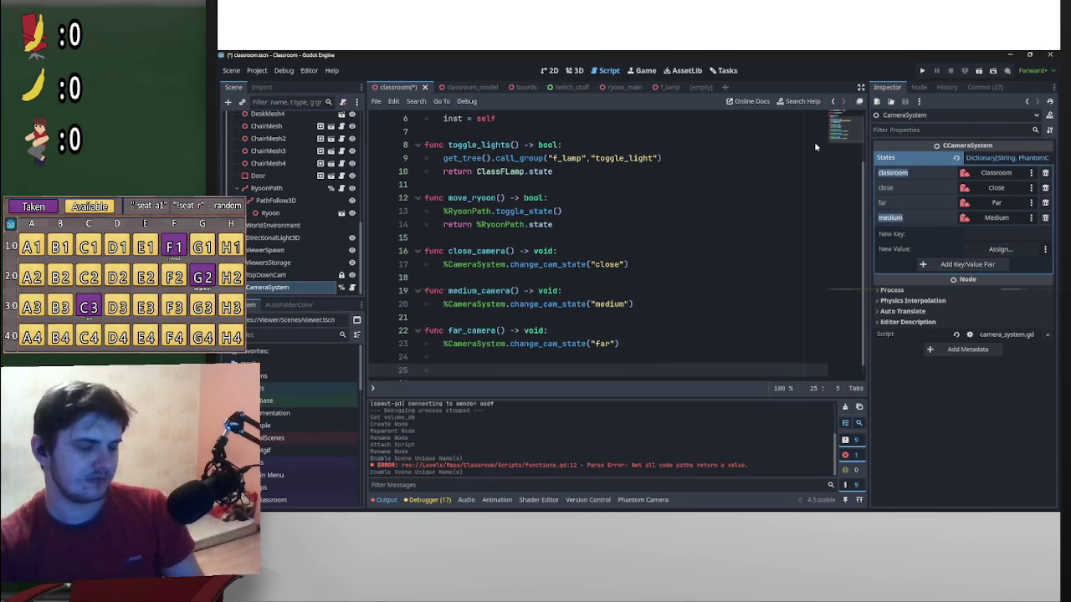
# Duplicate far_camera as a new class_camera function that passes "classroom"
pyautogui.press('Return')
pyautogui.press('Up')
pyautogui.moveTo(626, 336)
pyautogui.mouseDown()
pyautogui.moveTo(410, 326)
pyautogui.moveTo(442, 358)
pyautogui.moveTo(425, 358)
pyautogui.mouseUp()
pyautogui.moveTo(596, 371); pyautogui.dragTo(610, 372)
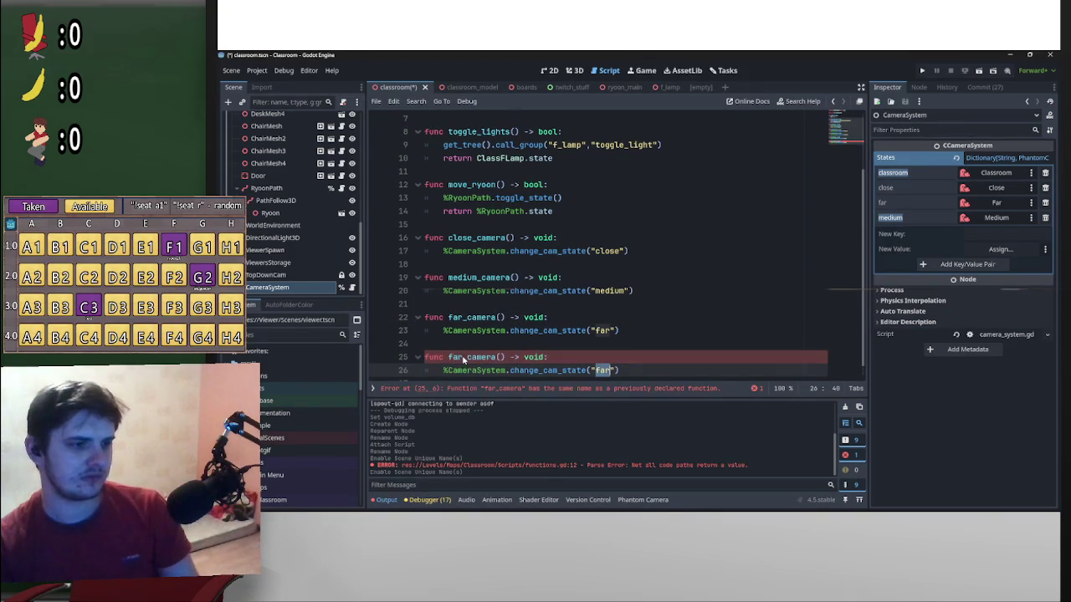
pyautogui.write('classroom')
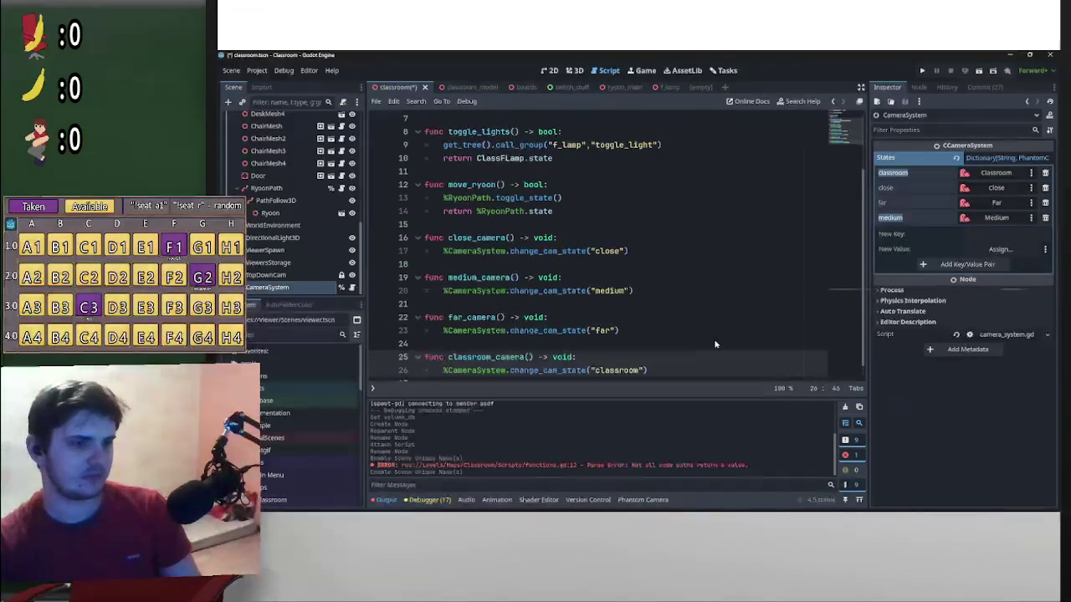
pyautogui.click(714, 338)
pyautogui.scroll(3, 760, 306)
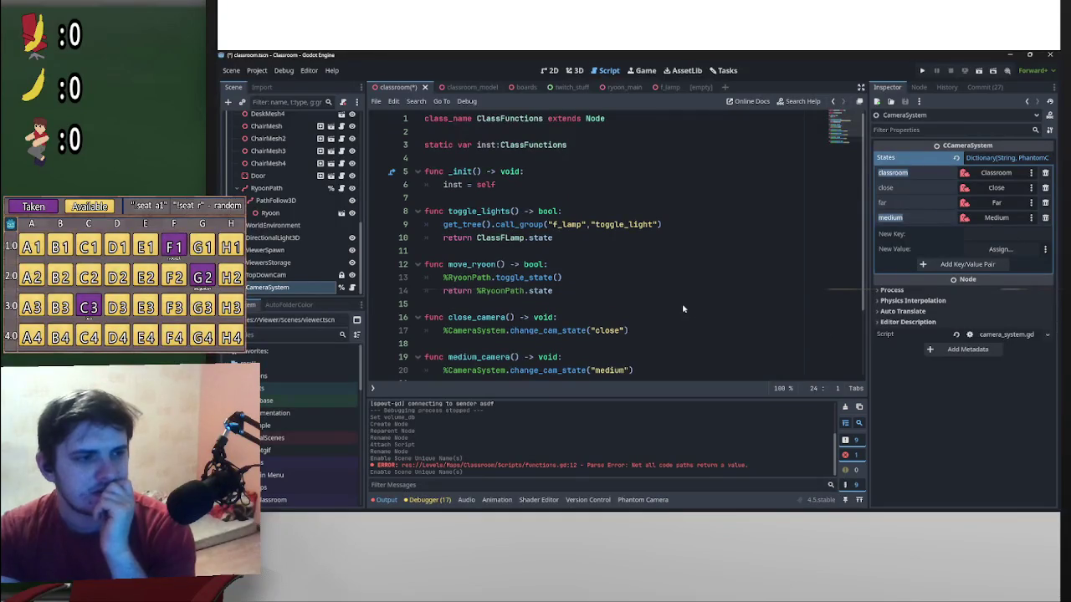
pyautogui.scroll(-3, 683, 309)
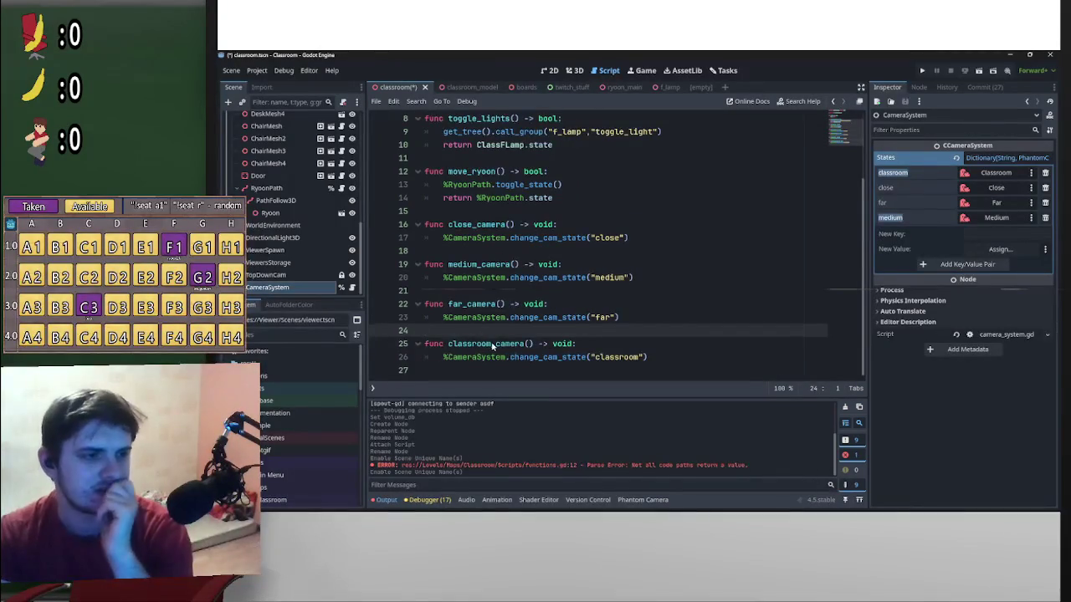
pyautogui.moveTo(491, 344); pyautogui.dragTo(472, 344)
pyautogui.press('BackSpace')
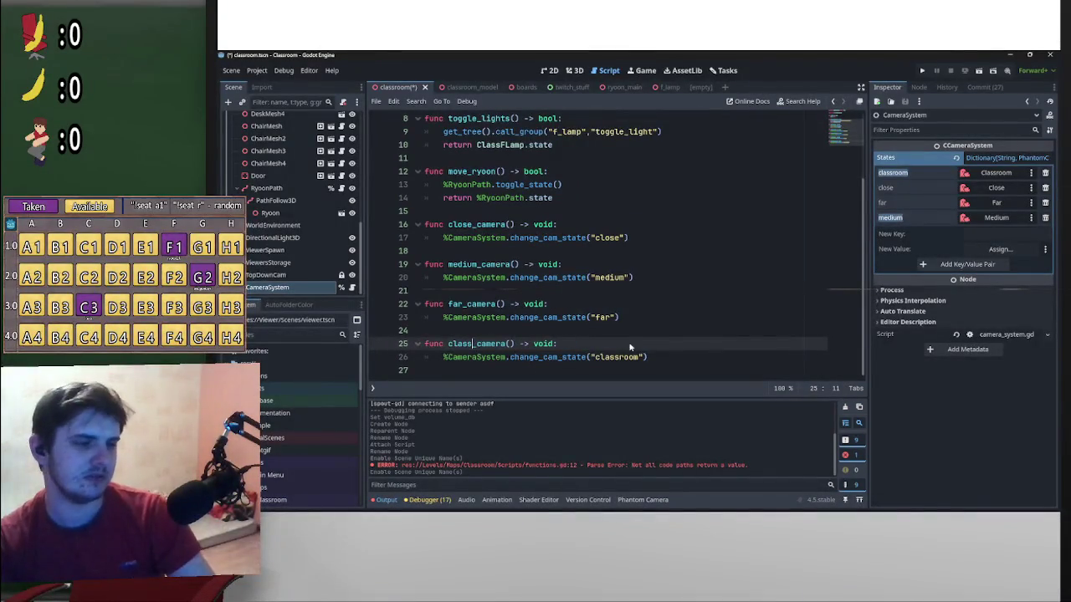
pyautogui.click(724, 318)
# Save the ClassFunctions script and select the whole toggle_lights function
pyautogui.hotkey('ctrl', 's')
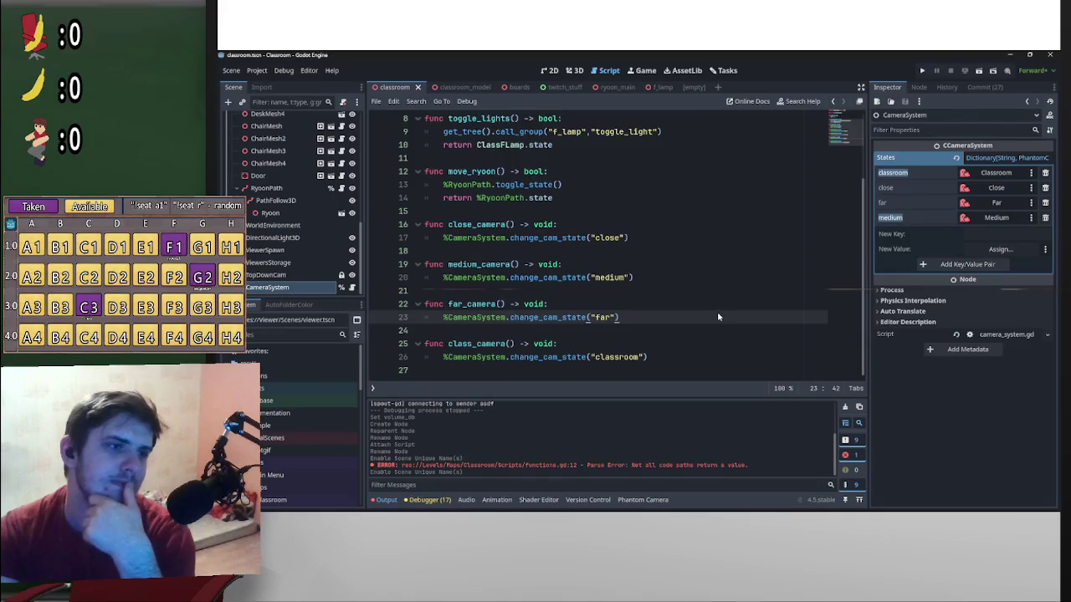
pyautogui.scroll(3, 719, 318)
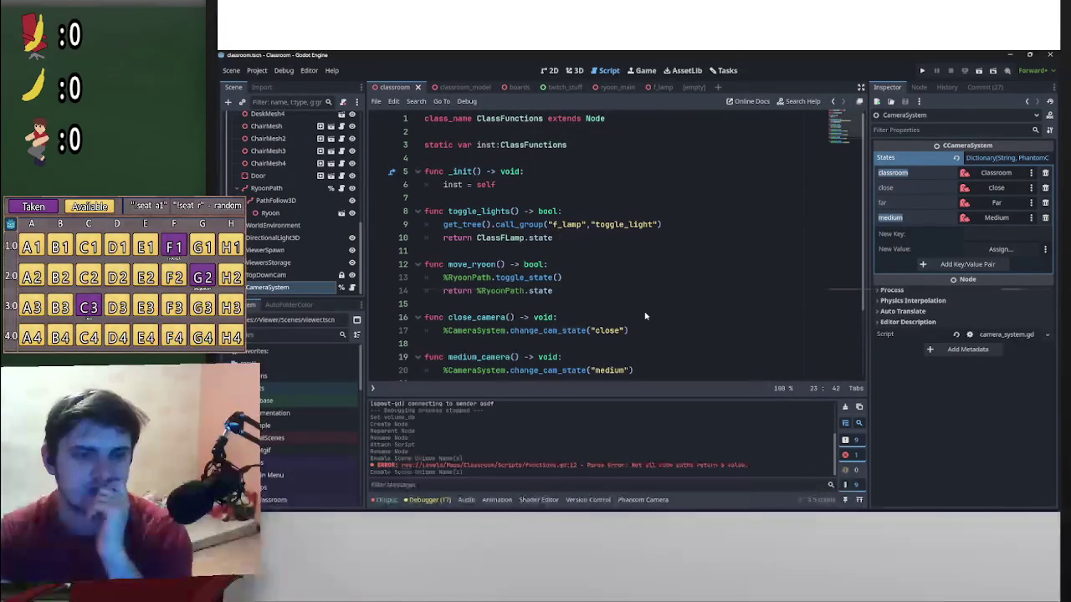
pyautogui.scroll(-2, 670, 339)
pyautogui.scroll(2, 691, 352)
pyautogui.scroll(-1, 696, 346)
pyautogui.scroll(1, 699, 342)
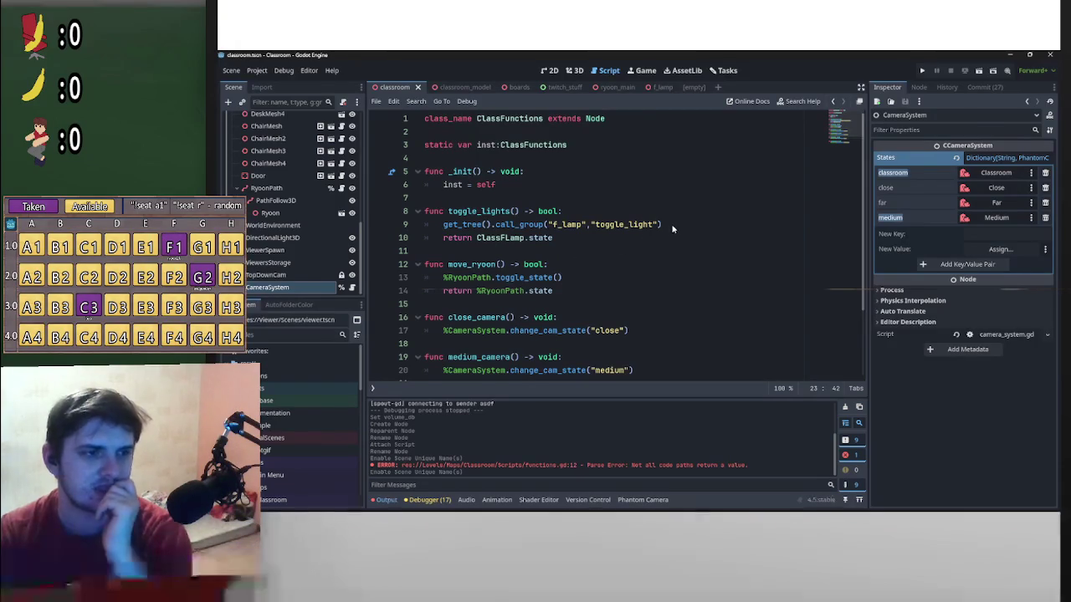
pyautogui.moveTo(598, 247); pyautogui.dragTo(424, 211)
pyautogui.hotkey('ctrl', 'c')
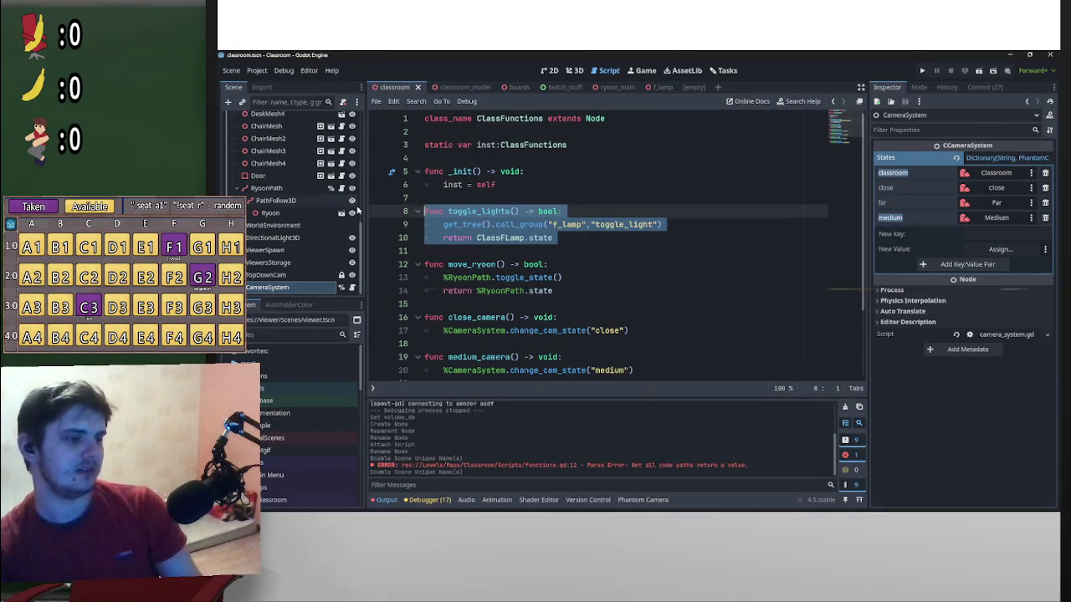
# Move toggle_lights to the end of the script and remove the leftover blank line
pyautogui.press('BackSpace')
pyautogui.scroll(-2, 513, 321)
pyautogui.click(558, 366)
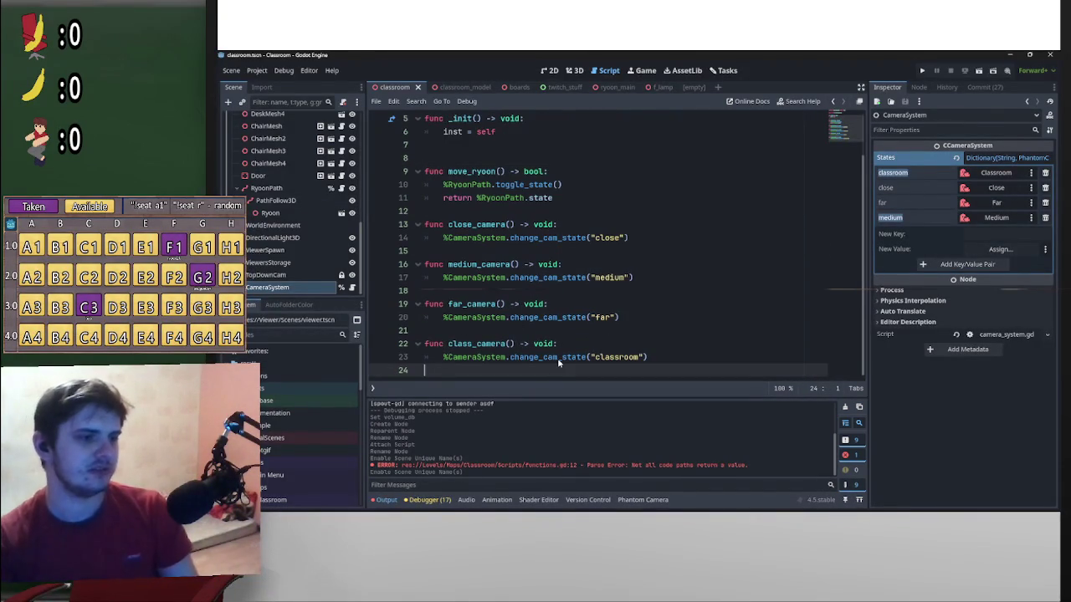
pyautogui.press('Return')
pyautogui.press('Return')
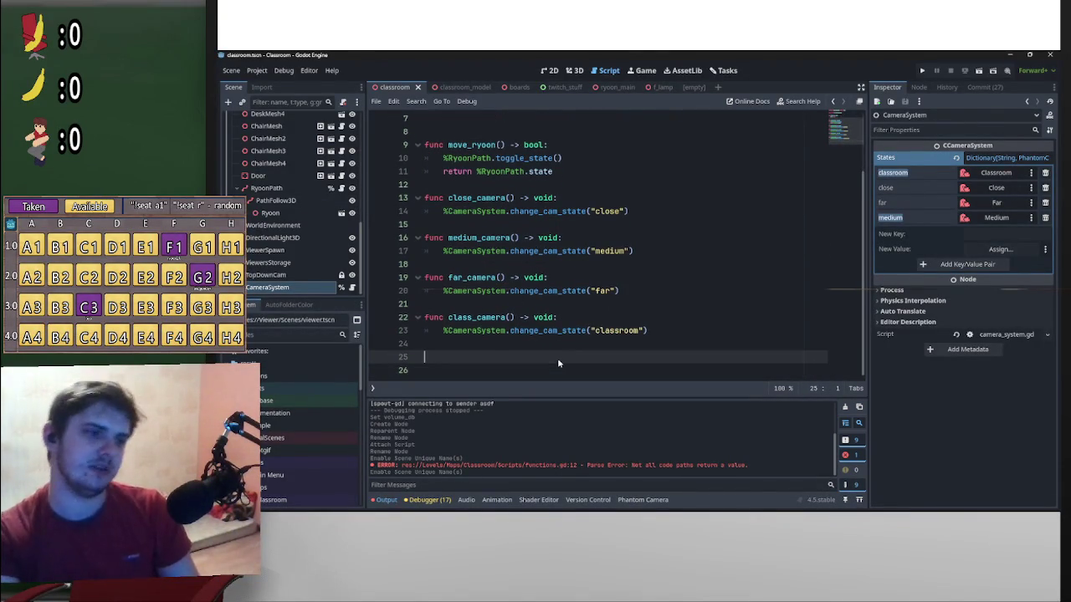
pyautogui.hotkey('ctrl', 'v')
pyautogui.scroll(3, 549, 333)
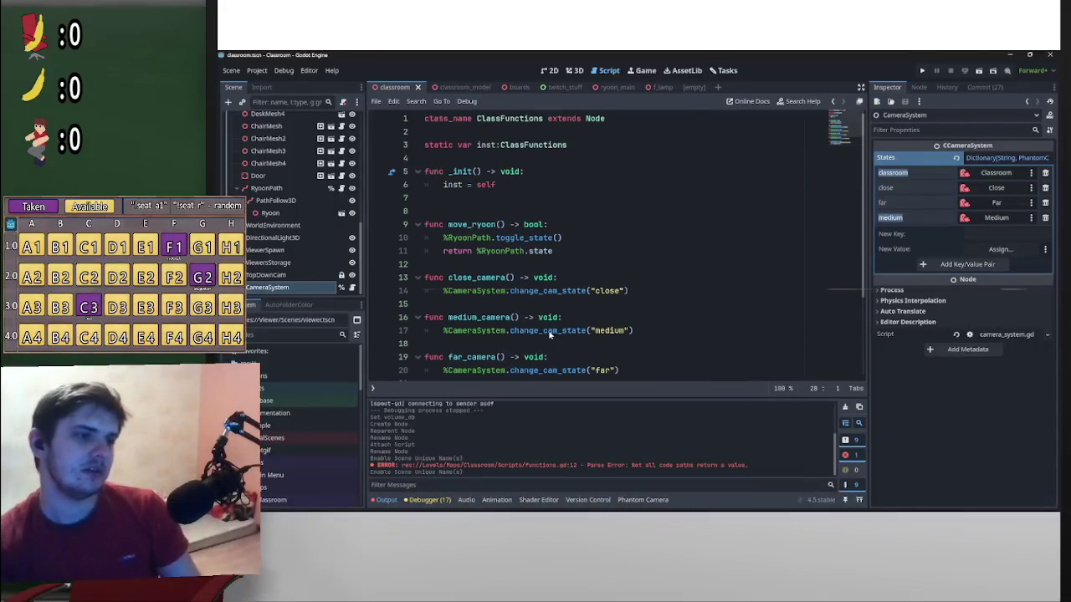
pyautogui.click(463, 215)
pyautogui.press('BackSpace')
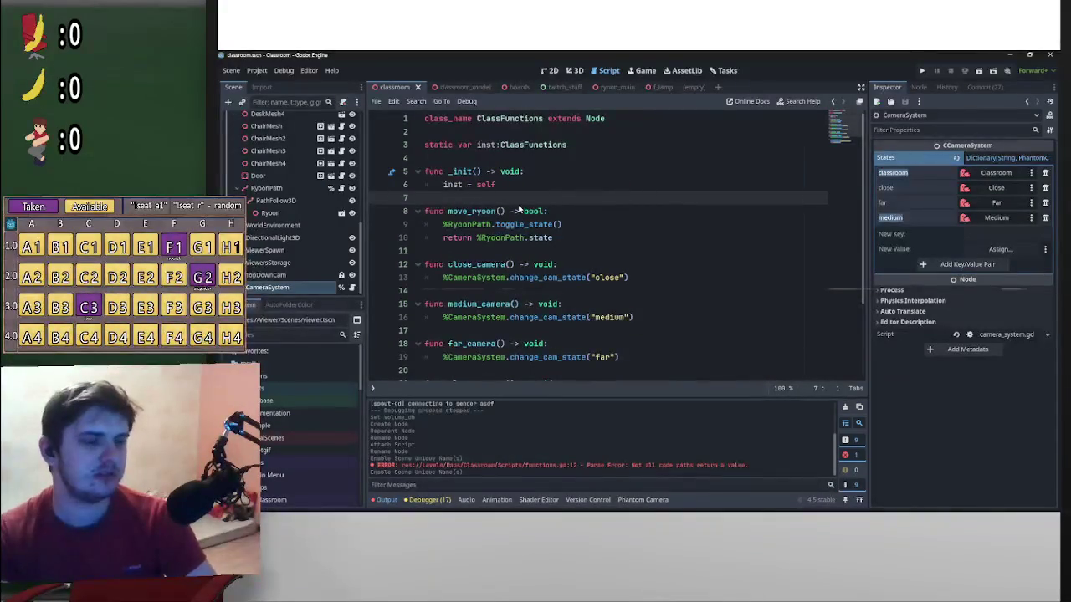
# Write a func toggle_smartboard declaration on a new line after move_ryoon
pyautogui.click(456, 251)
pyautogui.press('Return')
pyautogui.press('Return')
pyautogui.press('Return')
pyautogui.click(456, 267)
pyautogui.write('func toggle_')
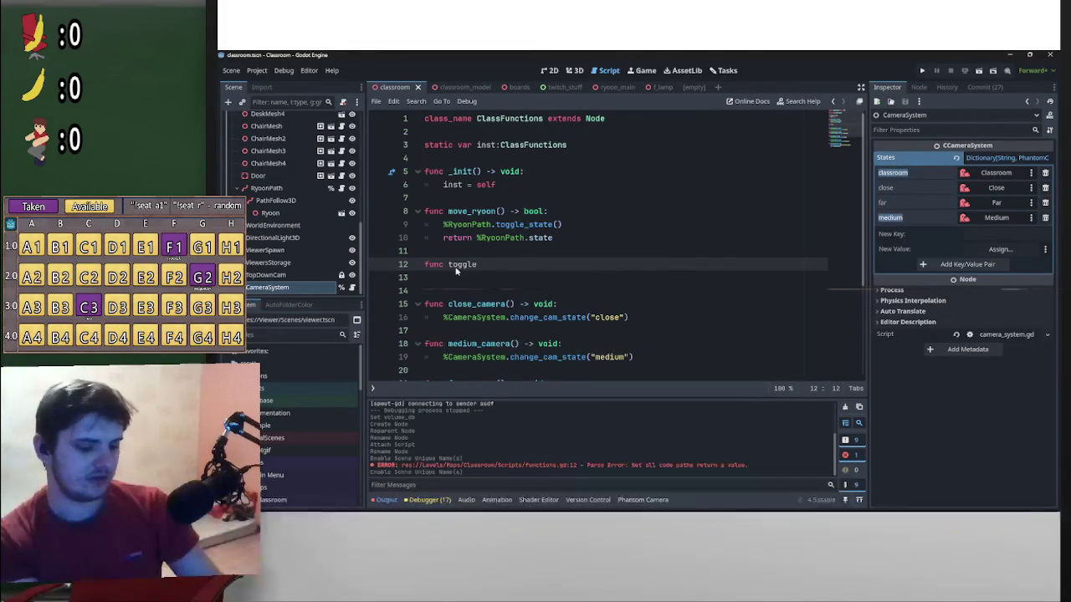
pyautogui.write('projector')
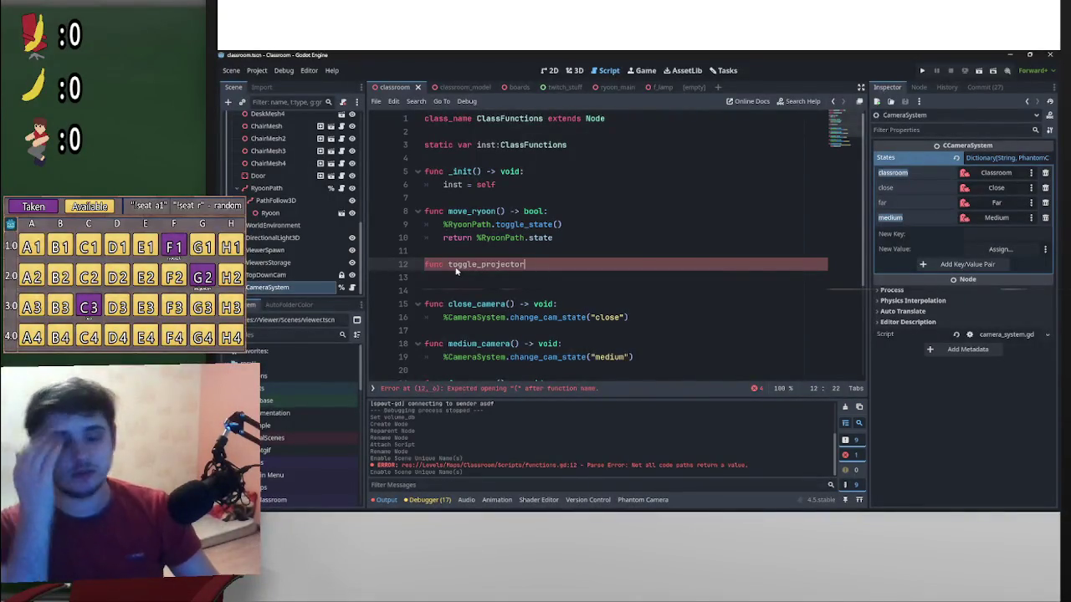
pyautogui.hotkey('ctrl', 'BackSpace')
pyautogui.write('smartboard')
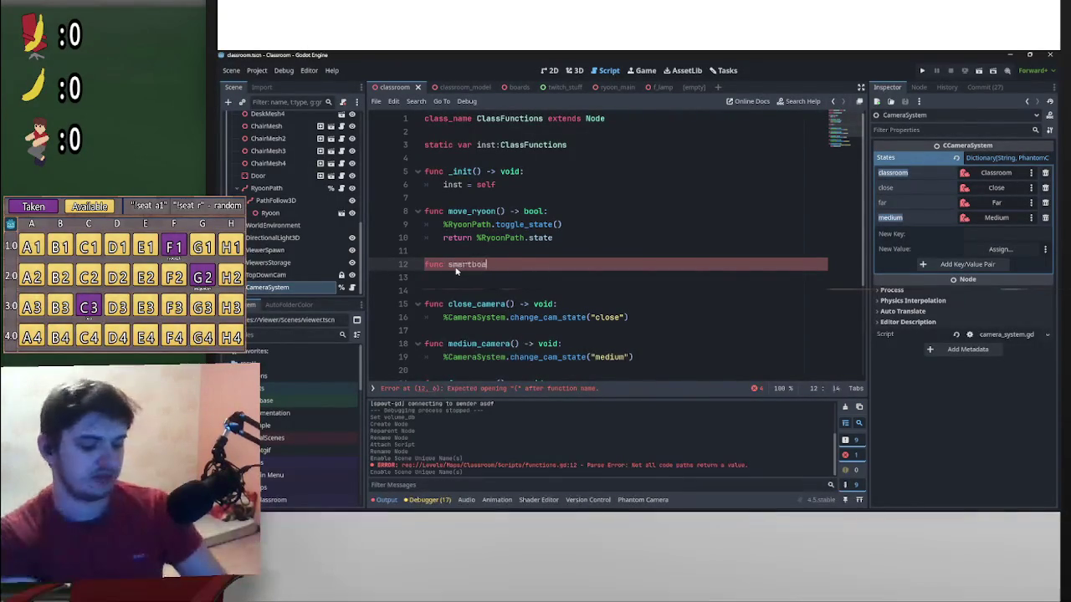
pyautogui.hotkey('ctrl', 'z')
pyautogui.hotkey('ctrl', 'z')
pyautogui.hotkey('ctrl', 'z')
pyautogui.hotkey('ctrl', 'shift', 'z')
pyautogui.hotkey('ctrl', 'shift', 'z')
pyautogui.press('BackSpace')
pyautogui.press('BackSpace')
pyautogui.press('BackSpace')
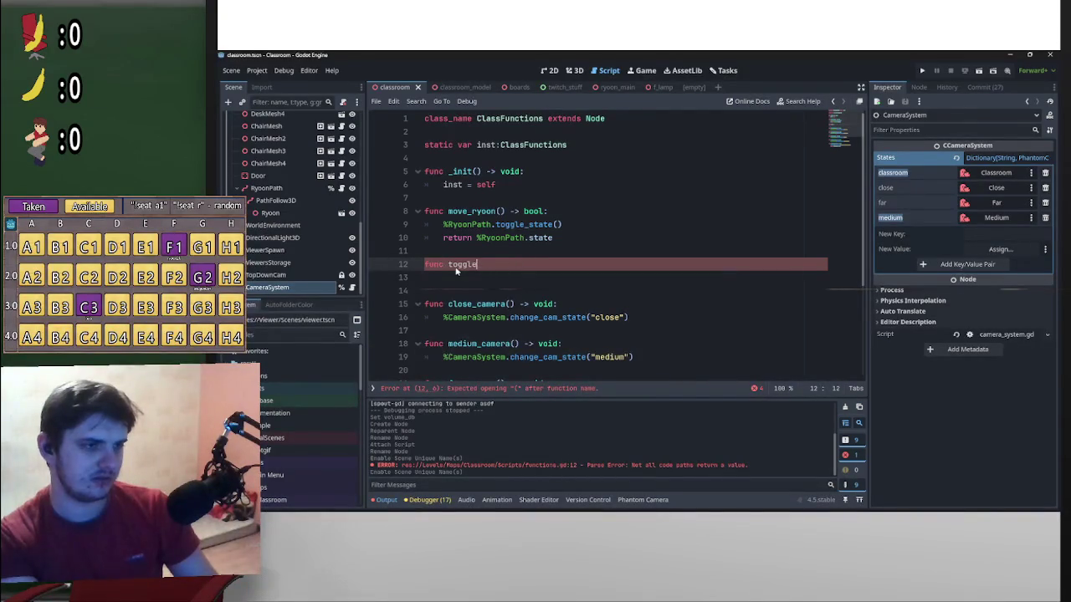
pyautogui.write('e_')
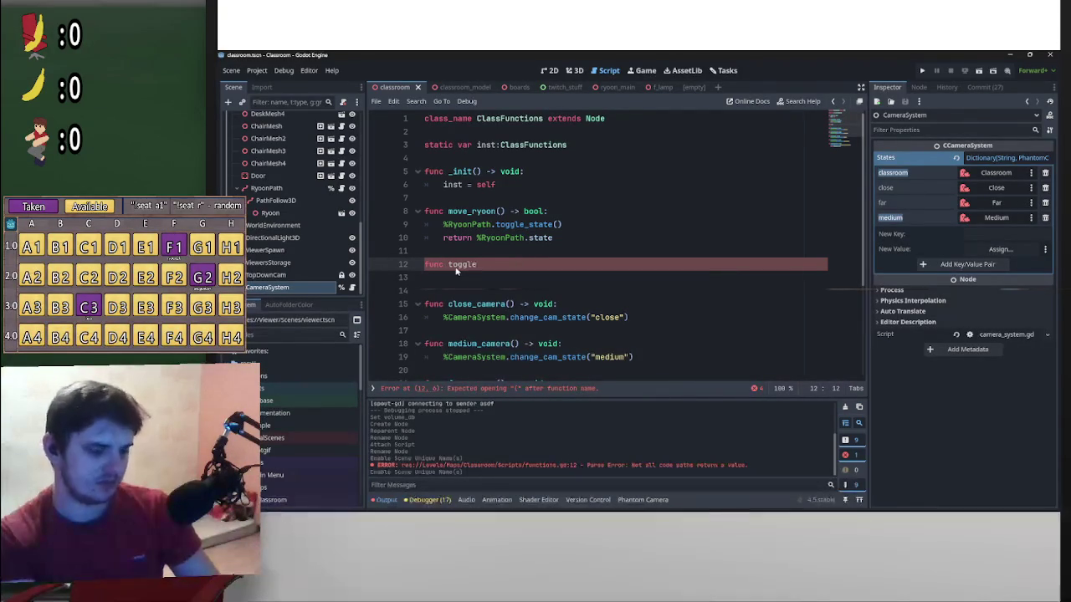
pyautogui.write('smartboard')
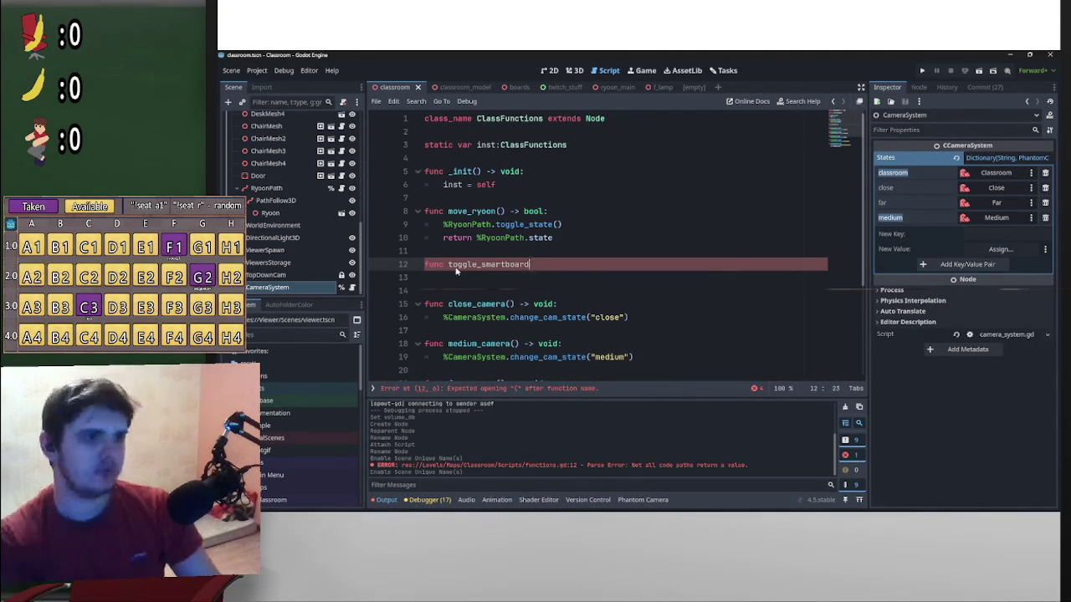
# Give toggle_smartboard move_ryoon's -> bool signature and a return false body
pyautogui.moveTo(549, 211); pyautogui.dragTo(497, 213)
pyautogui.hotkey('ctrl', 'c')
pyautogui.click(552, 269)
pyautogui.hotkey('ctrl', 'v')
pyautogui.press('Return')
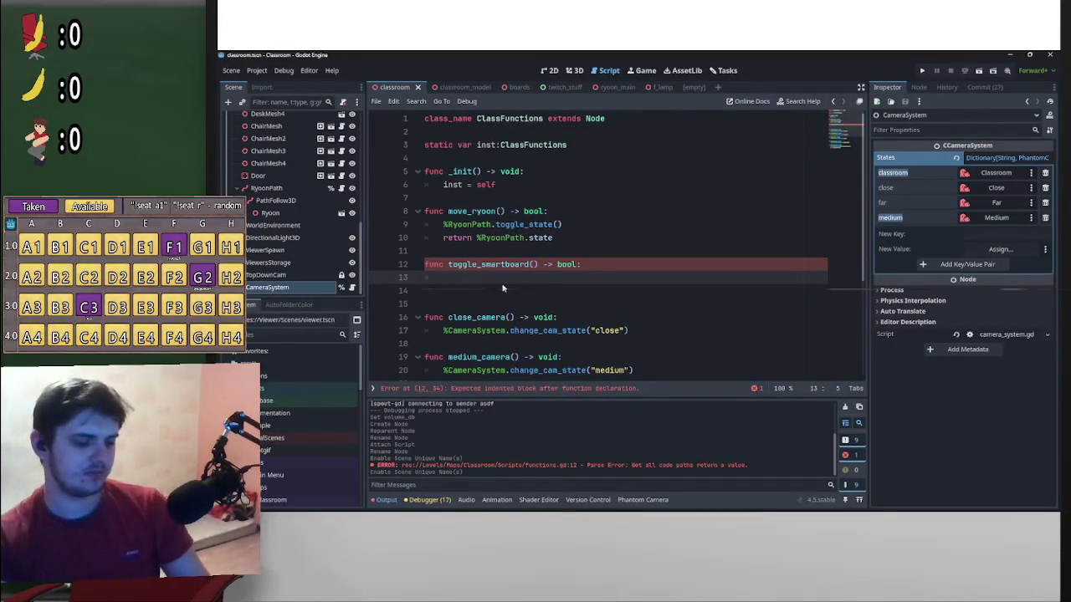
pyautogui.write('return false')
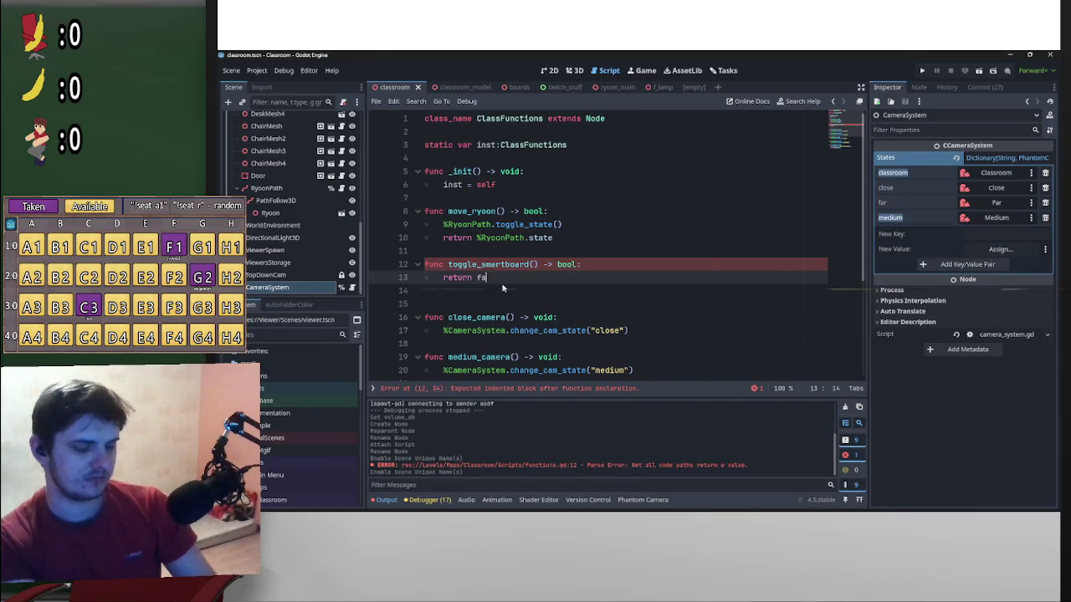
pyautogui.click(660, 236)
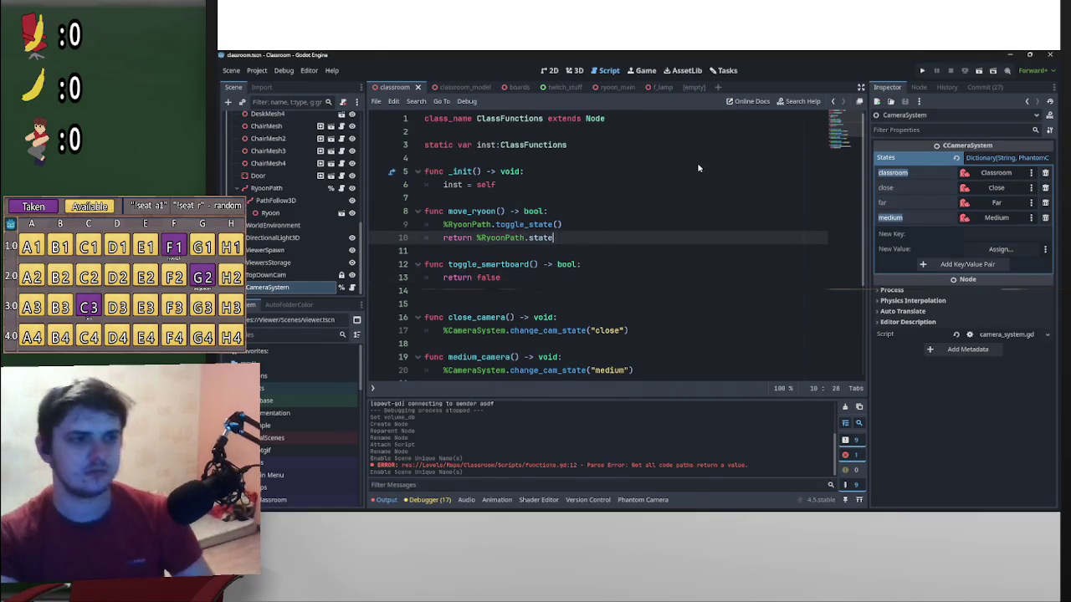
pyautogui.scroll(-10, 325, 251)
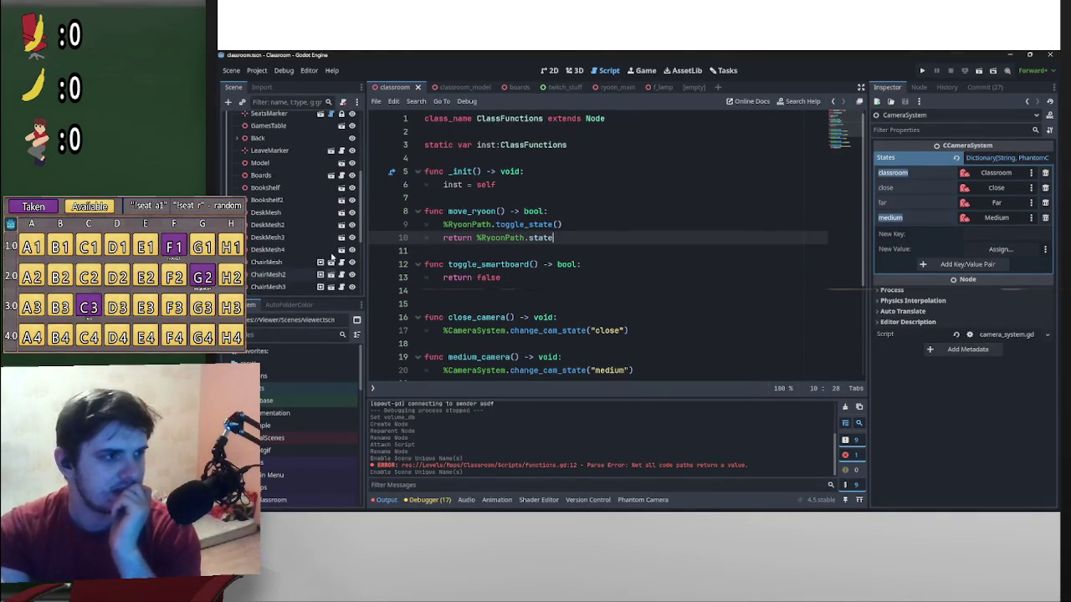
# Make the Boards node accessible by its scene-unique name
pyautogui.scroll(-3, 327, 240)
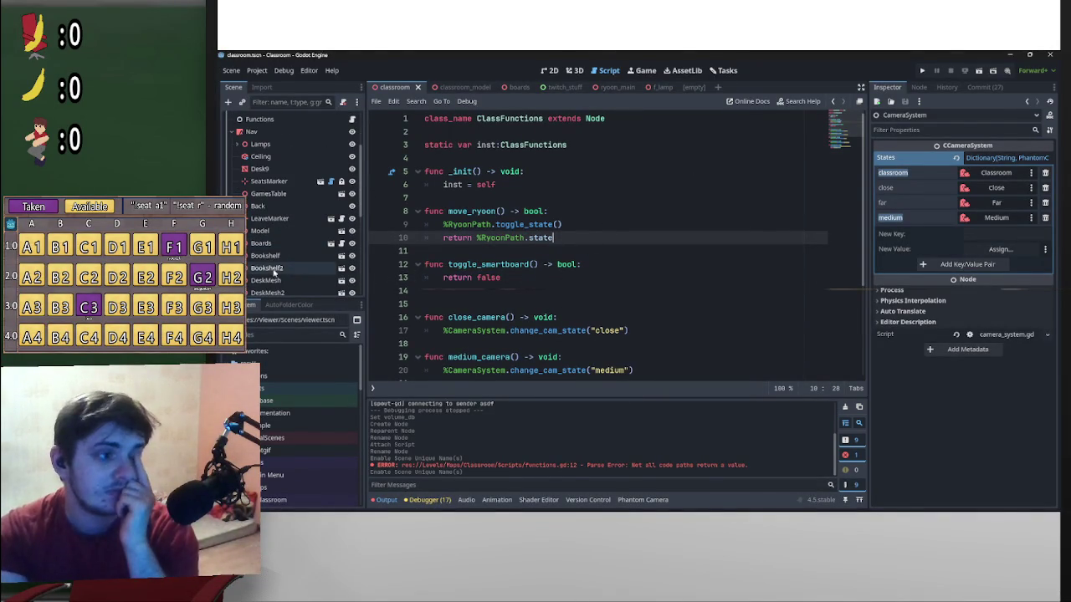
pyautogui.rightClick(295, 246)
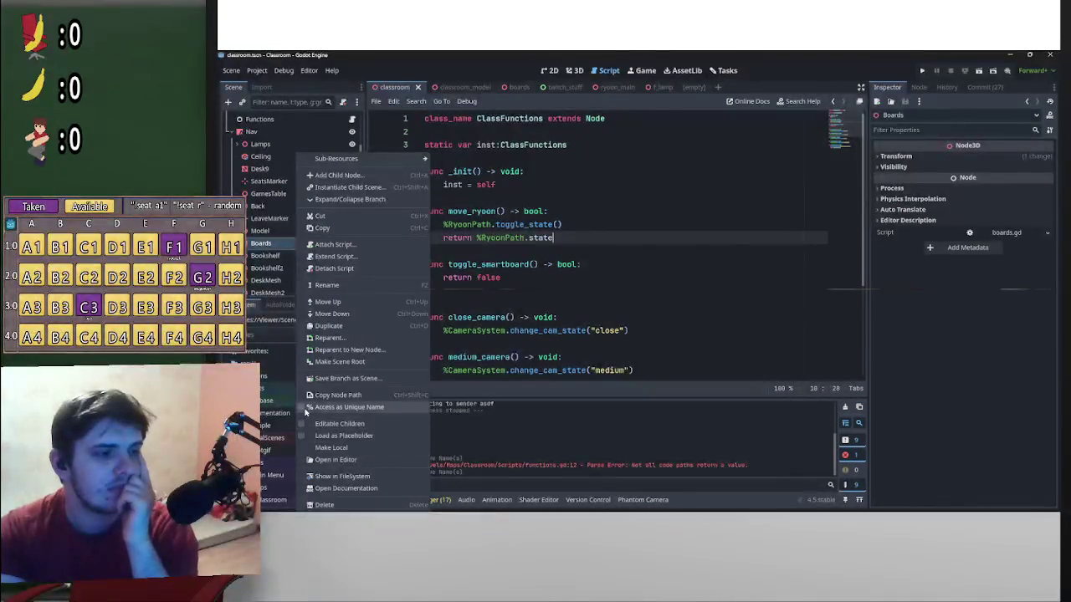
pyautogui.click(349, 406)
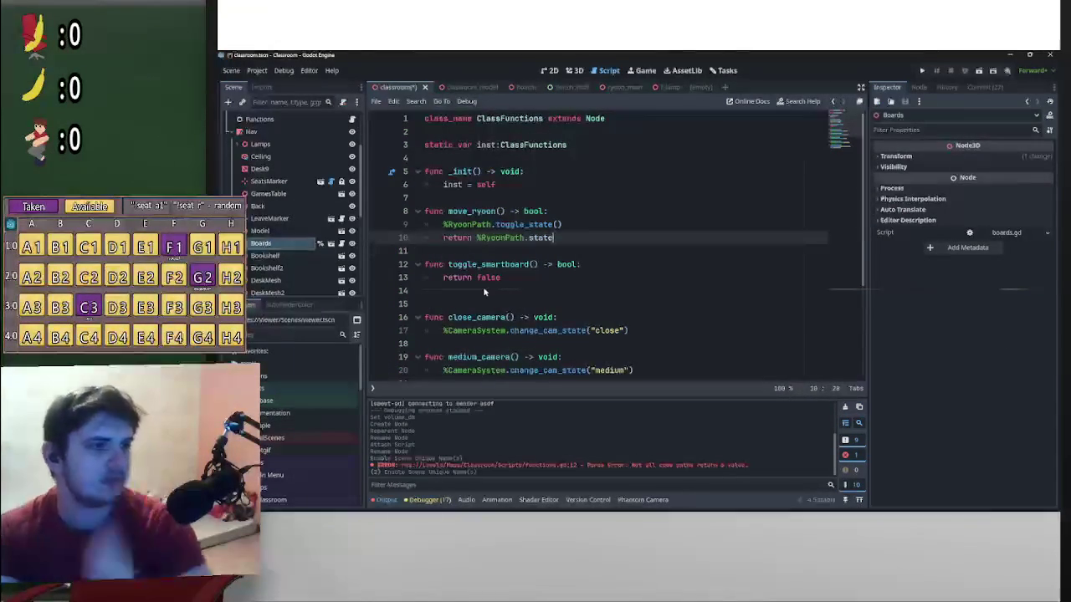
# Insert a %Boards line above return false in toggle_smartboard, then open boards.gd
pyautogui.click(443, 279)
pyautogui.press('Return')
pyautogui.press('Return')
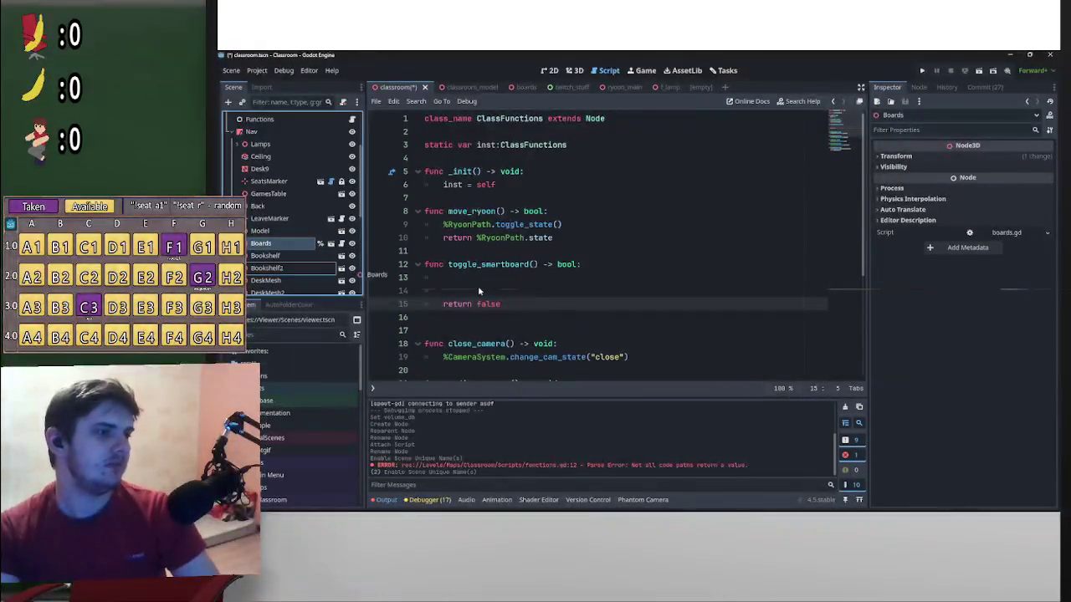
pyautogui.moveTo(261, 243); pyautogui.dragTo(479, 292)
pyautogui.tripleClick(460, 290)
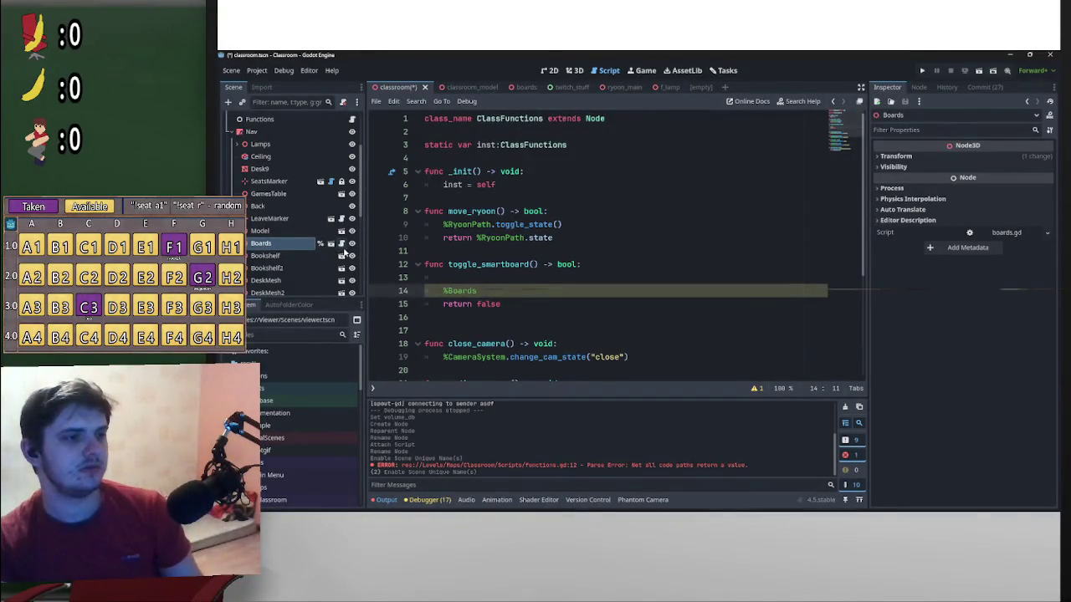
pyautogui.click(340, 243)
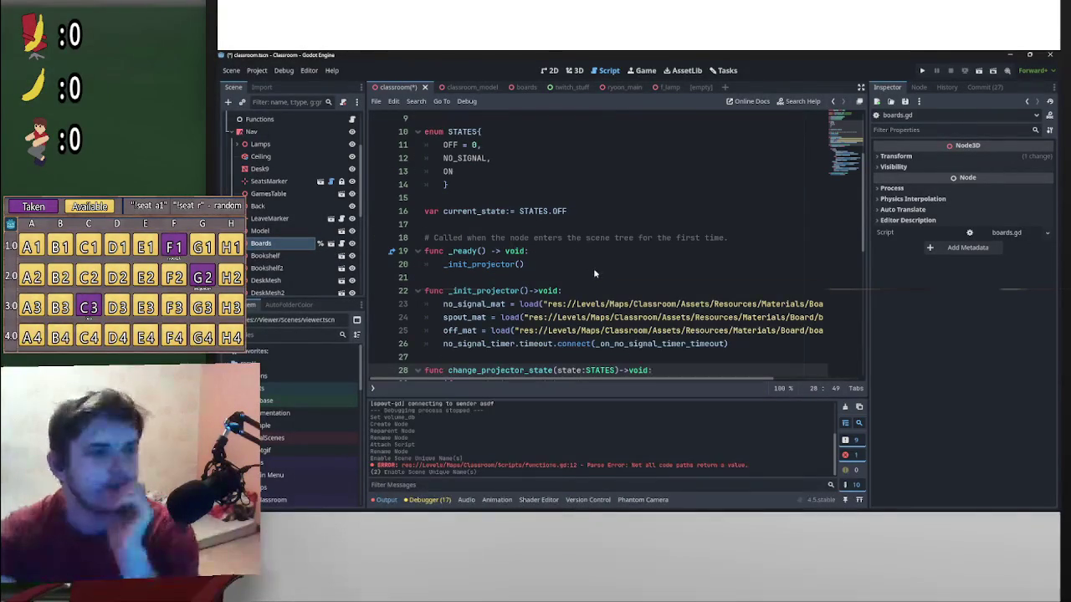
pyautogui.scroll(-3, 589, 268)
pyautogui.scroll(-1, 513, 291)
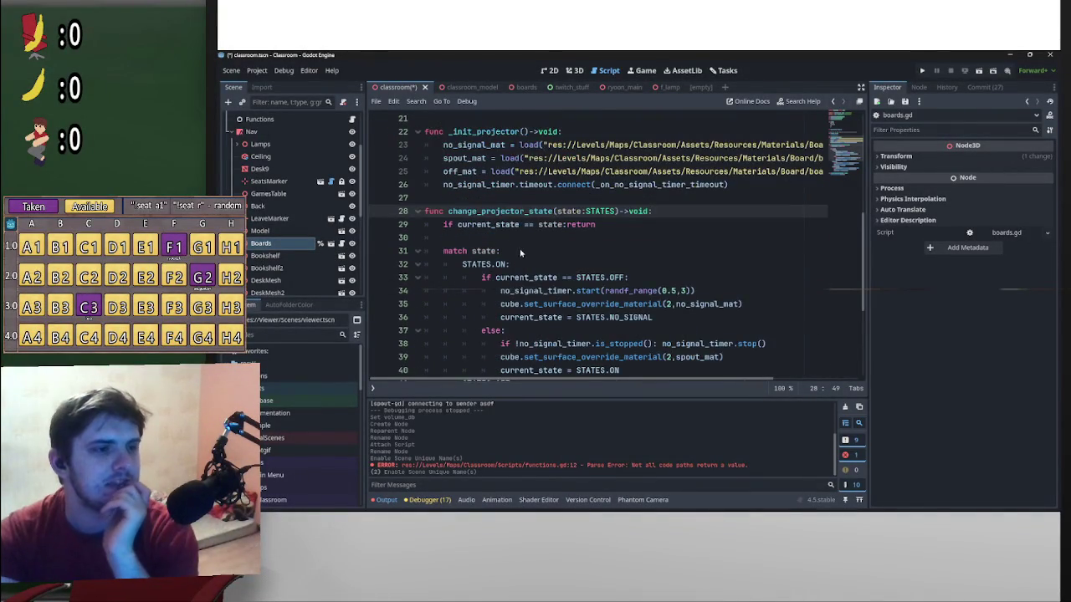
pyautogui.scroll(7, 527, 286)
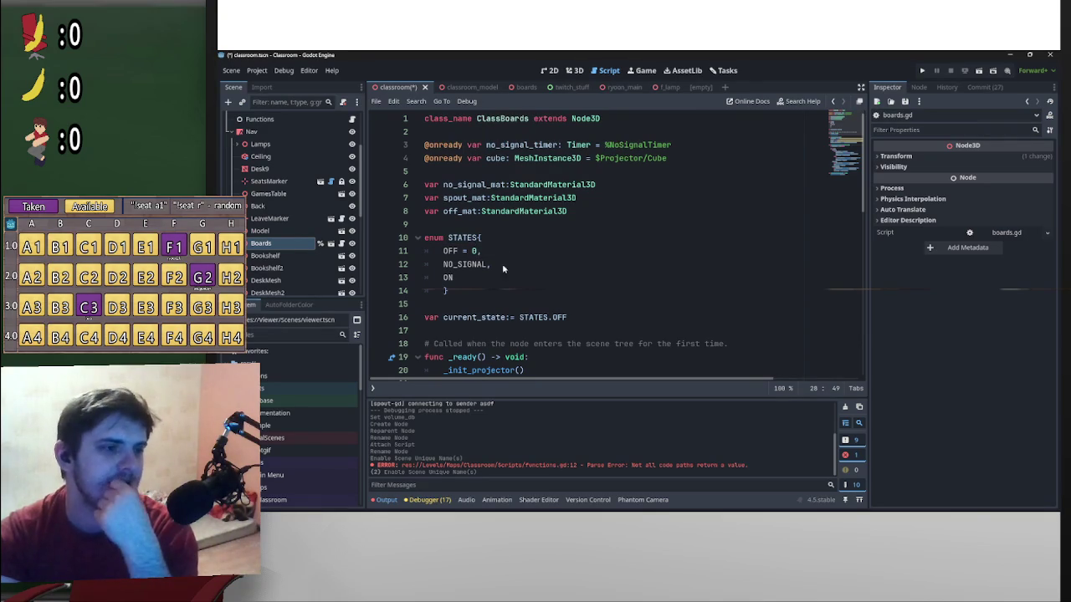
pyautogui.scroll(-8, 527, 293)
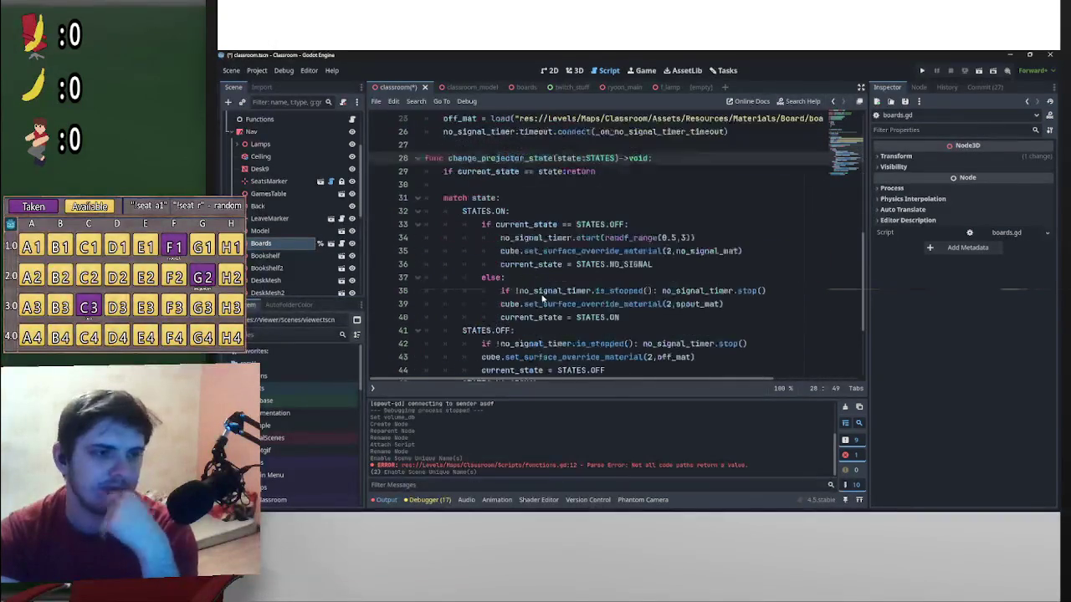
pyautogui.scroll(7, 543, 297)
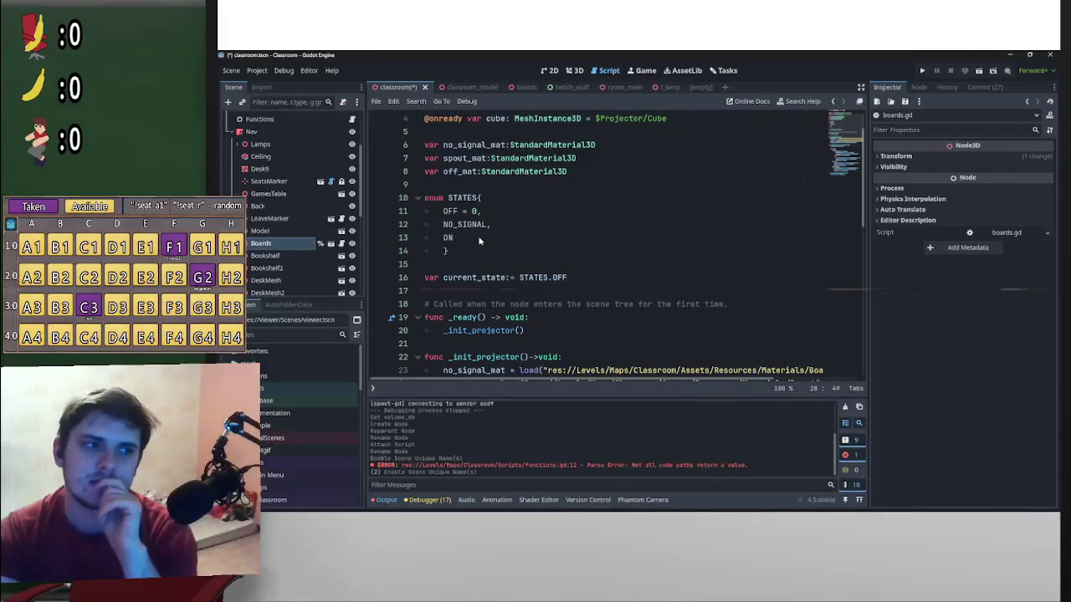
pyautogui.click(480, 240)
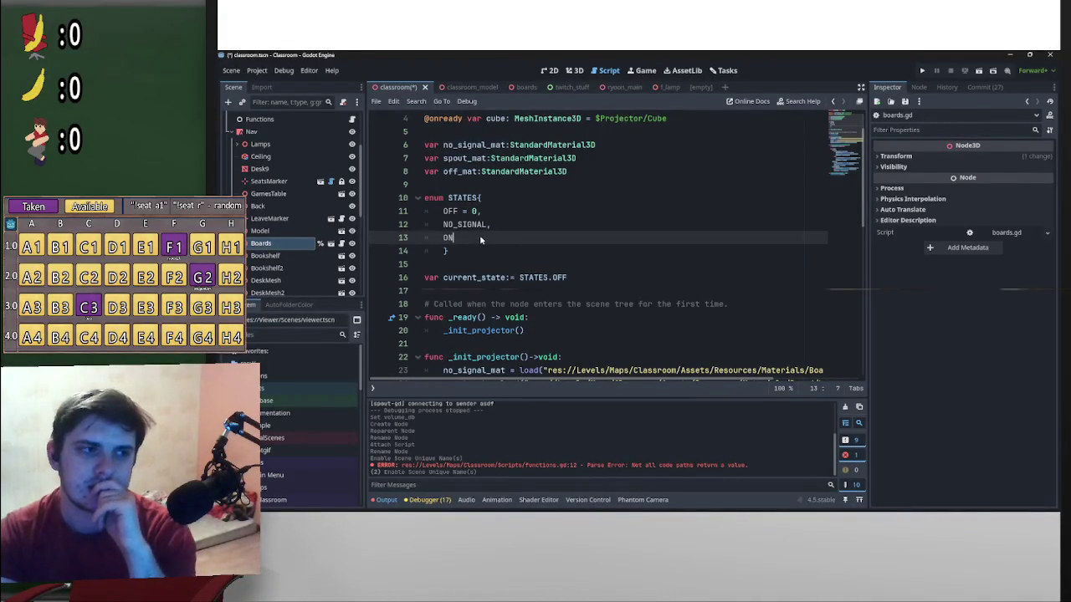
# Try explicit enum values NO_SIGNAL = 2 and ON = 1, then revert them
pyautogui.click(495, 225)
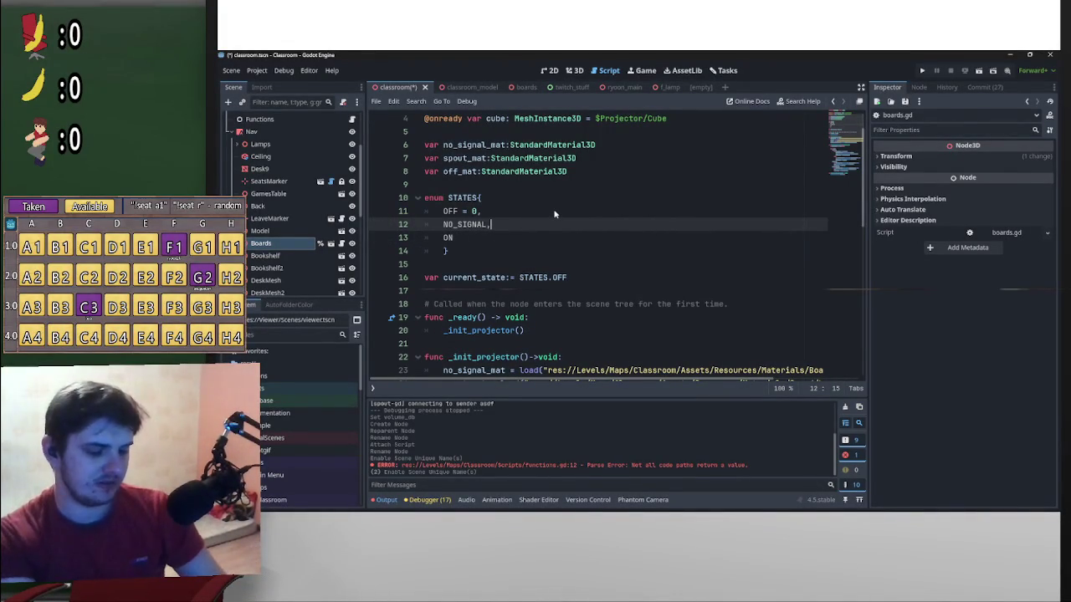
pyautogui.write('= 2,')
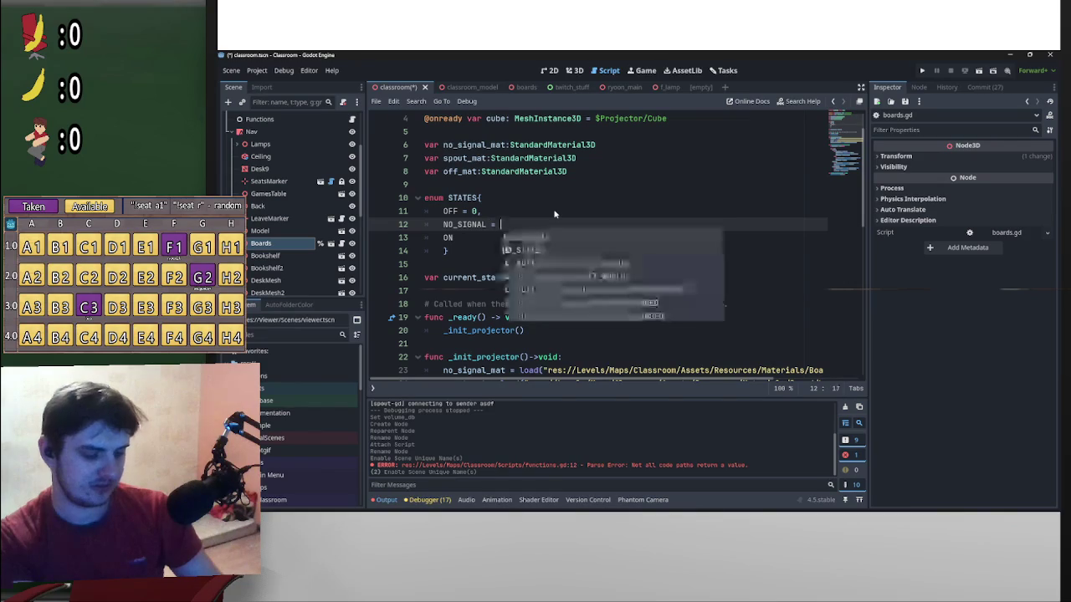
pyautogui.click(502, 240)
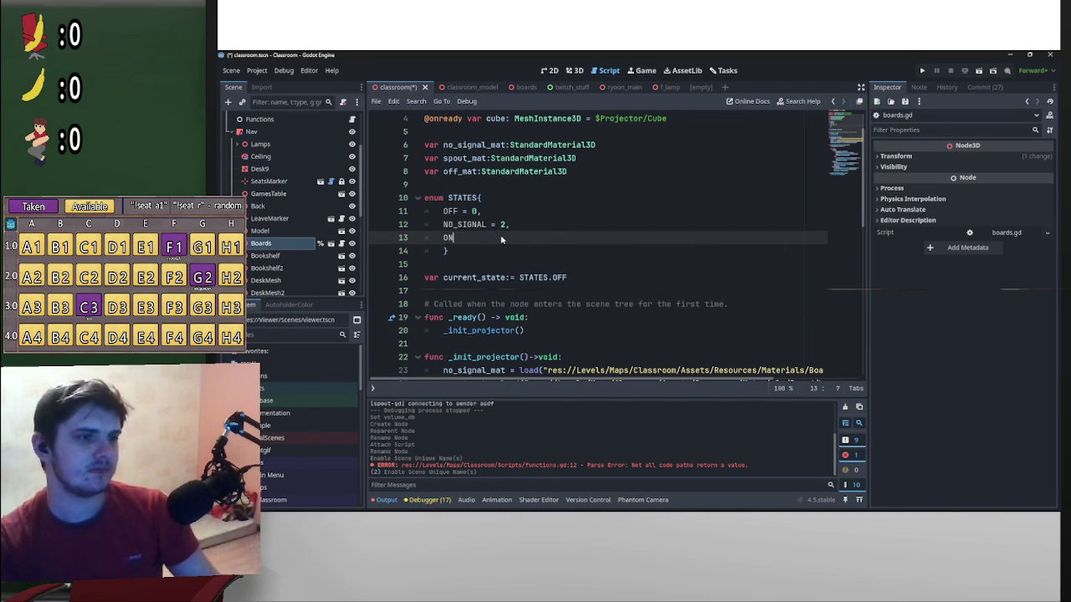
pyautogui.write(' = 1')
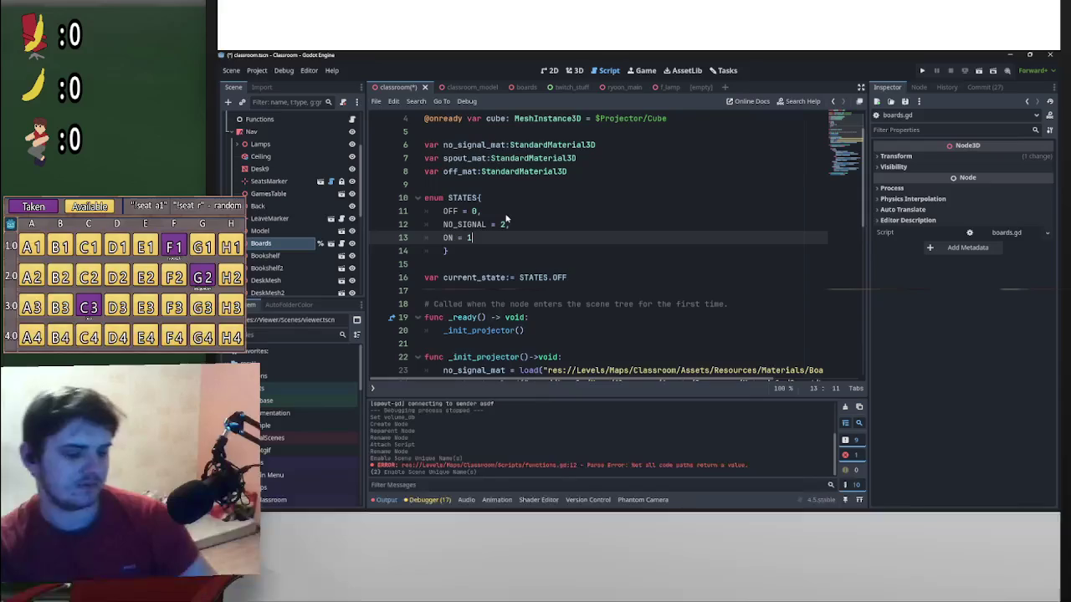
pyautogui.hotkey('ctrl', 'z')
pyautogui.write(',')
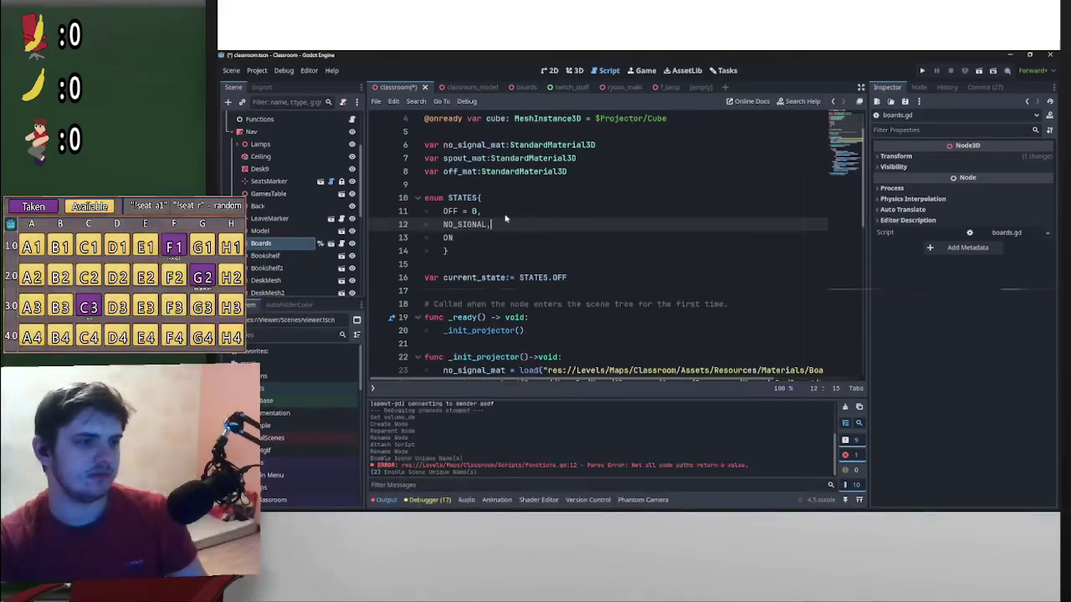
# Move the ON entry directly below OFF = 0 and drop NO_SIGNAL's trailing comma
pyautogui.click(506, 212)
pyautogui.press('Return')
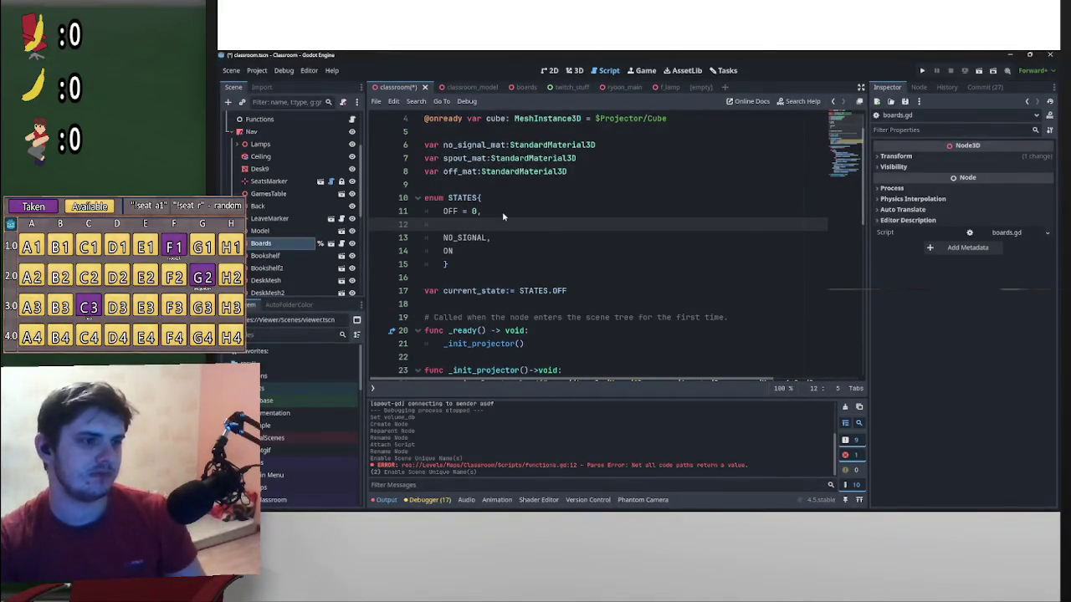
pyautogui.click(469, 251)
pyautogui.hotkey('shift', 'Home')
pyautogui.hotkey('ctrl', 'x')
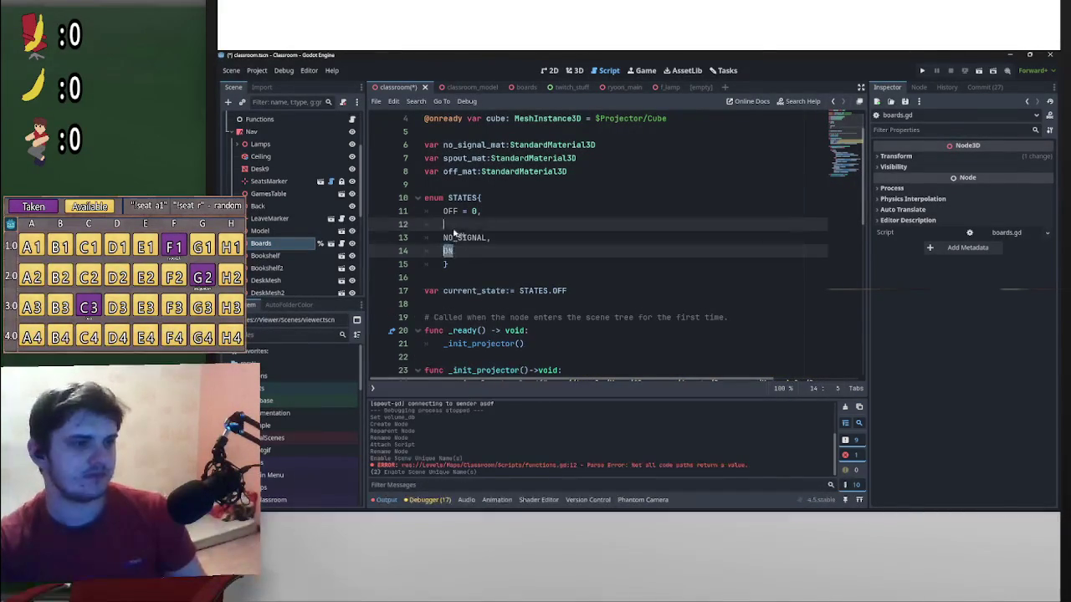
pyautogui.click(503, 228)
pyautogui.hotkey('ctrl', 'v')
pyautogui.press('Down')
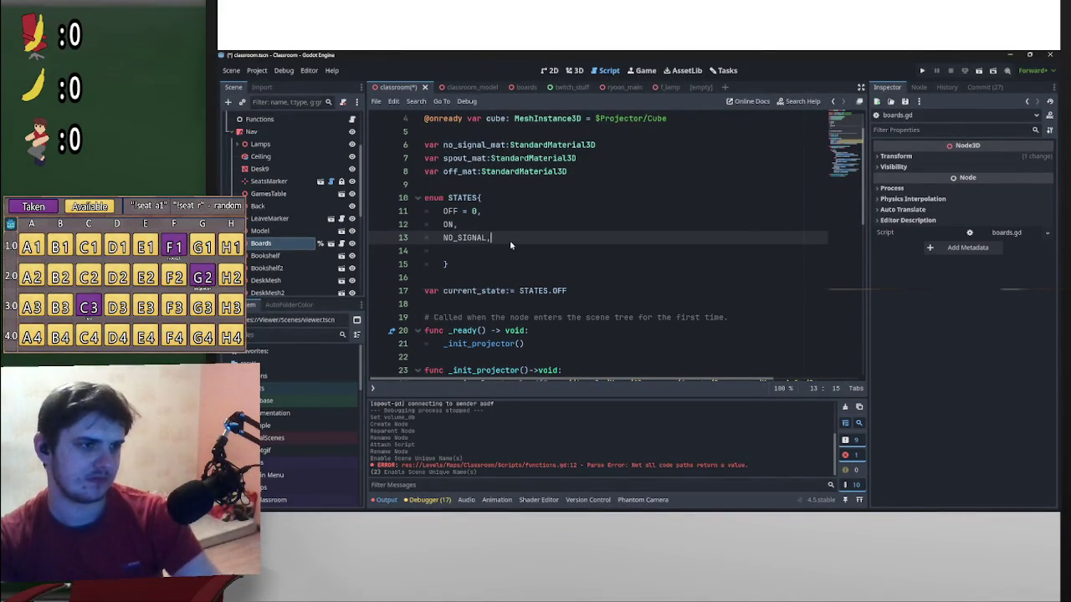
pyautogui.press('Down')
pyautogui.press('BackSpace')
pyautogui.press('BackSpace')
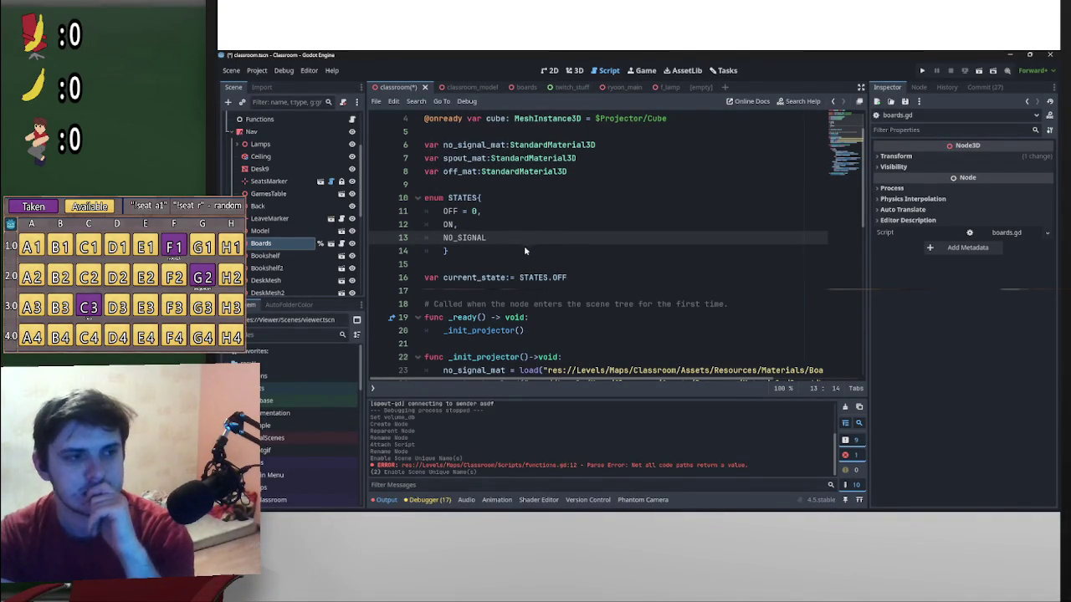
pyautogui.scroll(-6, 525, 251)
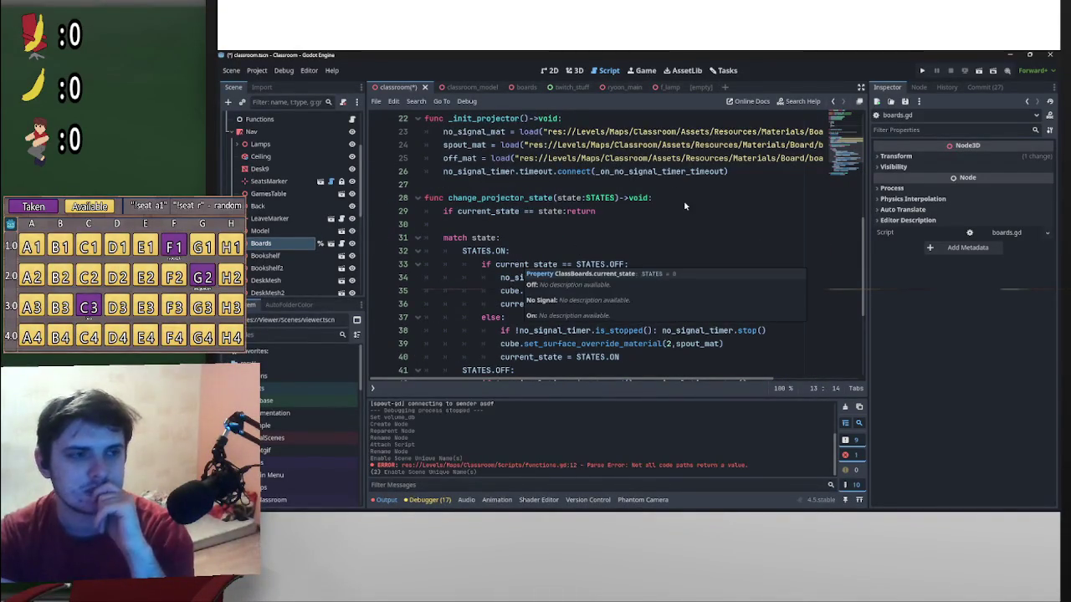
pyautogui.scroll(-3, 672, 220)
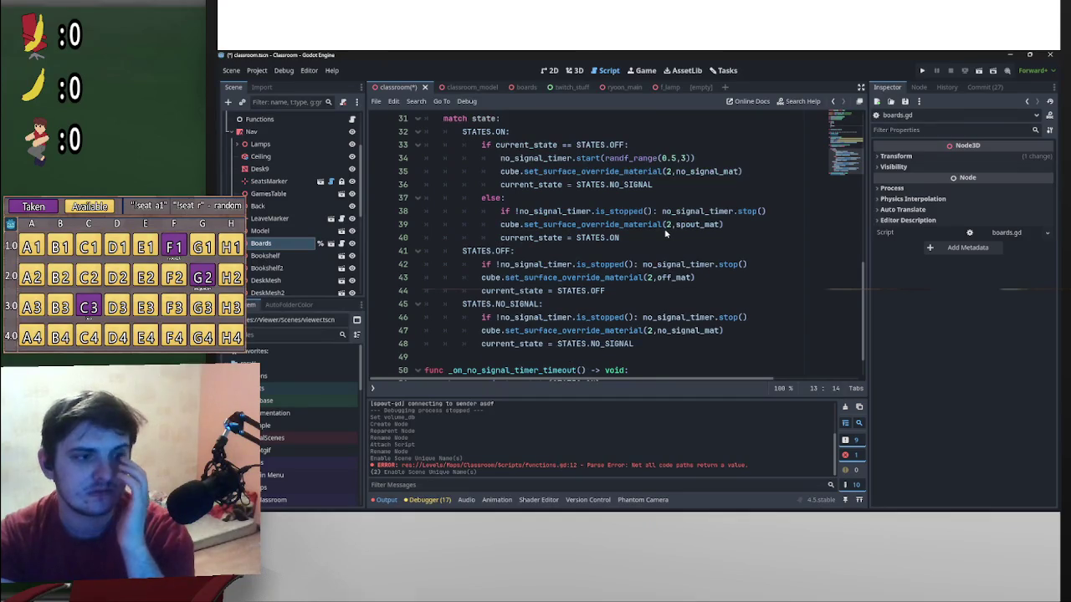
pyautogui.scroll(-1, 666, 234)
pyautogui.scroll(8, 636, 295)
pyautogui.scroll(-2, 514, 299)
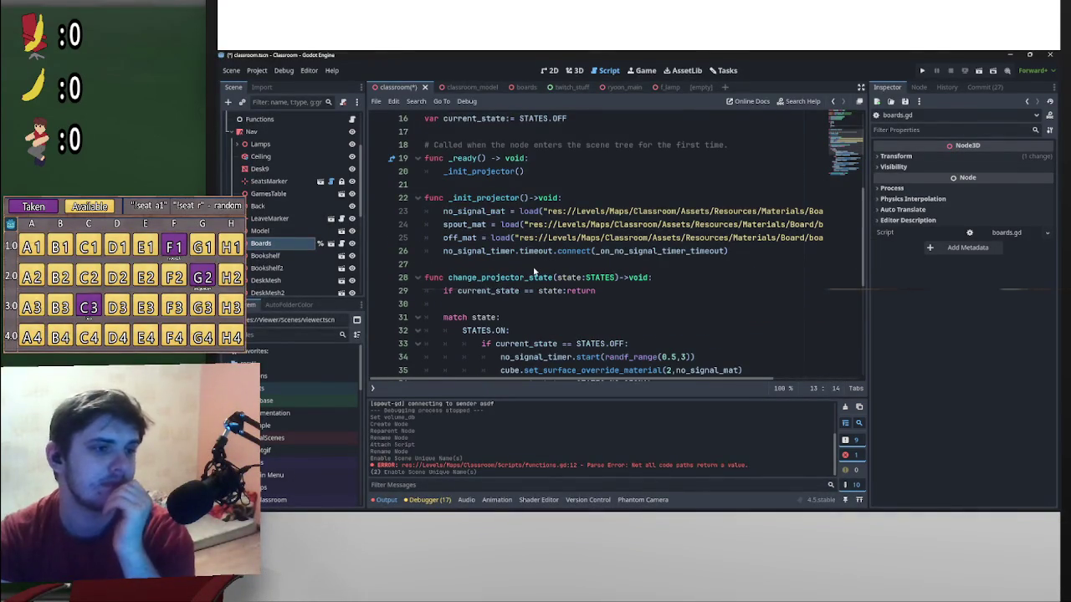
pyautogui.click(584, 268)
pyautogui.scroll(-1, 680, 287)
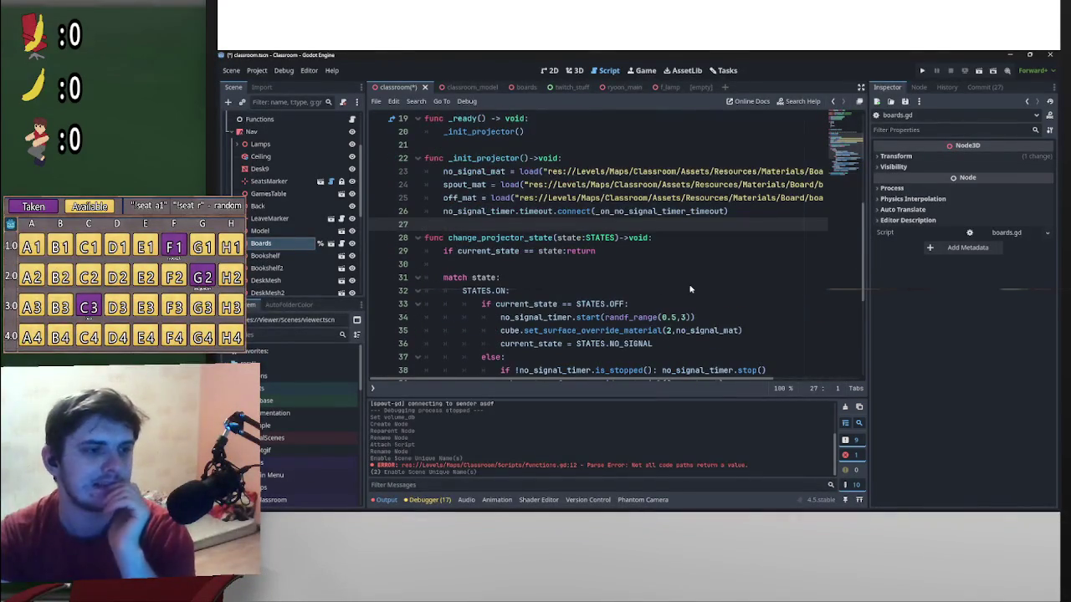
pyautogui.scroll(6, 691, 290)
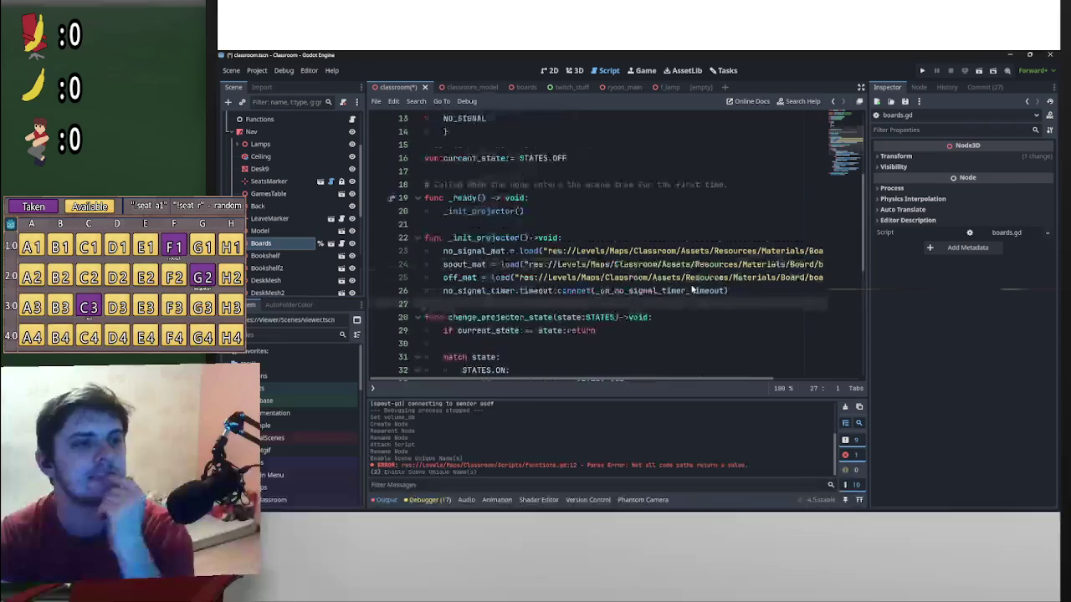
pyautogui.scroll(-11, 691, 289)
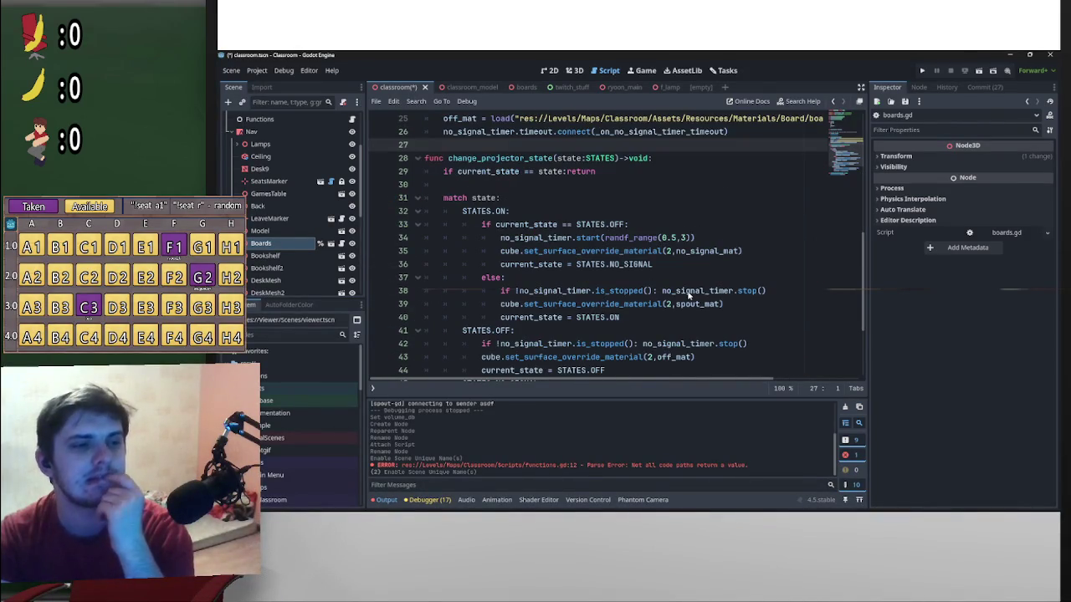
pyautogui.scroll(7, 739, 324)
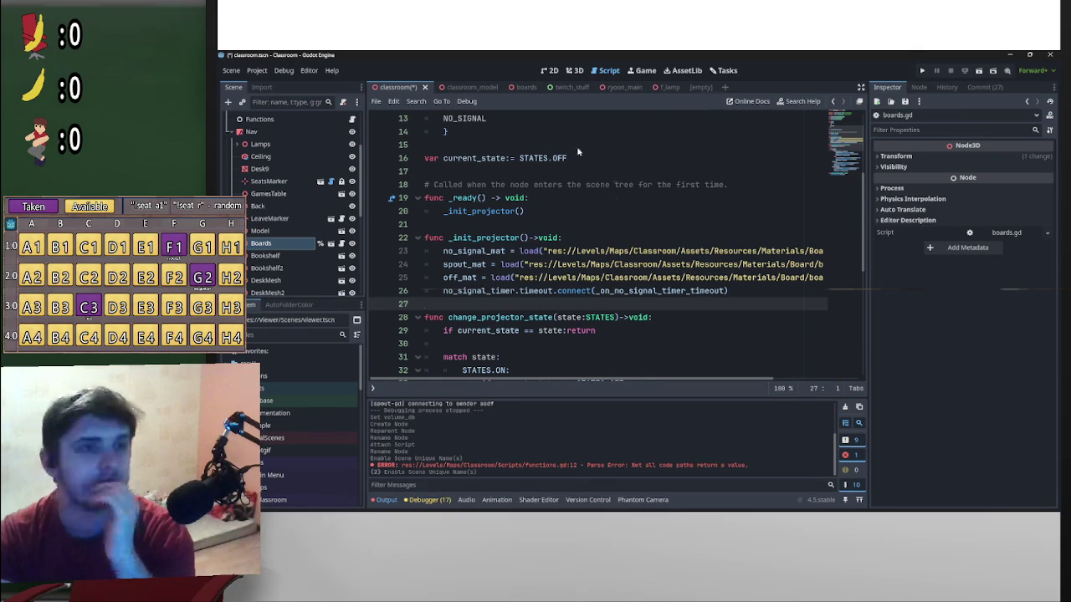
pyautogui.scroll(-8, 293, 469)
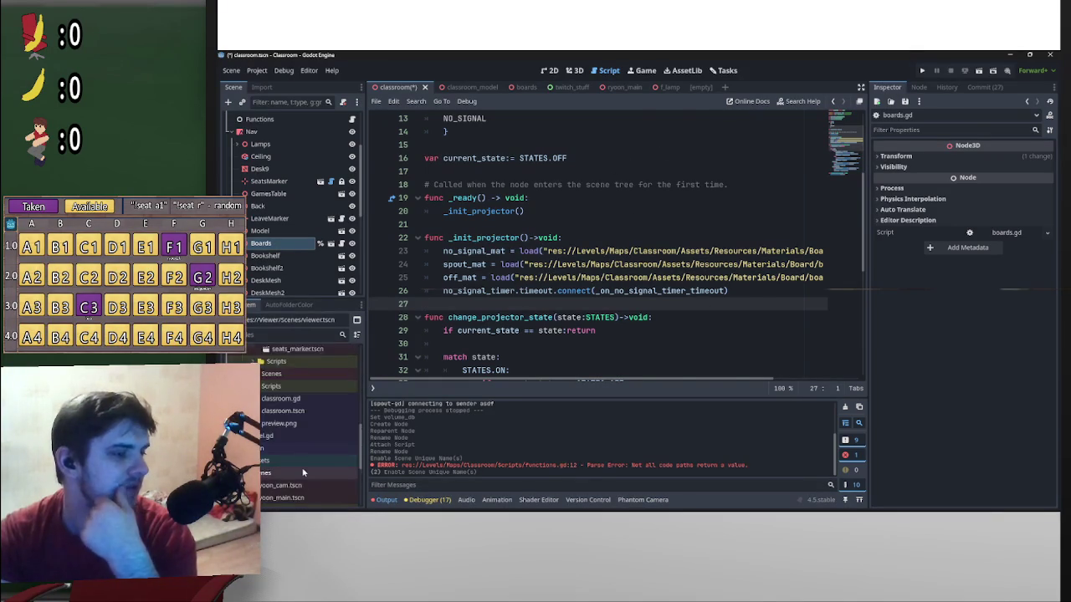
pyautogui.scroll(-4, 303, 474)
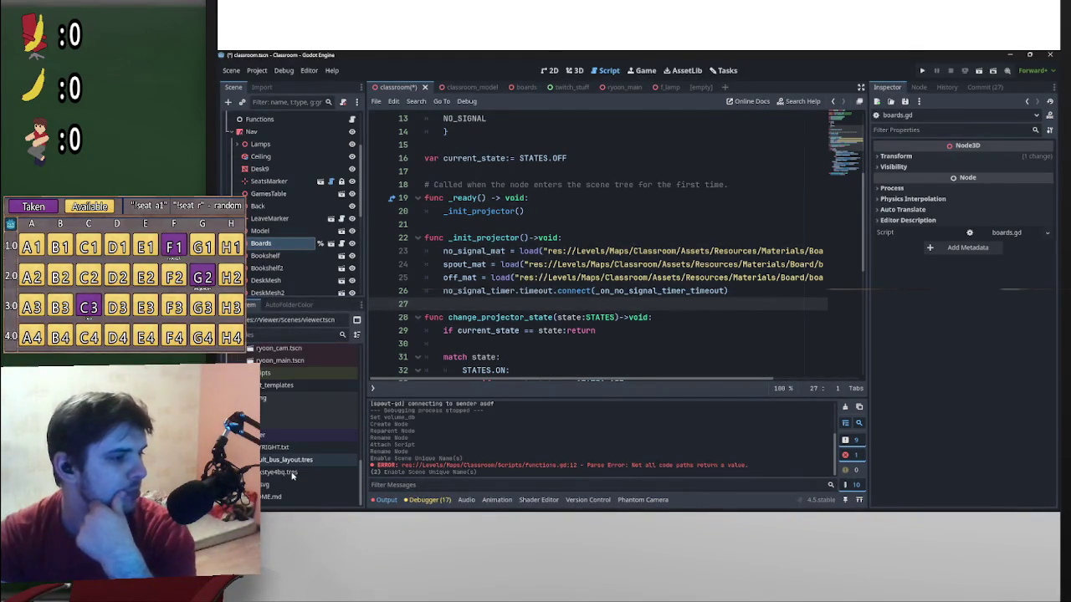
pyautogui.scroll(5, 366, 456)
pyautogui.scroll(5, 302, 427)
pyautogui.scroll(-10, 272, 413)
# Open test.tscn and replace the test lines in _ready with an indented print(bool(2))
pyautogui.click(267, 399)
pyautogui.doubleClick(298, 449)
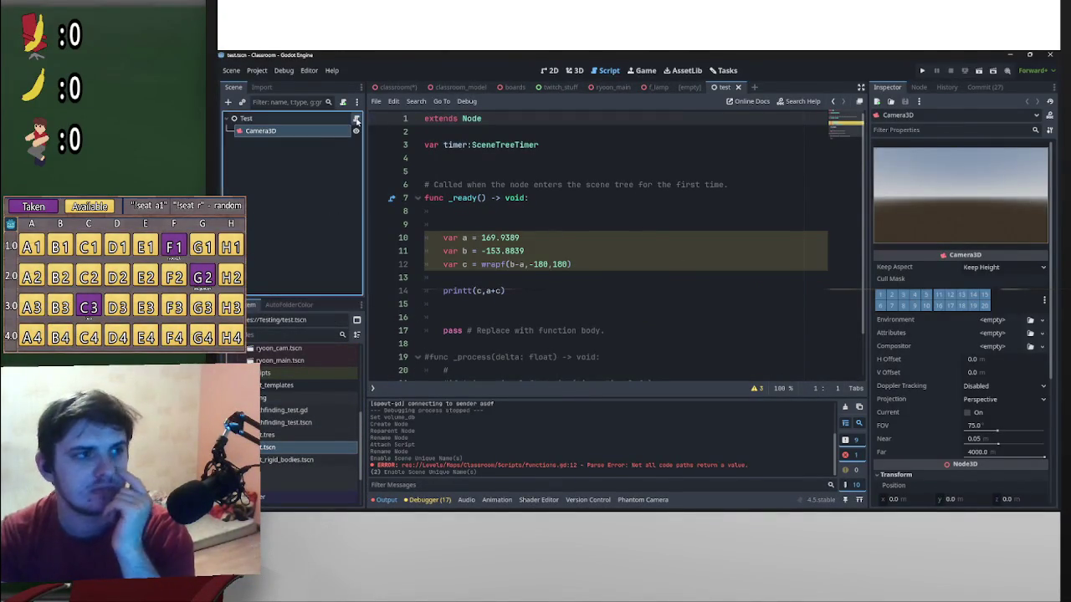
pyautogui.scroll(-2, 497, 251)
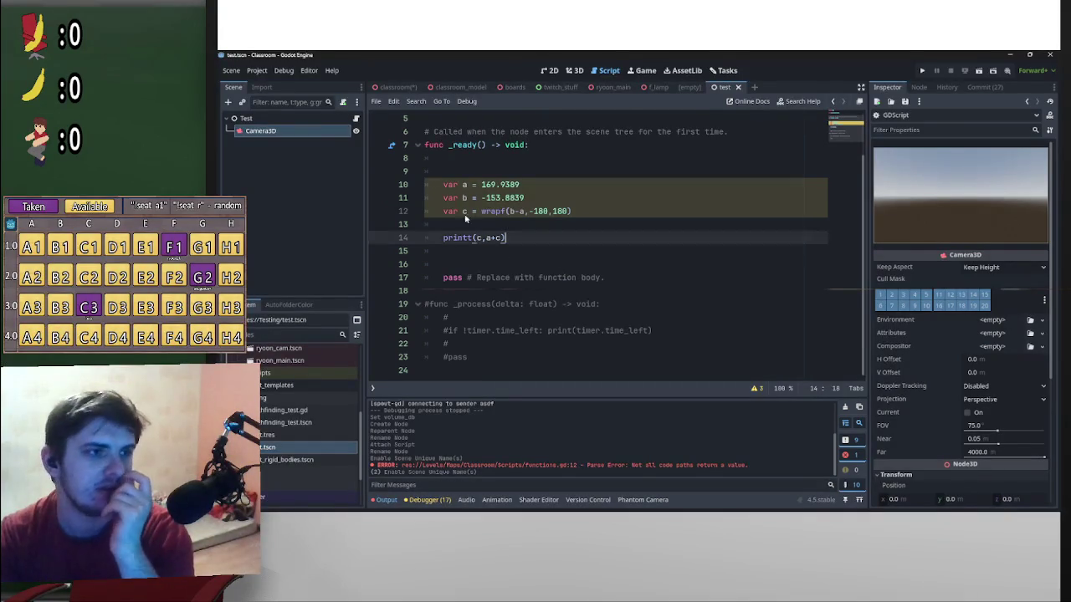
pyautogui.moveTo(495, 230); pyautogui.dragTo(507, 240)
pyautogui.write('print')
pyautogui.press('Return')
pyautogui.hotkey('ctrl', 'z')
pyautogui.press('Up')
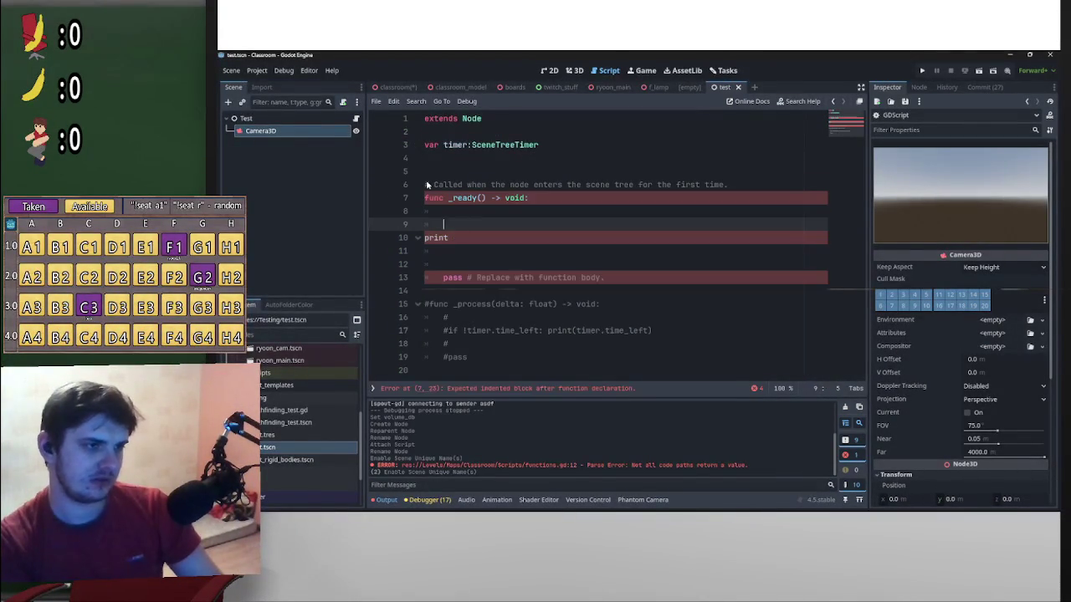
pyautogui.press('Down')
pyautogui.press('Tab')
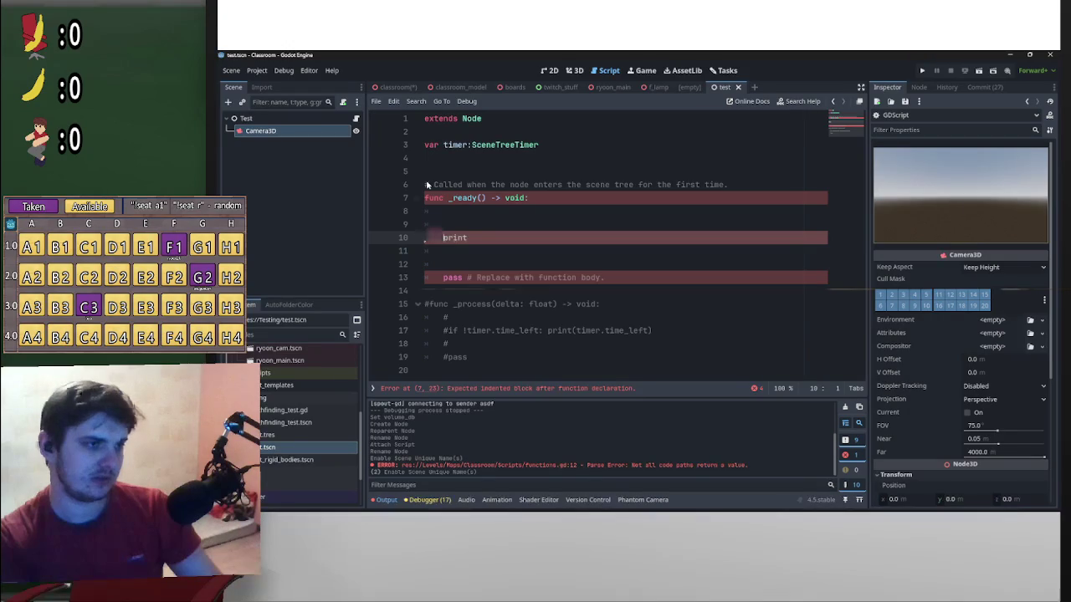
pyautogui.press('End')
pyautogui.write('bool')
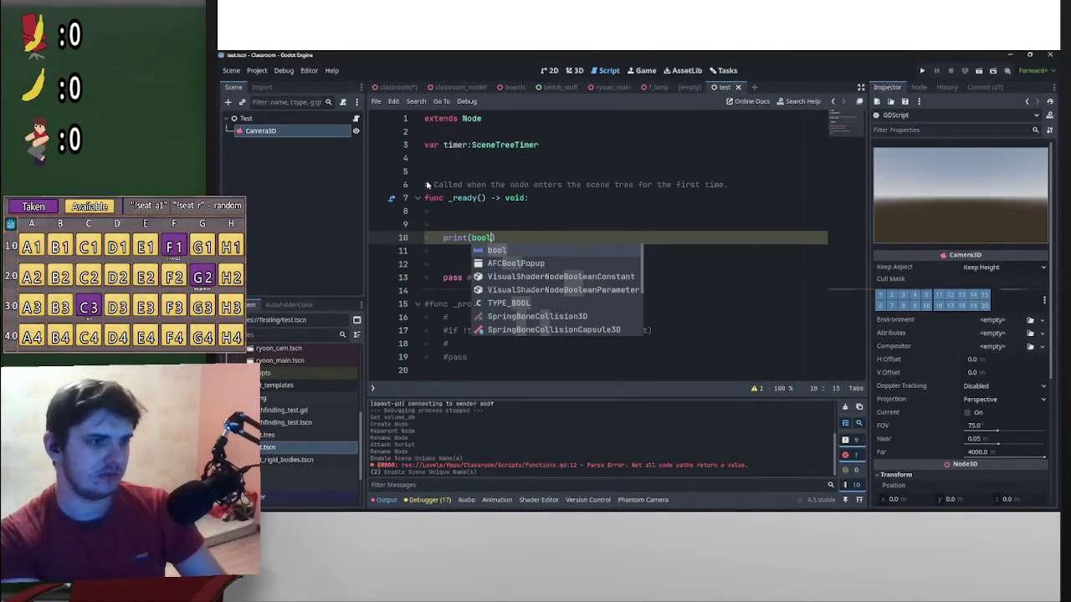
pyautogui.write('(')
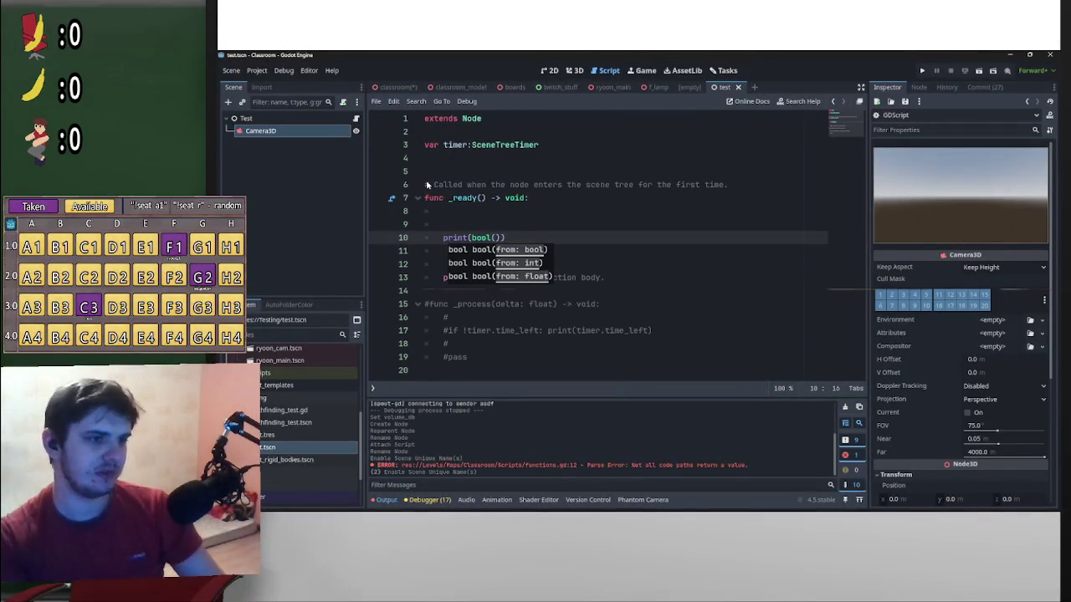
pyautogui.write('2')
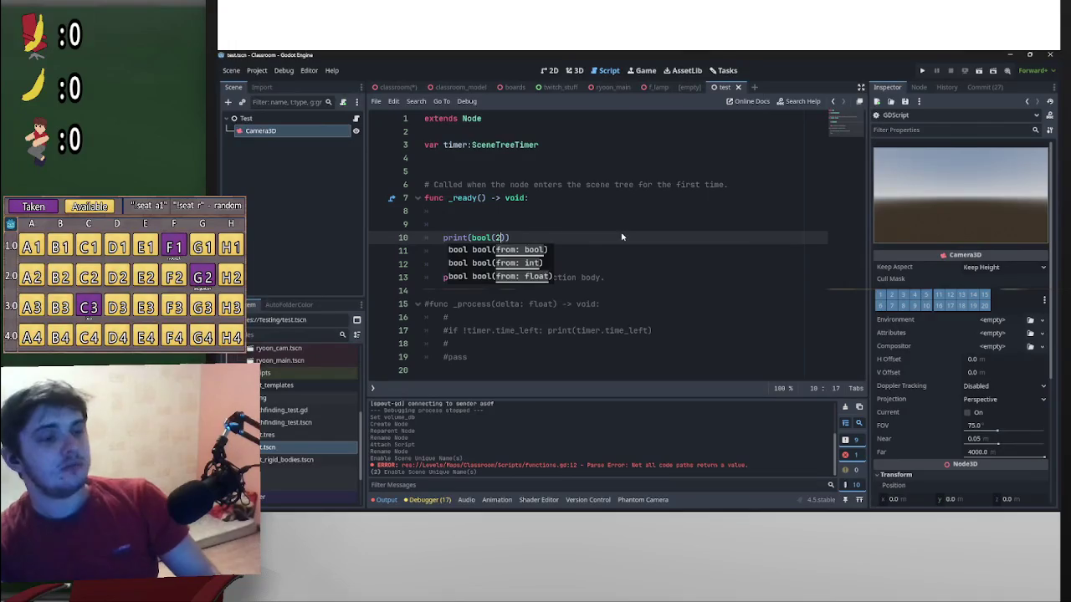
pyautogui.press('End')
# Save and run the test scene to see it print true, then switch to the 3D view
pyautogui.hotkey('ctrl', 's')
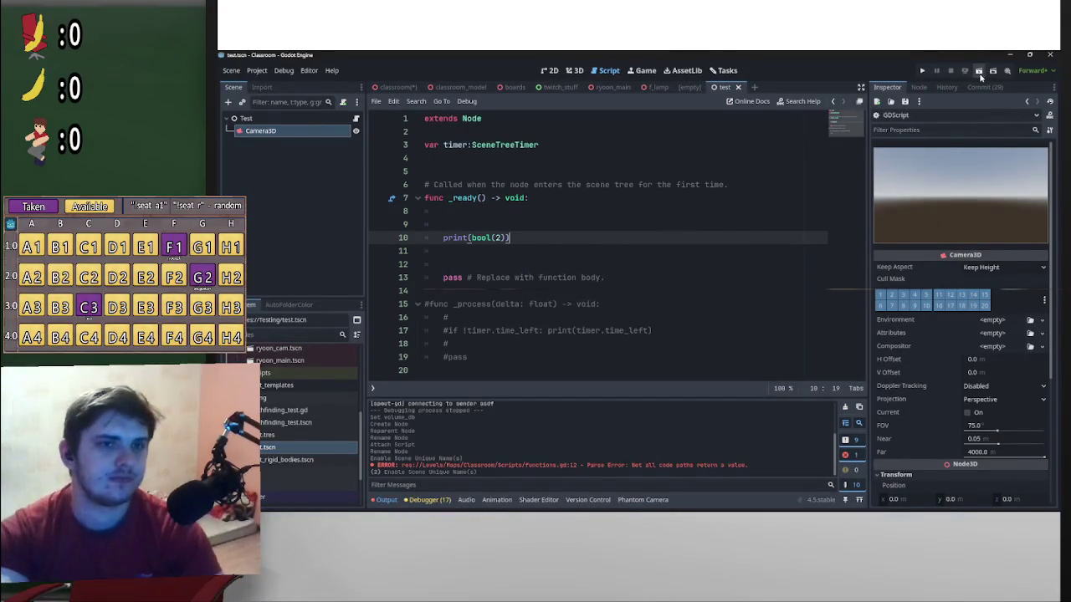
pyautogui.click(980, 73)
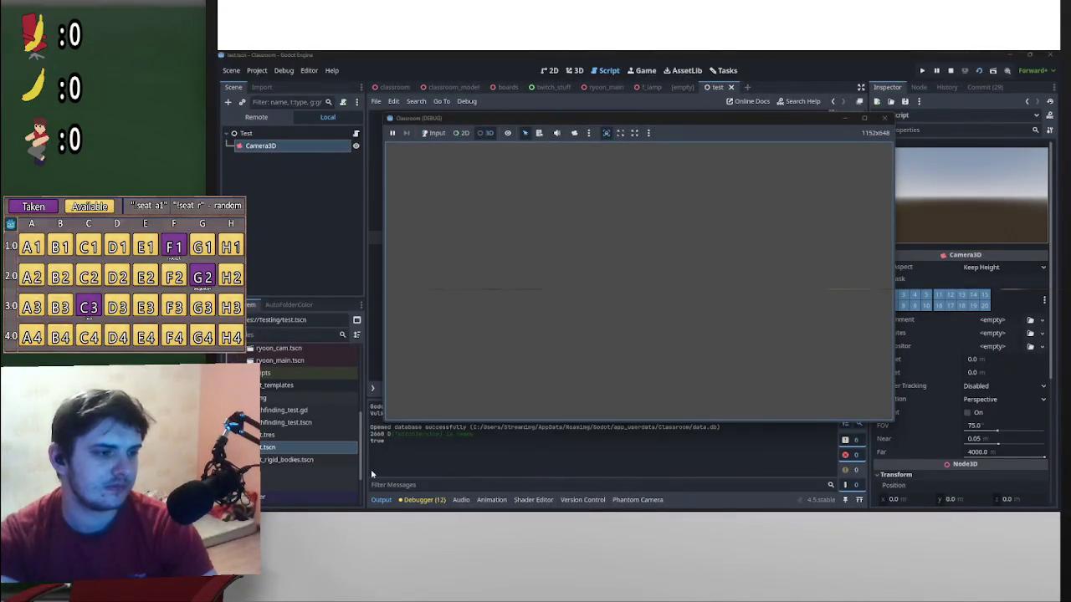
pyautogui.click(951, 72)
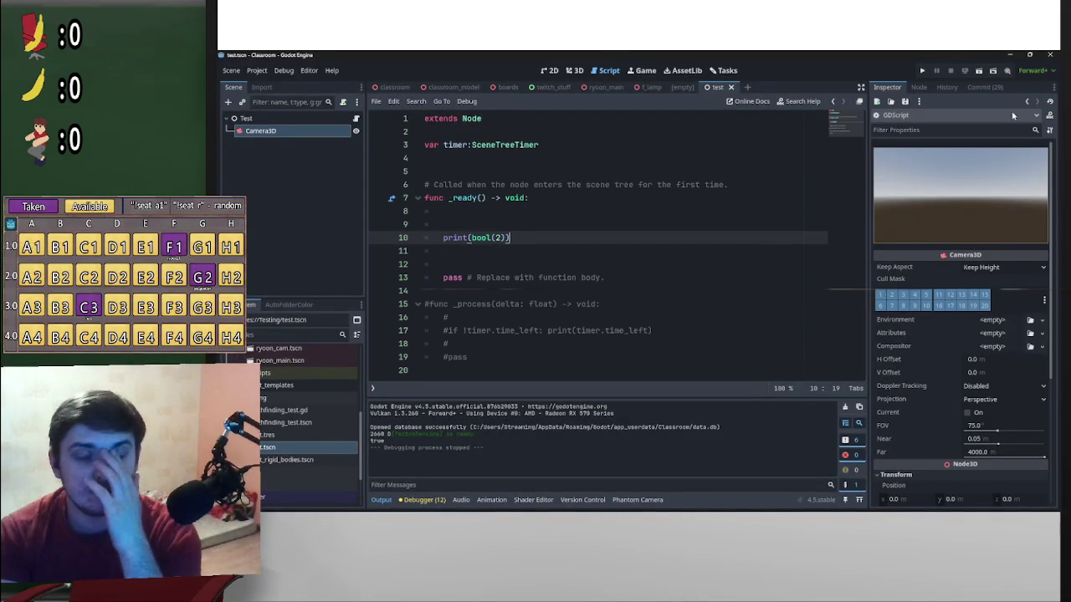
pyautogui.click(573, 71)
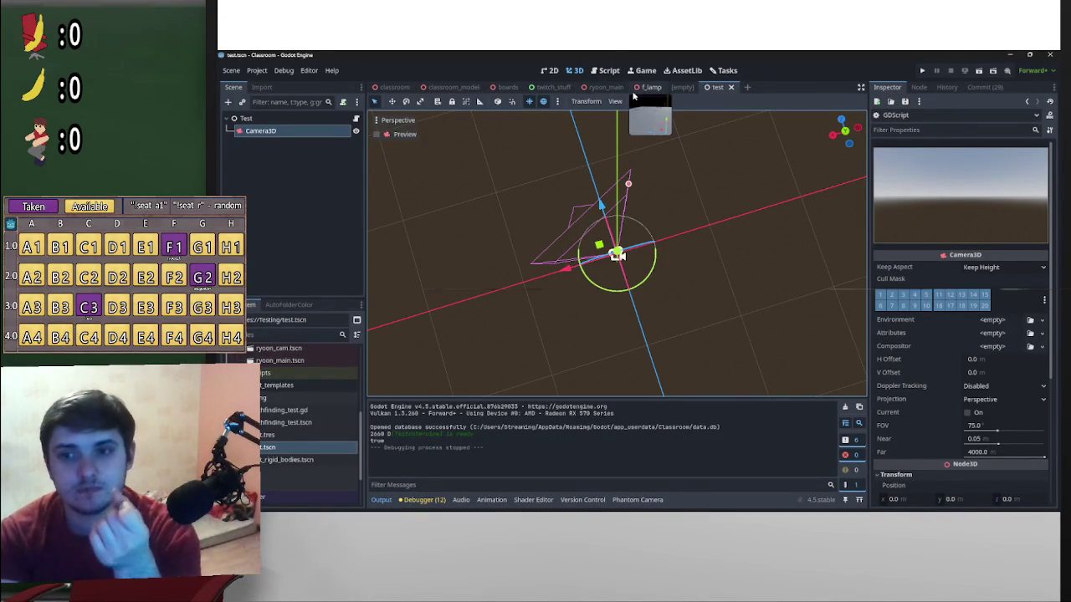
# Open the classroom scene's ClassFunctions script and add a blank line after _init
pyautogui.click(609, 71)
pyautogui.click(394, 87)
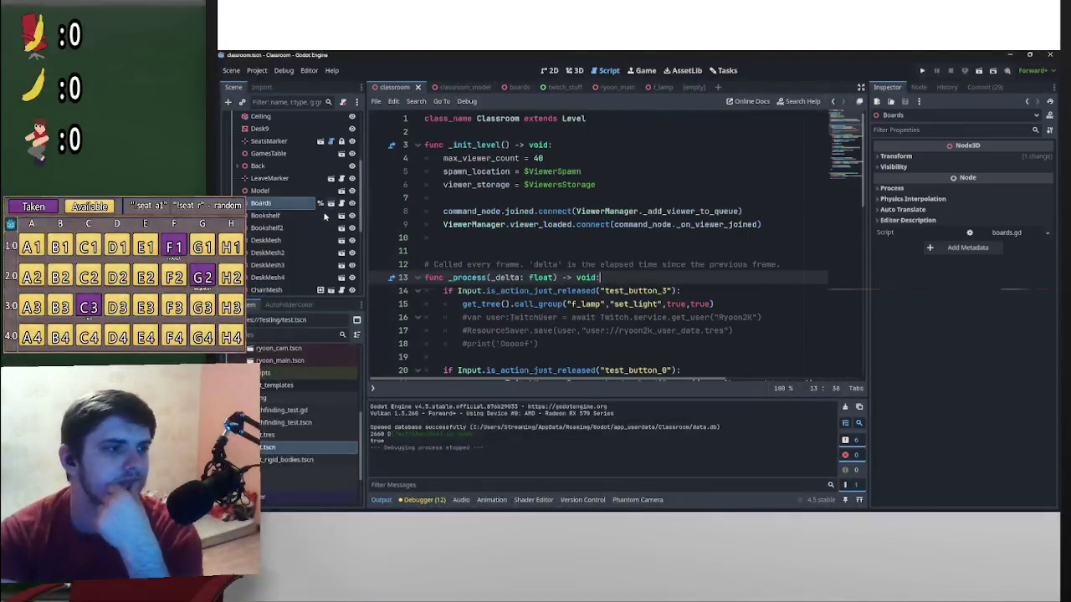
pyautogui.scroll(5, 326, 216)
pyautogui.click(341, 191)
pyautogui.write('s')
pyautogui.click(482, 203)
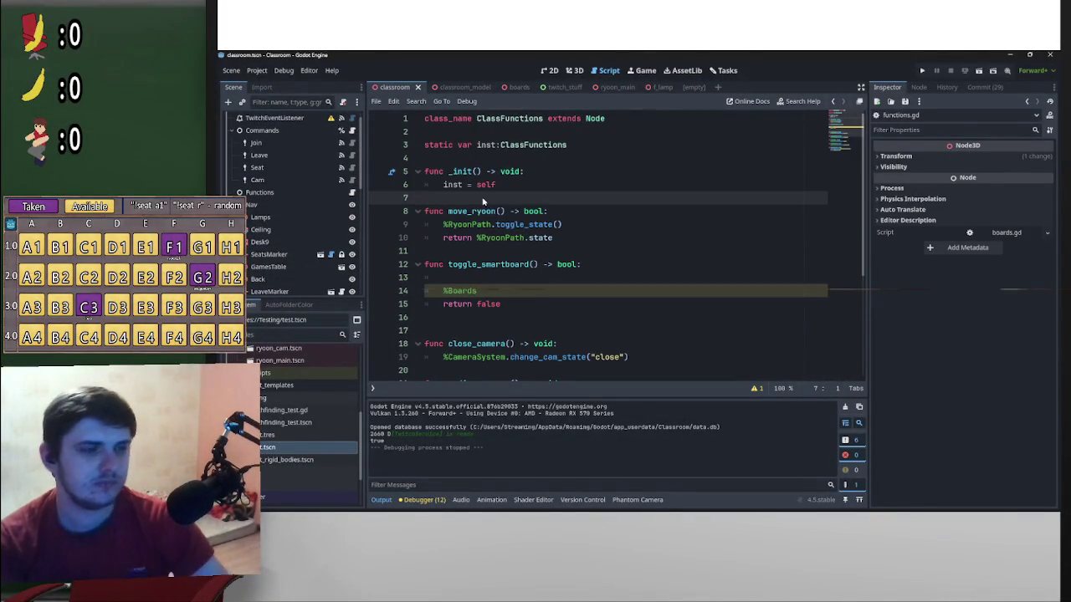
pyautogui.press('Return')
pyautogui.press('Return')
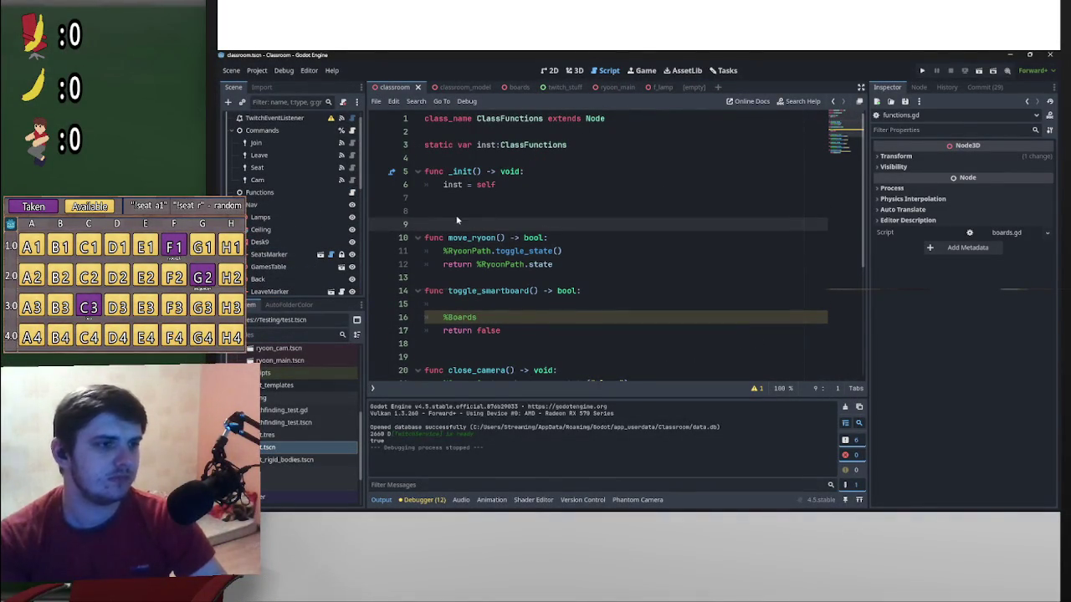
# Select the toggle_smartboard function and drag it up to just below _init
pyautogui.click(497, 331)
pyautogui.moveTo(497, 330); pyautogui.dragTo(425, 293)
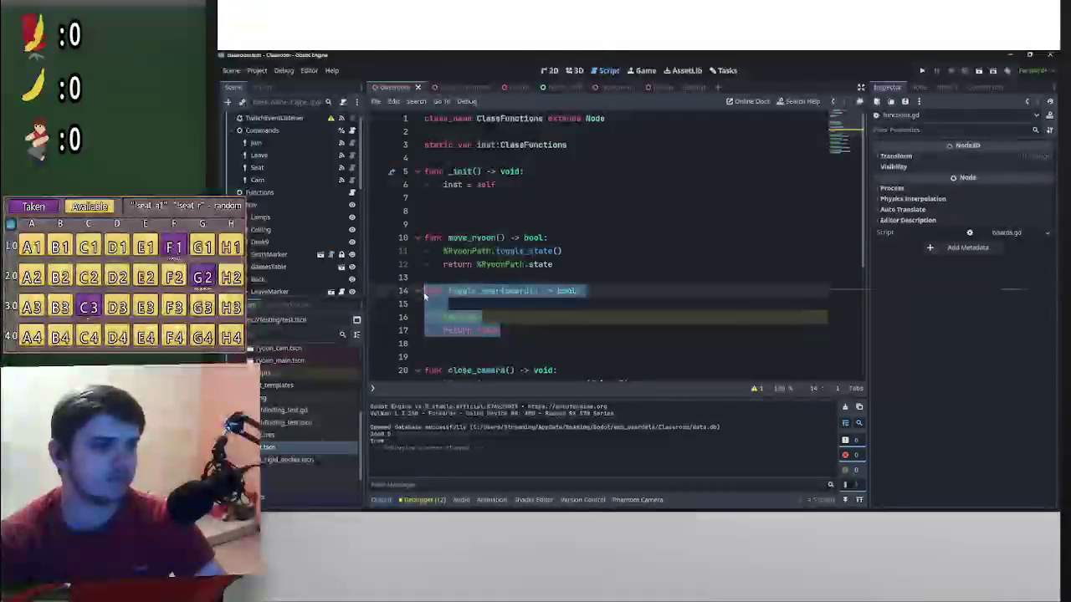
pyautogui.hotkey('alt', 'Up')
pyautogui.hotkey('alt', 'Up')
pyautogui.hotkey('alt', 'Up')
pyautogui.hotkey('alt', 'Down')
pyautogui.hotkey('alt', 'Down')
pyautogui.hotkey('alt', 'Down')
pyautogui.moveTo(431, 296); pyautogui.dragTo(503, 212)
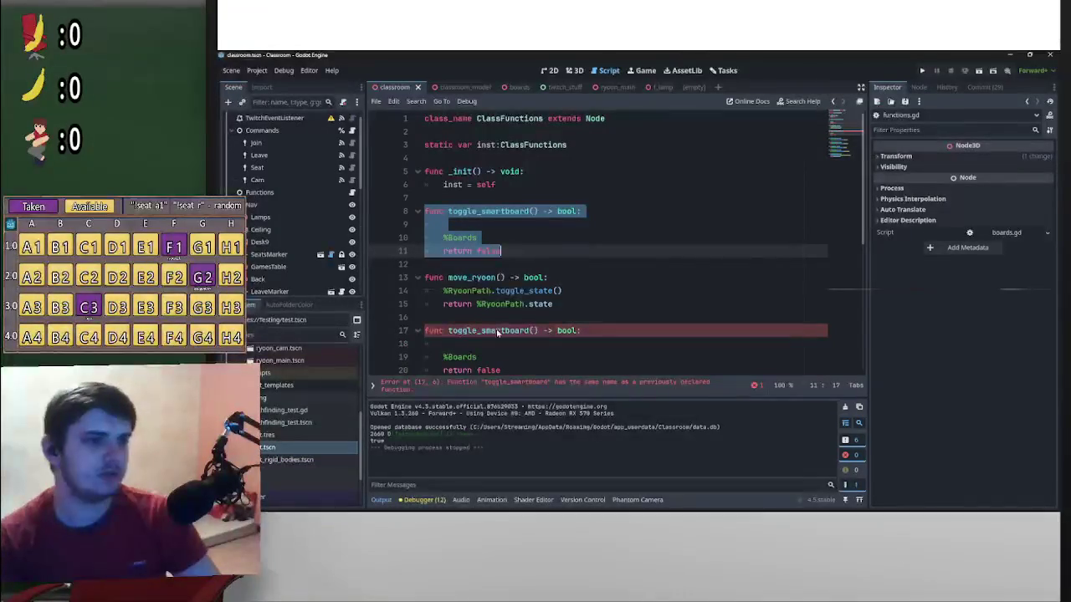
# Tidy the blank lines around the moved toggle_smartboard and before close_camera
pyautogui.scroll(-2, 511, 343)
pyautogui.hotkey('ctrl', 'z')
pyautogui.hotkey('ctrl', 'z')
pyautogui.hotkey('ctrl', 'z')
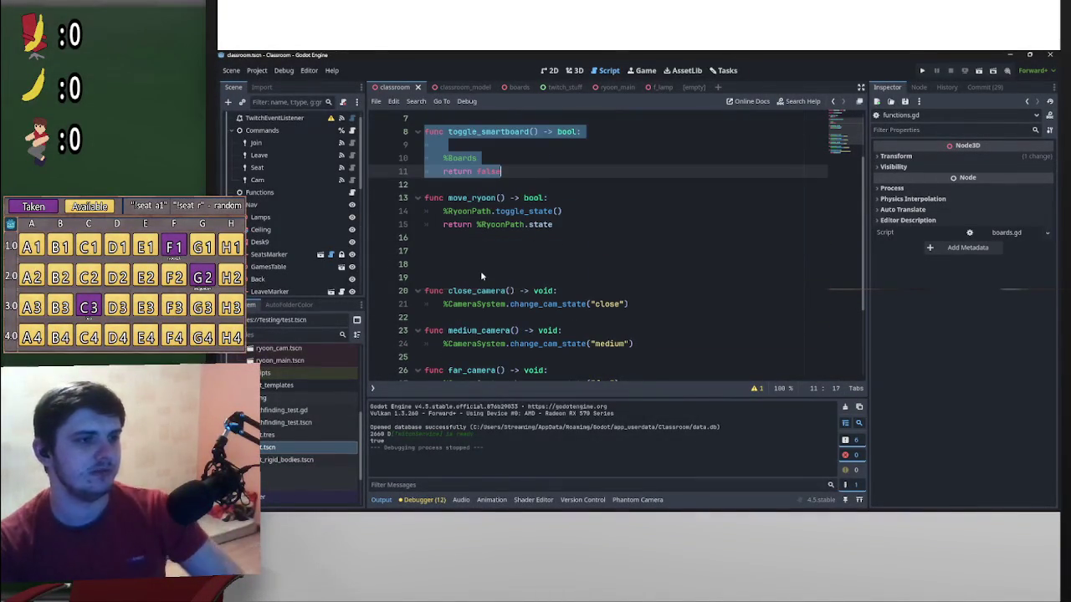
pyautogui.click(481, 276)
pyautogui.press('BackSpace')
pyautogui.press('BackSpace')
pyautogui.press('BackSpace')
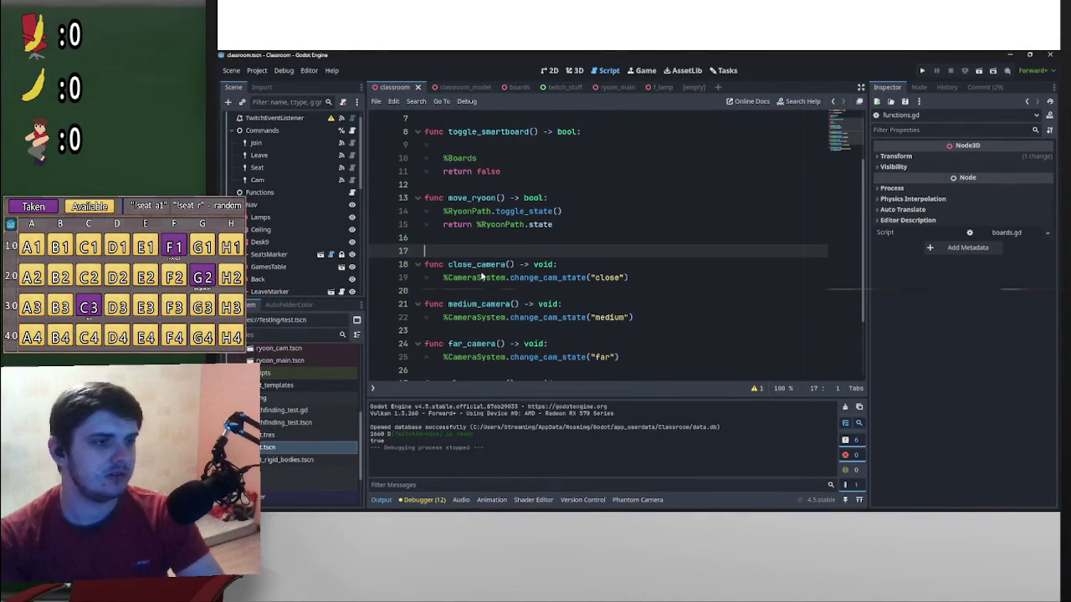
pyautogui.click(482, 188)
pyautogui.press('Return')
pyautogui.press('Return')
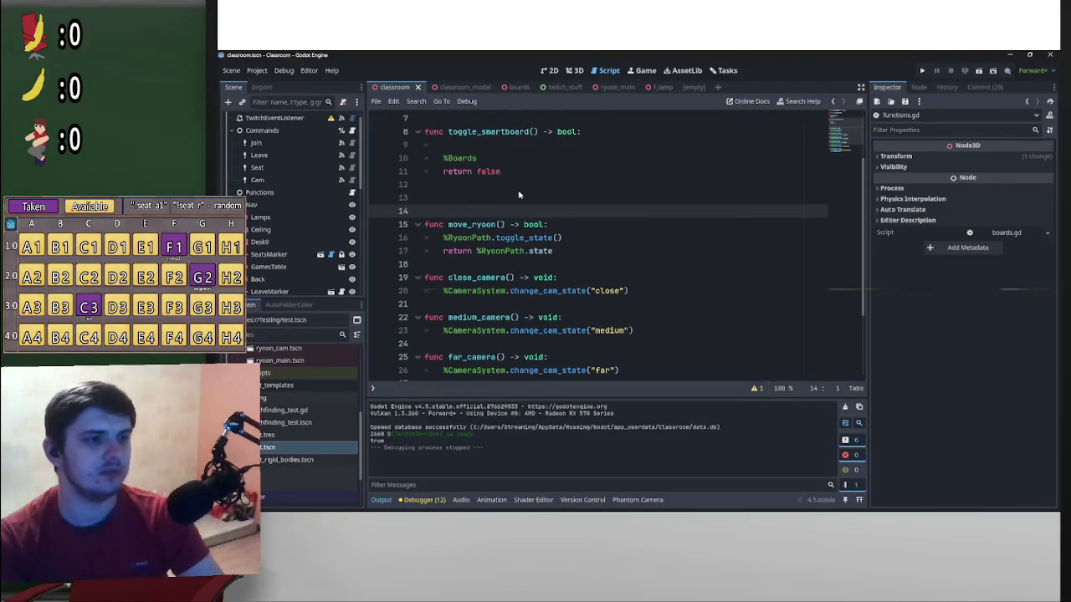
# Reselect the toggle_smartboard function block, then clear the selection
pyautogui.scroll(2, 481, 190)
pyautogui.moveTo(501, 251)
pyautogui.mouseDown()
pyautogui.moveTo(426, 212)
pyautogui.moveTo(456, 280)
pyautogui.mouseUp()
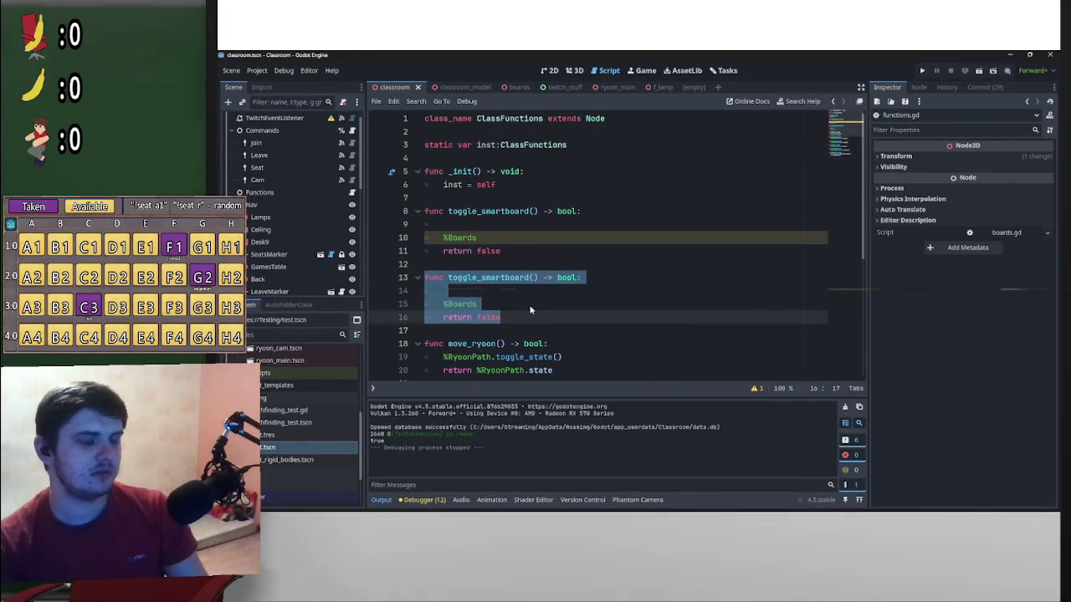
pyautogui.hotkey('shift', 'Up')
pyautogui.hotkey('shift', 'Up')
pyautogui.hotkey('shift', 'Up')
pyautogui.keyDown('shift'); pyautogui.click(422, 213); pyautogui.keyUp('shift')
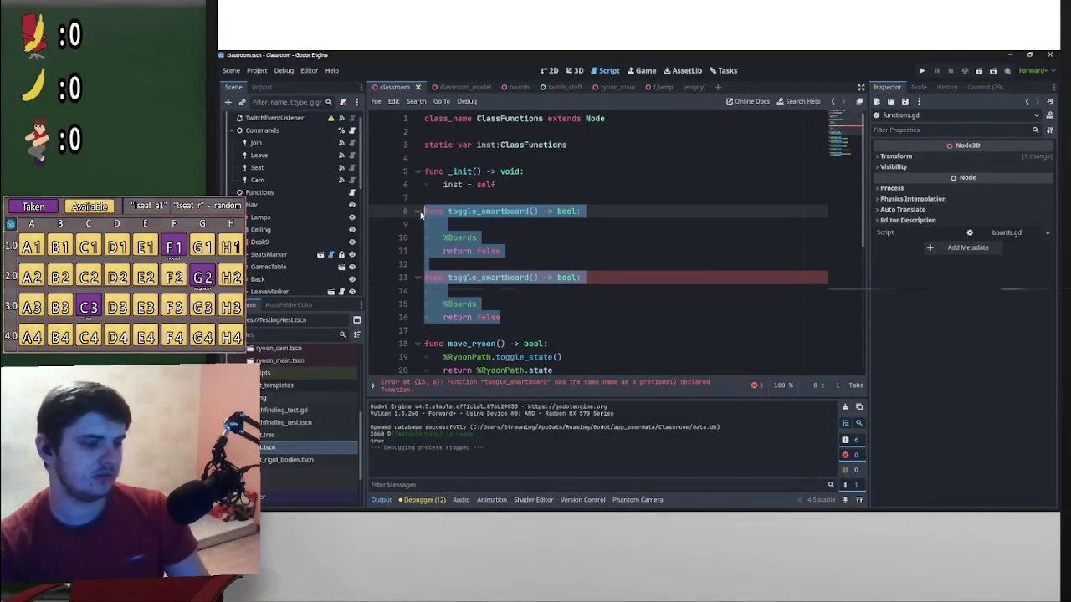
pyautogui.click(541, 316)
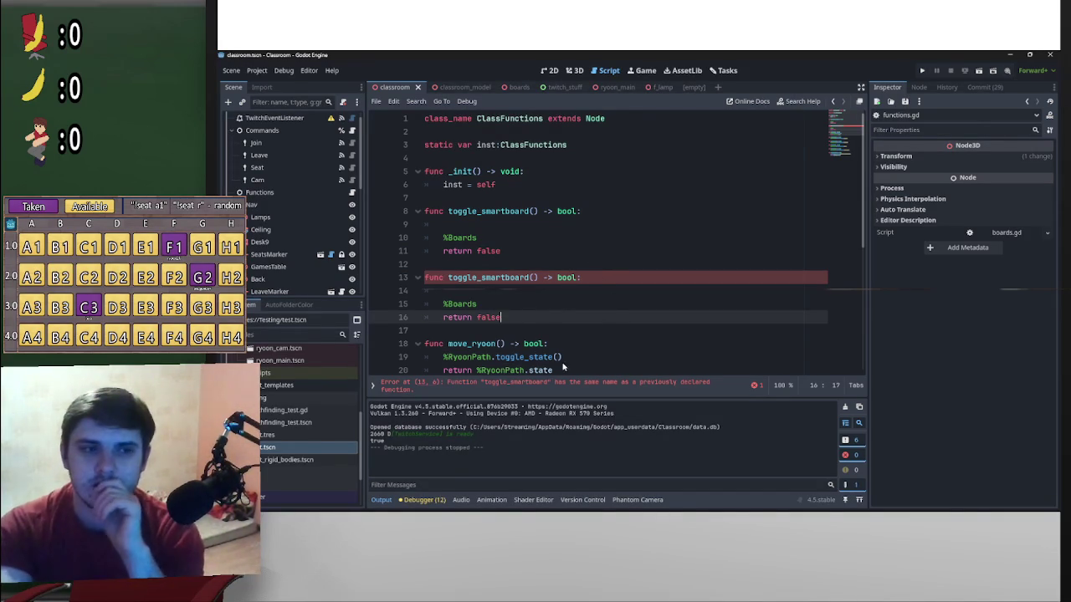
pyautogui.scroll(-2, 566, 291)
pyautogui.scroll(2, 561, 280)
pyautogui.scroll(-2, 563, 281)
pyautogui.scroll(2, 562, 279)
pyautogui.moveTo(576, 278)
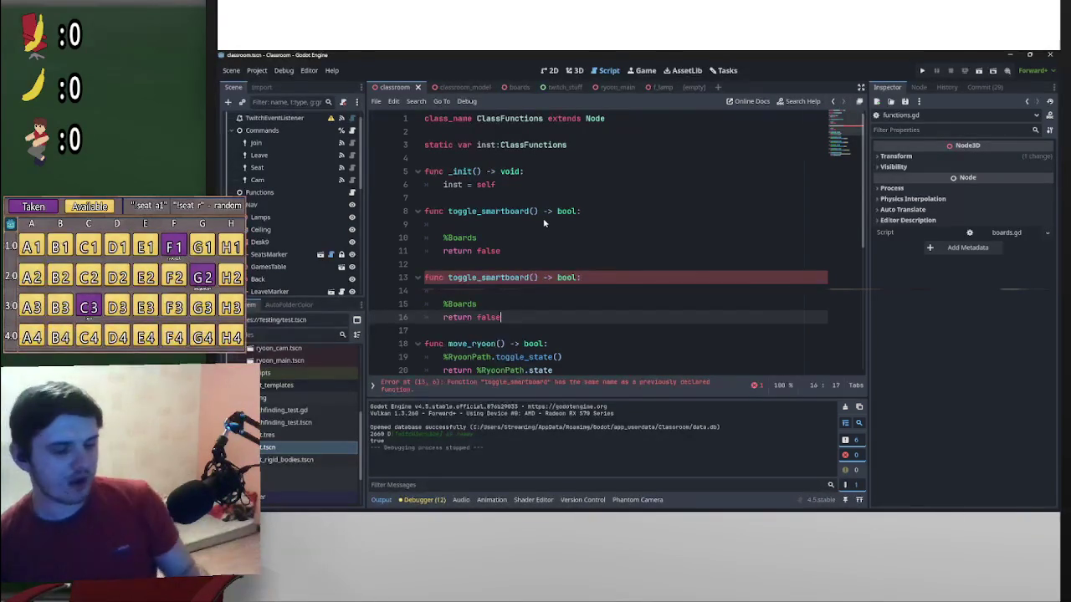
pyautogui.click(655, 266)
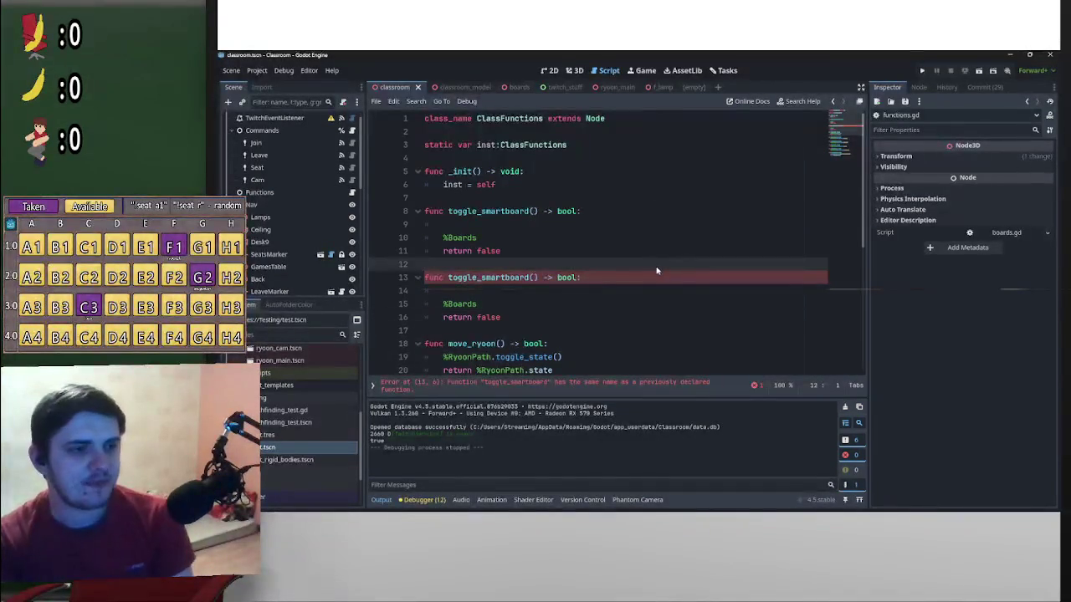
pyautogui.scroll(-2, 654, 262)
pyautogui.scroll(2, 655, 255)
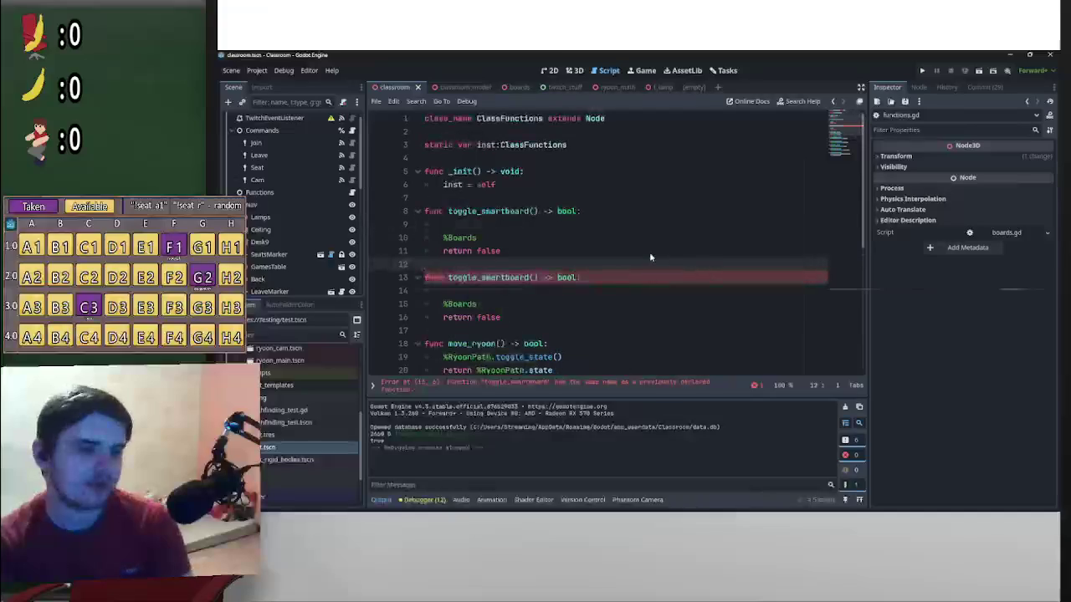
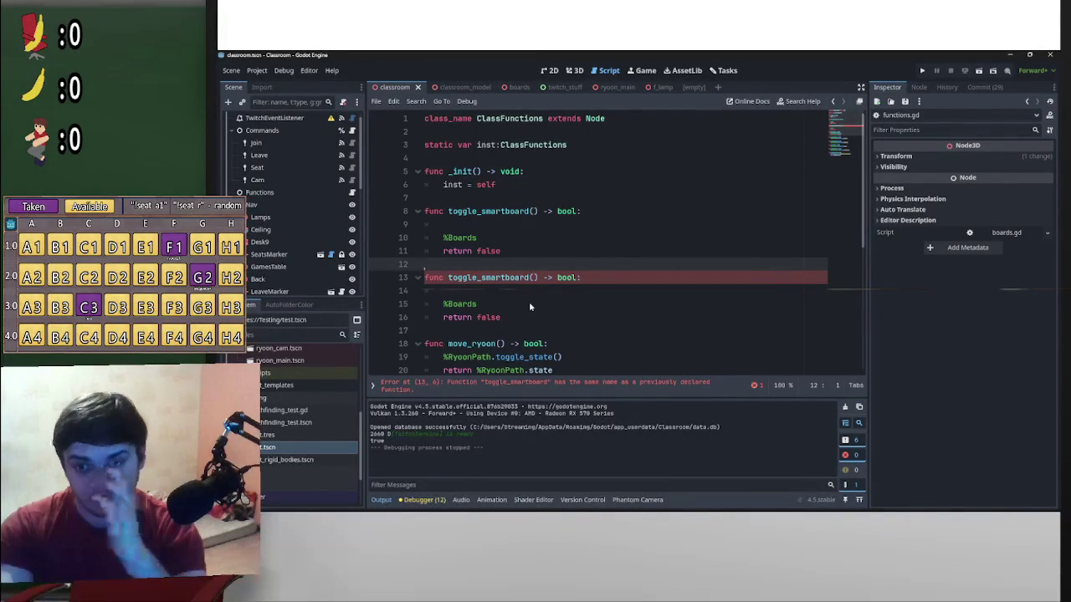
# Delete the duplicate toggle_smartboard lines, the blank line above %Boards, and the empty line 12
pyautogui.moveTo(505, 318); pyautogui.dragTo(377, 277)
pyautogui.press('BackSpace')
pyautogui.press('BackSpace')
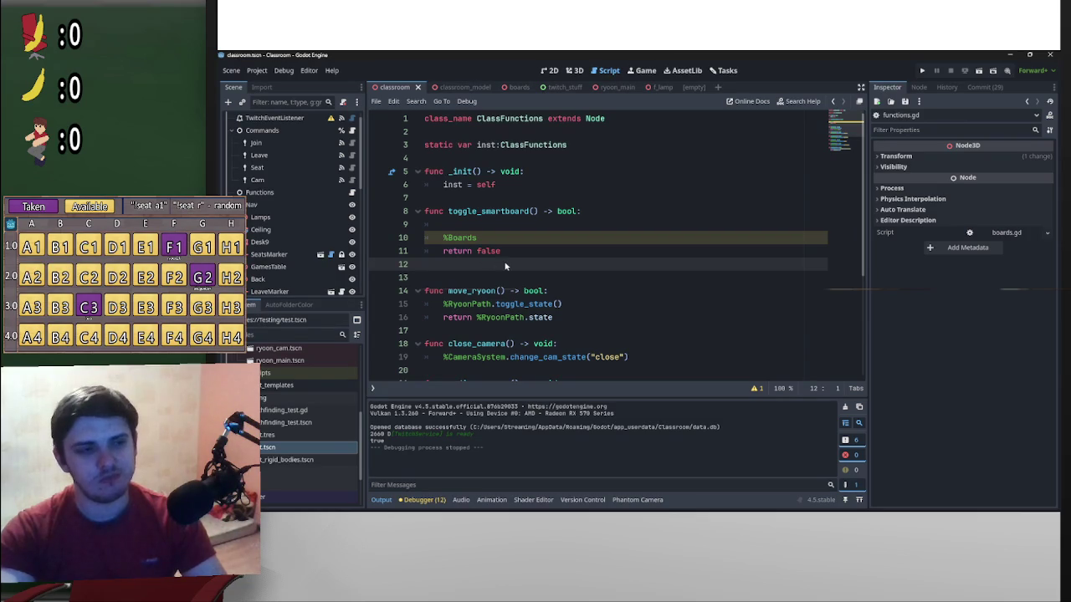
pyautogui.click(455, 220)
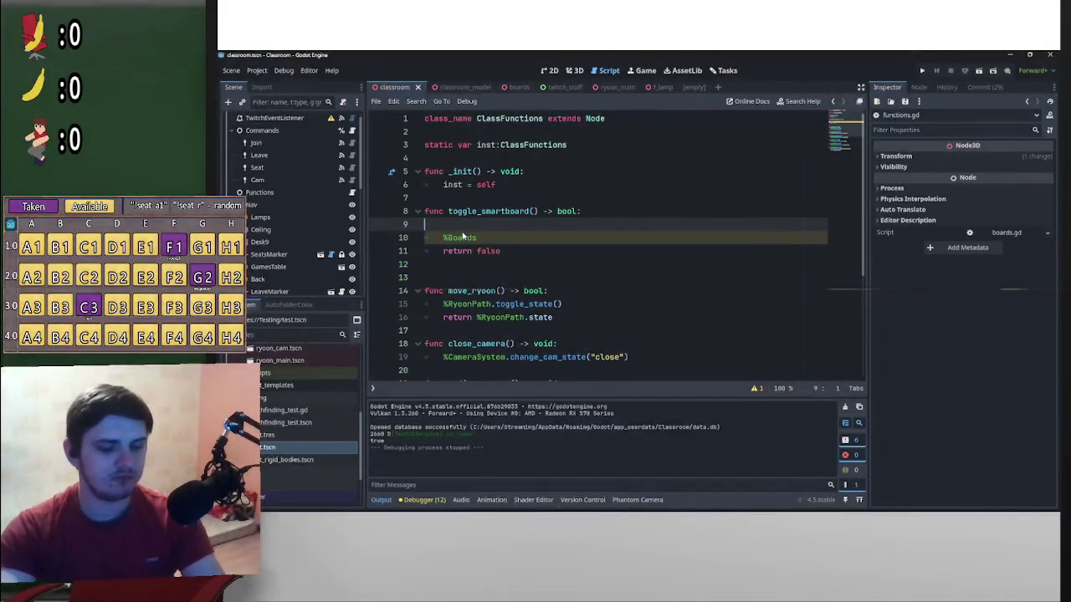
pyautogui.press('BackSpace')
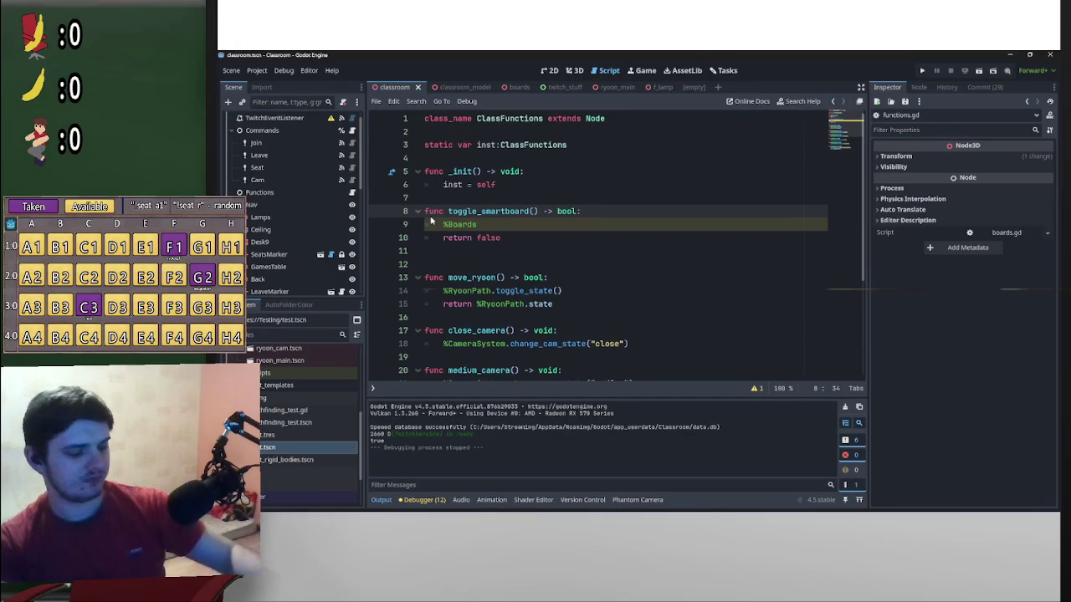
pyautogui.scroll(-3, 663, 284)
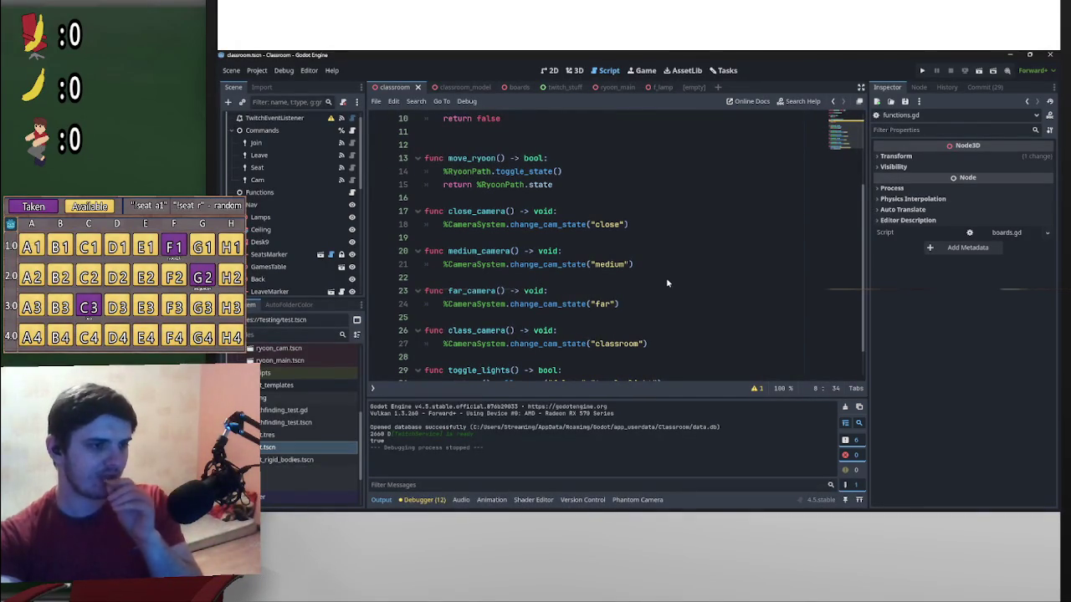
pyautogui.scroll(3, 619, 300)
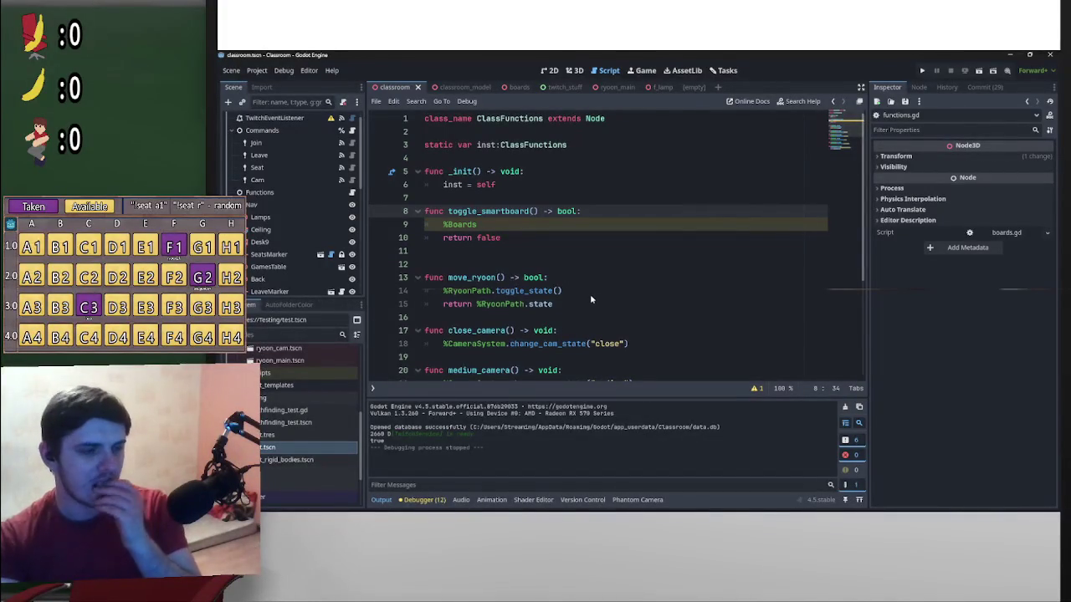
pyautogui.click(528, 265)
pyautogui.press('BackSpace')
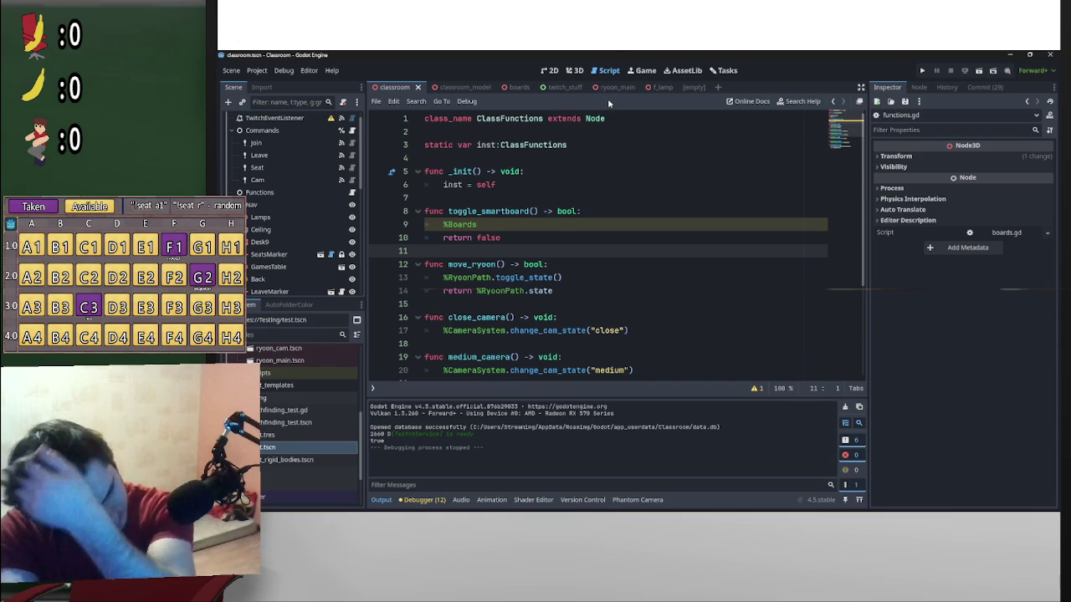
pyautogui.moveTo(590, 95)
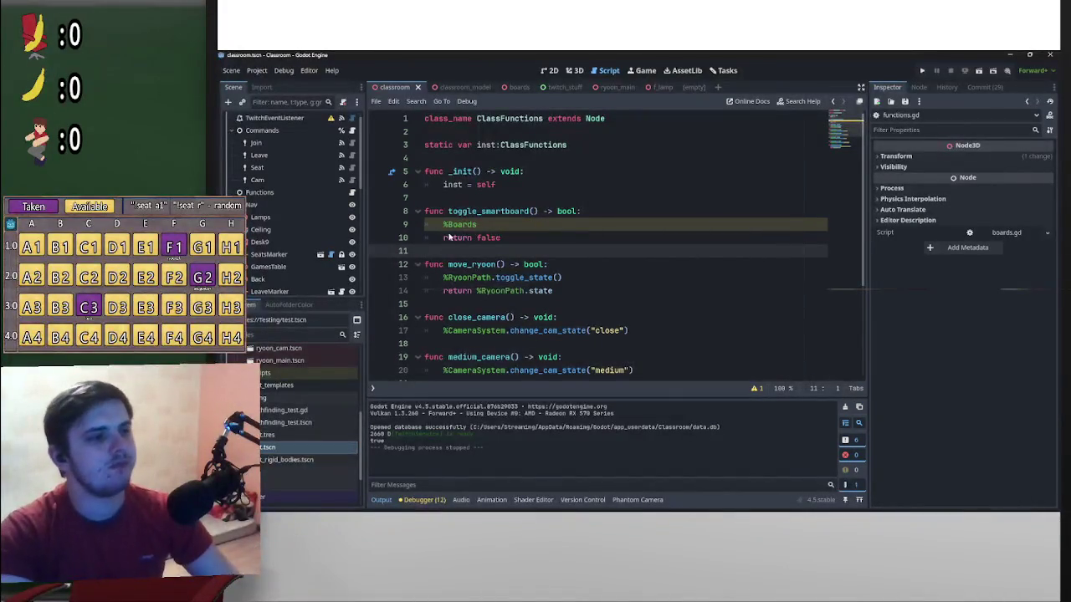
pyautogui.click(500, 229)
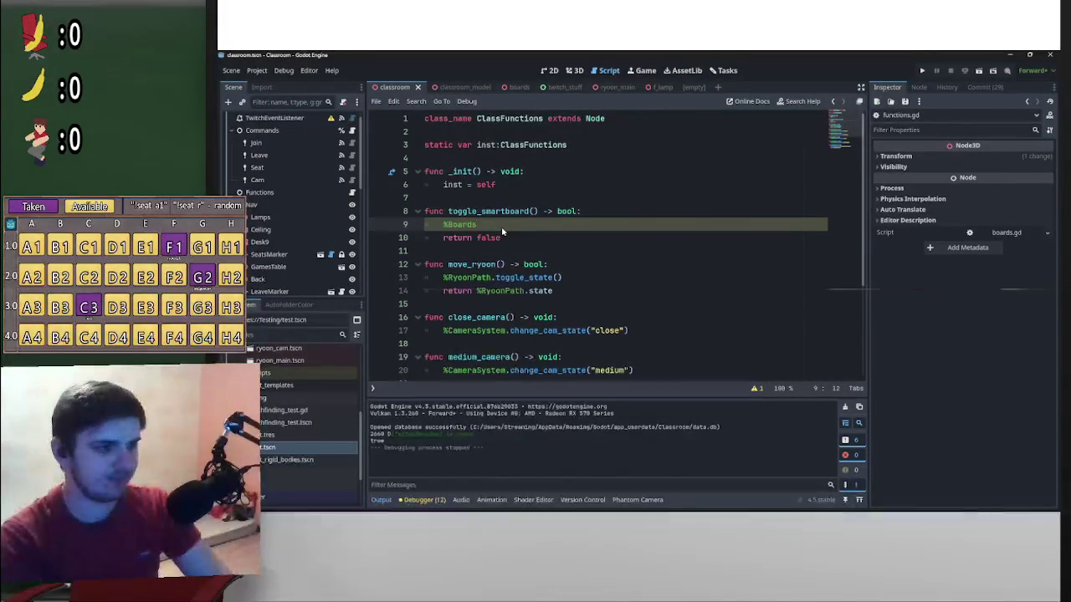
pyautogui.press('Home')
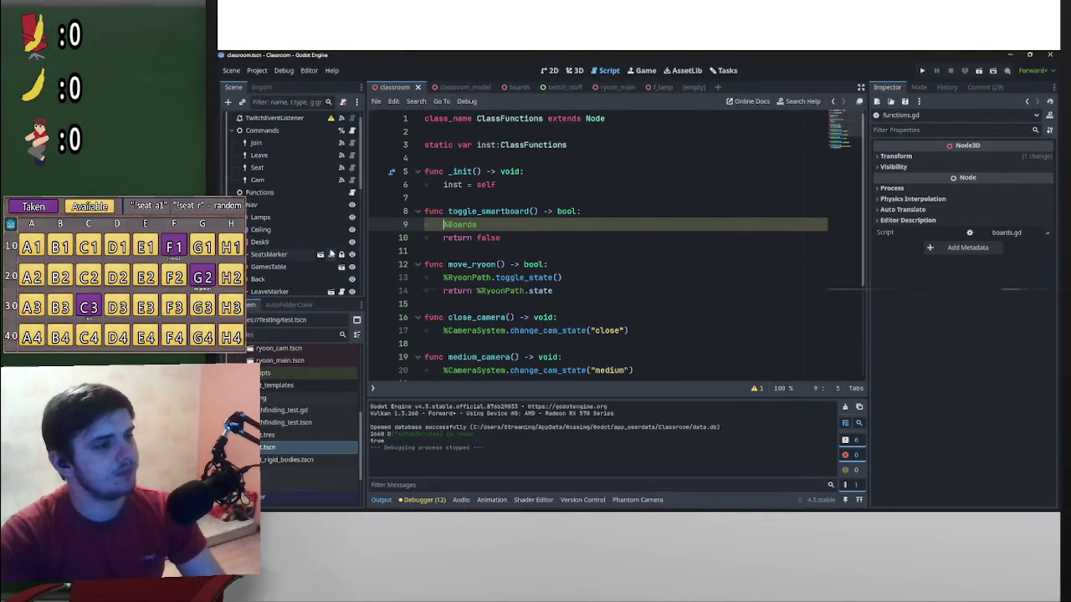
# Extend %Boards on line 9 to %Boards.current_state
pyautogui.click(529, 227)
pyautogui.write('.st')
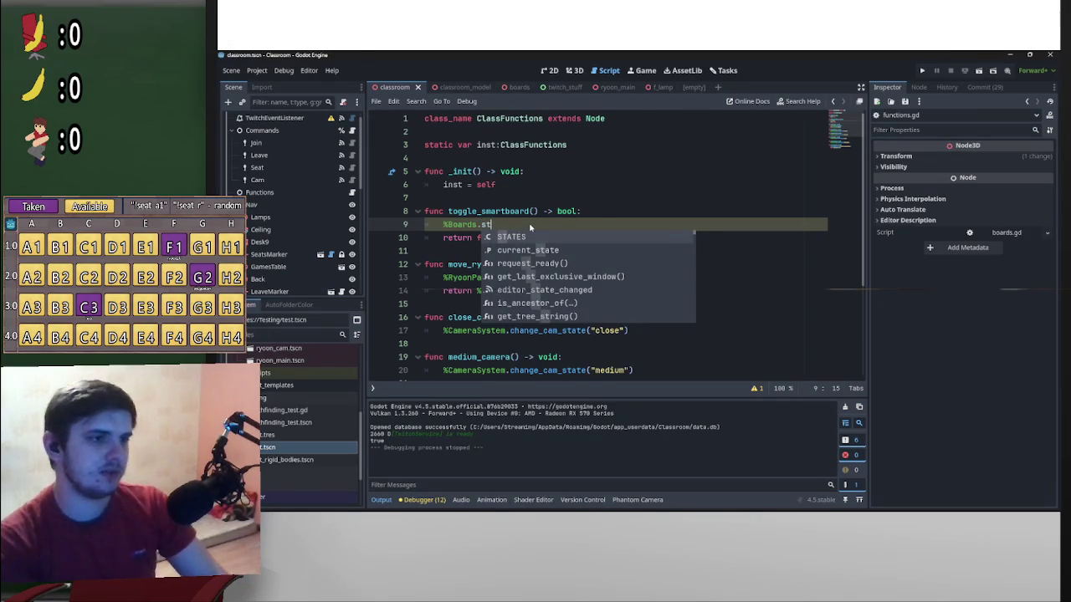
pyautogui.press('Down')
pyautogui.press('Return')
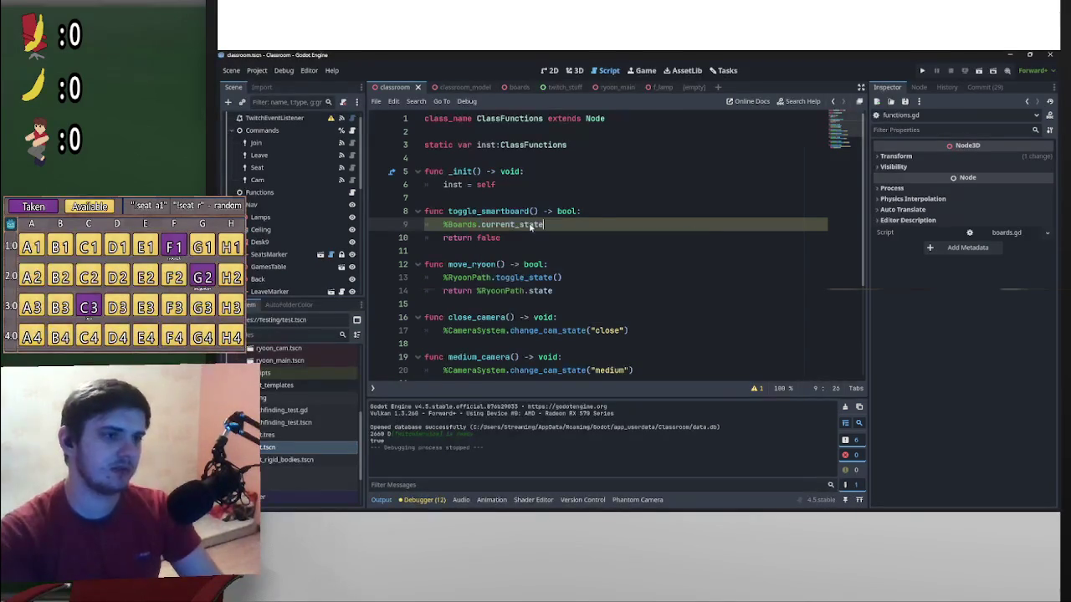
# Wrap it in an if comparing current_state with 0 that calls %Boards.change_projector_state
pyautogui.click(442, 225)
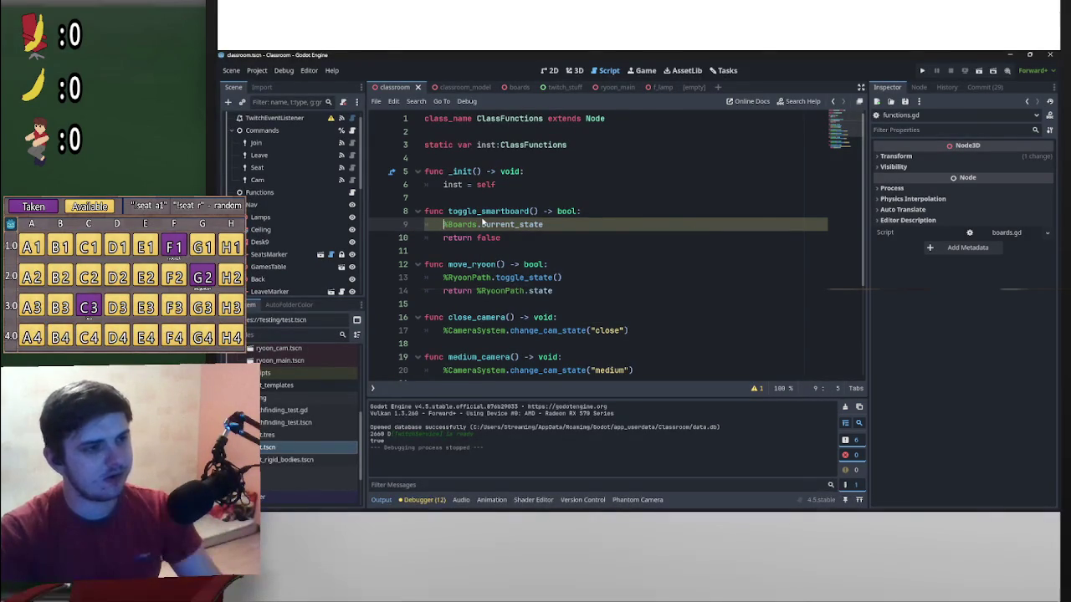
pyautogui.moveTo(482, 220)
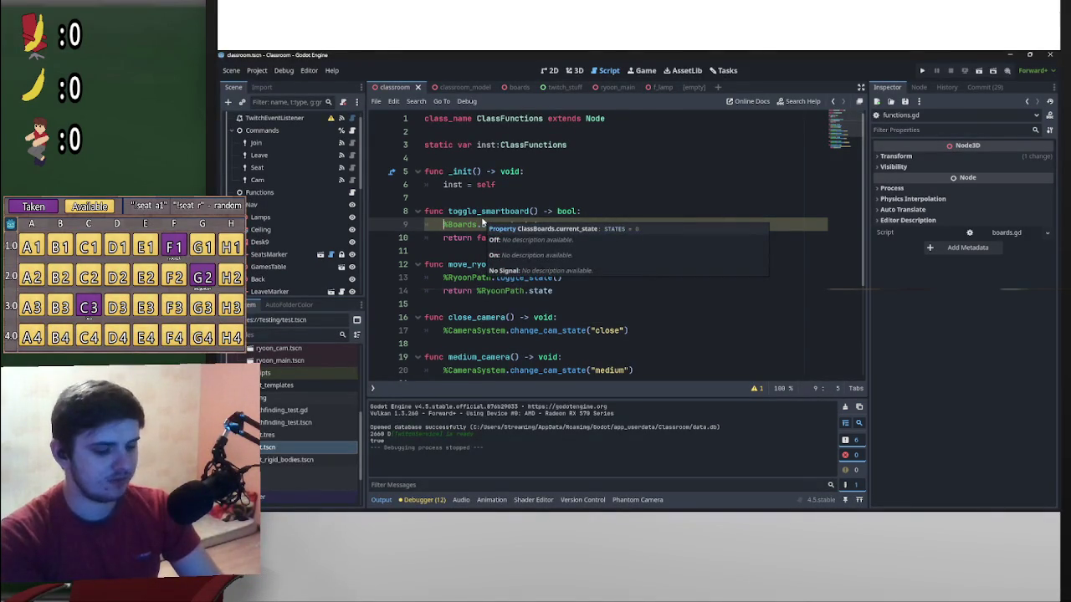
pyautogui.write('if')
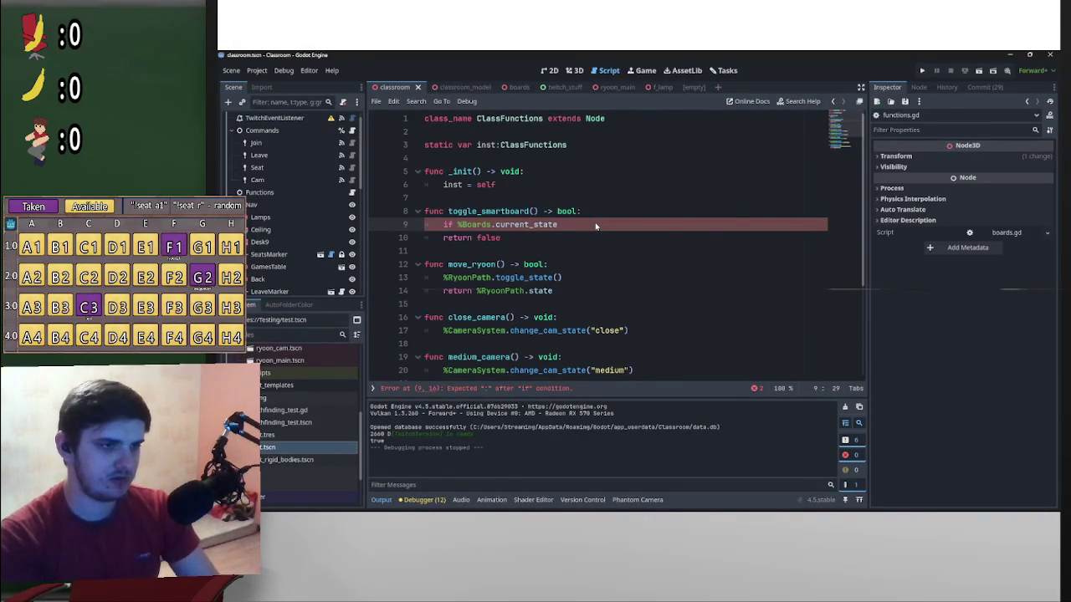
pyautogui.write('0')
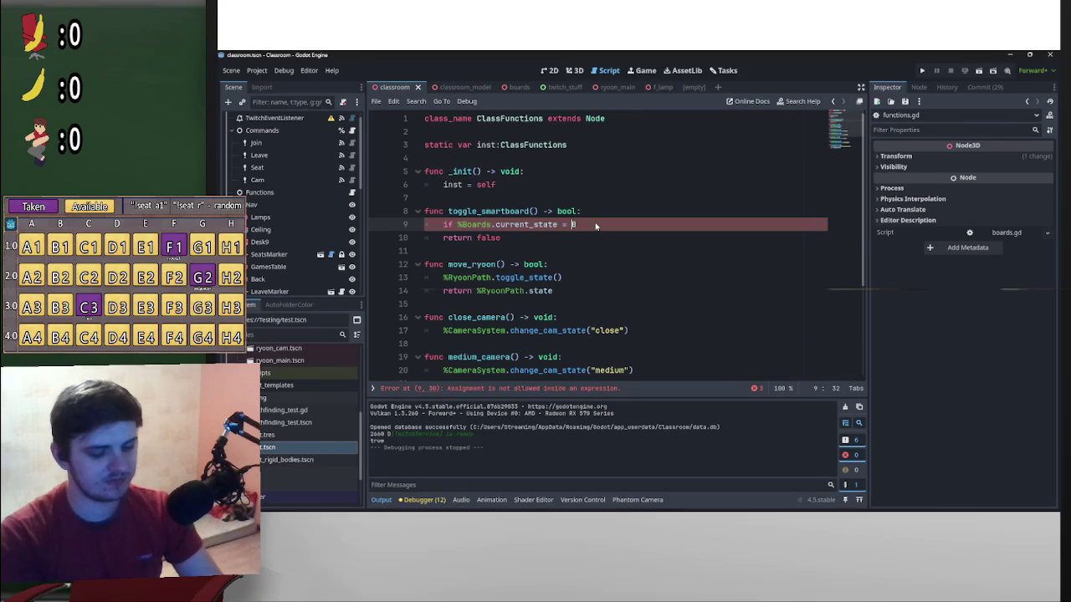
pyautogui.write('=')
pyautogui.press('End')
pyautogui.press('Return')
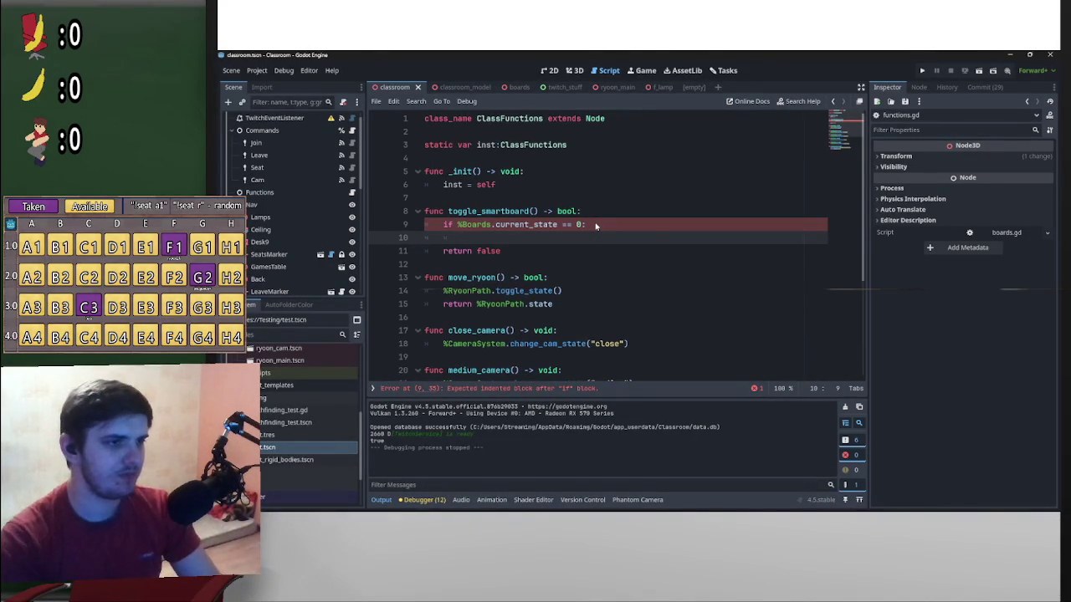
pyautogui.write('%Boards')
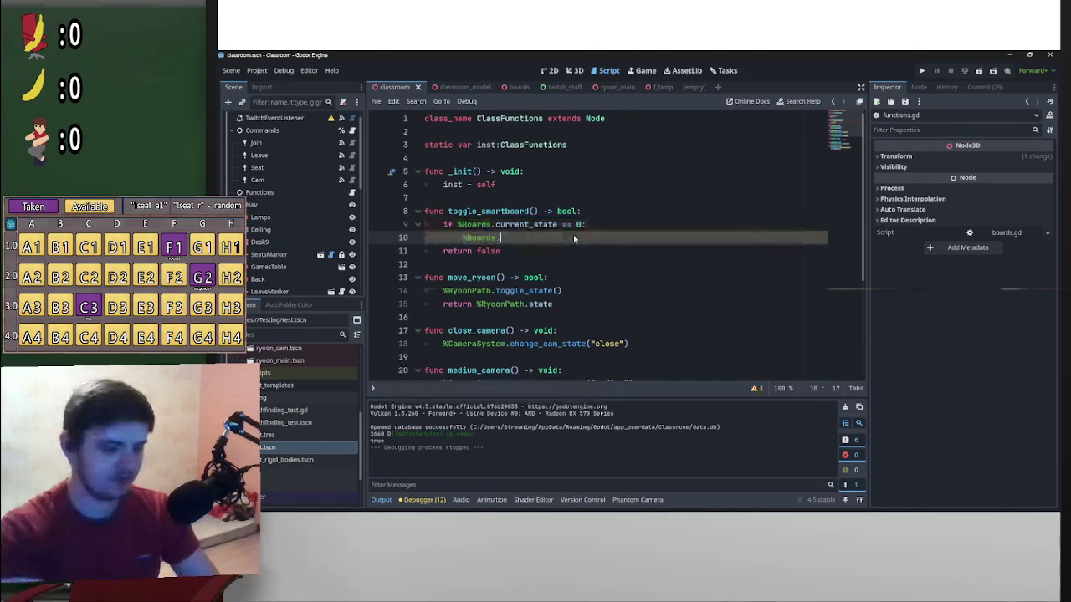
pyautogui.write('.set')
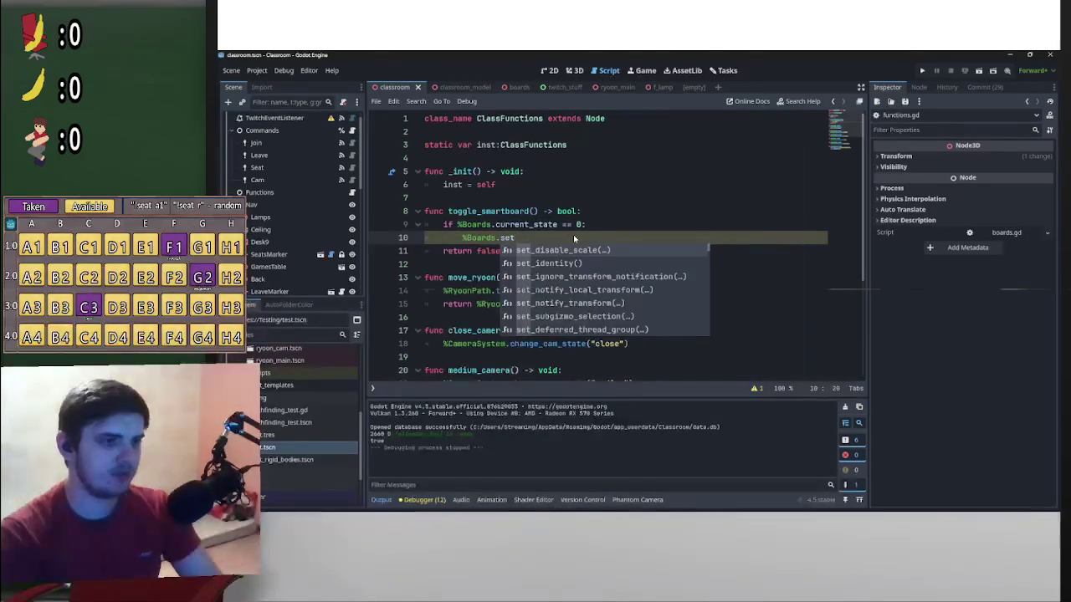
pyautogui.press('BackSpace')
pyautogui.press('BackSpace')
pyautogui.press('BackSpace')
pyautogui.write('chang')
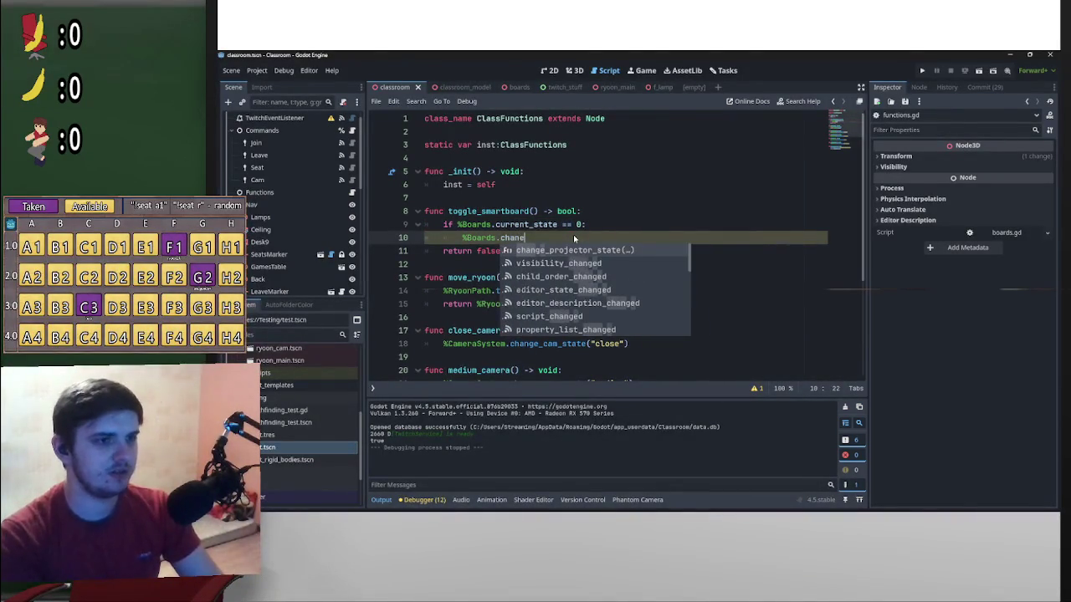
pyautogui.press('Return')
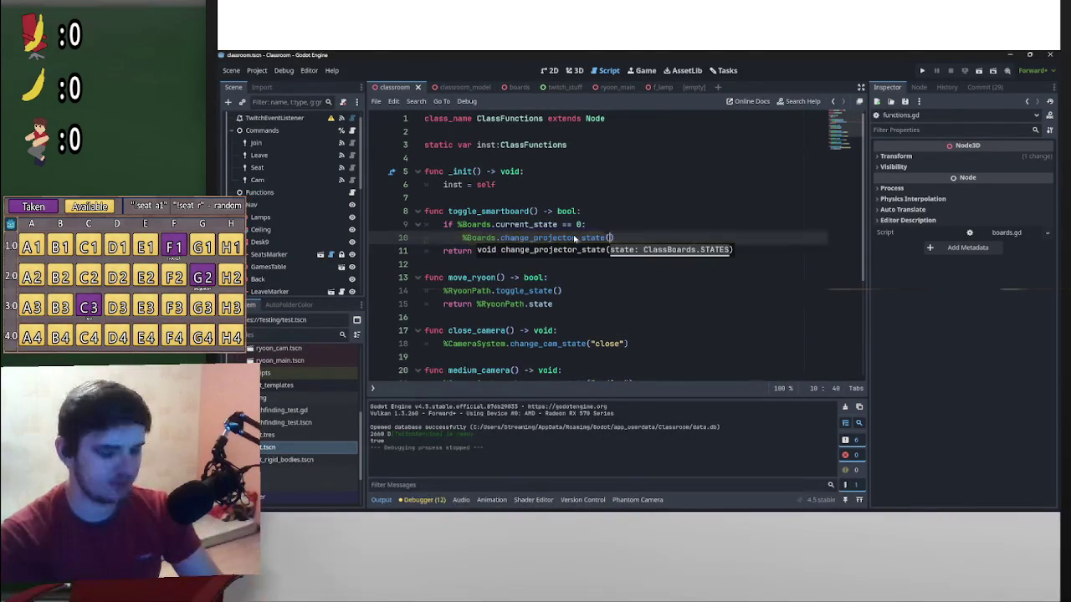
# Pass 1 to change_projector_state in the if branch
pyautogui.moveTo(495, 224); pyautogui.dragTo(459, 224)
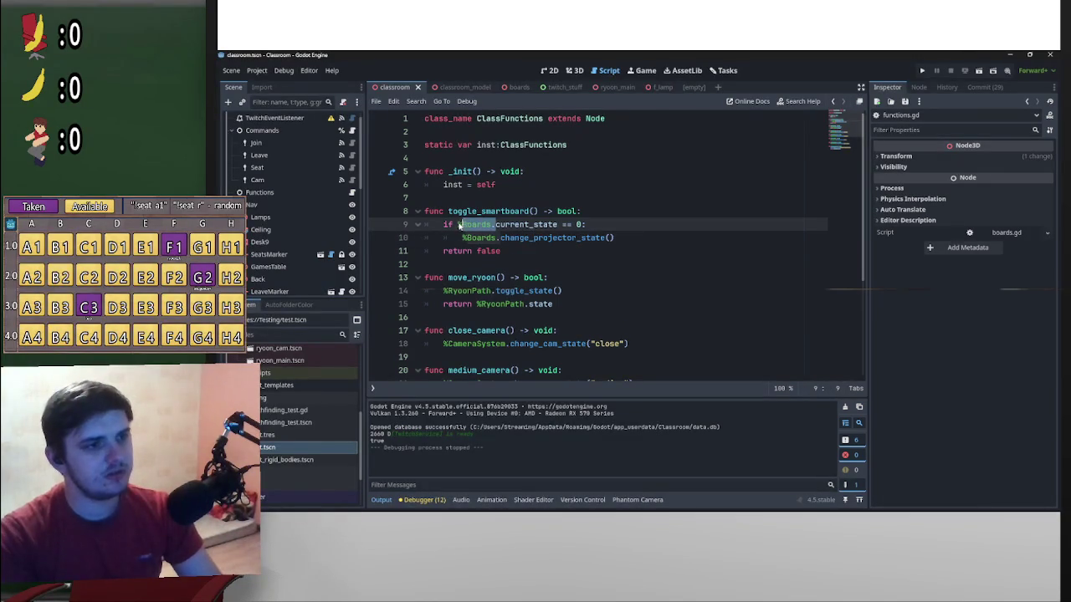
pyautogui.click(619, 236)
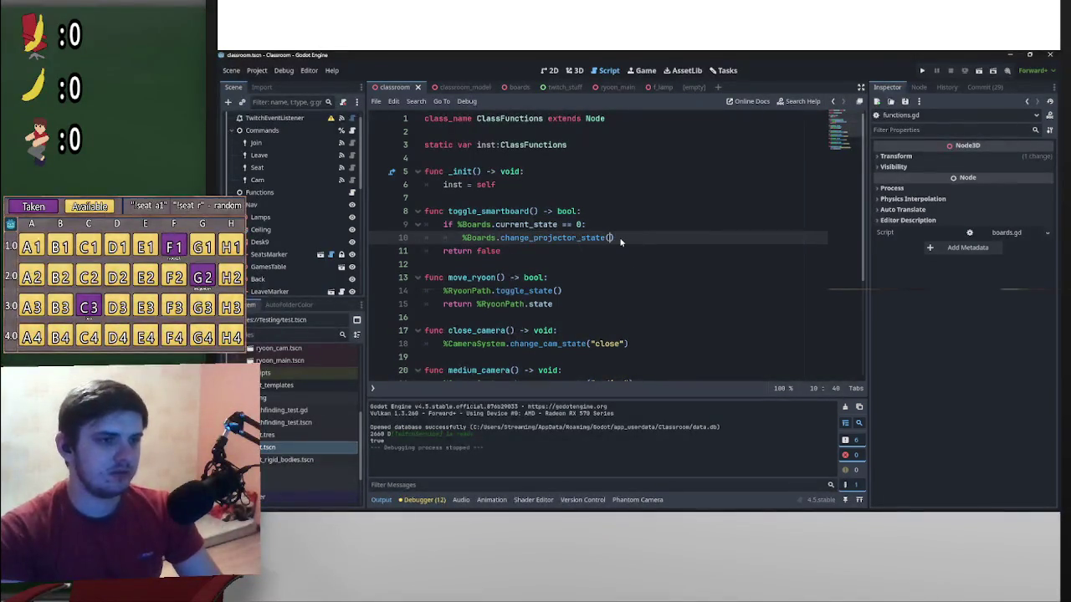
pyautogui.write('1')
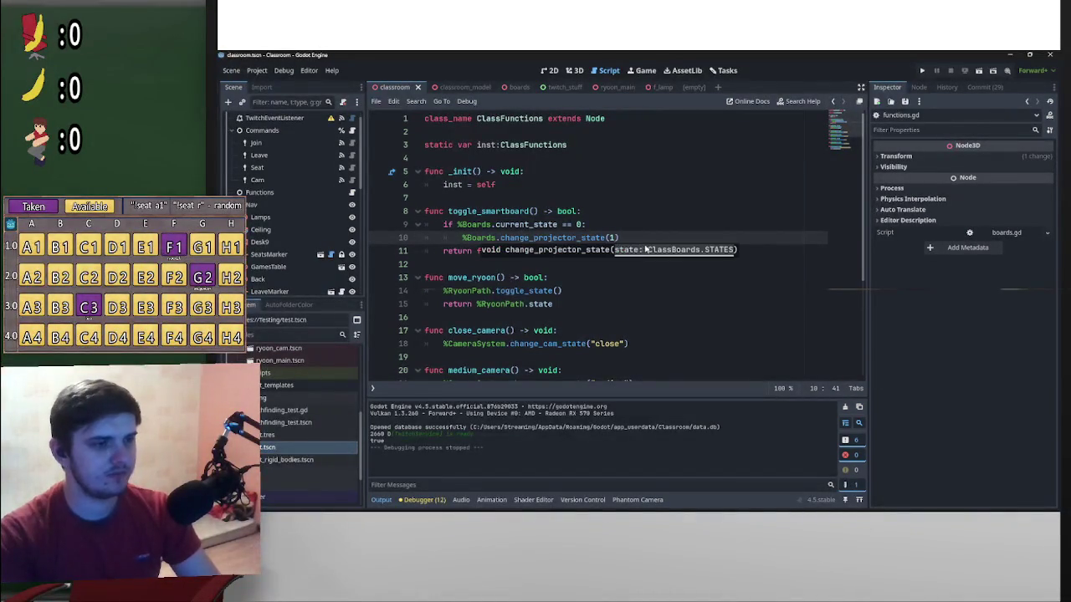
# Add an else branch that calls change_projector_state(0)
pyautogui.click(655, 236)
pyautogui.press('Return')
pyautogui.press('BackSpace')
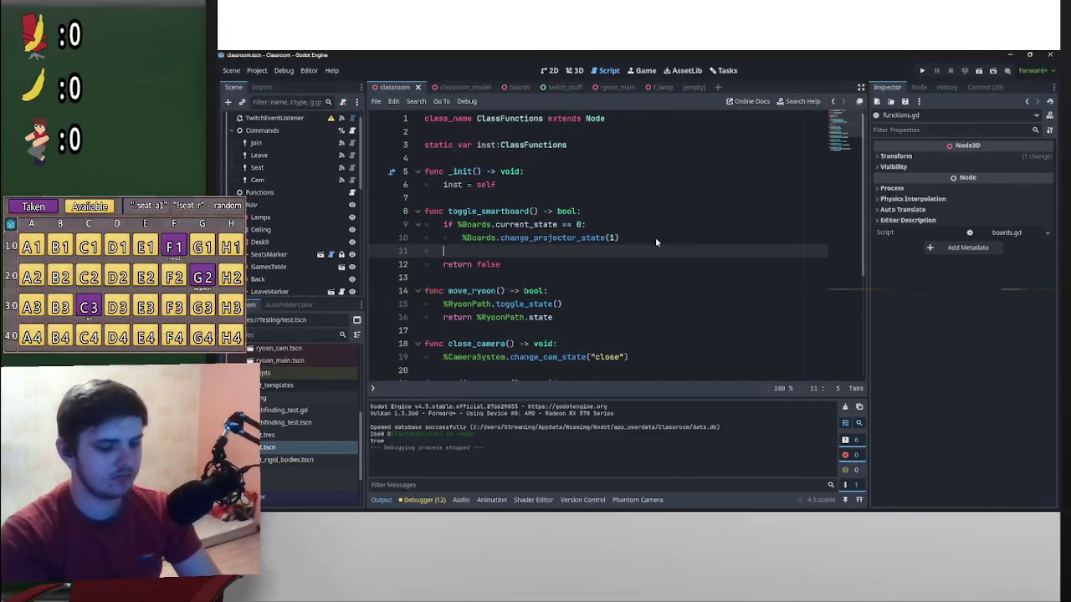
pyautogui.write('elise:')
pyautogui.press('Return')
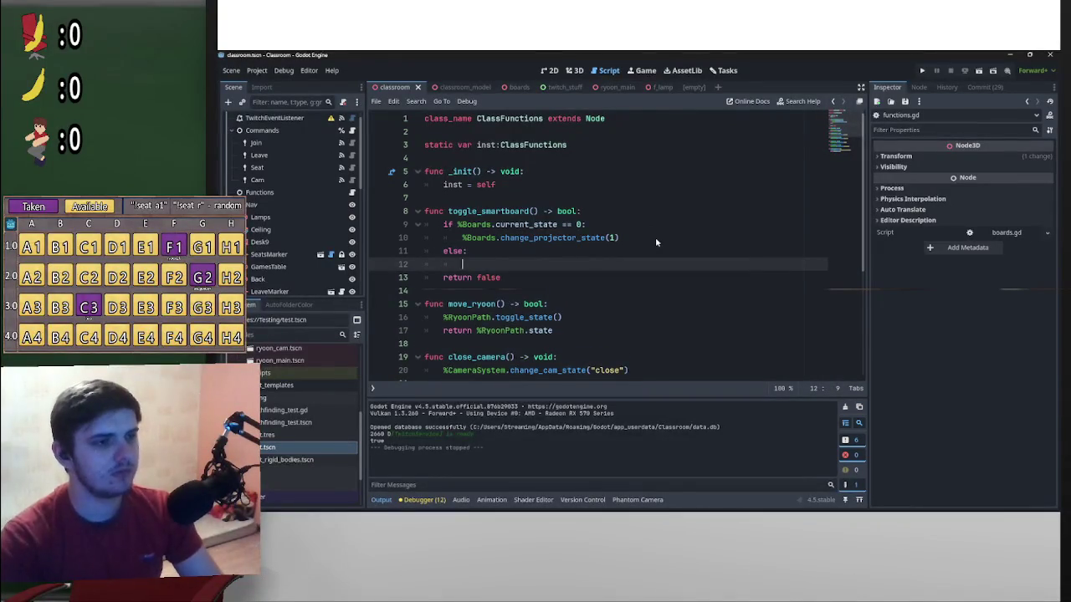
pyautogui.moveTo(636, 238); pyautogui.dragTo(458, 240)
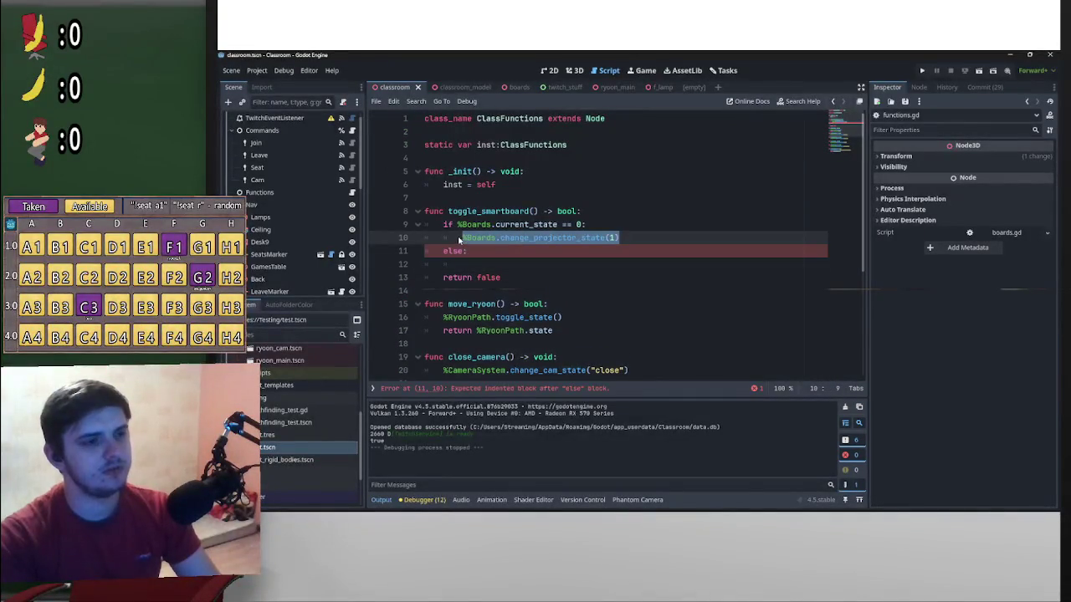
pyautogui.hotkey('ctrl', 'c')
pyautogui.click(468, 264)
pyautogui.hotkey('ctrl', 'v')
pyautogui.click(609, 264)
pyautogui.write('0')
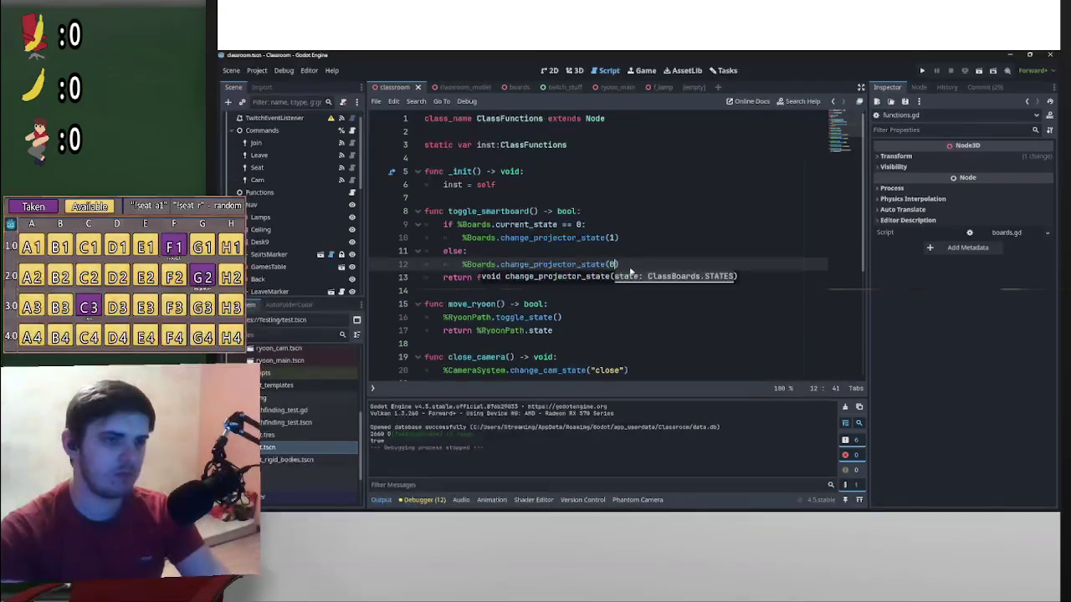
# Make the function return bool(%Boards.current_state), then open change_projector_state's definition in boards.gd
pyautogui.click(632, 248)
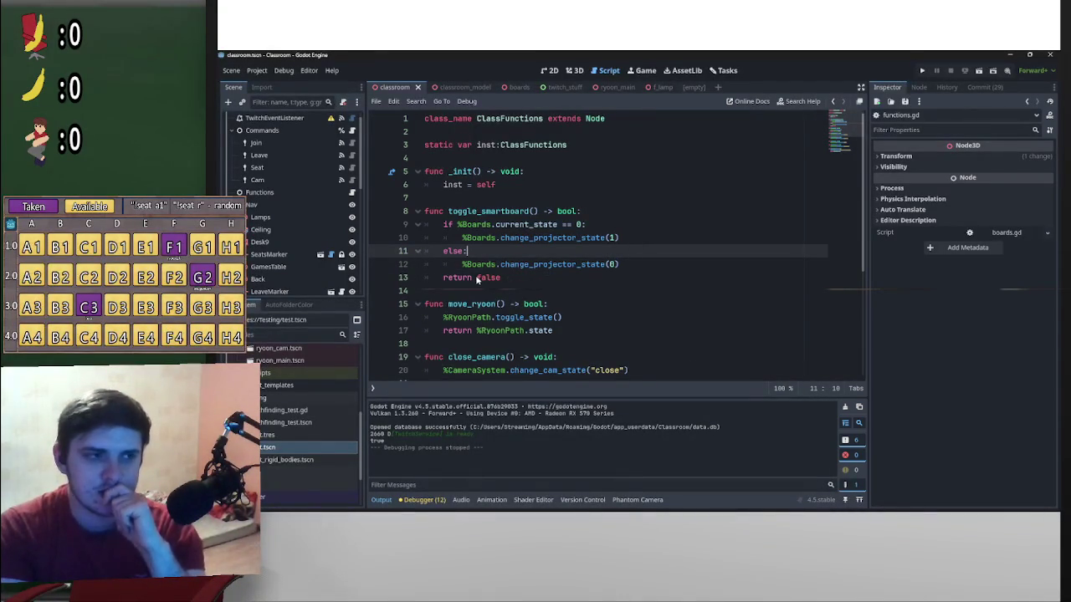
pyautogui.moveTo(476, 279); pyautogui.dragTo(514, 279)
pyautogui.write('bo')
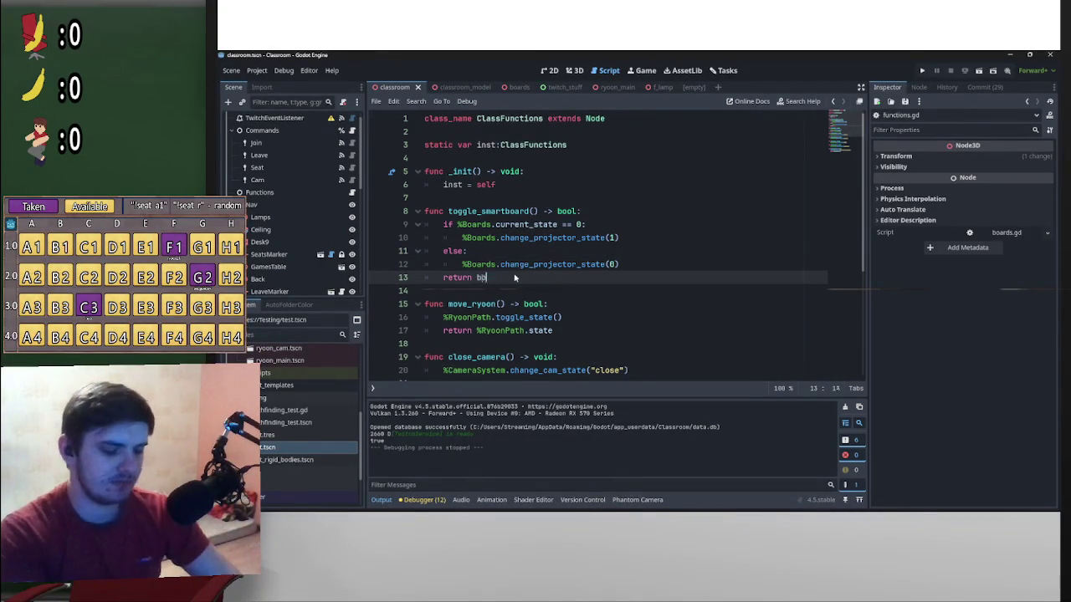
pyautogui.write('ol(')
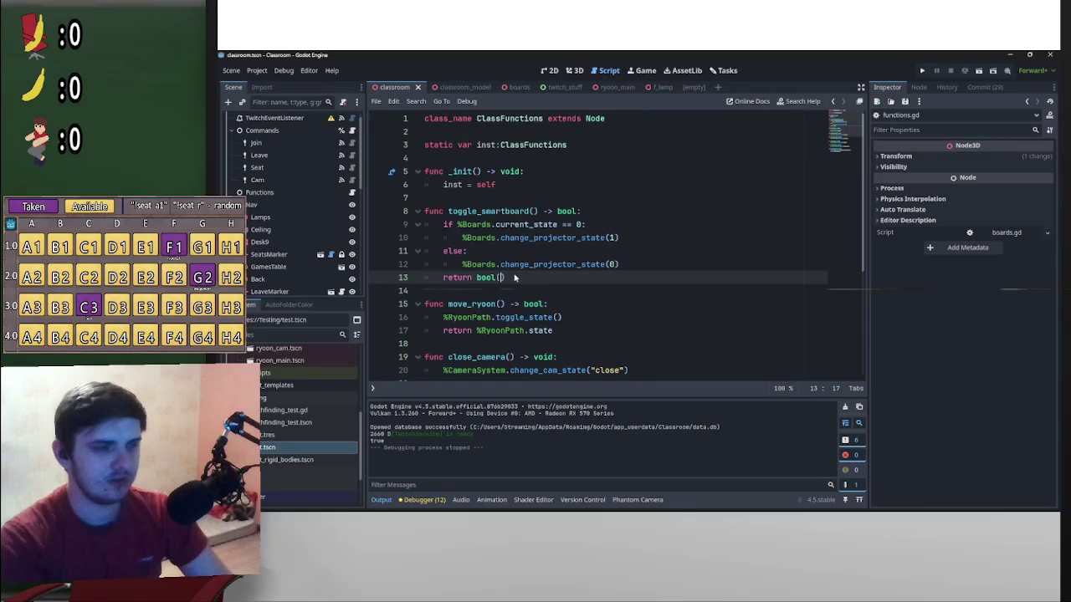
pyautogui.moveTo(558, 225); pyautogui.dragTo(458, 224)
pyautogui.moveTo(508, 277); pyautogui.dragTo(503, 278)
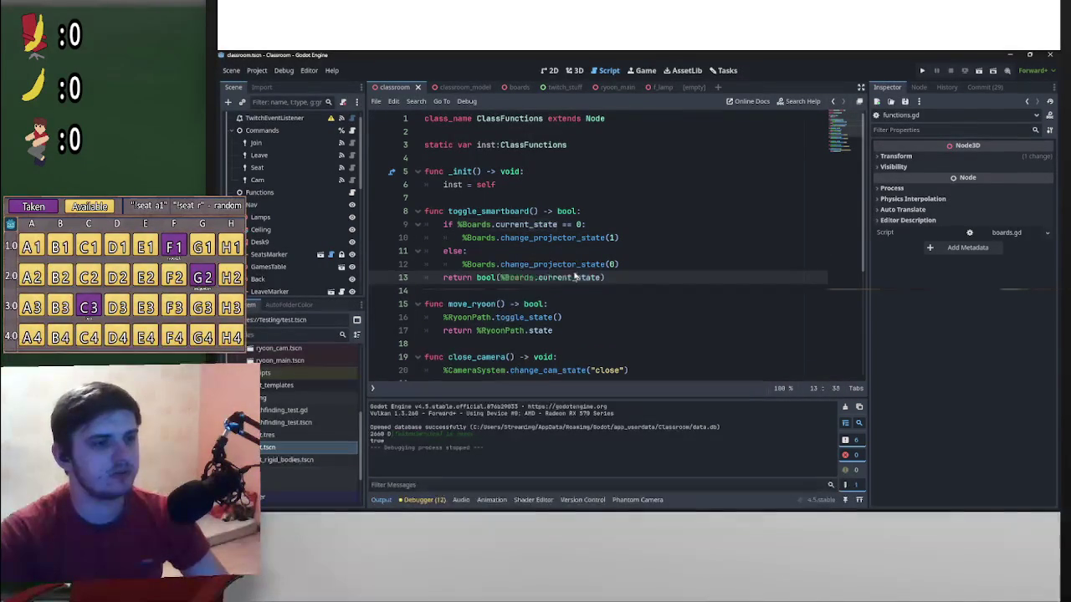
pyautogui.keyDown('ctrl'); pyautogui.click(566, 264); pyautogui.keyUp('ctrl')
pyautogui.scroll(-5, 566, 266)
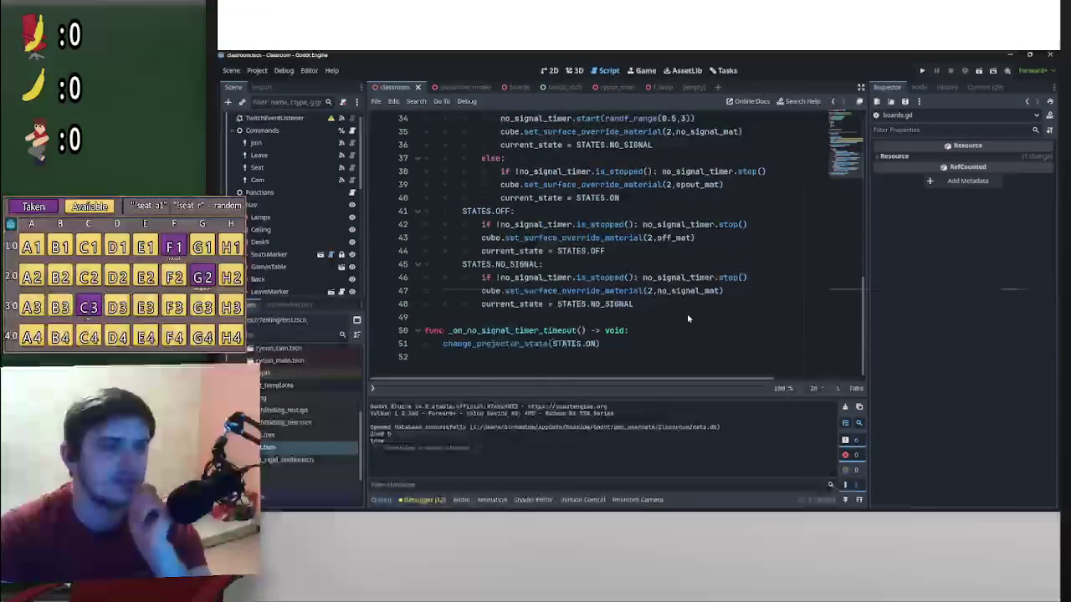
# Read the STATES enum and current_state in boards.gd, then return to functions.gd
pyautogui.scroll(3, 687, 313)
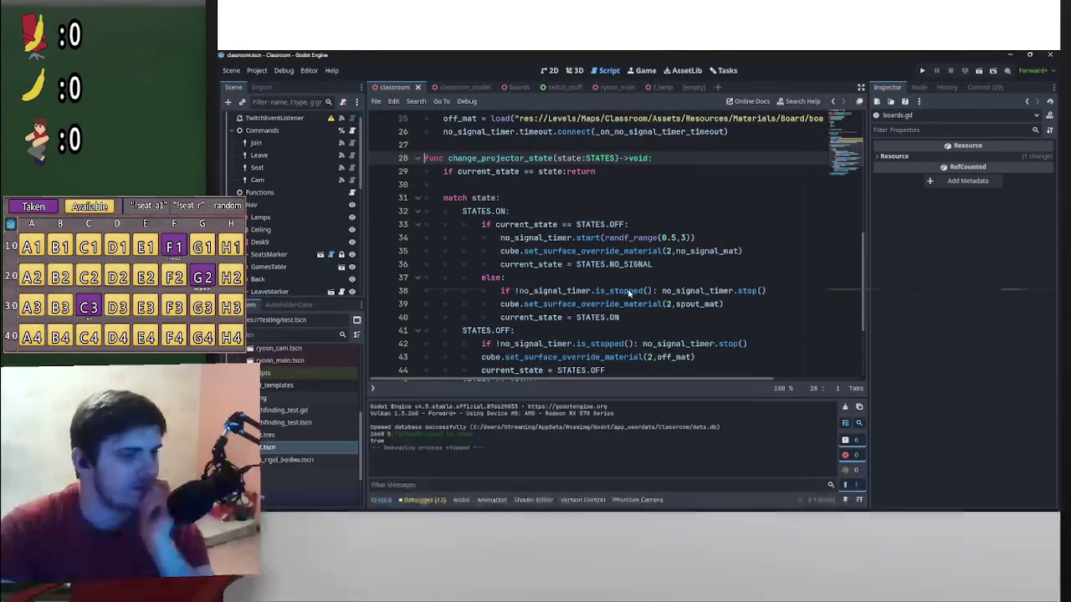
pyautogui.scroll(-2, 629, 301)
pyautogui.scroll(10, 641, 352)
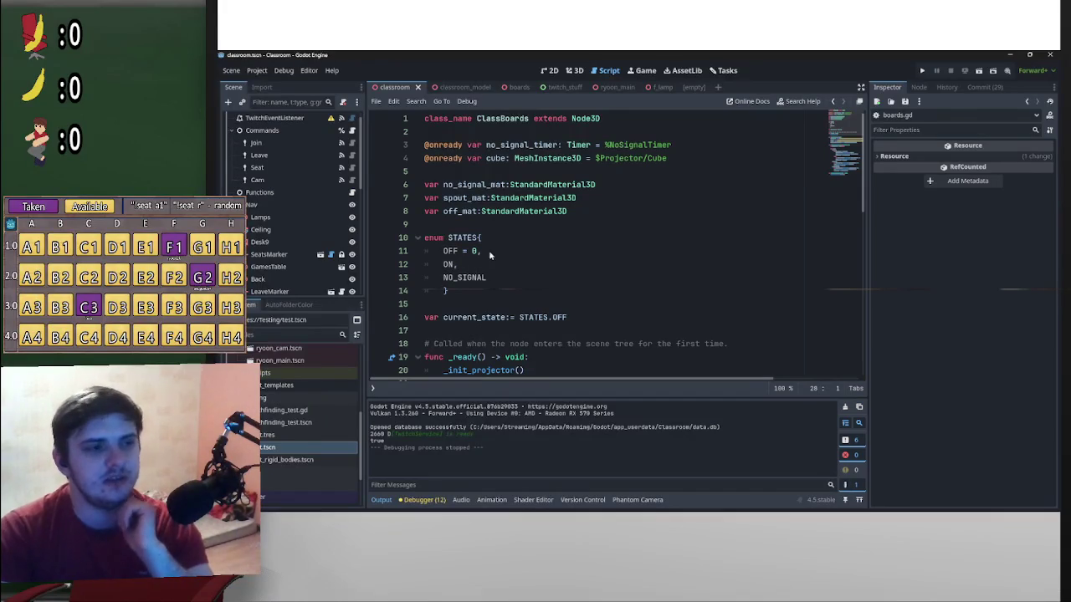
pyautogui.press('Right')
pyautogui.press('Right')
pyautogui.press('Right')
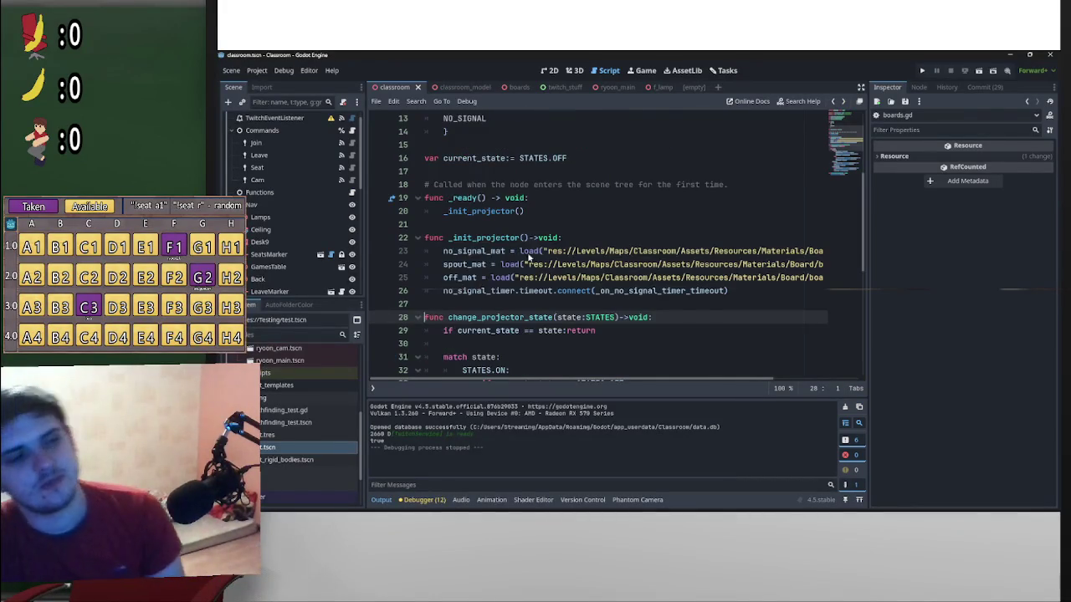
pyautogui.scroll(3, 526, 251)
pyautogui.scroll(-5, 526, 251)
pyautogui.scroll(6, 552, 318)
pyautogui.press('Left')
pyautogui.press('Left')
pyautogui.press('Left')
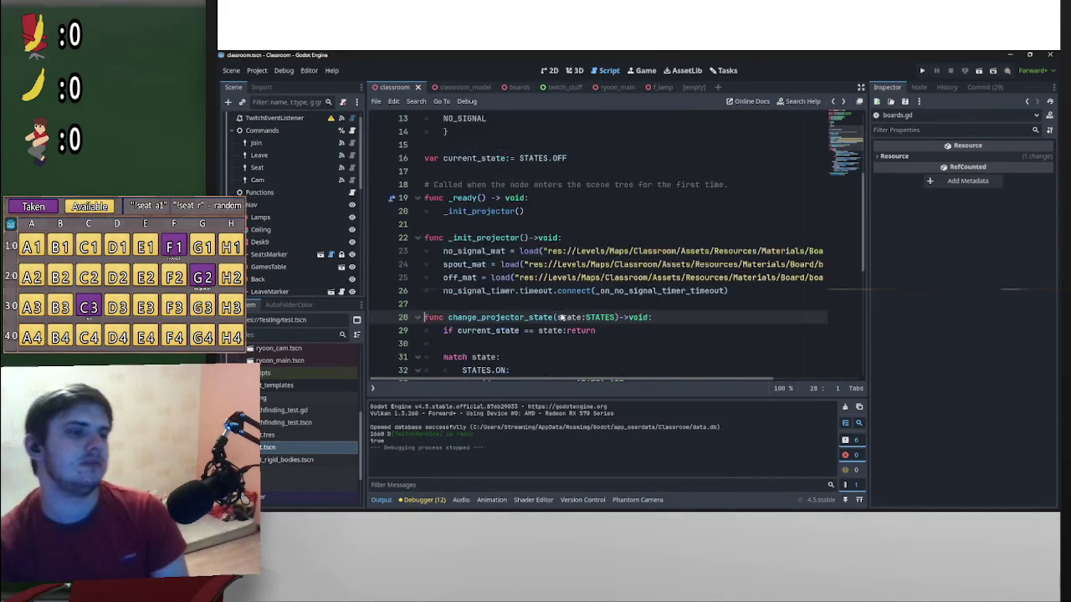
pyautogui.scroll(-2, 540, 304)
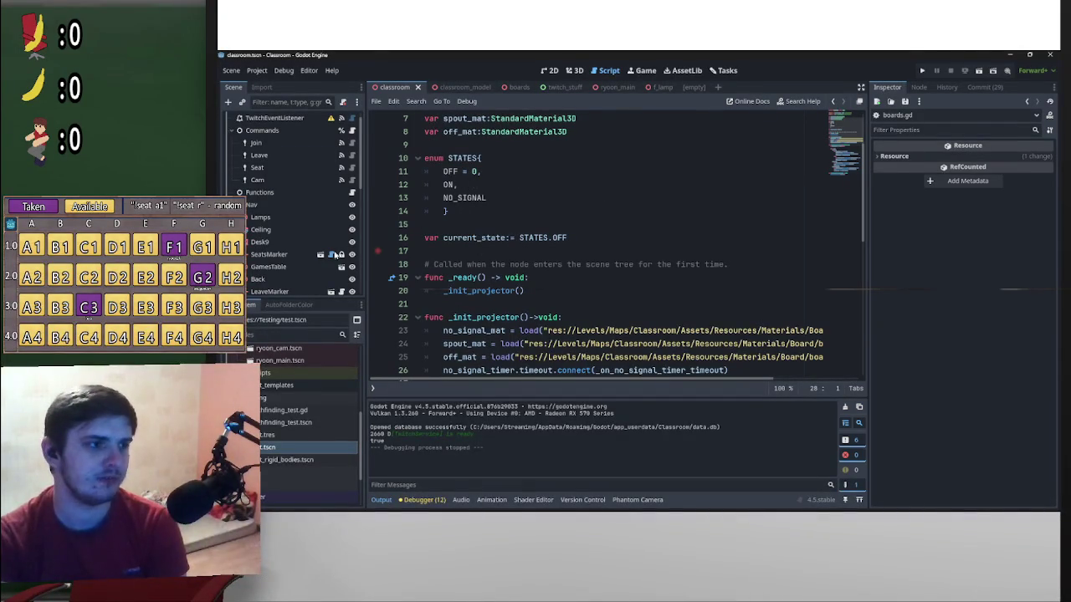
pyautogui.click(352, 192)
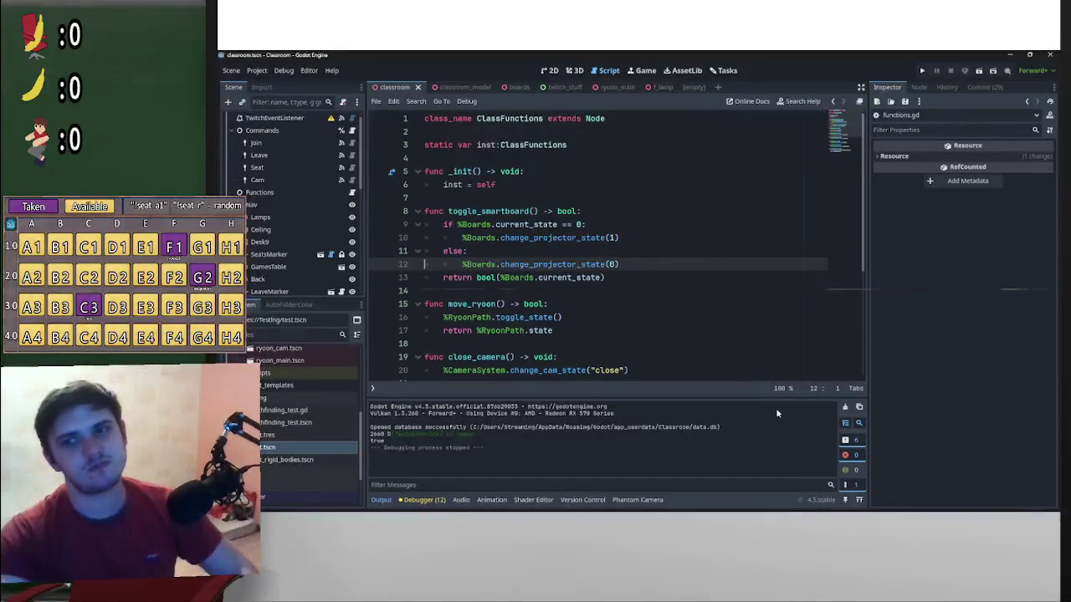
# Look over functions.gd and briefly show, then hide, the GodotDeck Deck Hopper panel
pyautogui.scroll(-2, 632, 318)
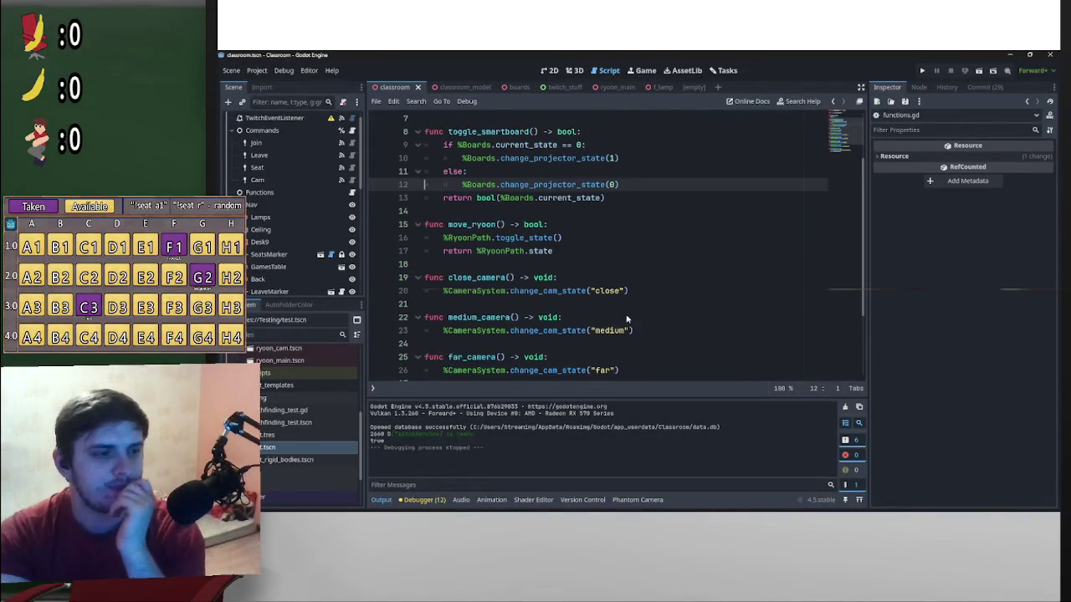
pyautogui.scroll(1, 621, 306)
pyautogui.scroll(-4, 612, 295)
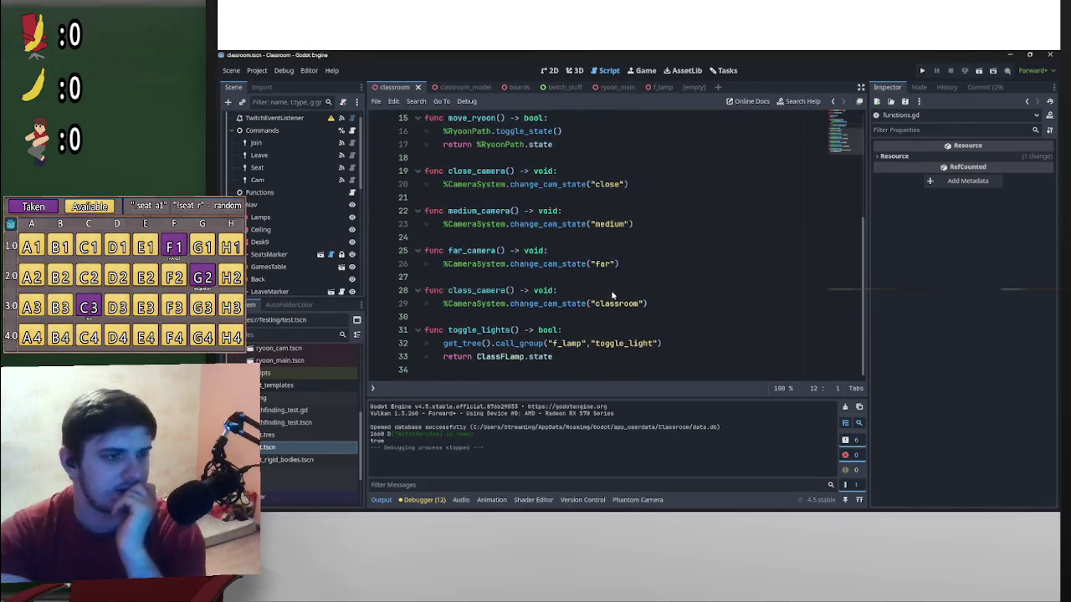
pyautogui.scroll(2, 660, 293)
pyautogui.click(660, 291)
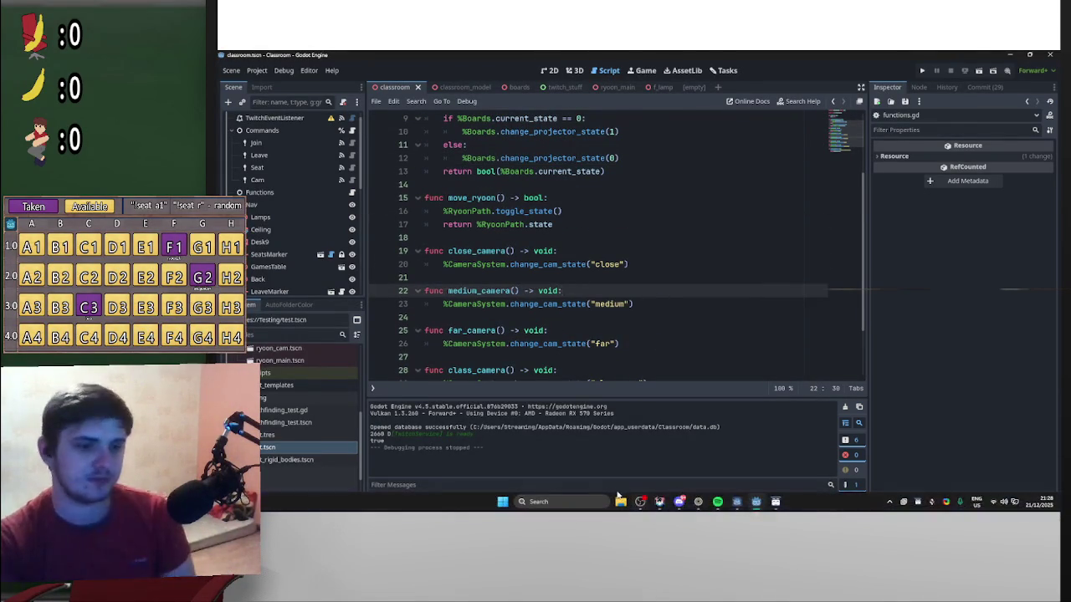
pyautogui.click(658, 502)
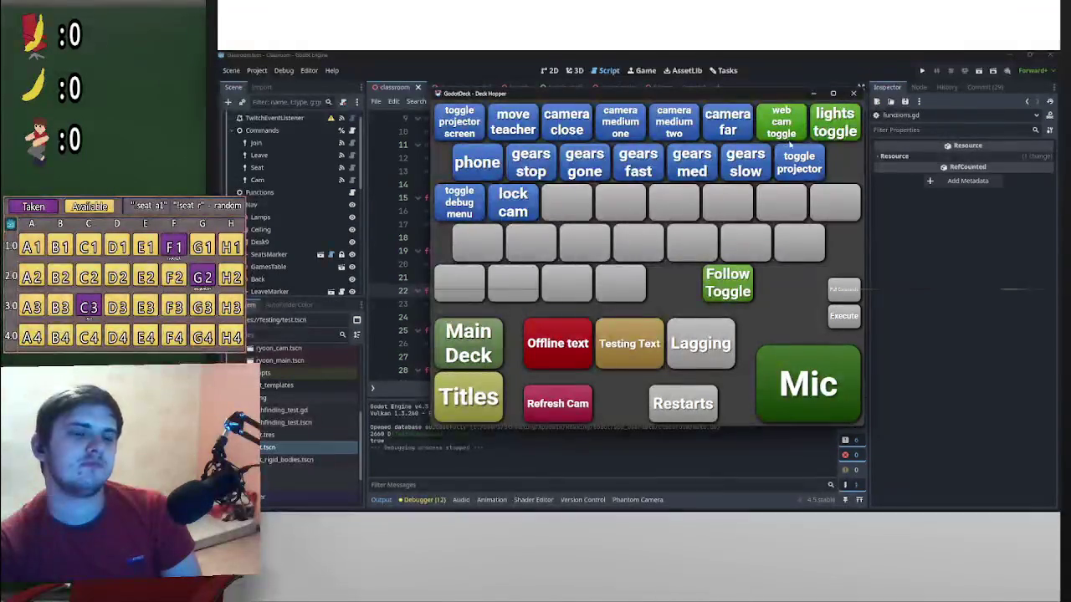
pyautogui.click(815, 96)
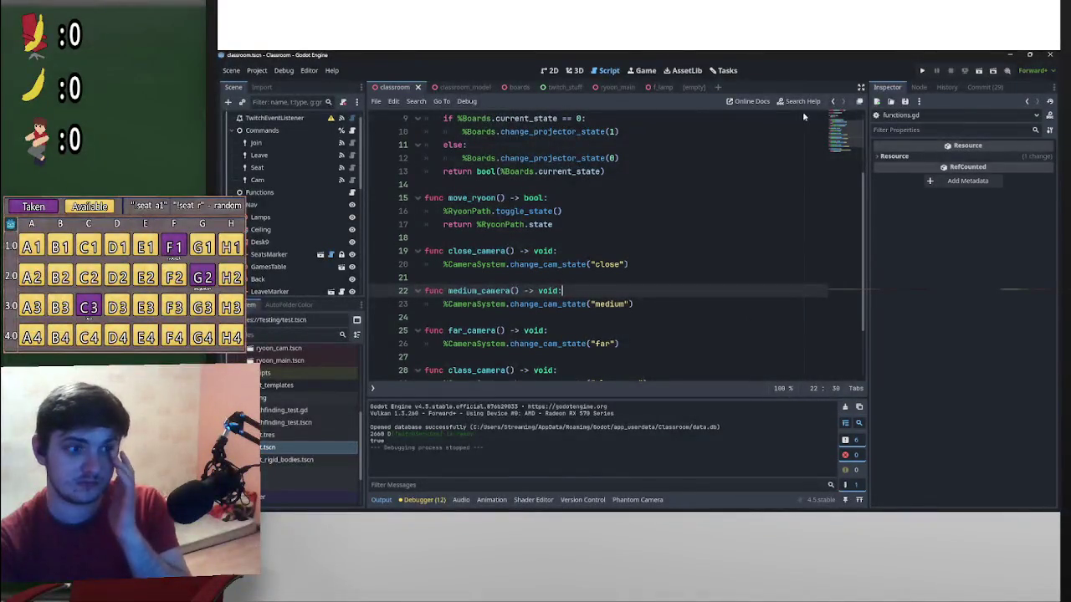
# Open the Cam node's twitch_command.gd script
pyautogui.scroll(-2, 636, 310)
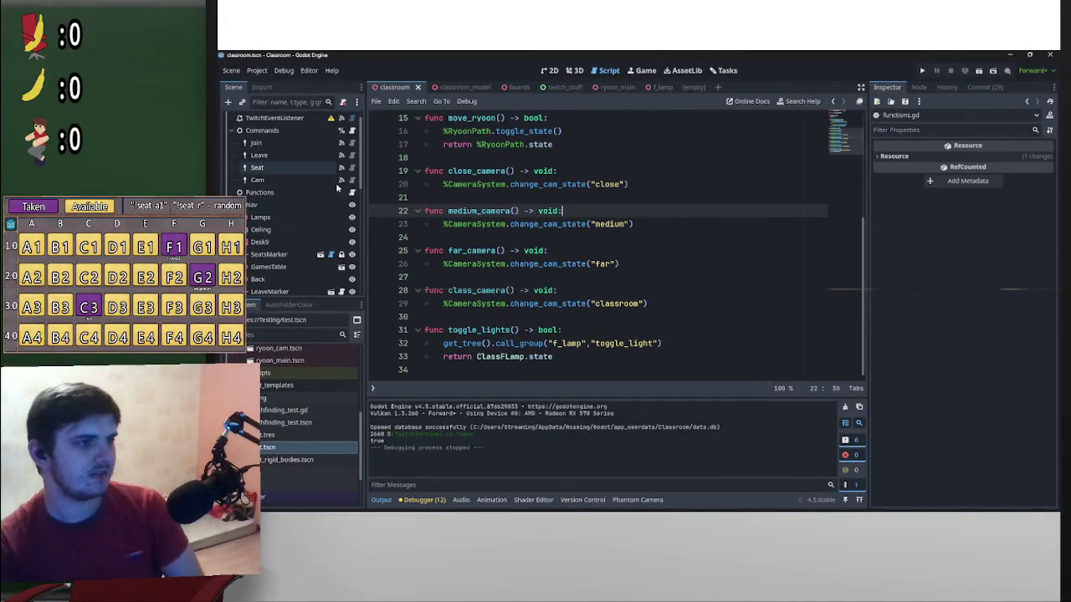
pyautogui.click(580, 362)
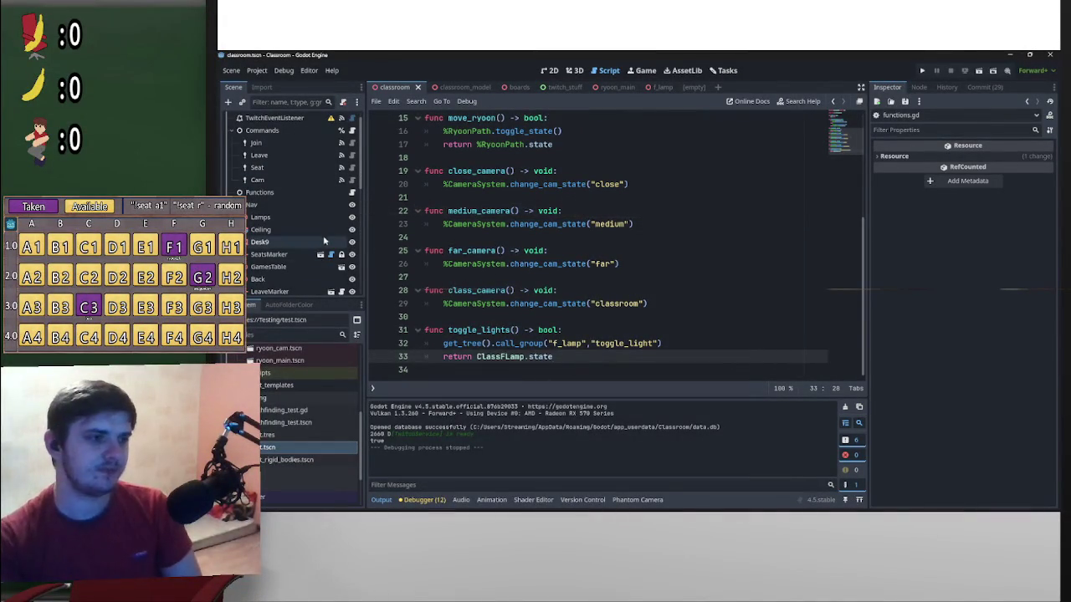
pyautogui.click(352, 180)
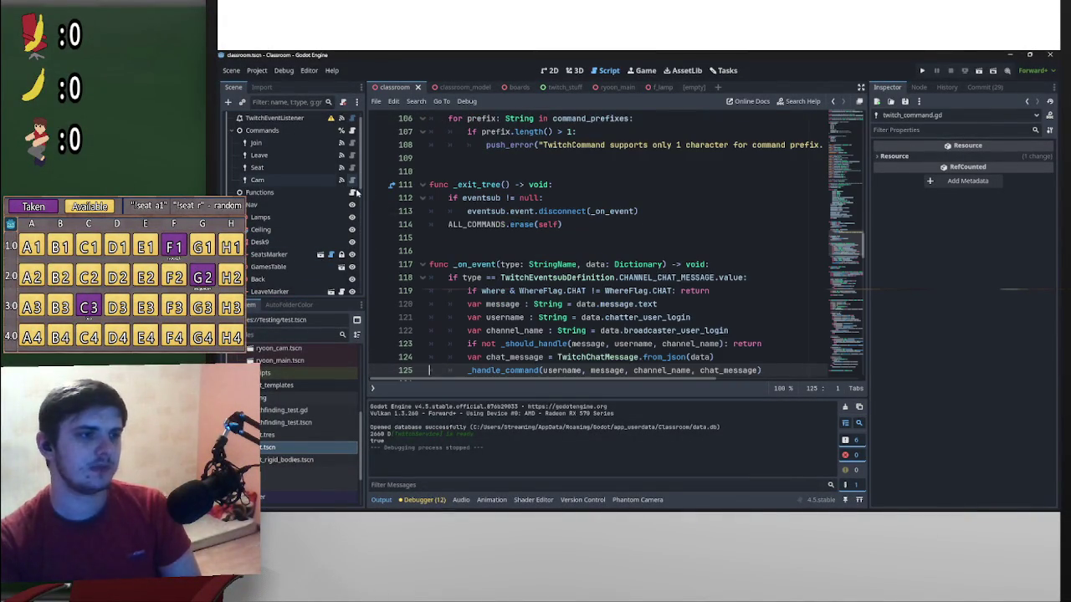
# Review twitch_command.gd's permission enums and exports, then open camera_system.gd at line 7
pyautogui.scroll(4, 586, 323)
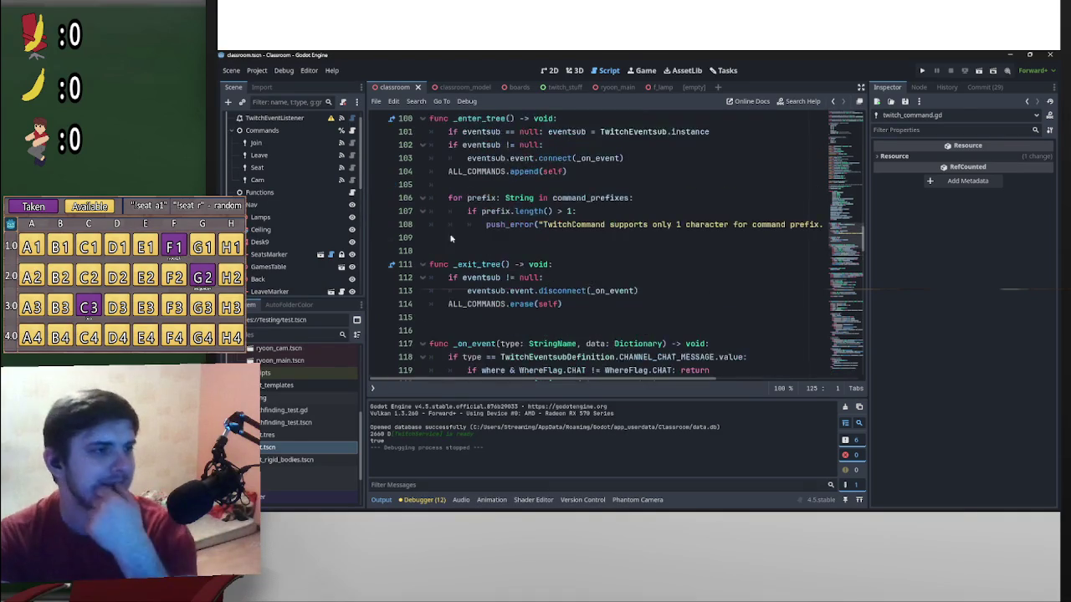
pyautogui.scroll(-6, 569, 322)
pyautogui.moveTo(864, 238); pyautogui.dragTo(845, 121)
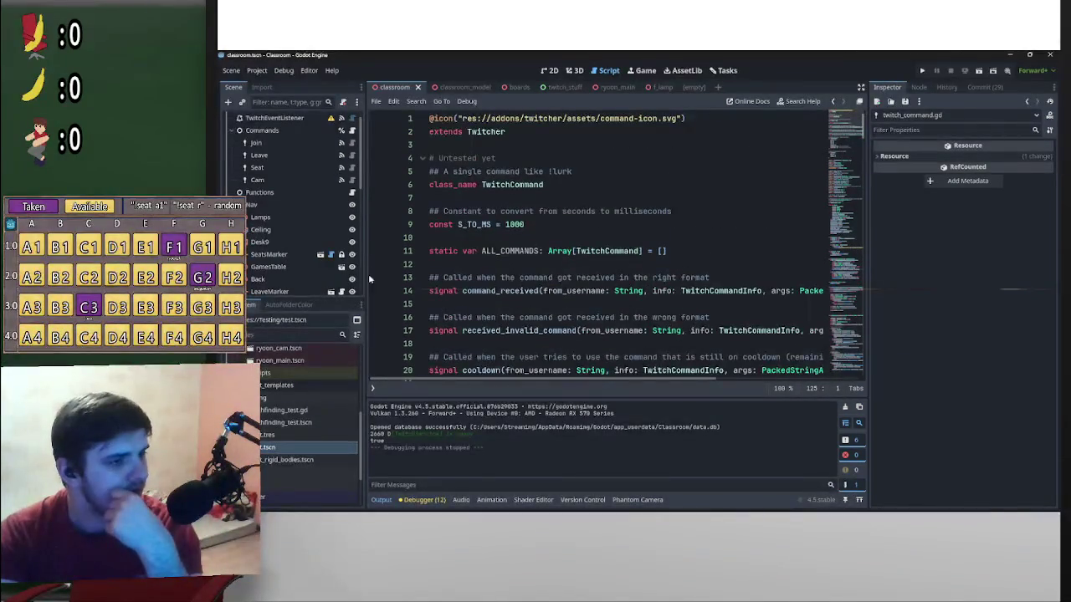
pyautogui.scroll(-3, 360, 284)
pyautogui.scroll(-5, 359, 293)
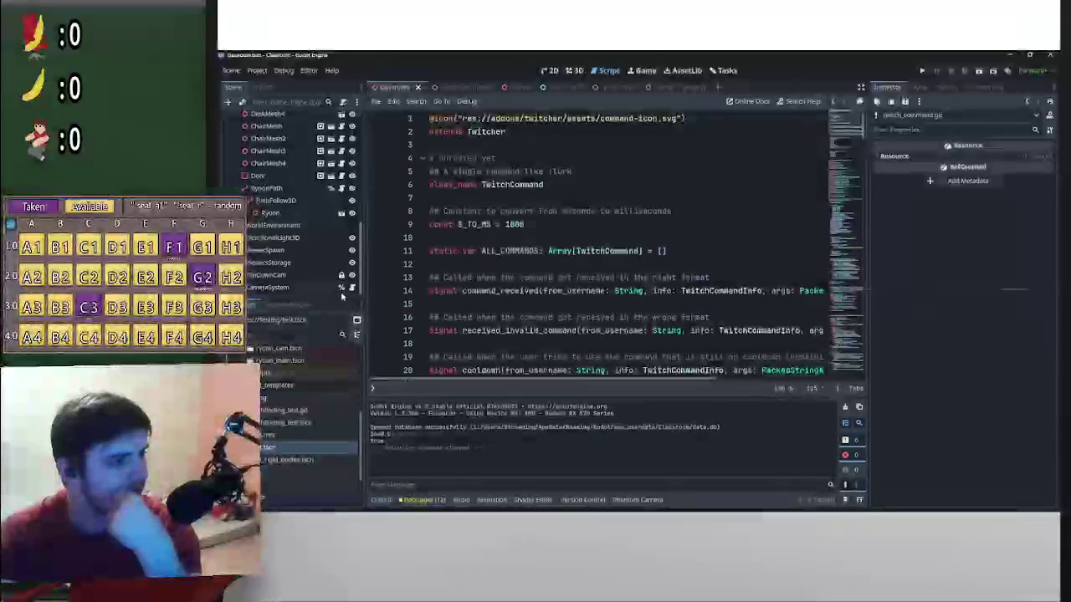
pyautogui.scroll(-8, 461, 286)
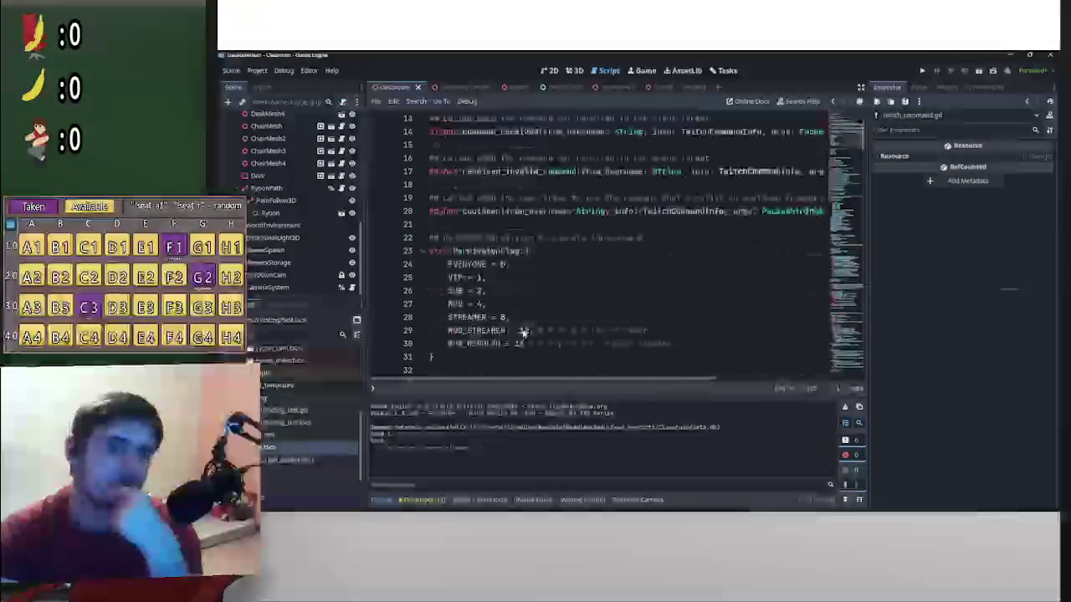
pyautogui.scroll(3, 523, 327)
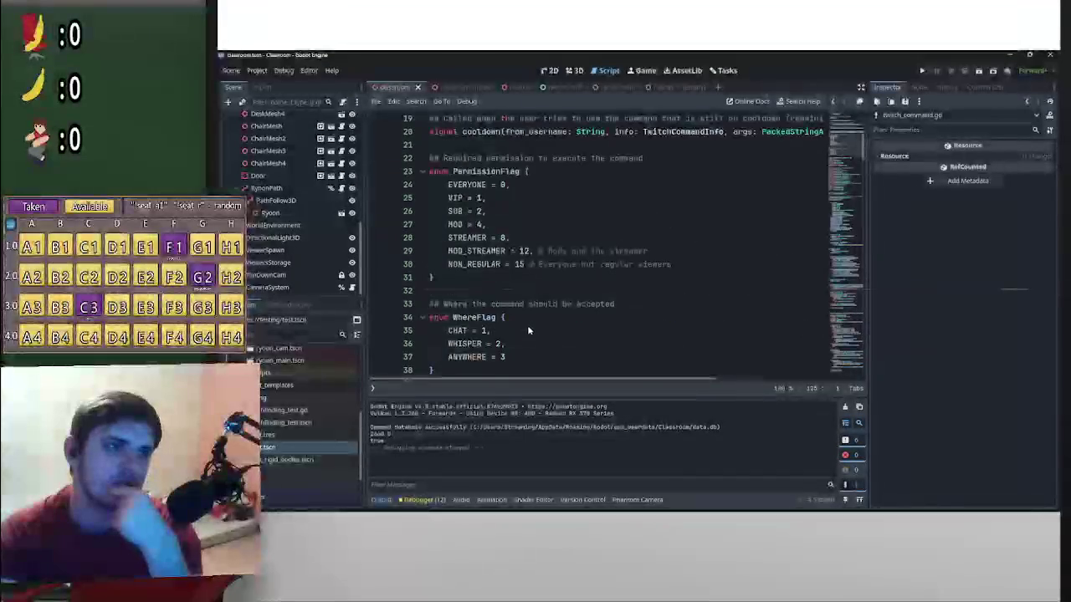
pyautogui.scroll(-12, 528, 326)
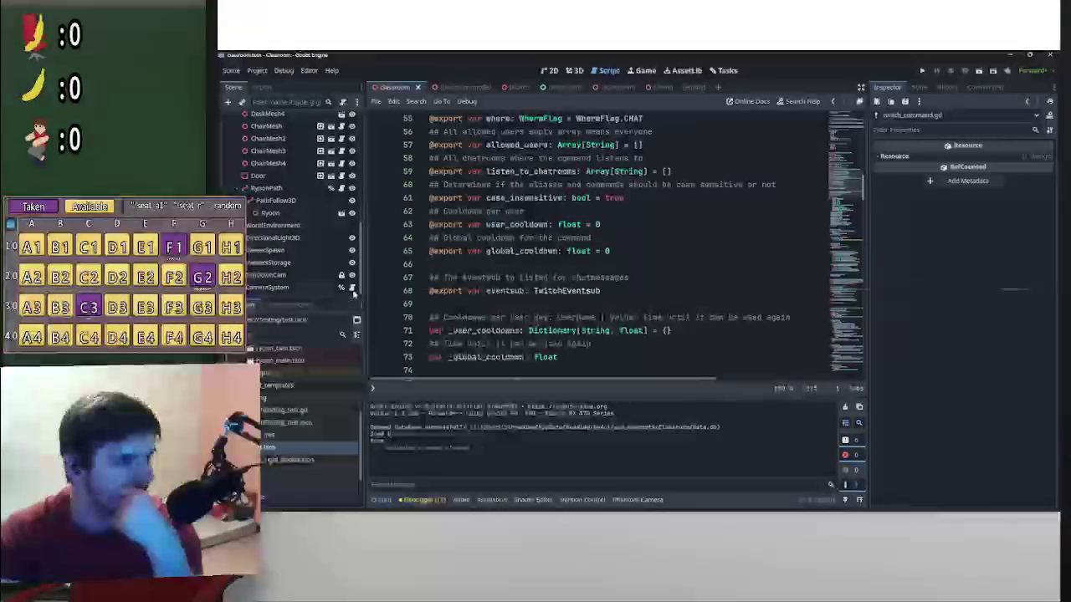
pyautogui.click(341, 287)
pyautogui.click(514, 184)
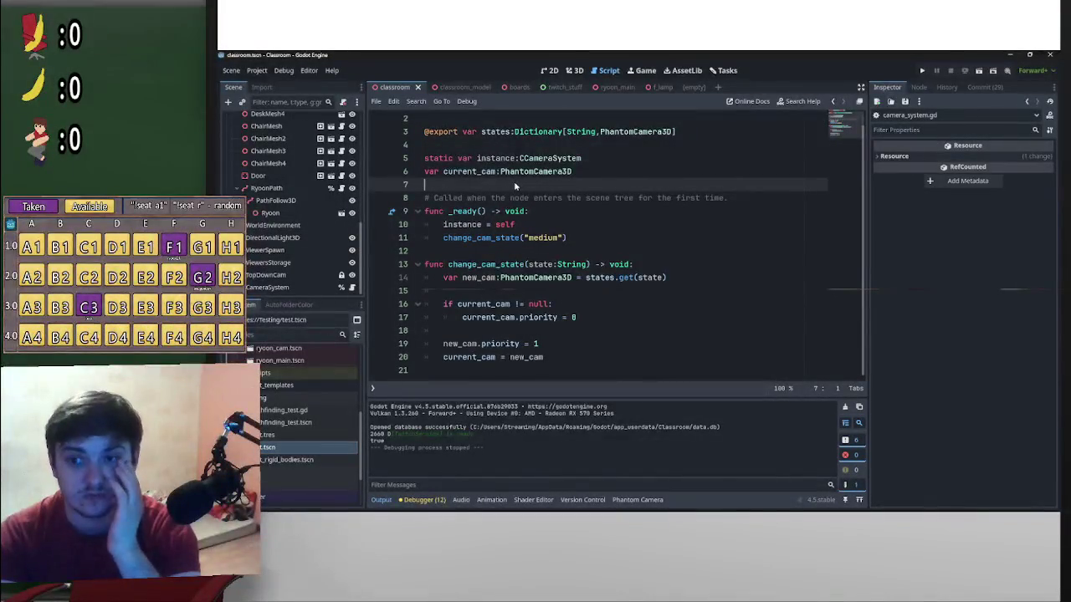
# Declare var lock_chat_camera: bool = false on line 8 of camera_system.gd
pyautogui.press('Return')
pyautogui.press('Return')
pyautogui.press('Up')
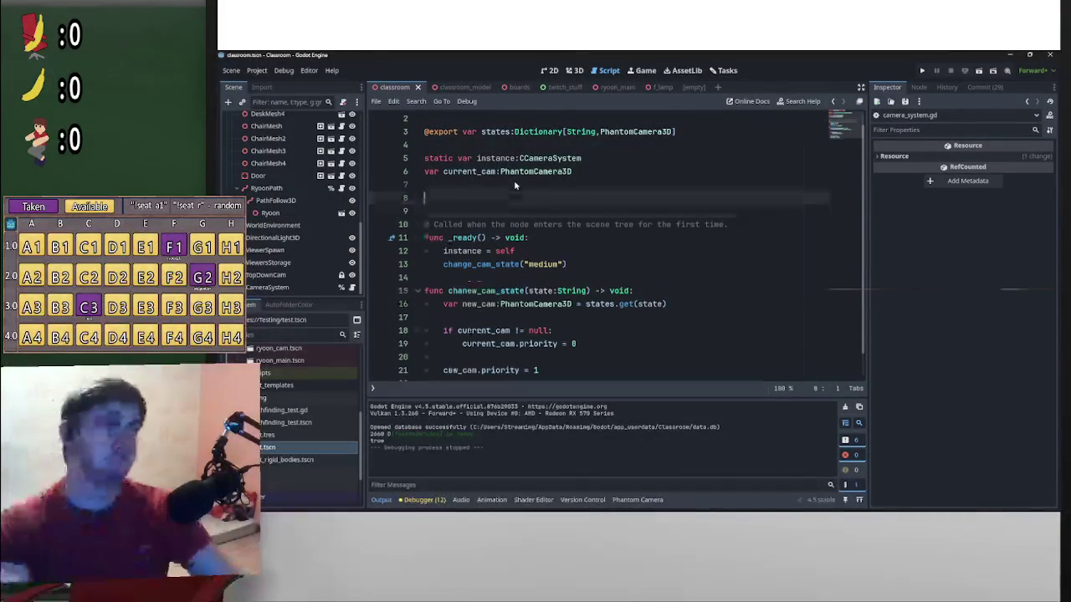
pyautogui.write('var ')
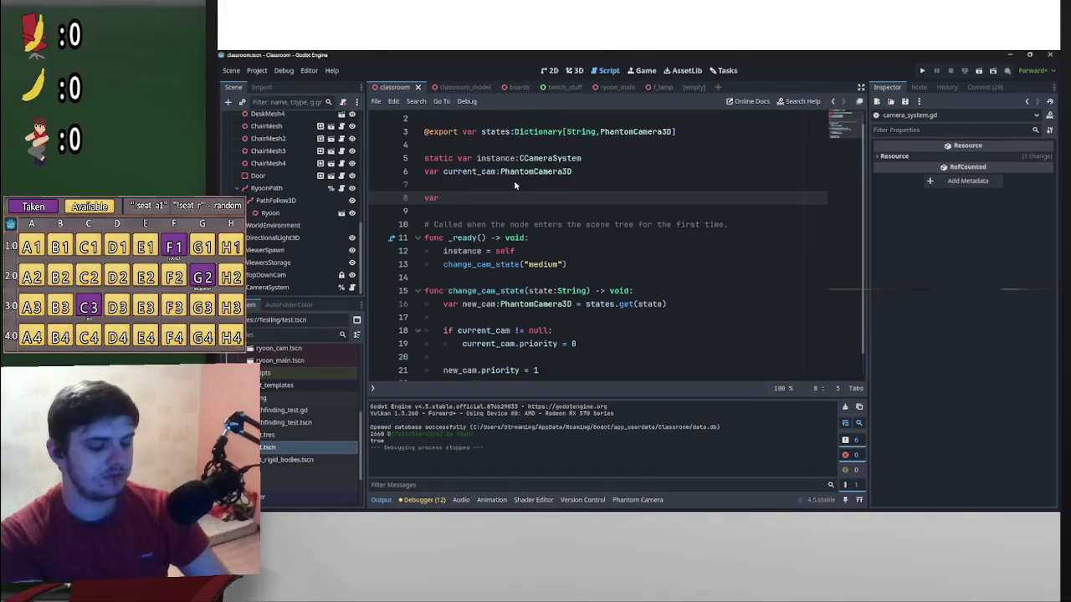
pyautogui.write('lock_chat_camera:')
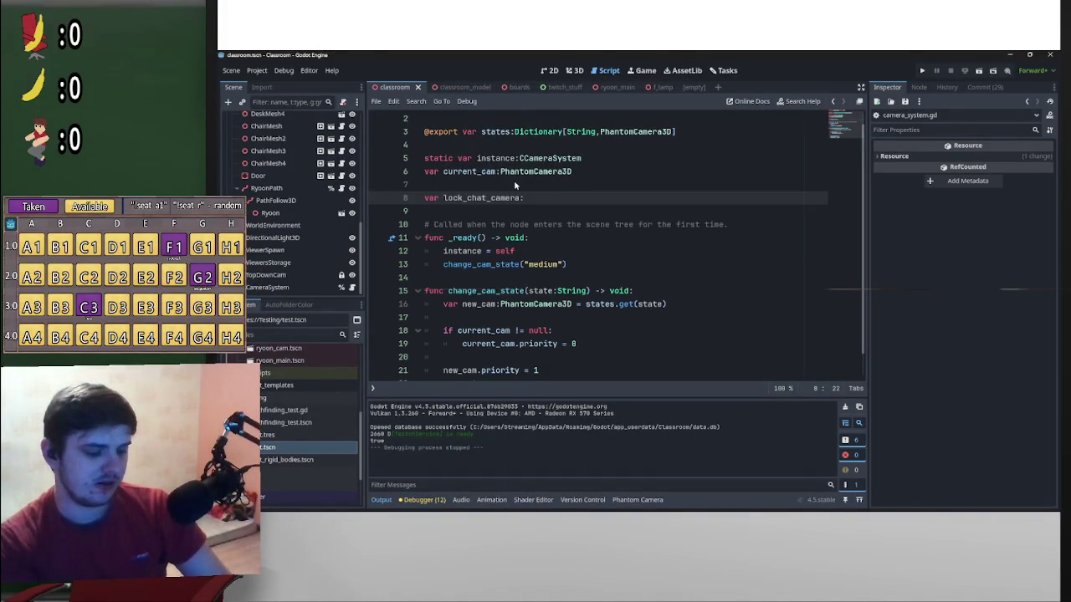
pyautogui.write('Boo')
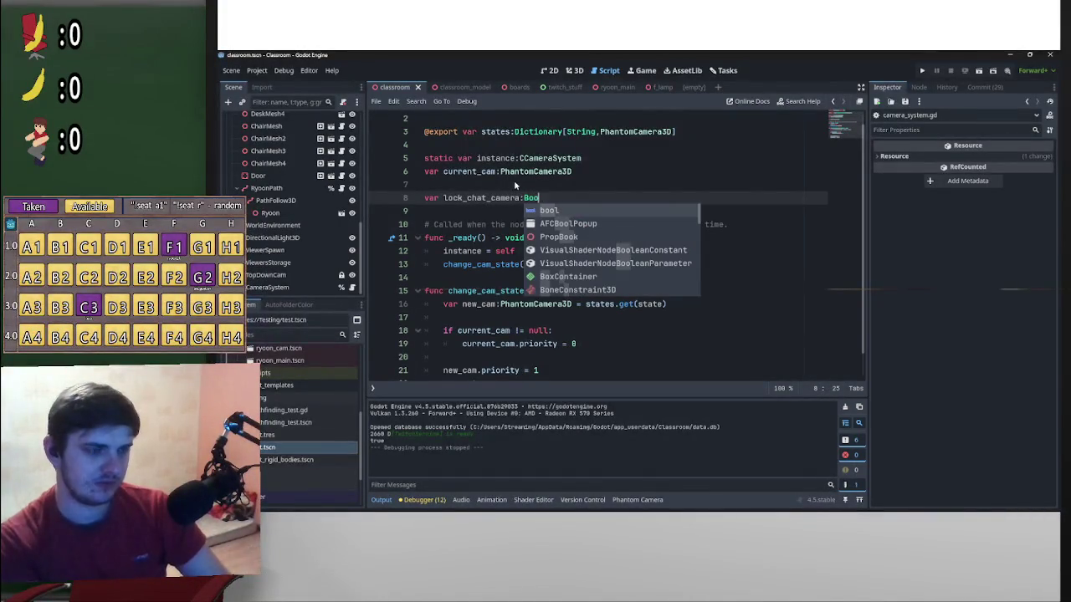
pyautogui.press('Return')
pyautogui.write('=false')
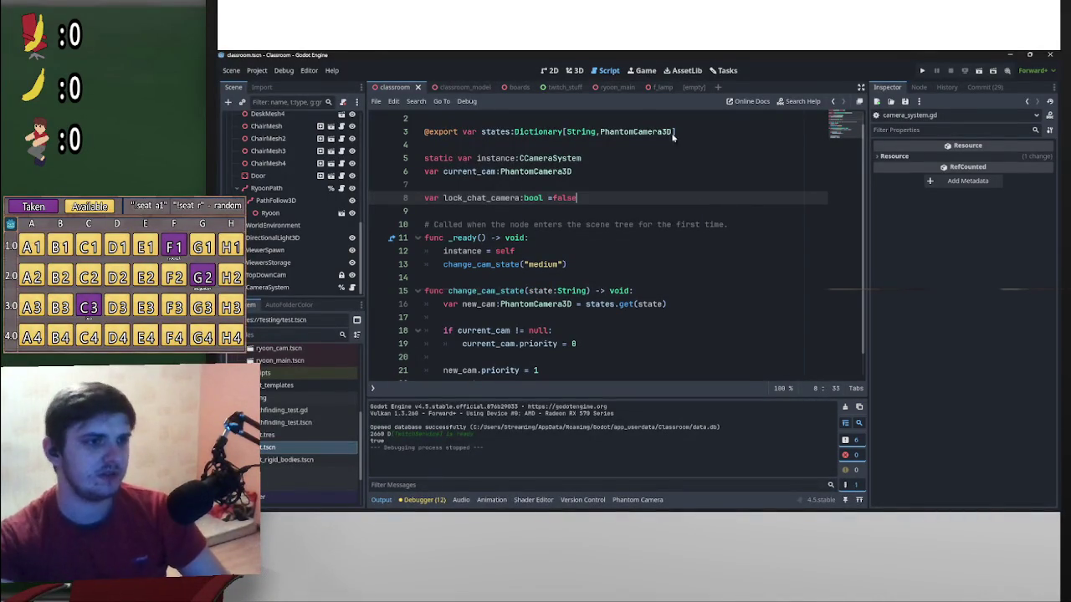
pyautogui.click(653, 187)
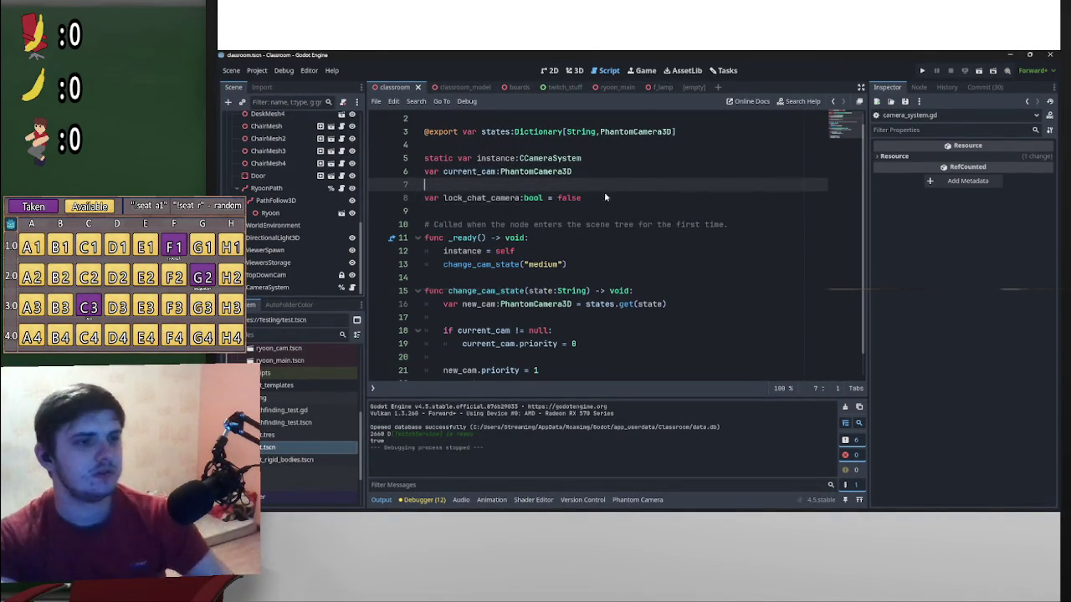
pyautogui.scroll(2, 303, 250)
pyautogui.scroll(5, 330, 253)
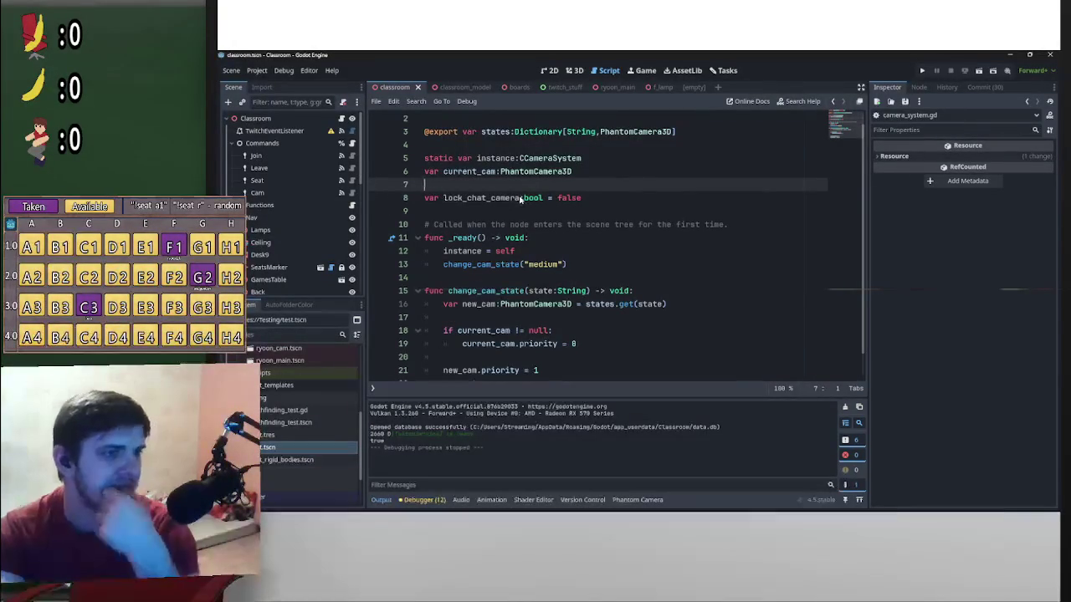
pyautogui.doubleClick(445, 198)
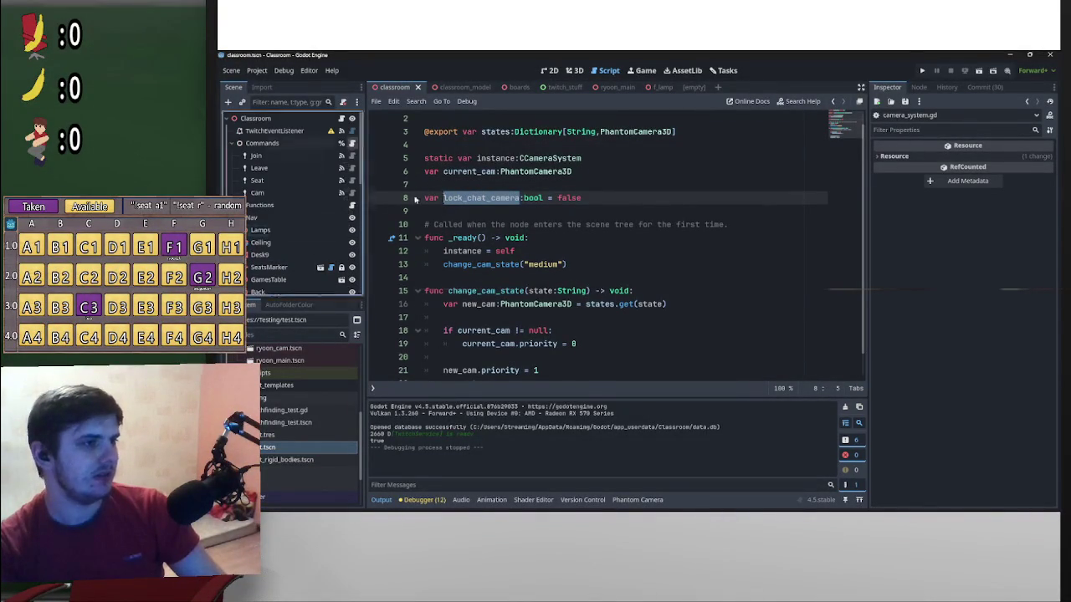
# Switch to classroom_commands.gd and adjust the blank lines after the return in _on_cam_command_received
pyautogui.click(352, 143)
pyautogui.scroll(15, 613, 289)
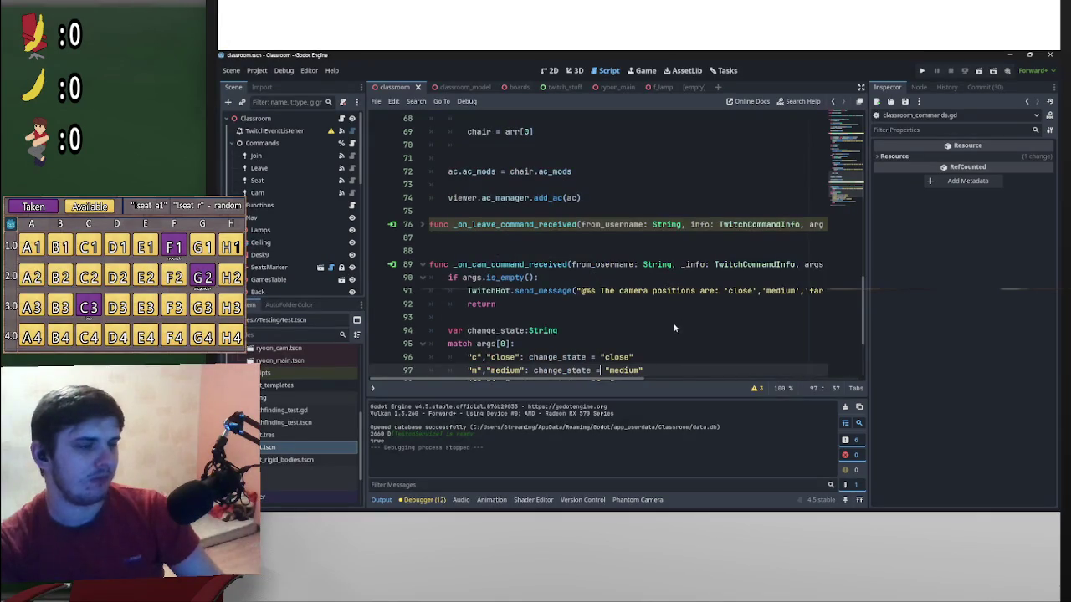
pyautogui.scroll(-15, 631, 318)
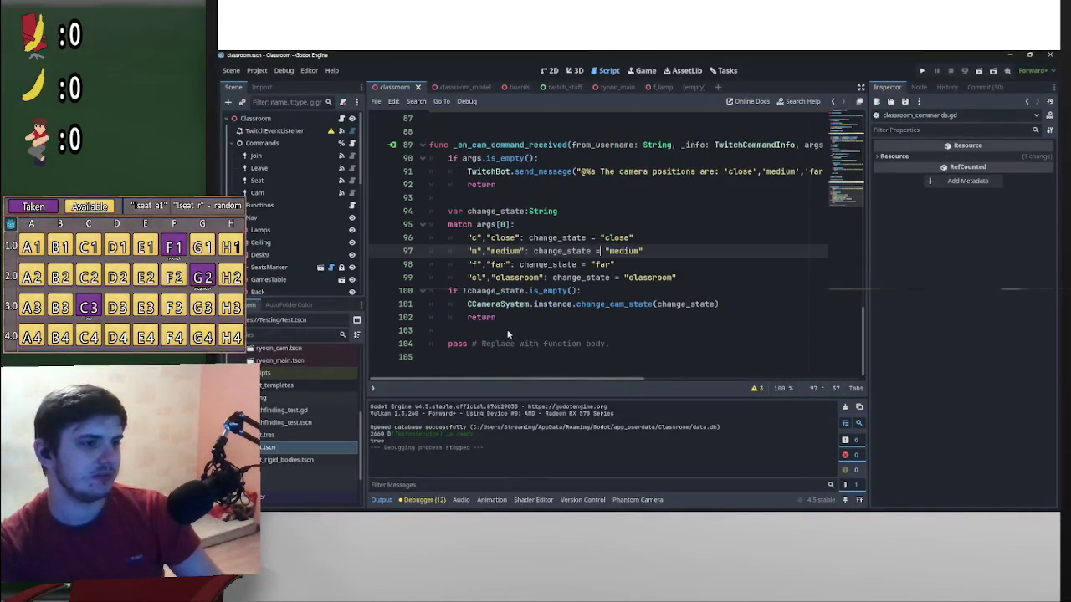
pyautogui.scroll(2, 457, 206)
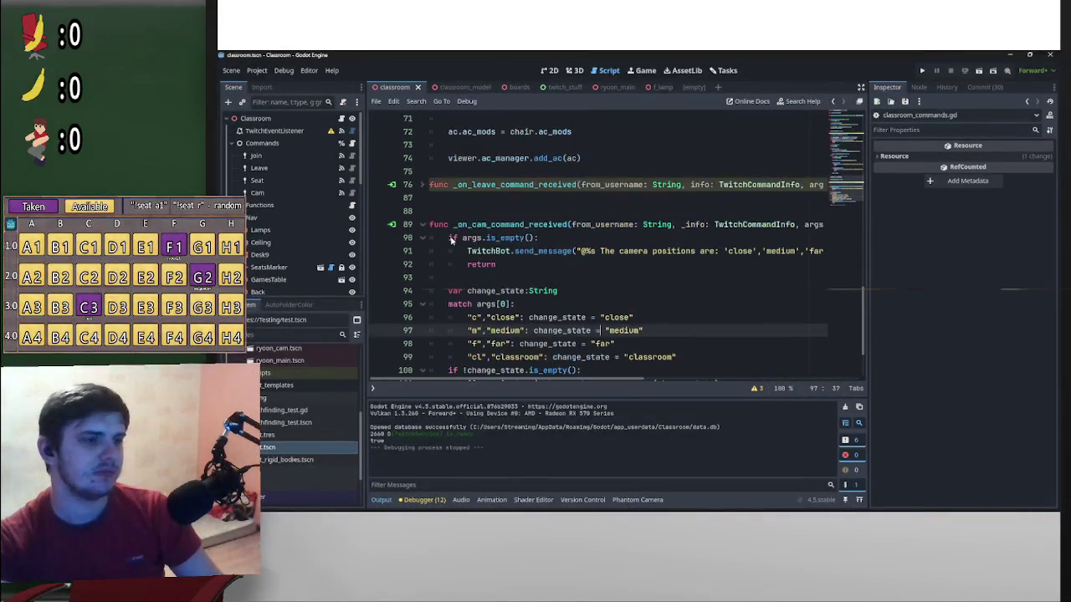
pyautogui.click(447, 239)
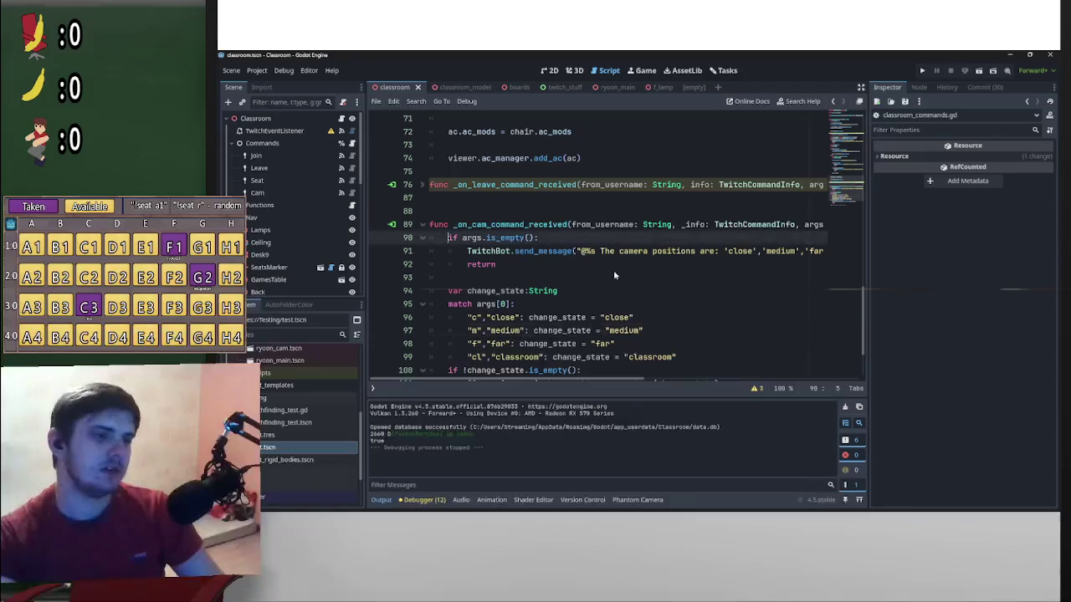
pyautogui.click(496, 277)
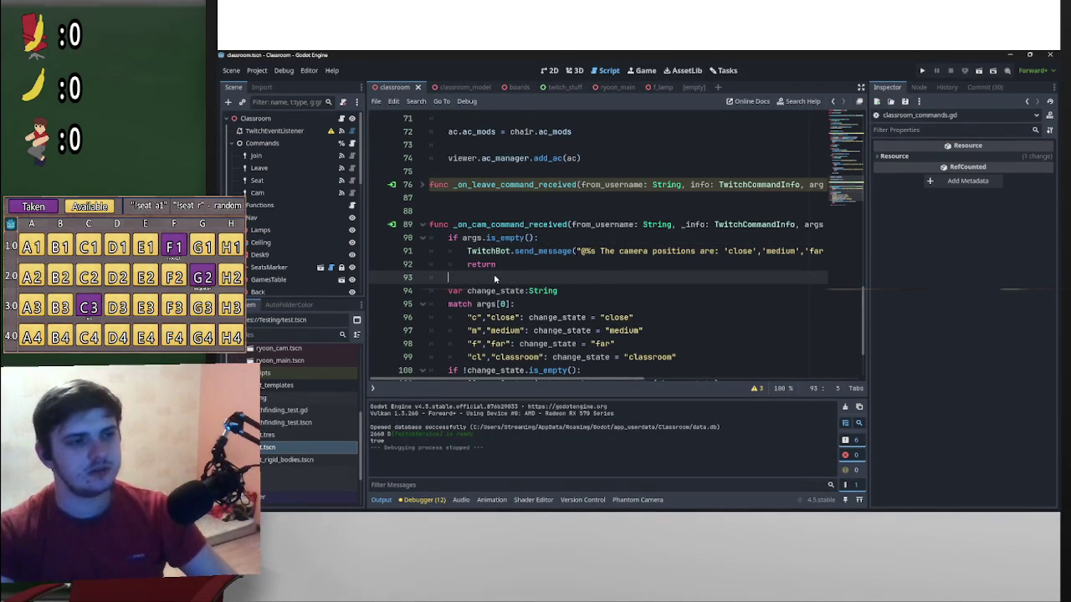
pyautogui.press('Return')
pyautogui.press('Return')
pyautogui.press('Up')
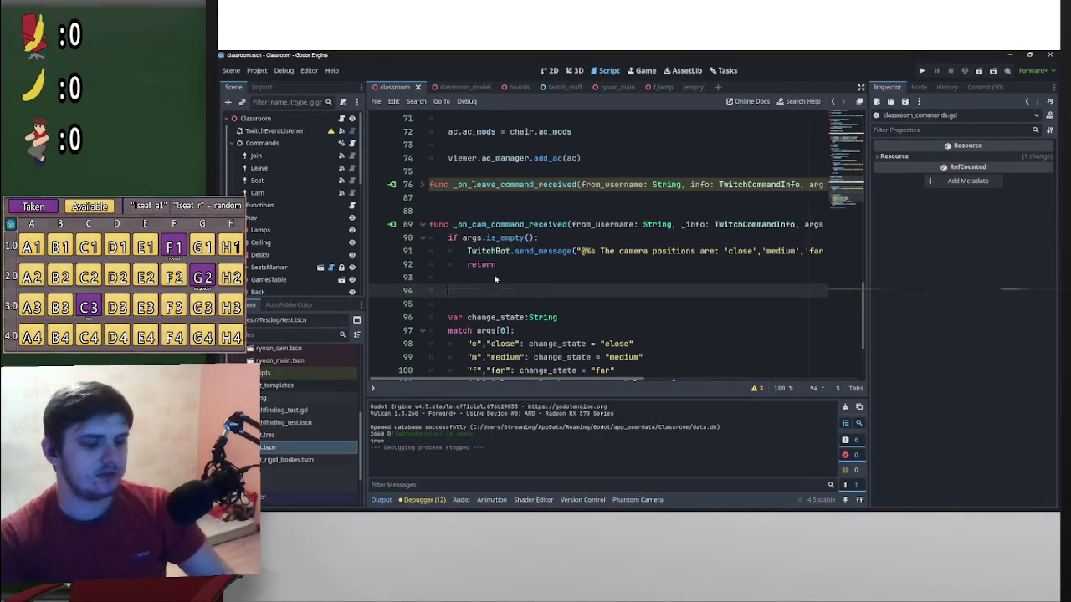
pyautogui.press('BackSpace')
pyautogui.press('BackSpace')
pyautogui.press('BackSpace')
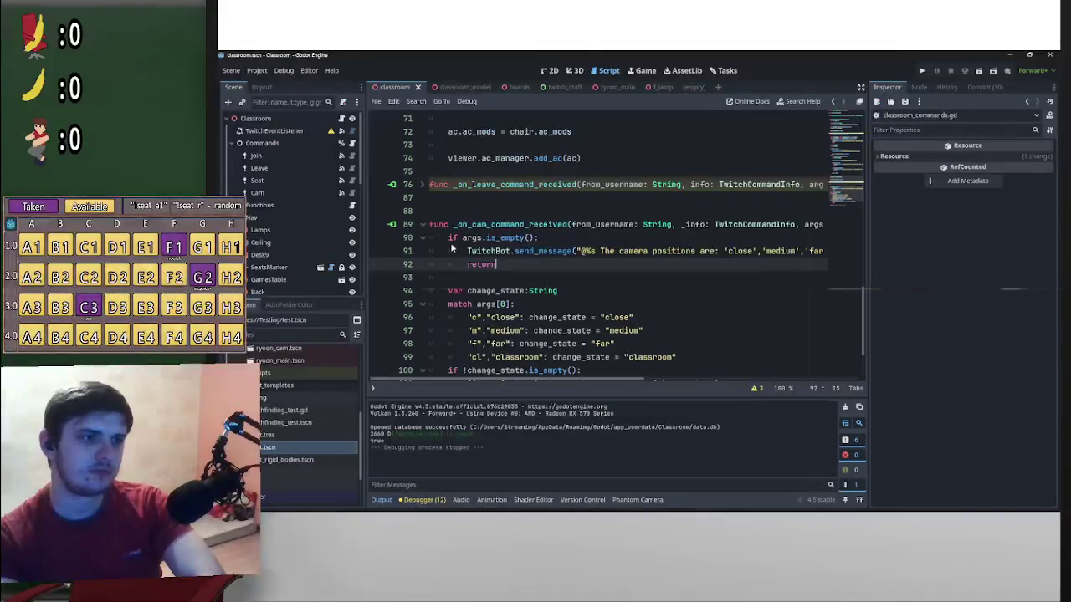
pyautogui.press('Return')
pyautogui.press('Return')
pyautogui.press('Return')
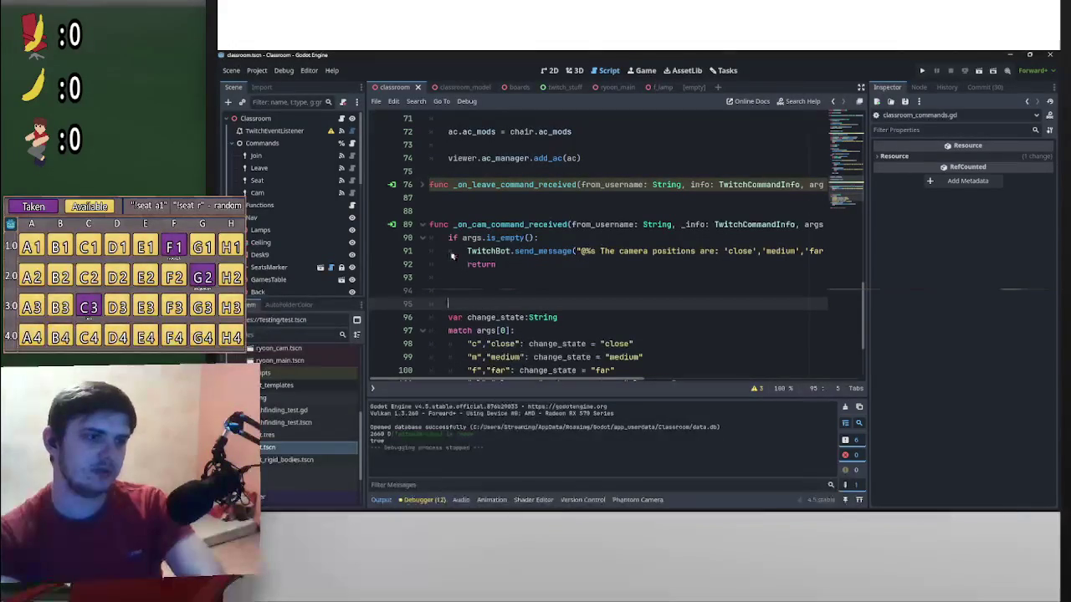
pyautogui.press('BackSpace')
pyautogui.press('BackSpace')
# Insert a new line above the args.is_empty() check and begin an if on line 90
pyautogui.click(448, 243)
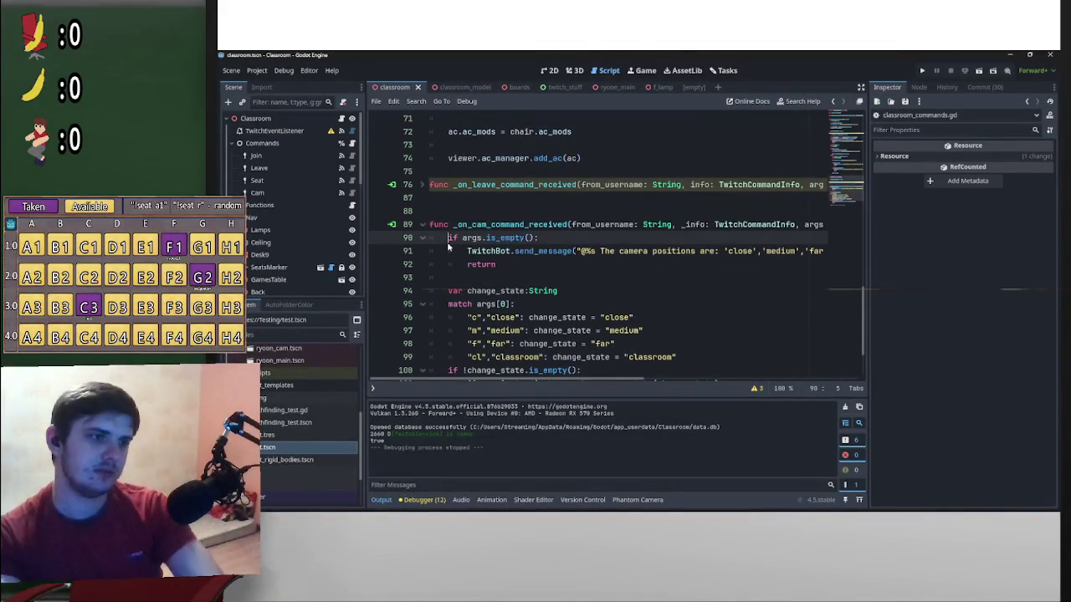
pyautogui.press('Return')
pyautogui.press('Return')
pyautogui.press('Up')
pyautogui.press('Up')
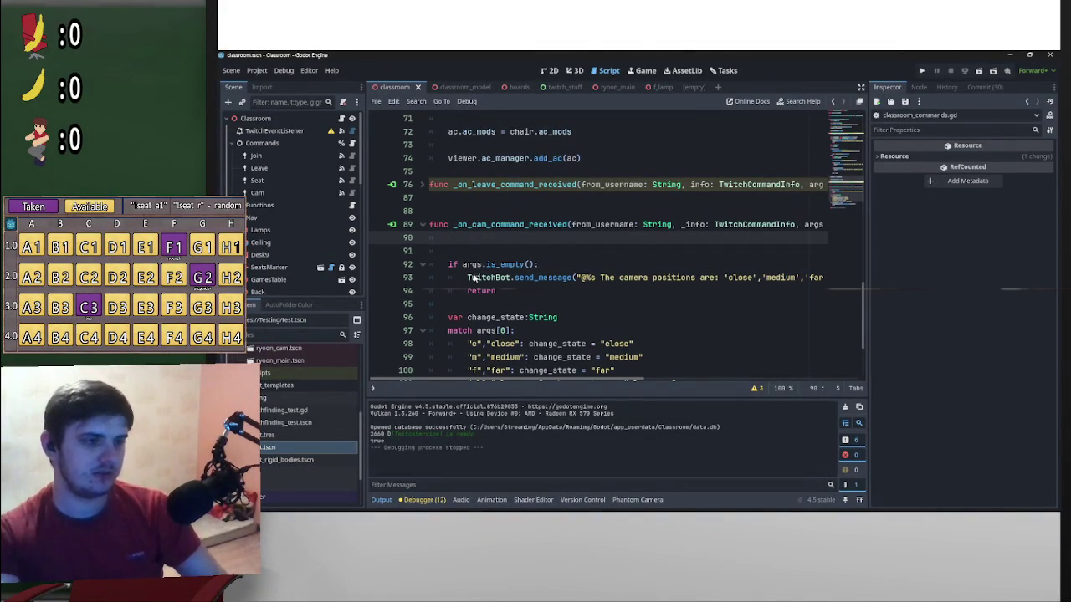
pyautogui.write('if')
pyautogui.scroll(-2, 280, 287)
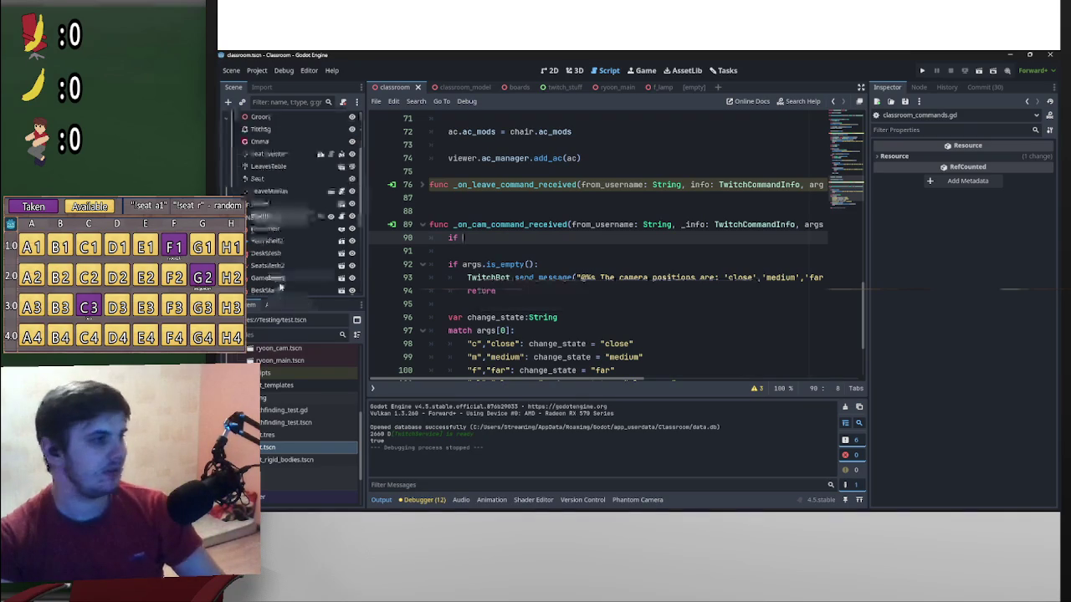
pyautogui.moveTo(280, 287); pyautogui.dragTo(561, 241)
pyautogui.hotkey('ctrl', 'z')
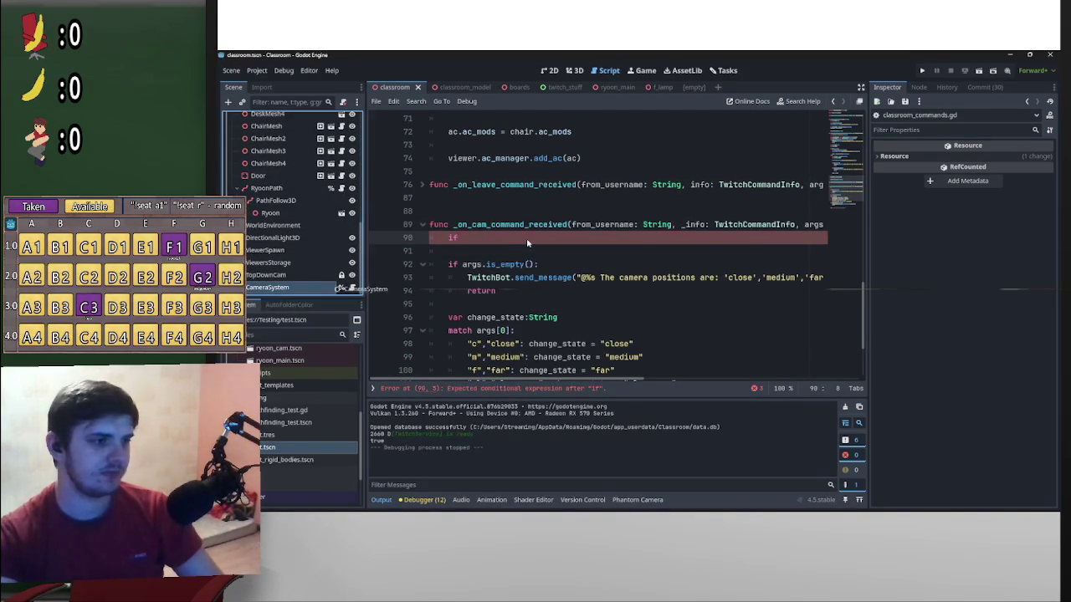
# Add if %CameraSystem.lock_chat_camera: with a send_message reply saying the camera position is currently locked
pyautogui.write('%CameraSystem.')
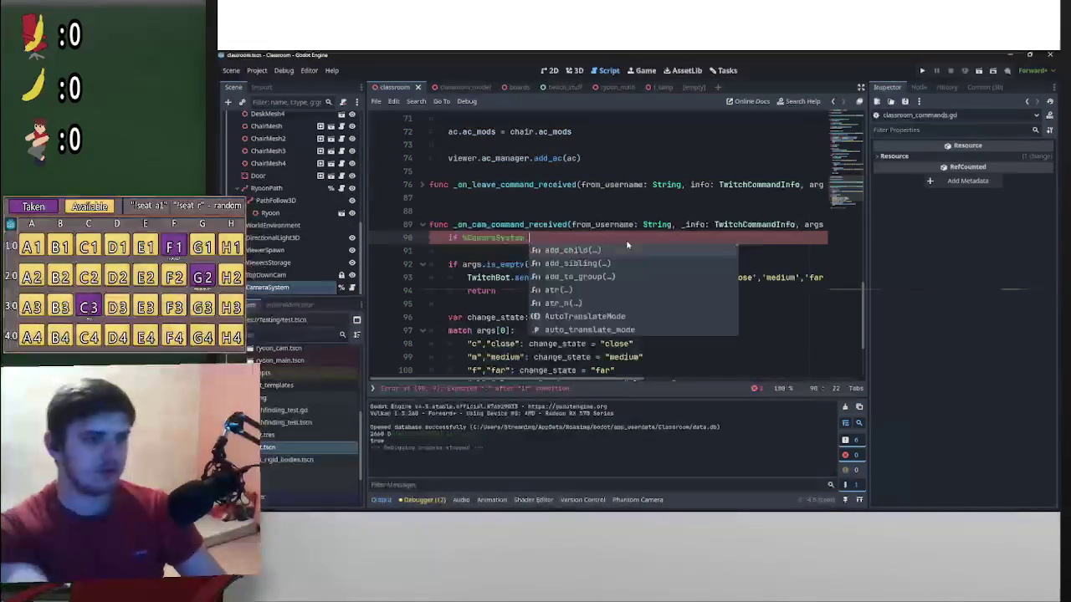
pyautogui.write('lock_chat_camera')
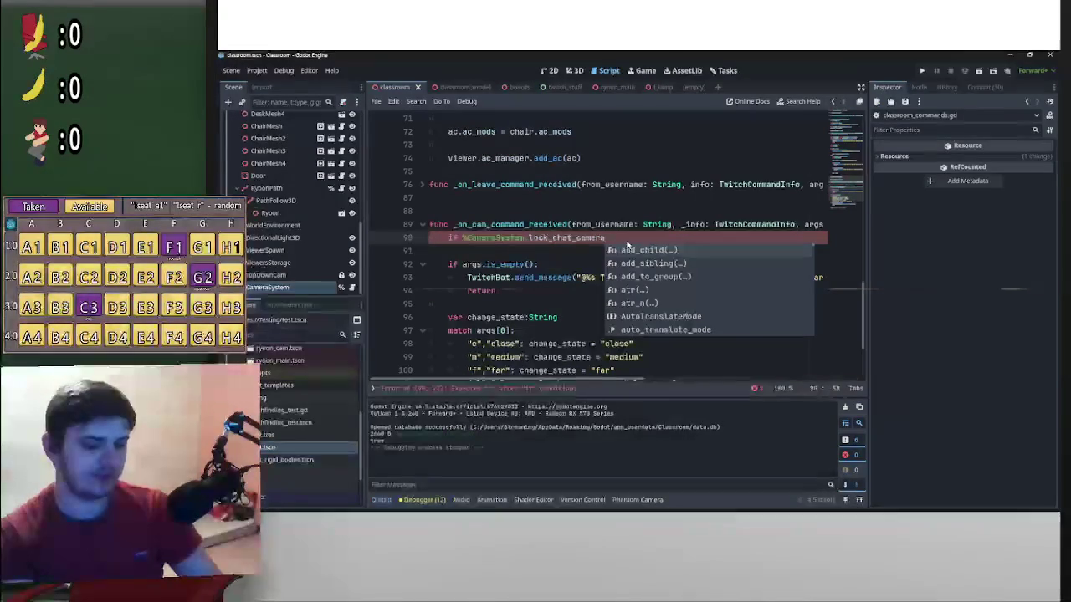
pyautogui.write(':')
pyautogui.press('Return')
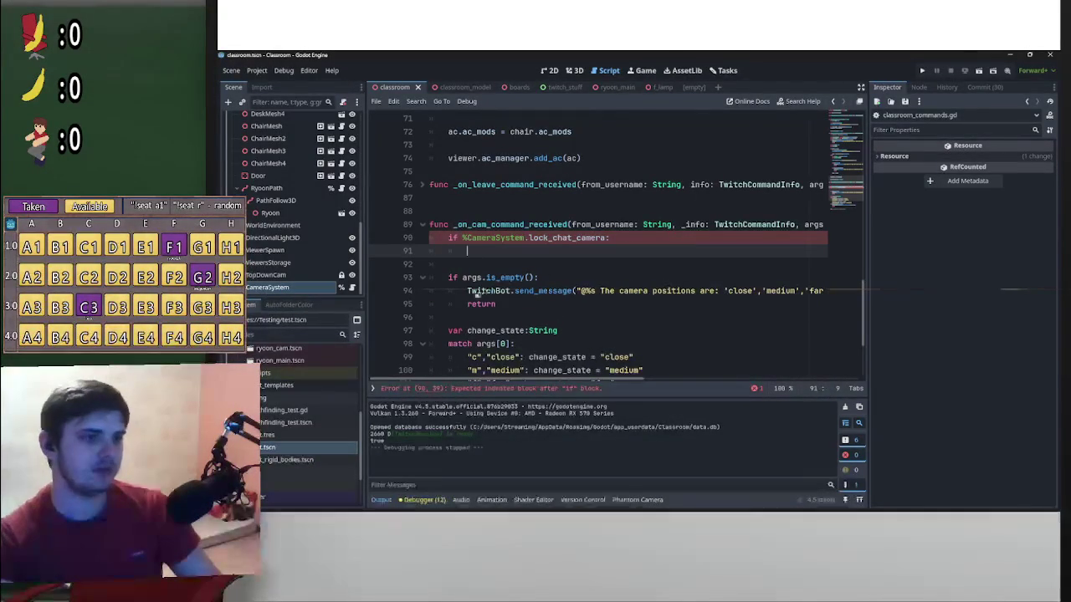
pyautogui.moveTo(466, 296); pyautogui.dragTo(595, 292)
pyautogui.hotkey('ctrl', 'c')
pyautogui.click(620, 252)
pyautogui.hotkey('ctrl', 'v')
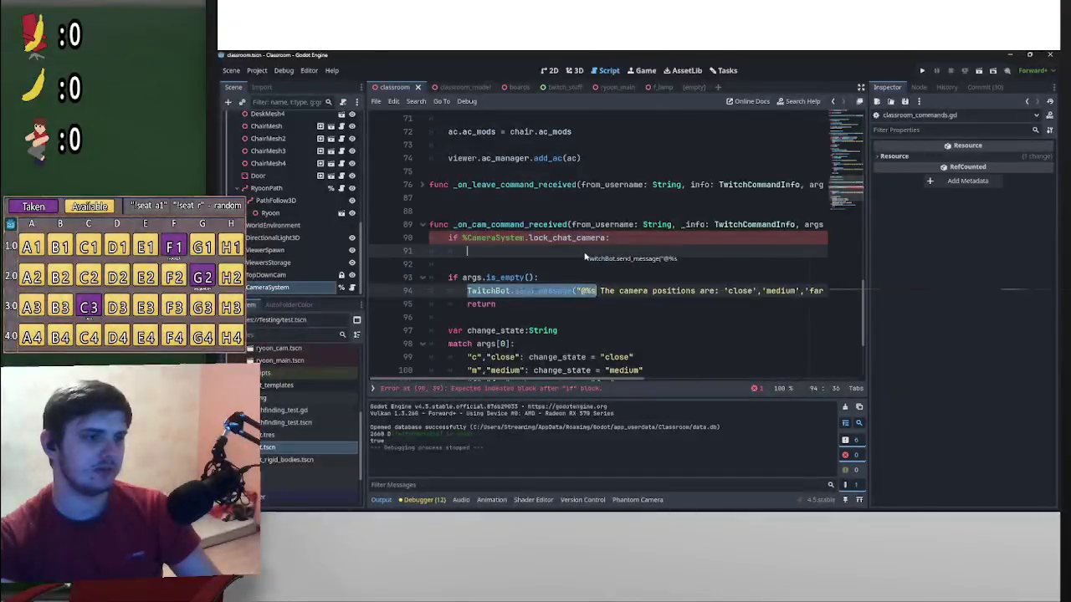
pyautogui.write('the came')
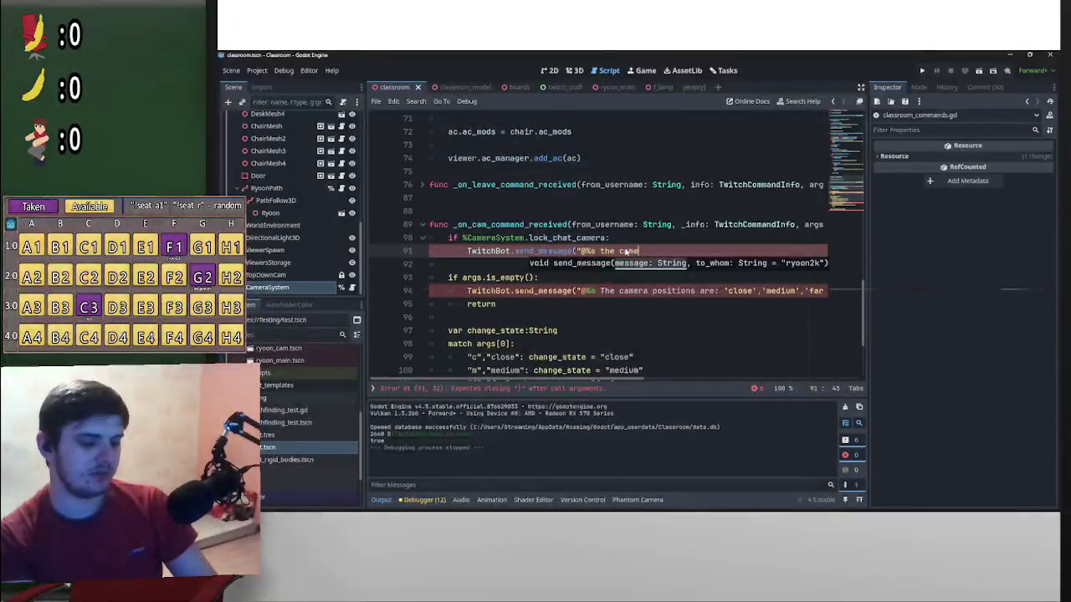
pyautogui.write('ra positio')
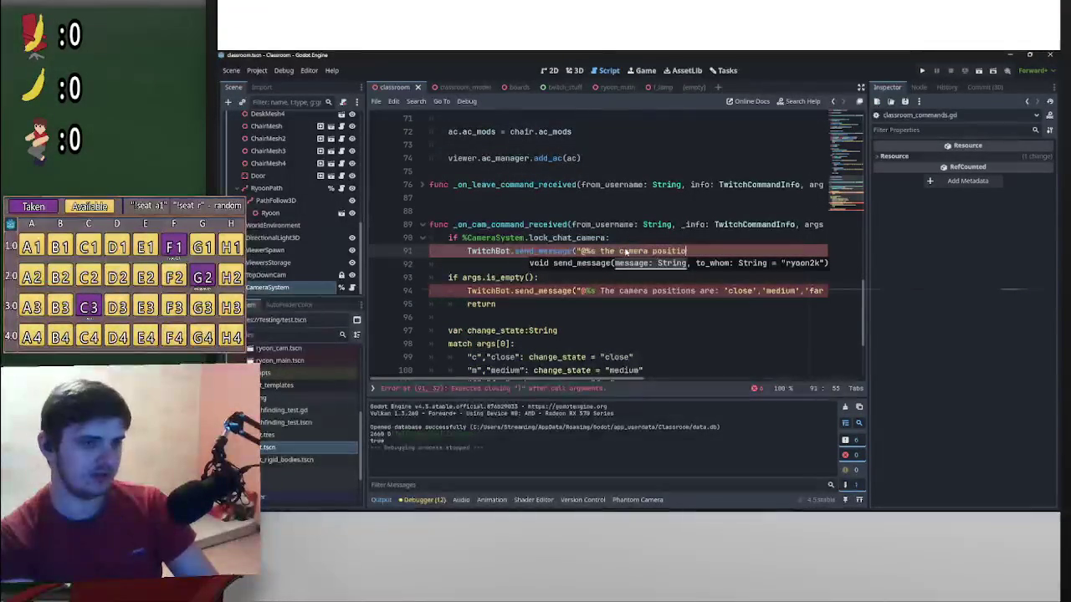
pyautogui.write('n os currently ')
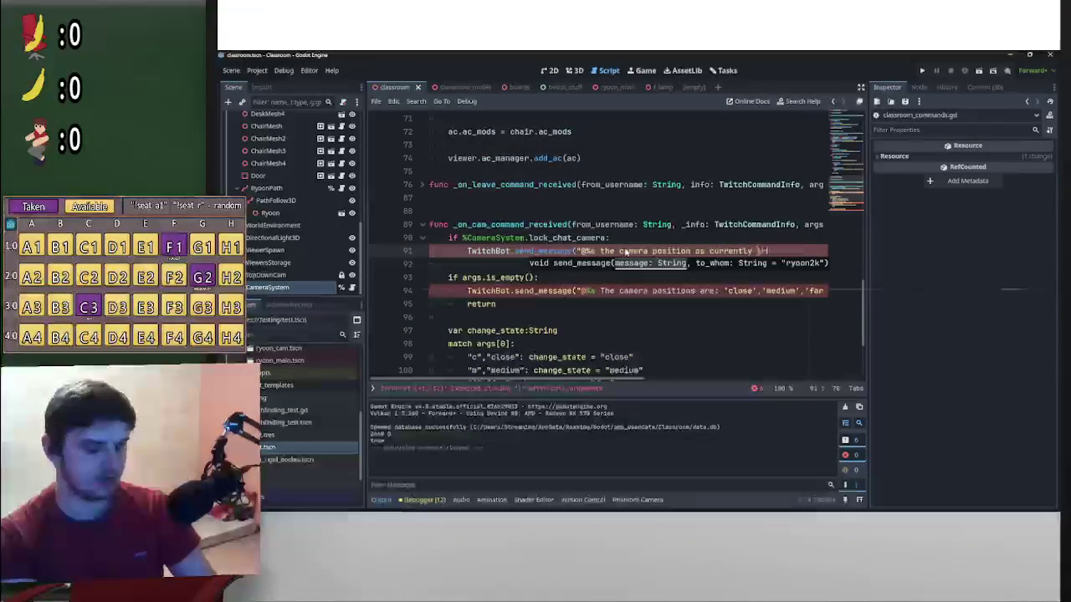
pyautogui.write('locked')
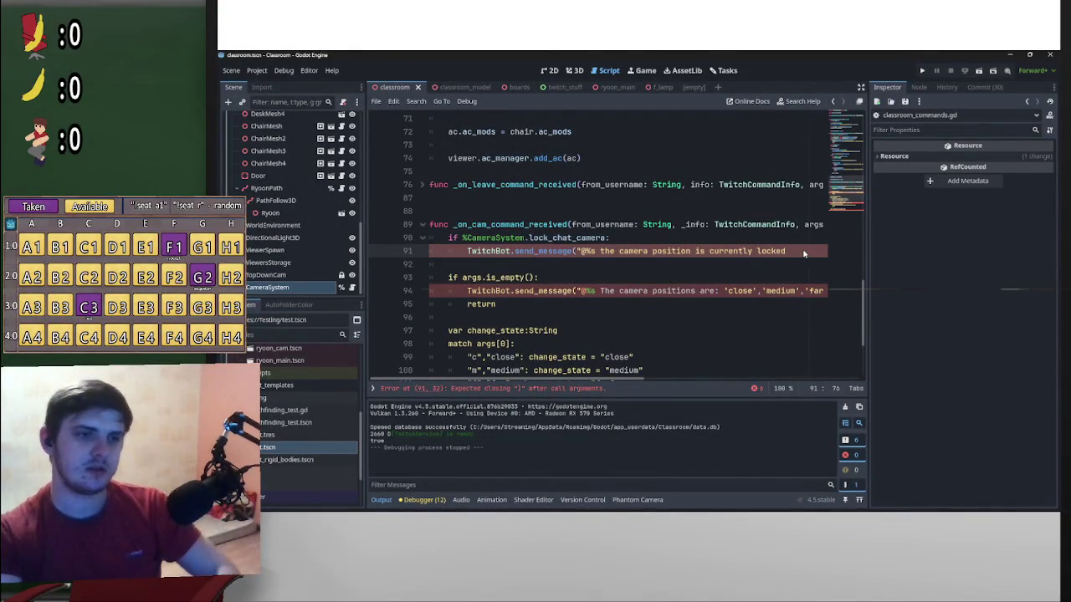
pyautogui.write('.')
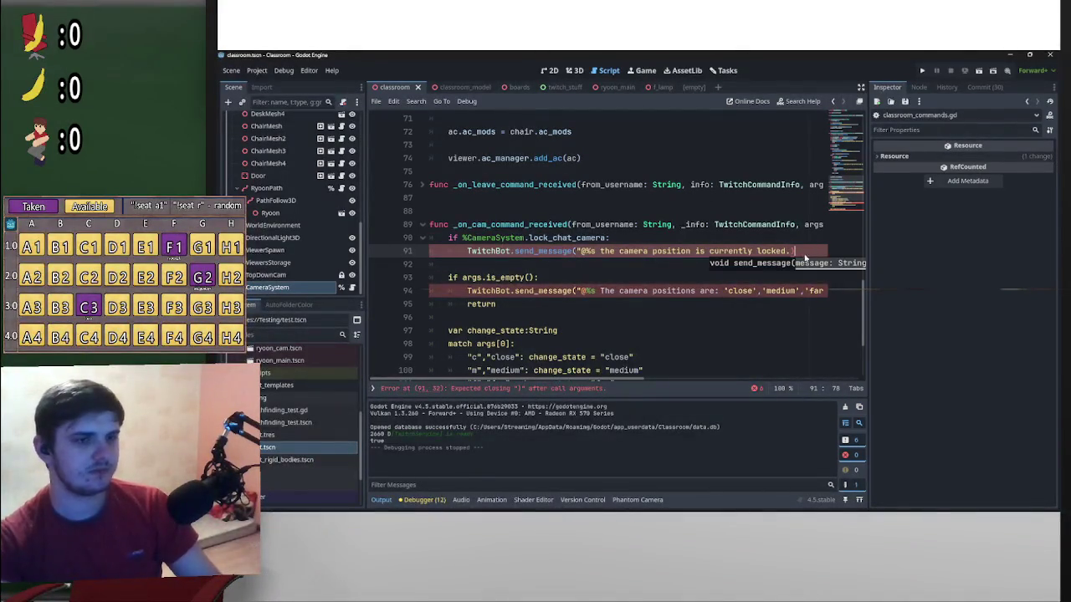
pyautogui.hotkey('ctrl', 'z')
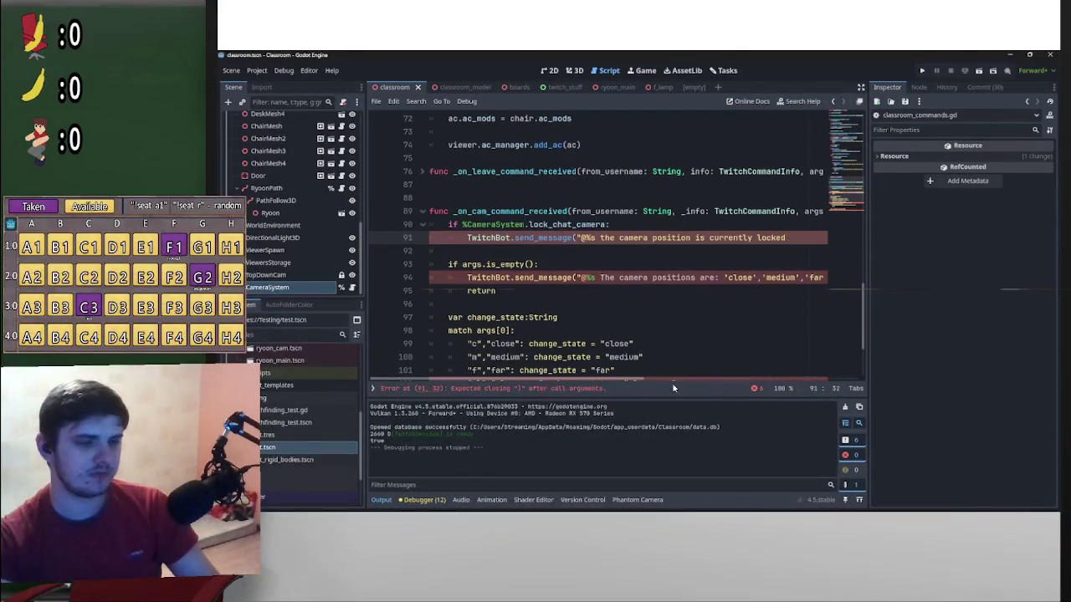
# Close the locked reply with %[from_username]), add return beneath, and collapse _on_cam_command_received
pyautogui.moveTo(611, 381)
pyautogui.mouseDown()
pyautogui.moveTo(709, 379)
pyautogui.moveTo(644, 379)
pyautogui.moveTo(669, 378)
pyautogui.mouseUp()
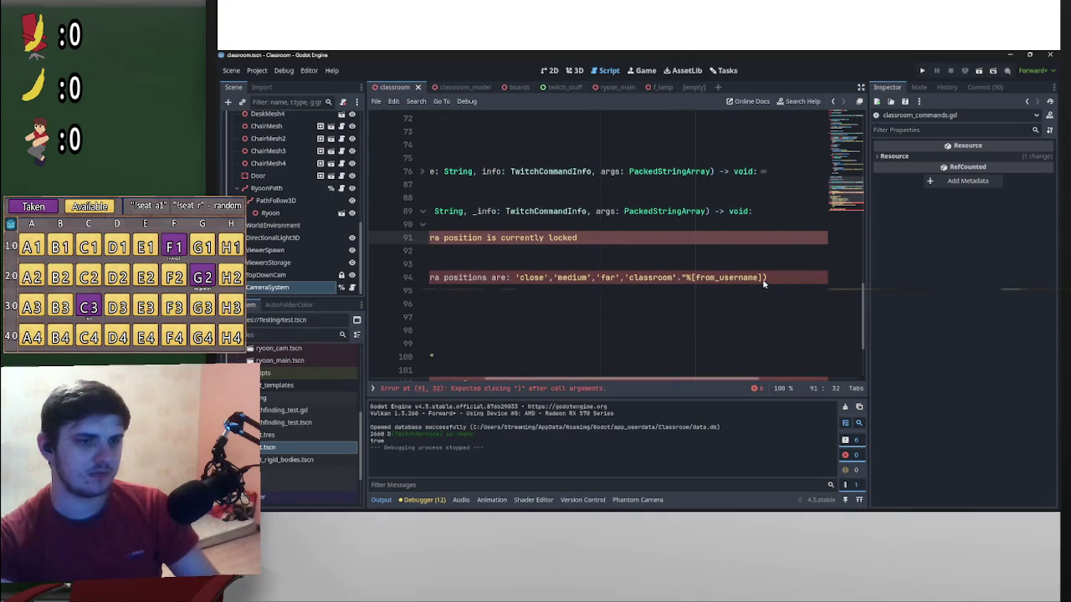
pyautogui.moveTo(749, 284)
pyautogui.mouseDown()
pyautogui.moveTo(684, 282)
pyautogui.moveTo(608, 251)
pyautogui.moveTo(803, 250)
pyautogui.moveTo(770, 240)
pyautogui.mouseUp()
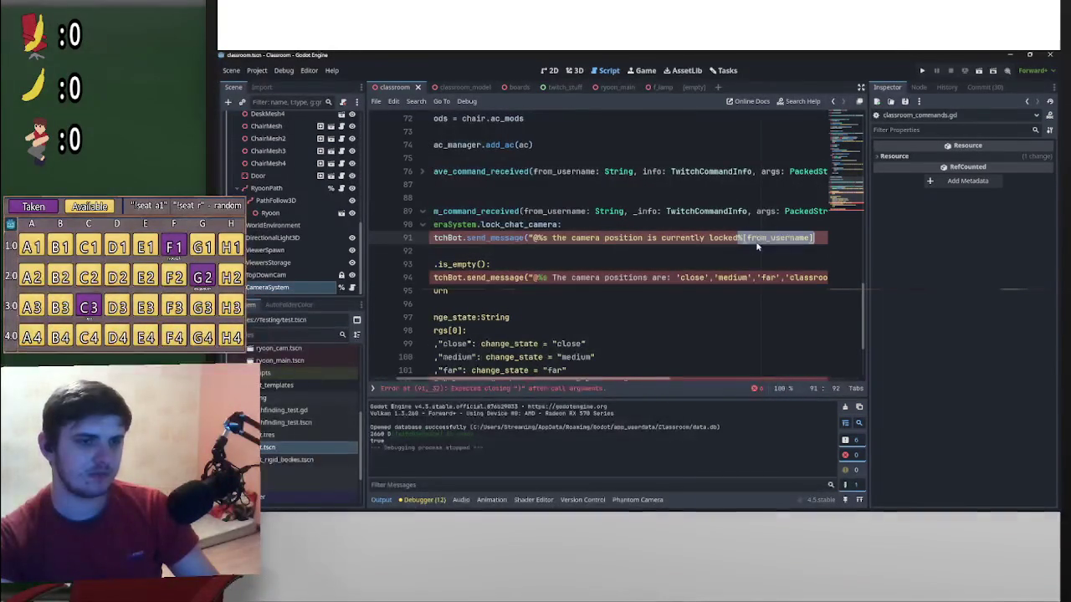
pyautogui.click(741, 239)
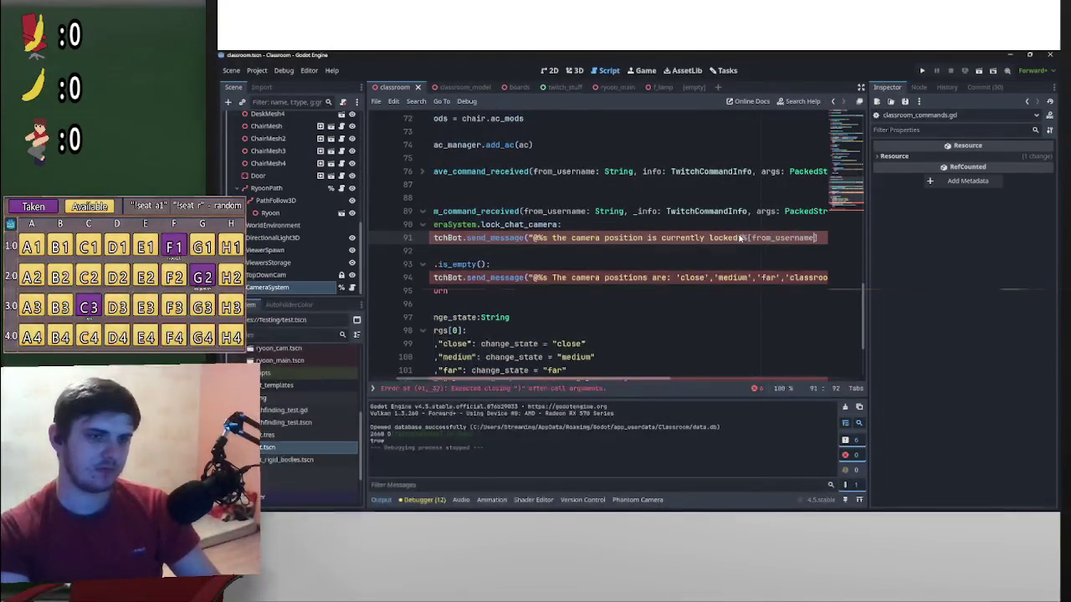
pyautogui.write('"')
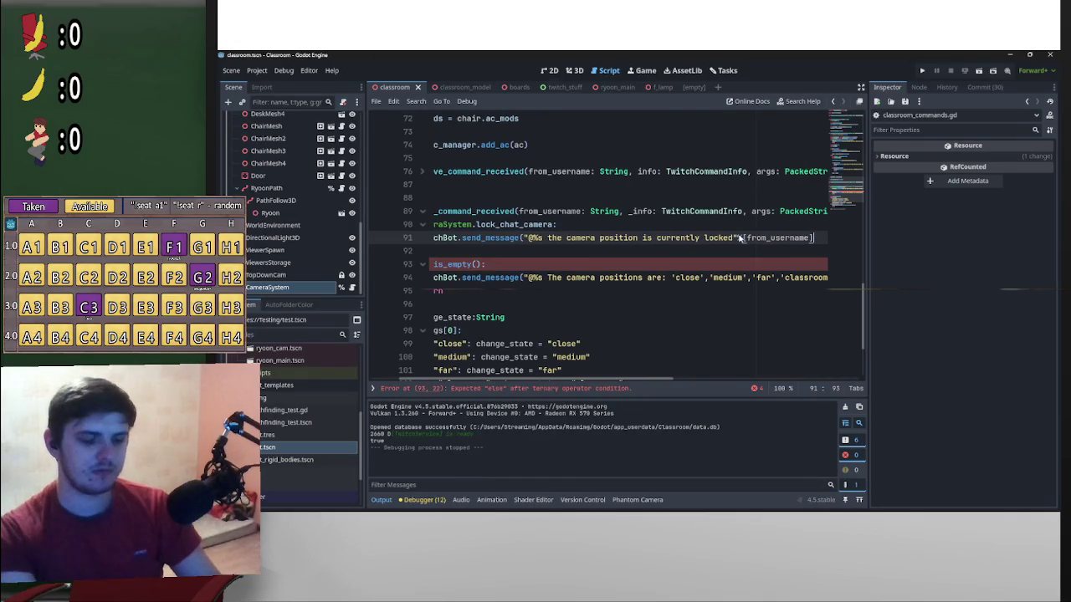
pyautogui.write(')')
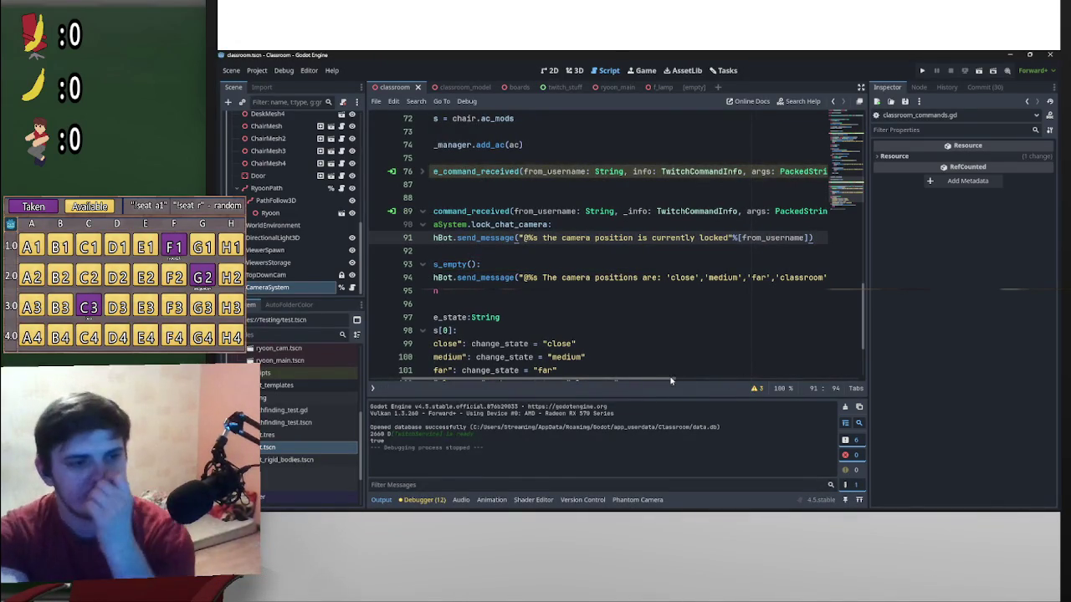
pyautogui.press('Return')
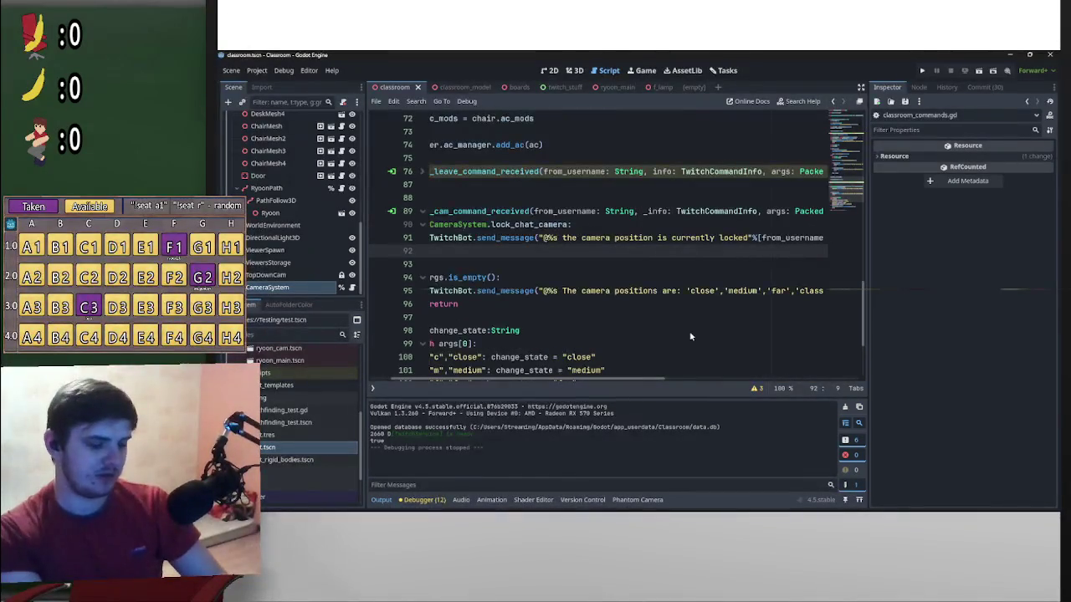
pyautogui.write('return')
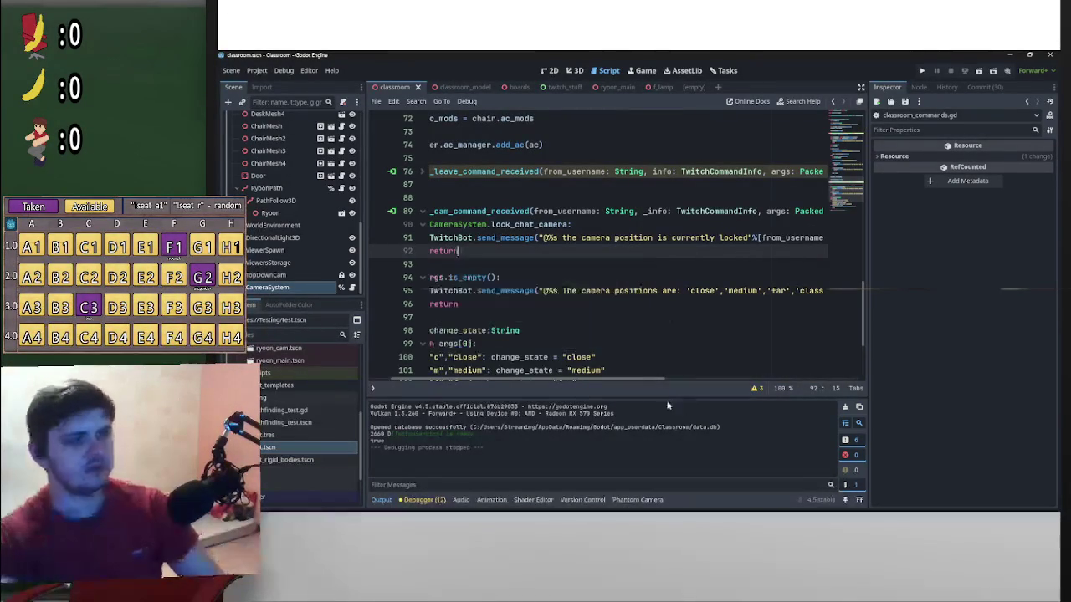
pyautogui.moveTo(622, 381); pyautogui.dragTo(599, 308)
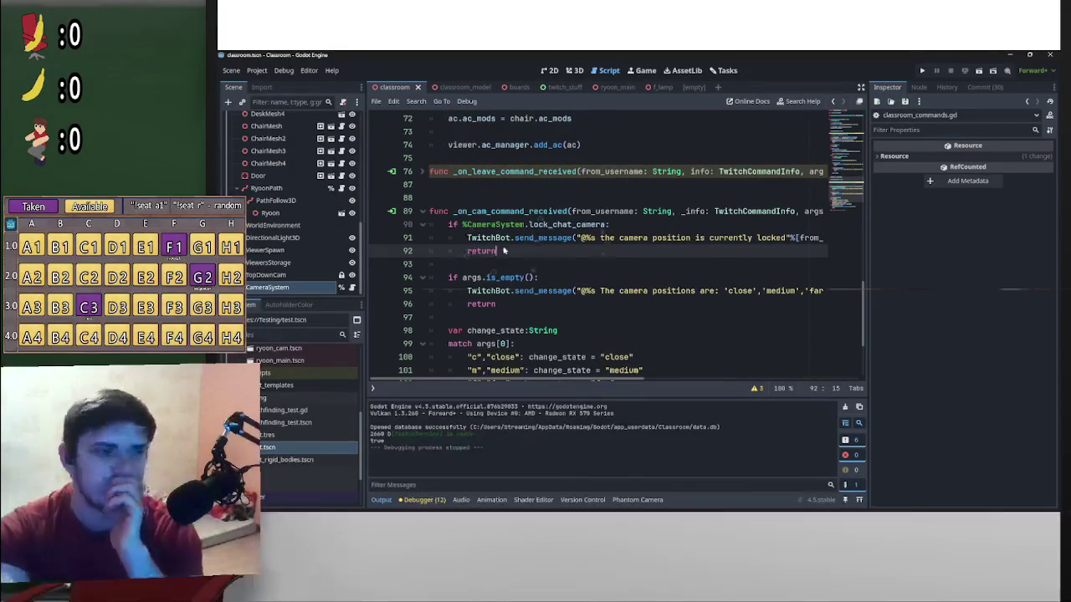
pyautogui.click(423, 211)
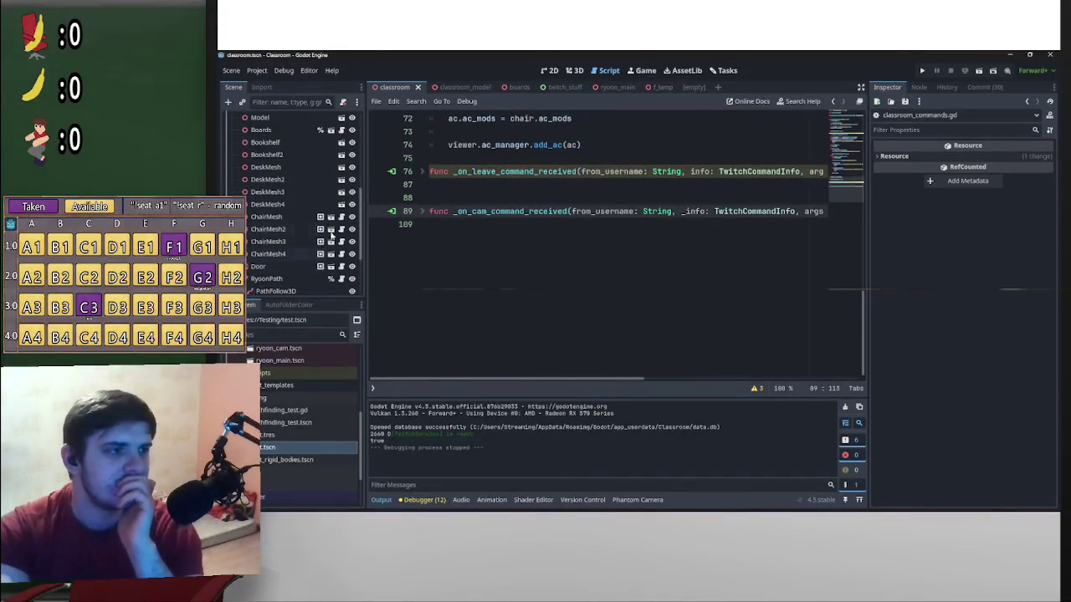
# Open functions.gd and add a blank line after toggle_lights
pyautogui.scroll(-5, 330, 259)
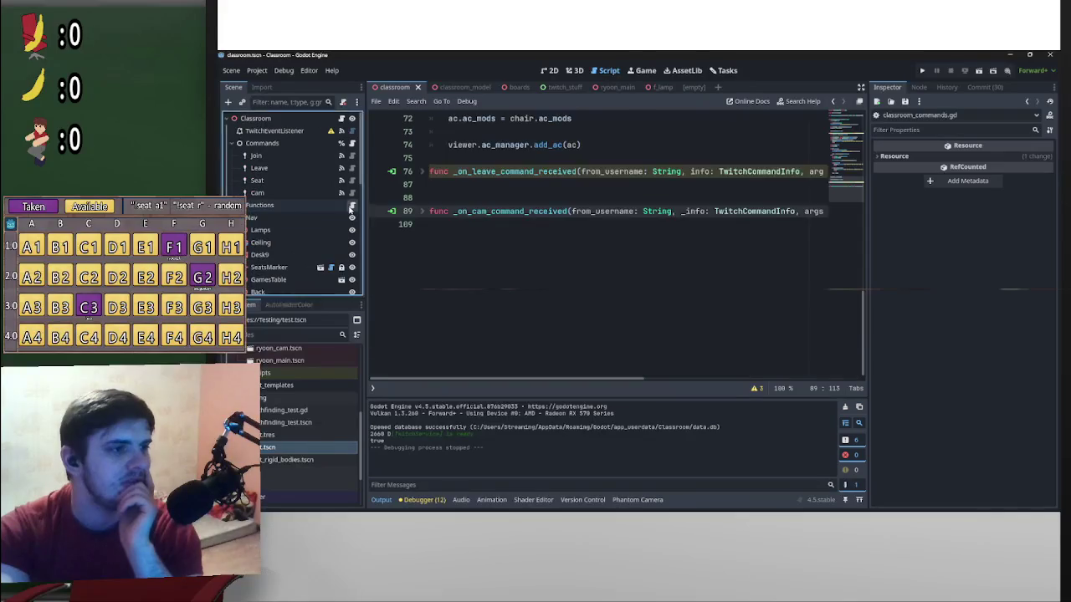
pyautogui.click(352, 205)
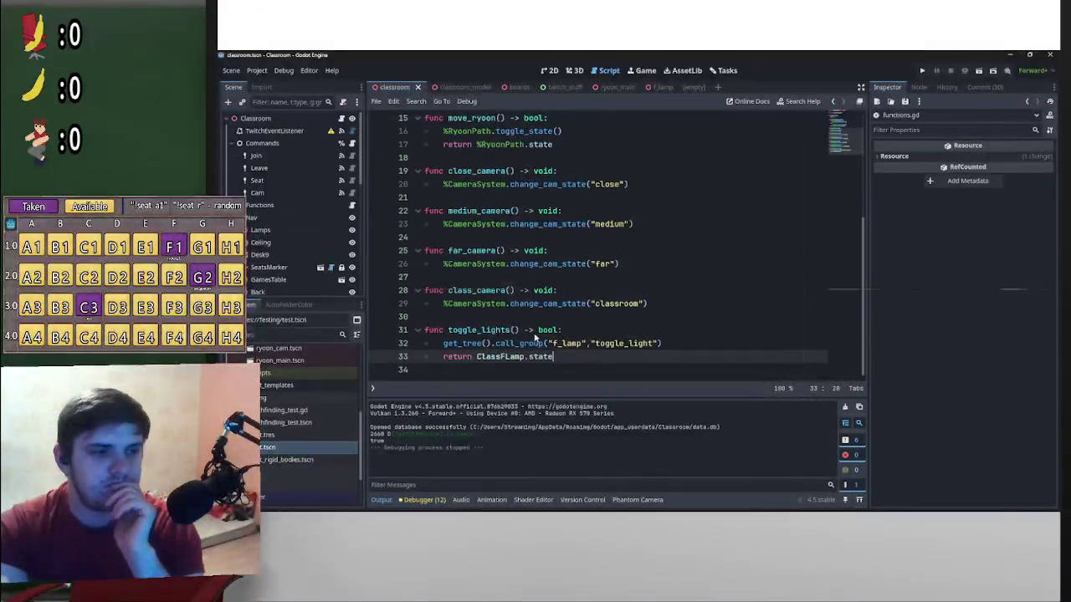
pyautogui.scroll(3, 535, 343)
pyautogui.scroll(-3, 552, 349)
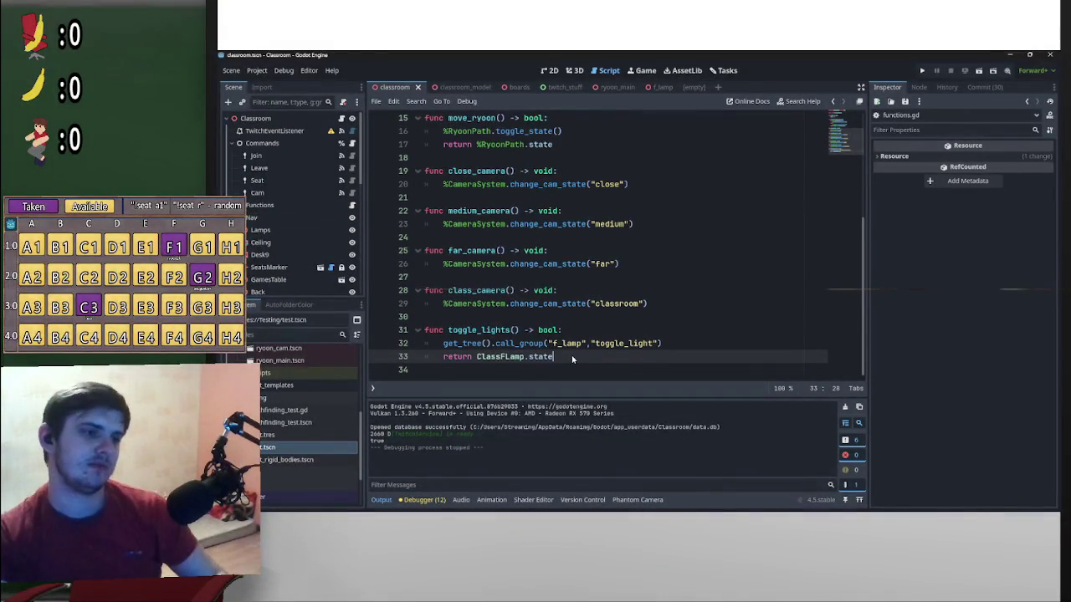
pyautogui.press('Return')
pyautogui.press('Return')
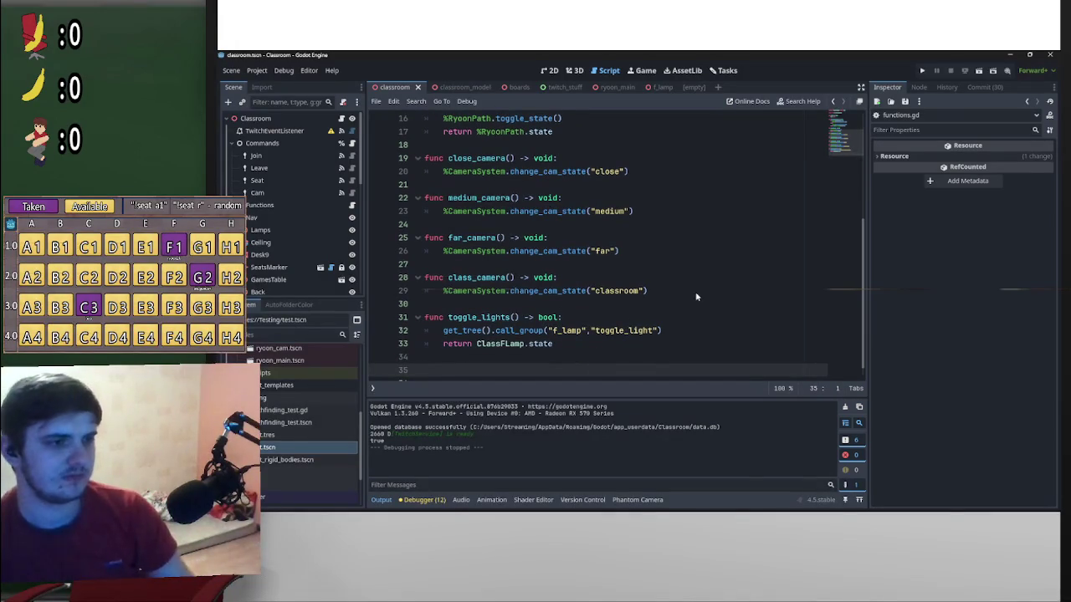
# Duplicate the toggle_lights function and rename the copy toggle_cam_lock
pyautogui.moveTo(584, 343)
pyautogui.mouseDown()
pyautogui.moveTo(448, 332)
pyautogui.moveTo(545, 352)
pyautogui.moveTo(427, 320)
pyautogui.mouseUp()
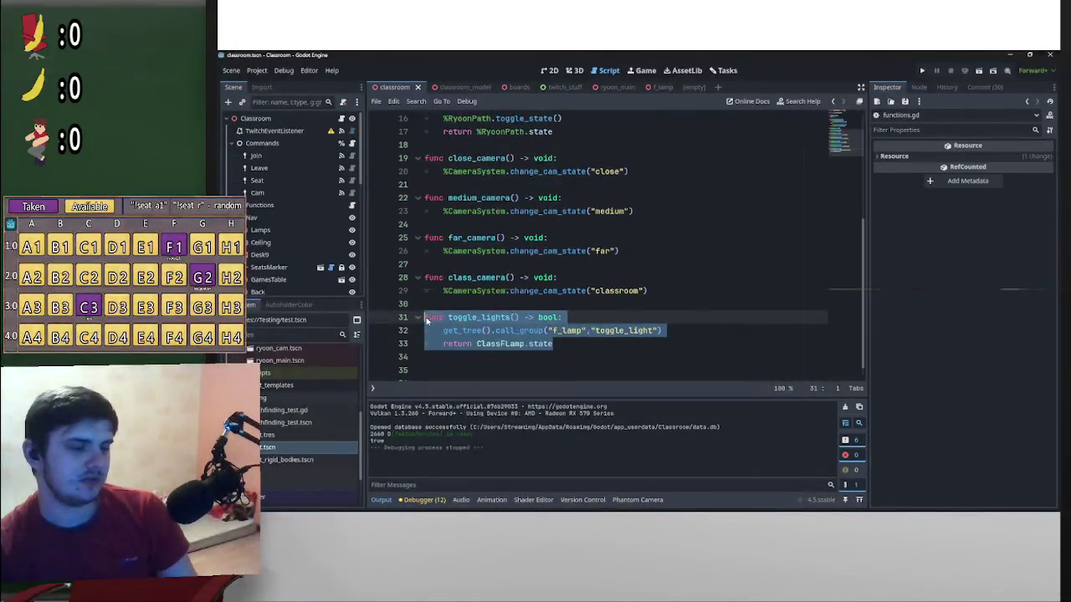
pyautogui.click(454, 373)
pyautogui.click(563, 330)
pyautogui.moveTo(563, 331); pyautogui.dragTo(427, 304)
pyautogui.hotkey('ctrl', 'shift', 'd')
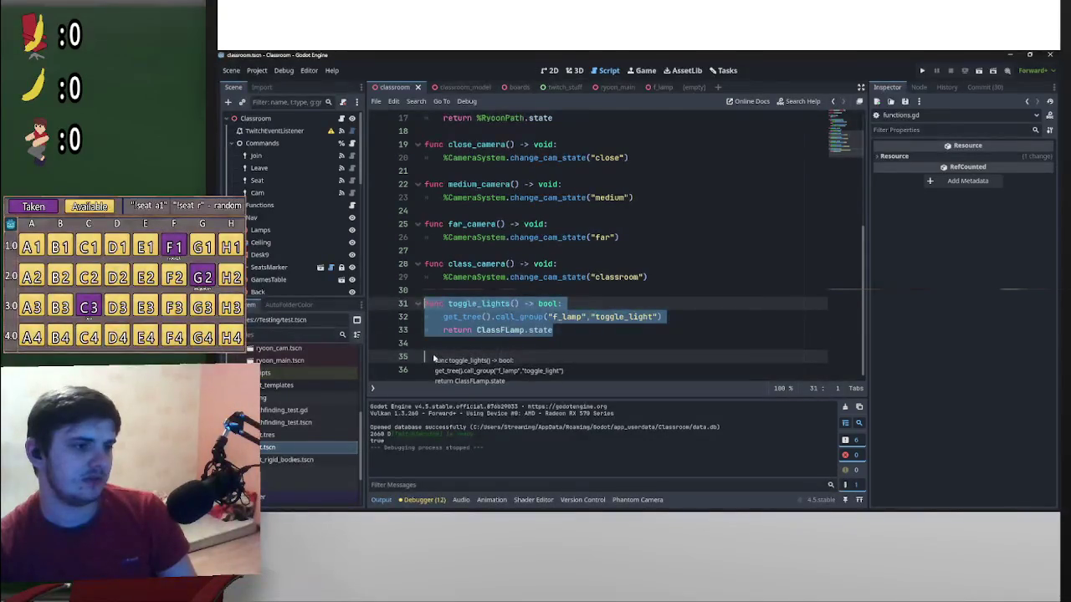
pyautogui.moveTo(480, 332); pyautogui.dragTo(505, 332)
pyautogui.write('cam_lock')
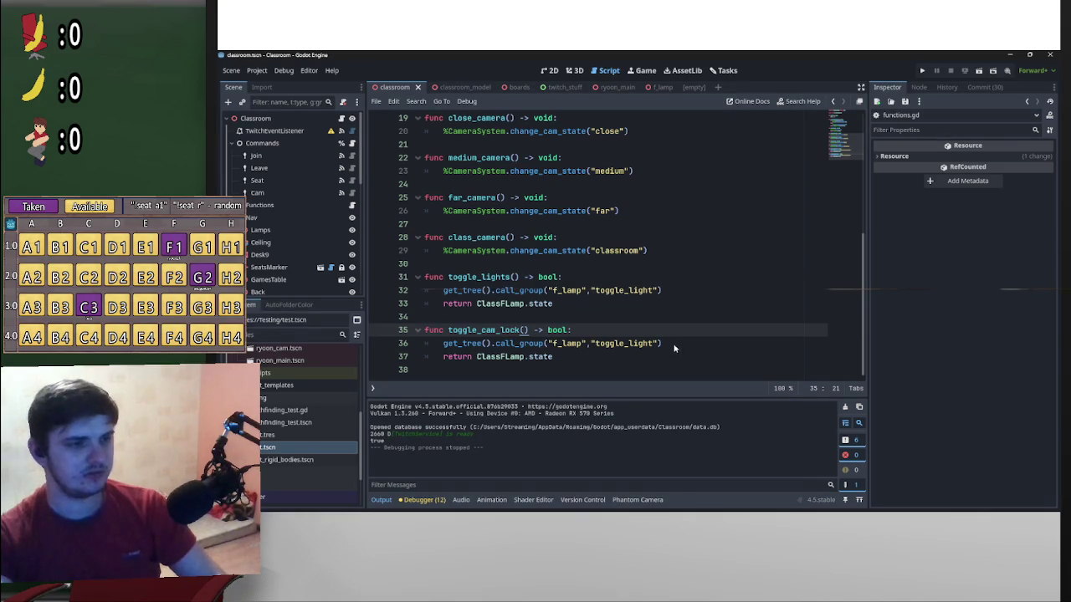
# Replace line 36's get_tree call with a %CameraSystem.lock_chat_camera = assignment
pyautogui.moveTo(621, 211); pyautogui.dragTo(442, 212)
pyautogui.hotkey('ctrl', 'c')
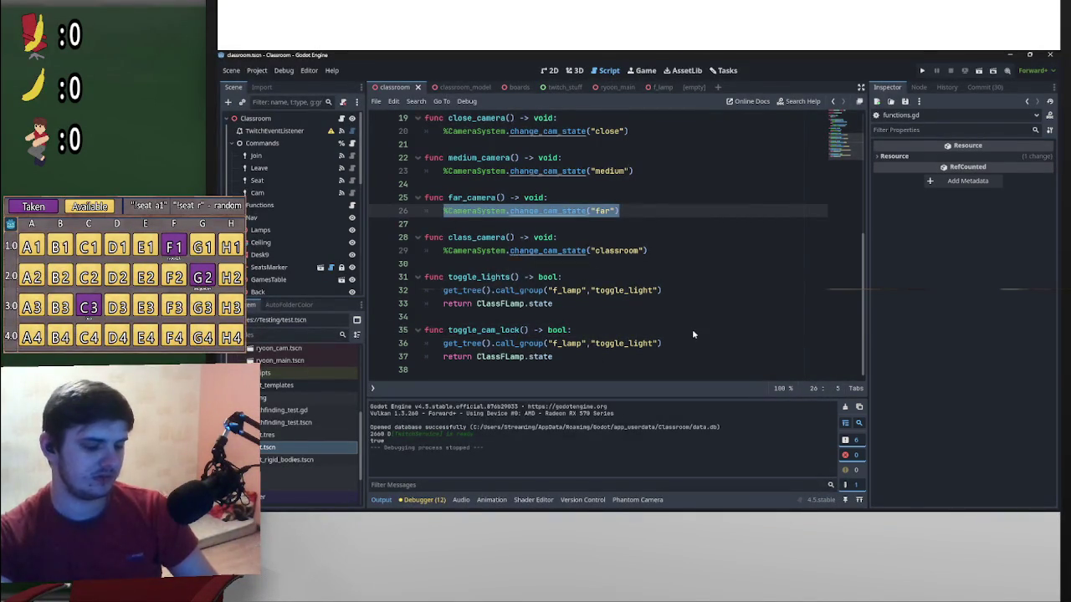
pyautogui.moveTo(670, 343); pyautogui.dragTo(444, 348)
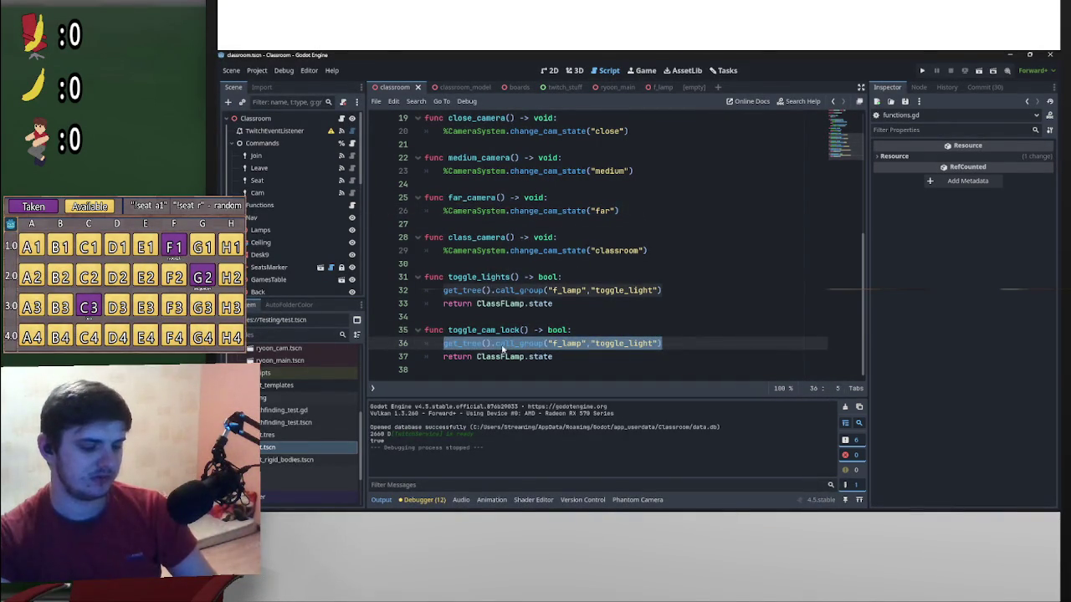
pyautogui.hotkey('ctrl', 'v')
pyautogui.moveTo(619, 343); pyautogui.dragTo(512, 346)
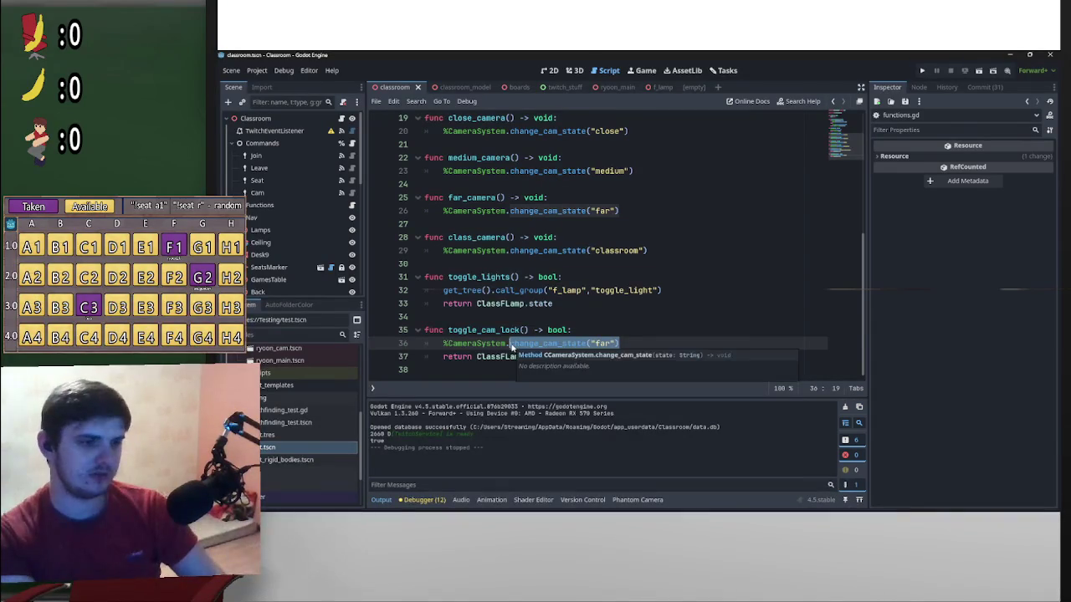
pyautogui.press('BackSpace')
pyautogui.write('l')
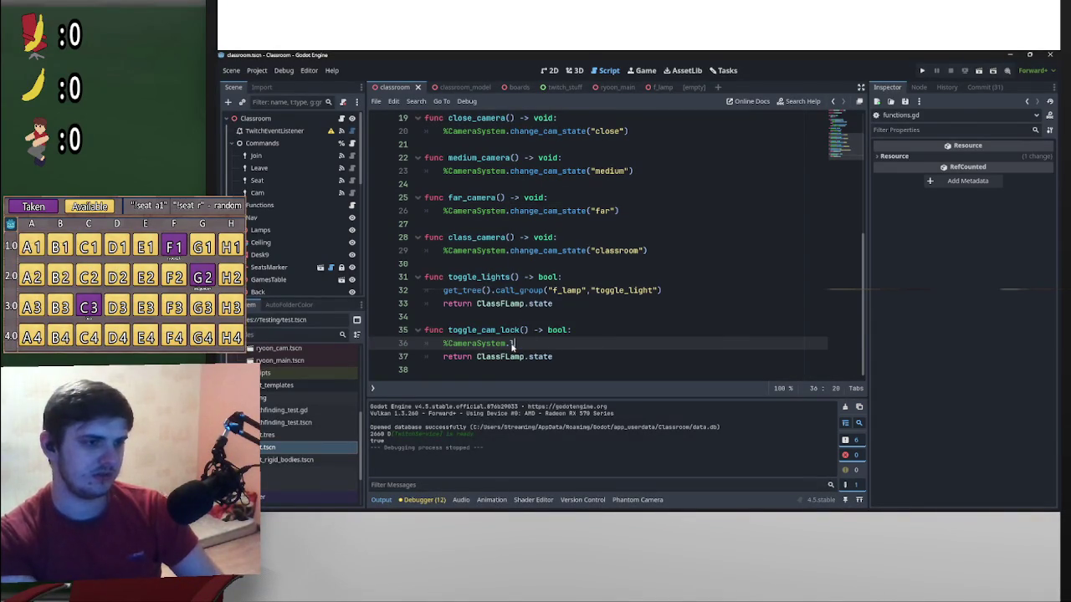
pyautogui.write('o')
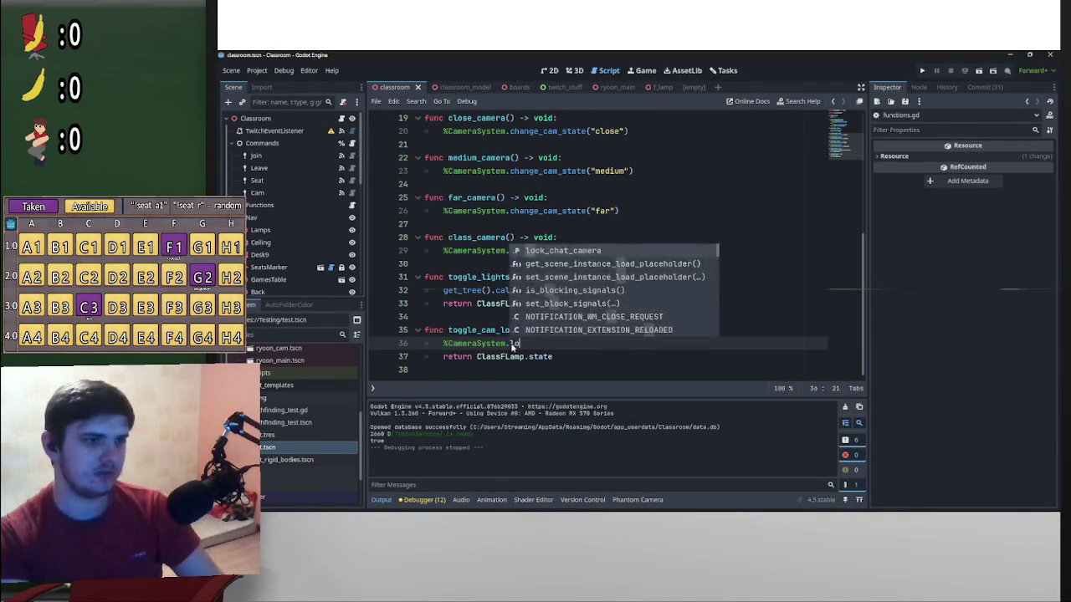
pyautogui.write('ck_chat_camera =')
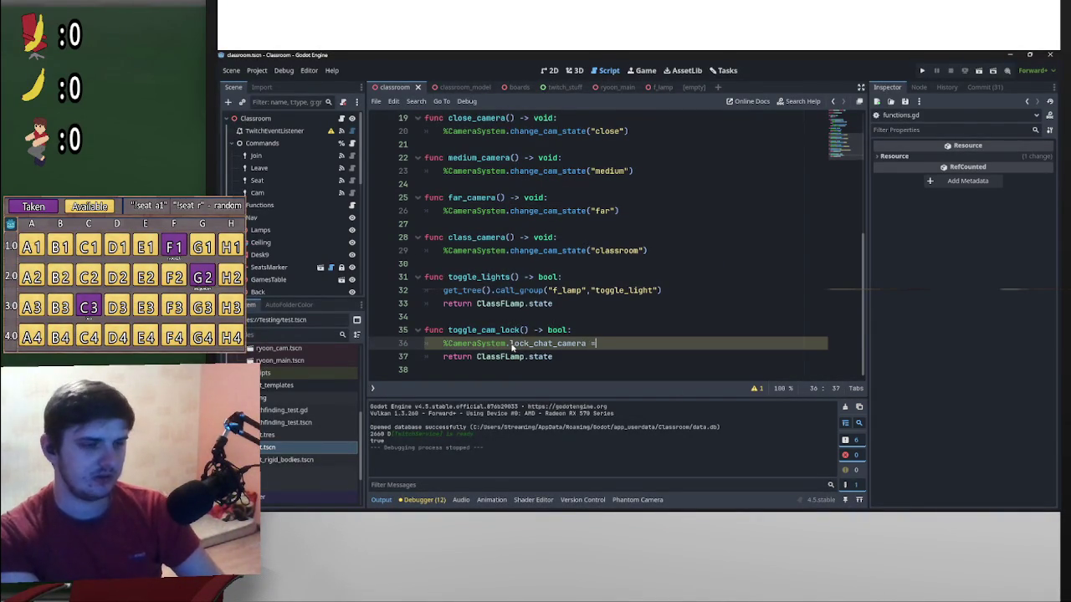
pyautogui.press('Escape')
# Copy %CameraSystem.lock_chat_camera into the return statement on line 37
pyautogui.moveTo(590, 345)
pyautogui.mouseDown()
pyautogui.moveTo(442, 346)
pyautogui.moveTo(619, 342)
pyautogui.moveTo(444, 344)
pyautogui.moveTo(552, 357)
pyautogui.mouseUp()
pyautogui.hotkey('ctrl', 'c')
pyautogui.hotkey('ctrl', 'v')
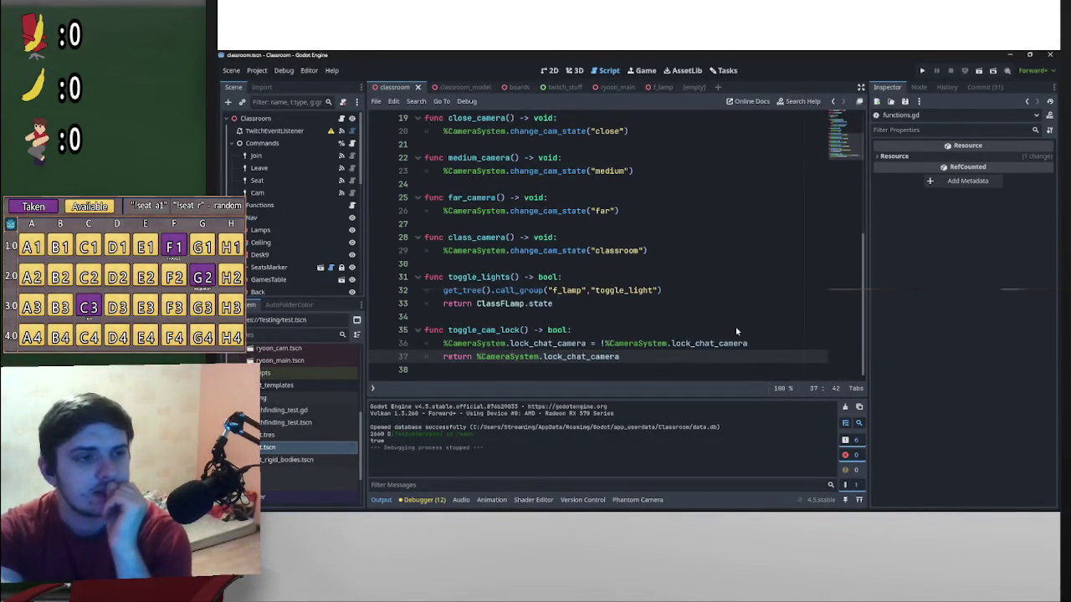
pyautogui.scroll(4, 757, 326)
pyautogui.scroll(2, 764, 325)
pyautogui.scroll(-6, 764, 325)
pyautogui.scroll(6, 768, 325)
pyautogui.scroll(-6, 771, 326)
pyautogui.scroll(5, 773, 341)
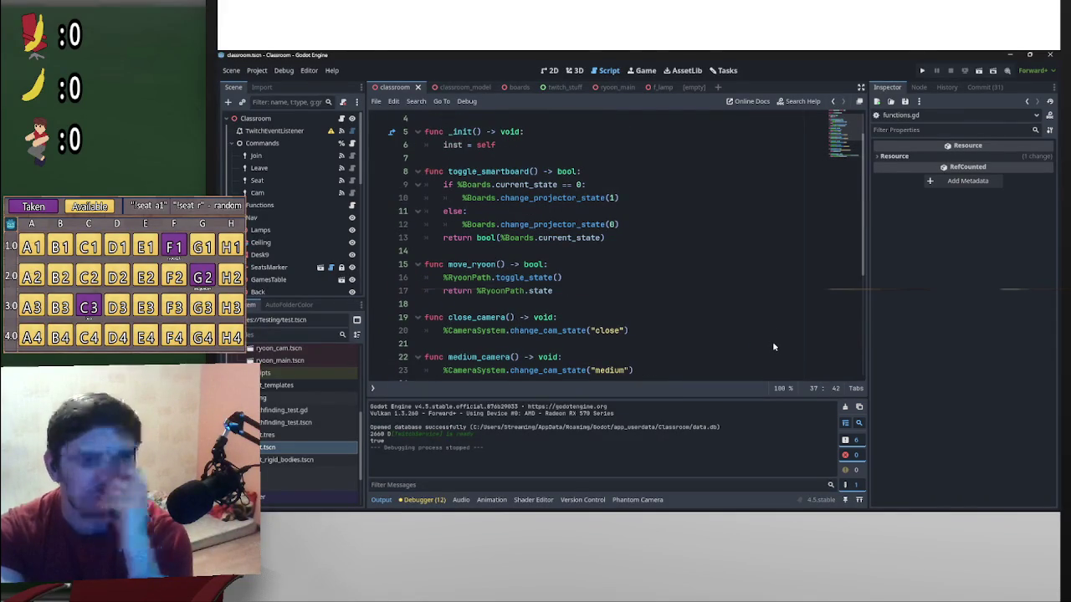
# Check move_ryoon's return line, then select the toggle_ prefix of toggle_cam_lock's name
pyautogui.click(572, 291)
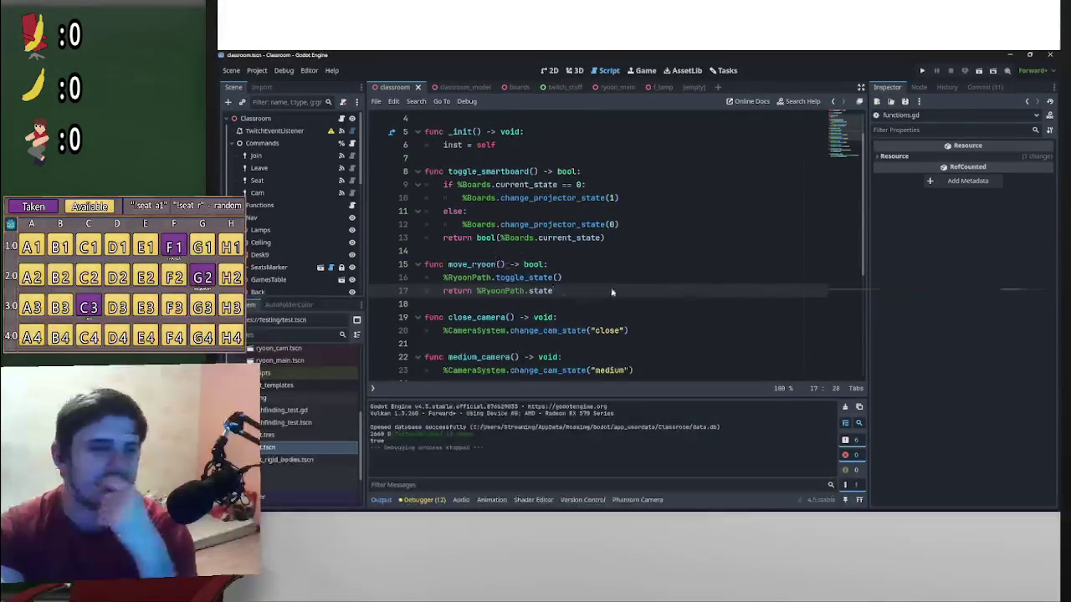
pyautogui.scroll(-5, 690, 297)
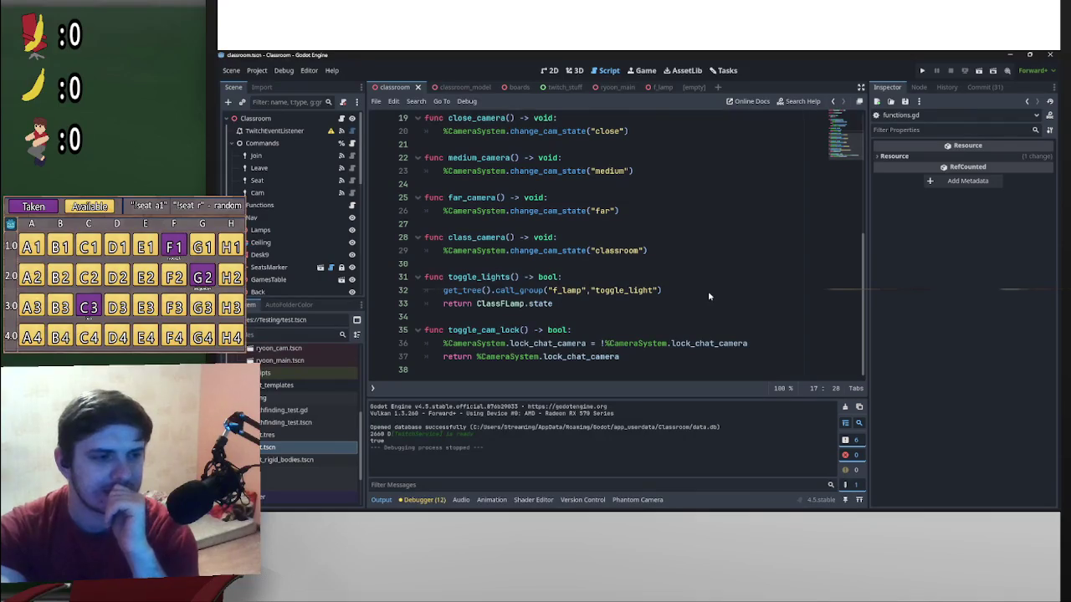
pyautogui.moveTo(481, 332); pyautogui.dragTo(448, 332)
pyautogui.press('BackSpace')
pyautogui.click(620, 316)
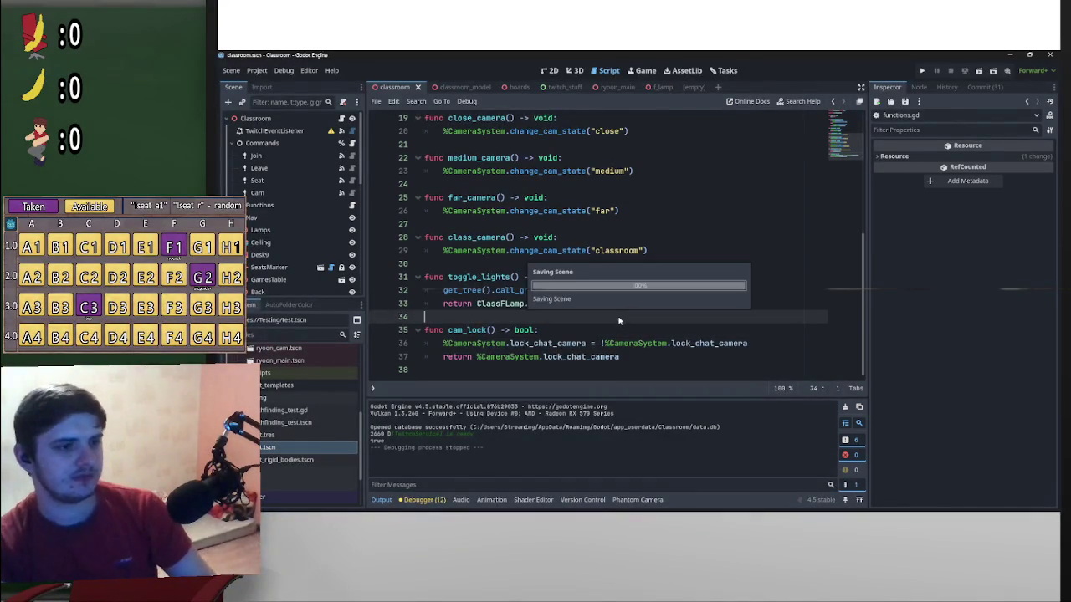
pyautogui.scroll(1, 782, 333)
pyautogui.scroll(-1, 803, 293)
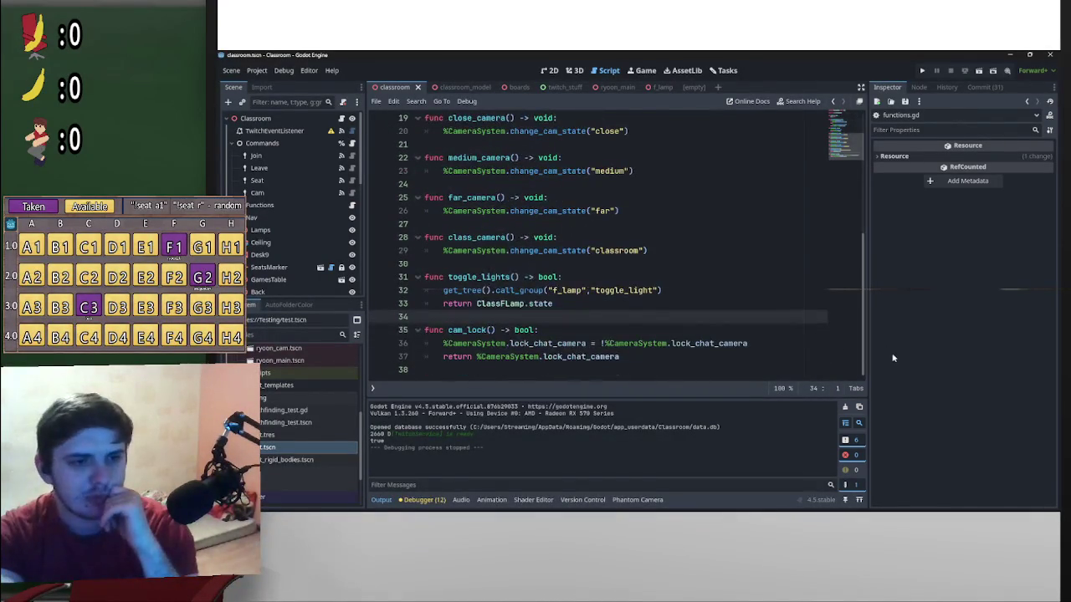
pyautogui.scroll(4, 846, 214)
pyautogui.scroll(2, 847, 214)
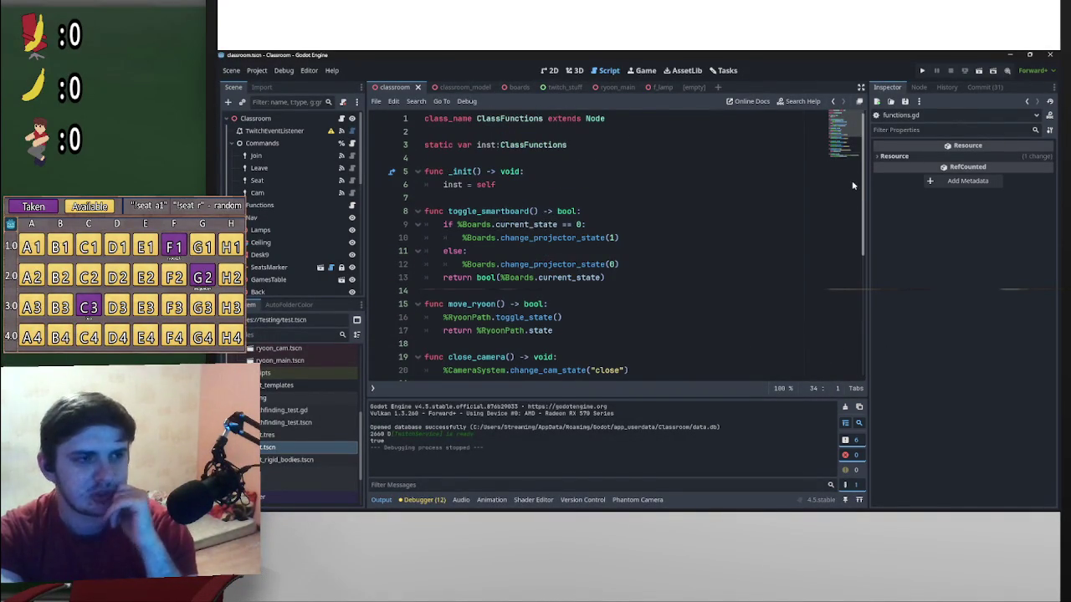
pyautogui.scroll(-6, 790, 301)
pyautogui.scroll(5, 816, 334)
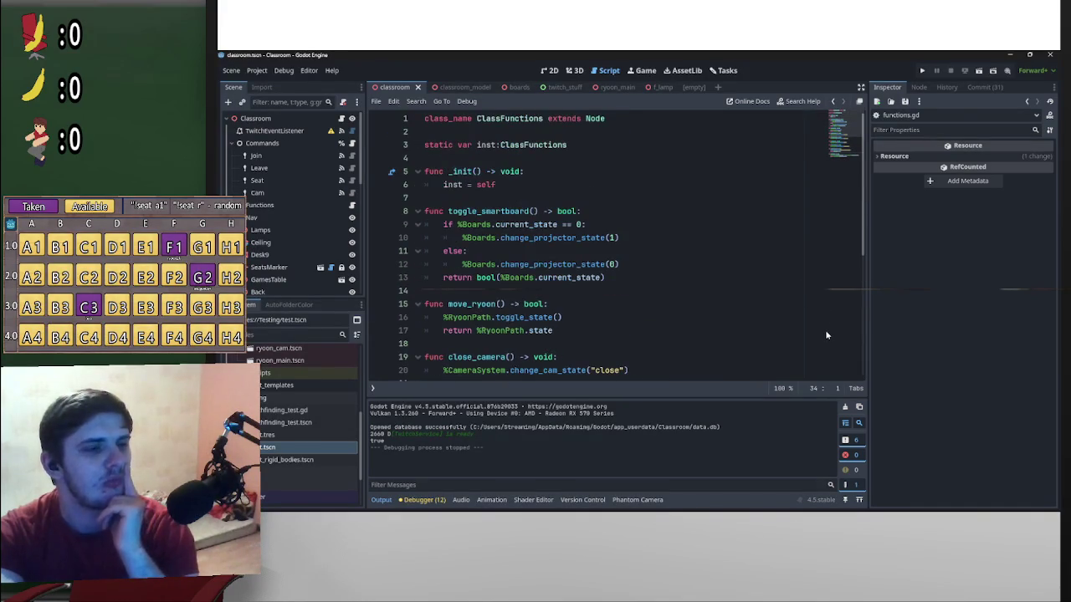
pyautogui.scroll(-6, 657, 322)
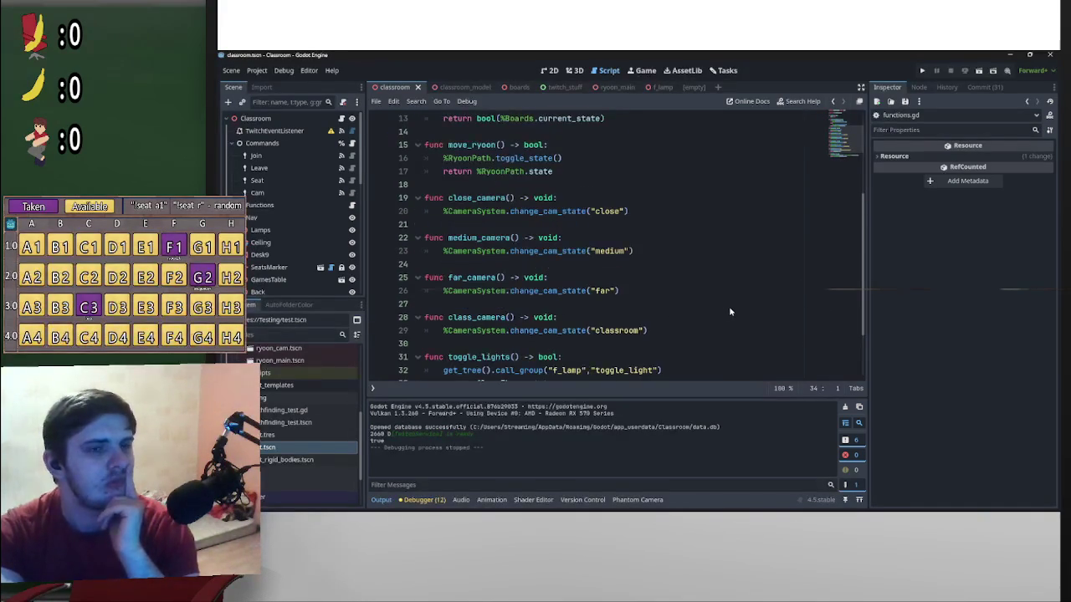
pyautogui.scroll(6, 810, 328)
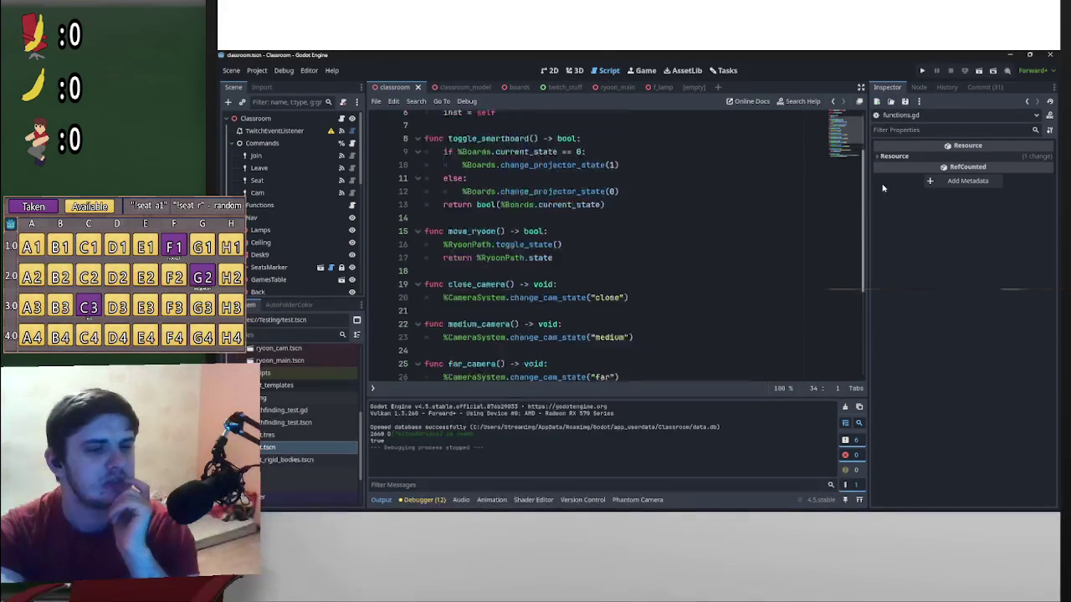
pyautogui.click(255, 143)
pyautogui.click(239, 143)
pyautogui.scroll(-6, 626, 262)
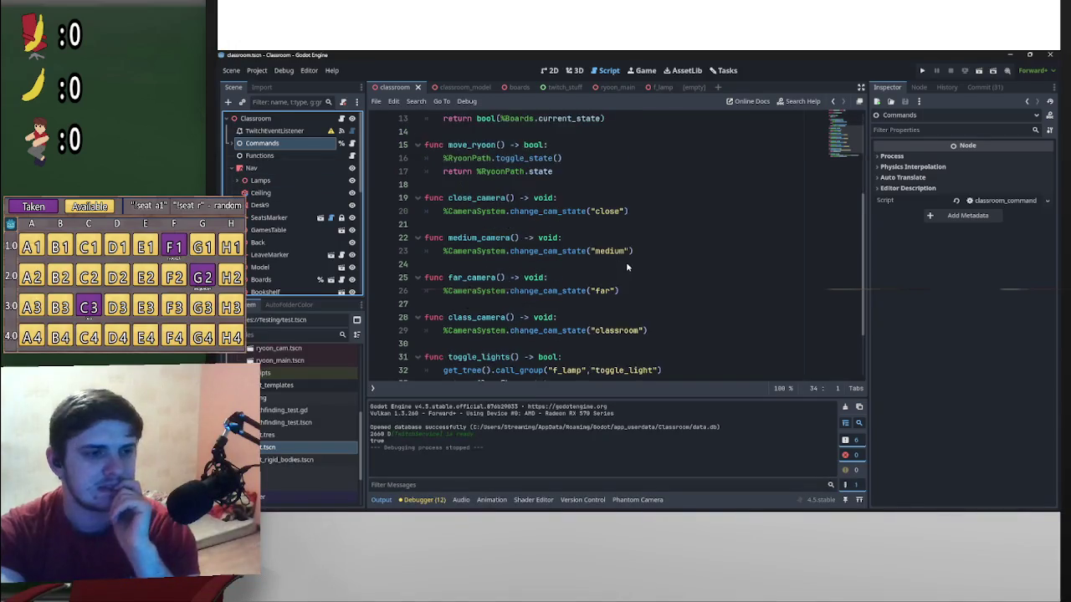
pyautogui.scroll(6, 763, 316)
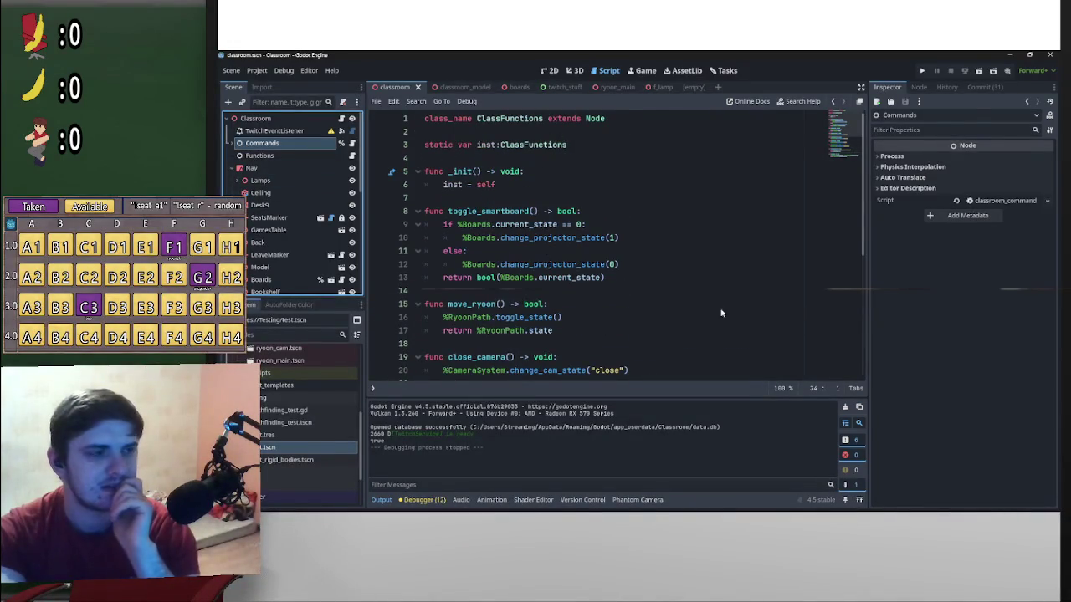
pyautogui.scroll(-3, 707, 311)
pyautogui.scroll(-3, 707, 311)
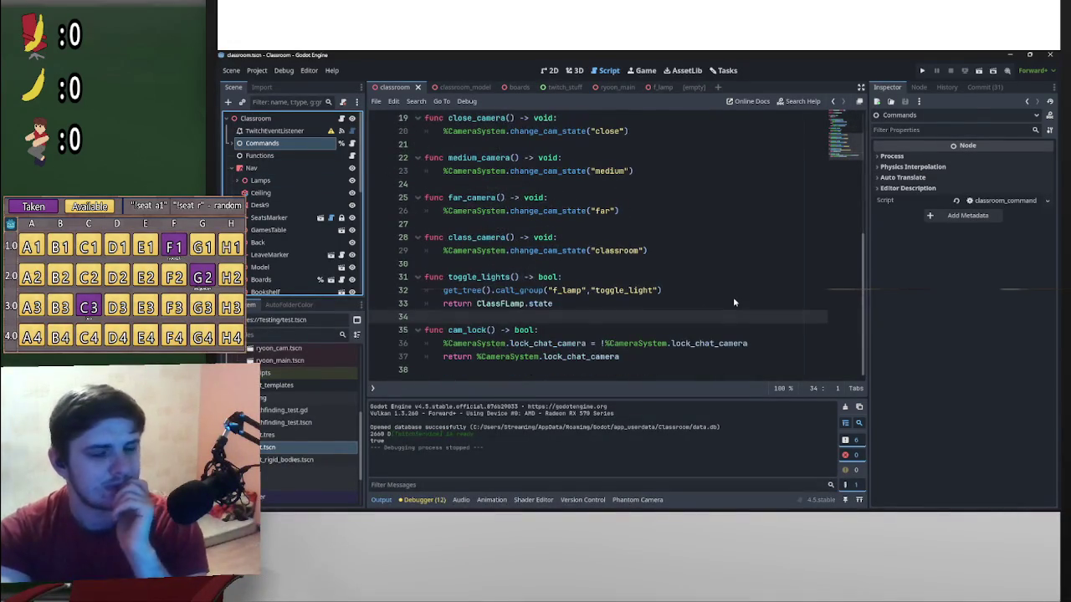
pyautogui.scroll(6, 861, 321)
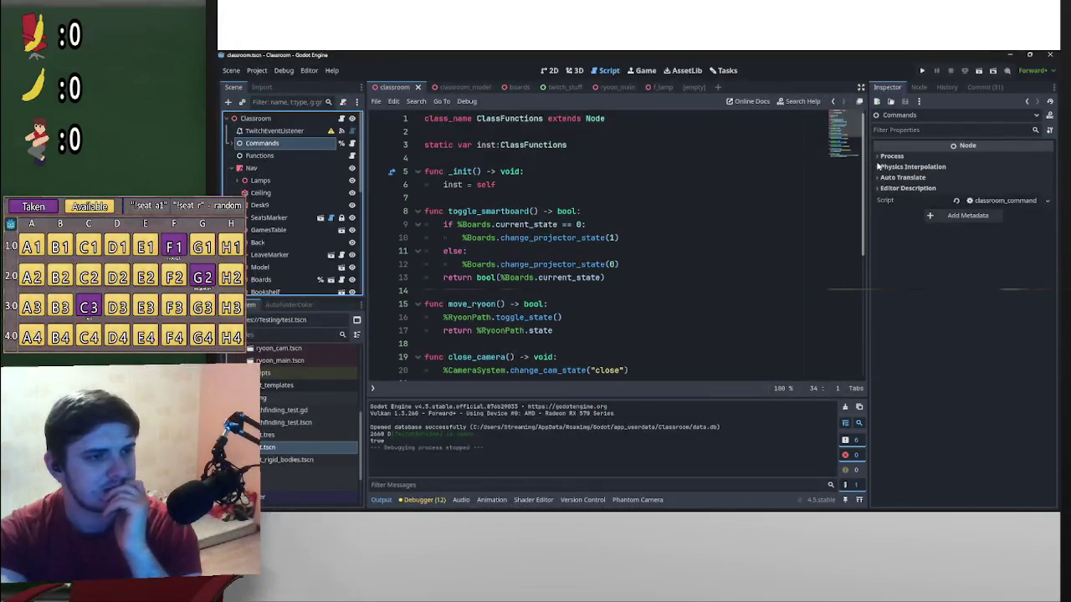
pyautogui.scroll(-6, 860, 319)
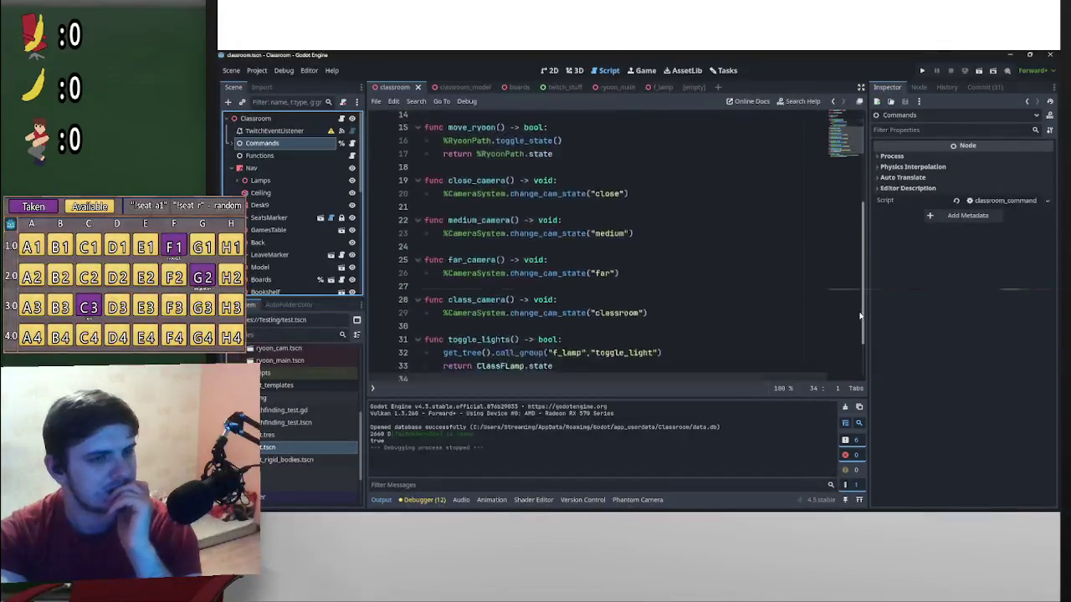
pyautogui.moveTo(860, 319); pyautogui.dragTo(877, 67)
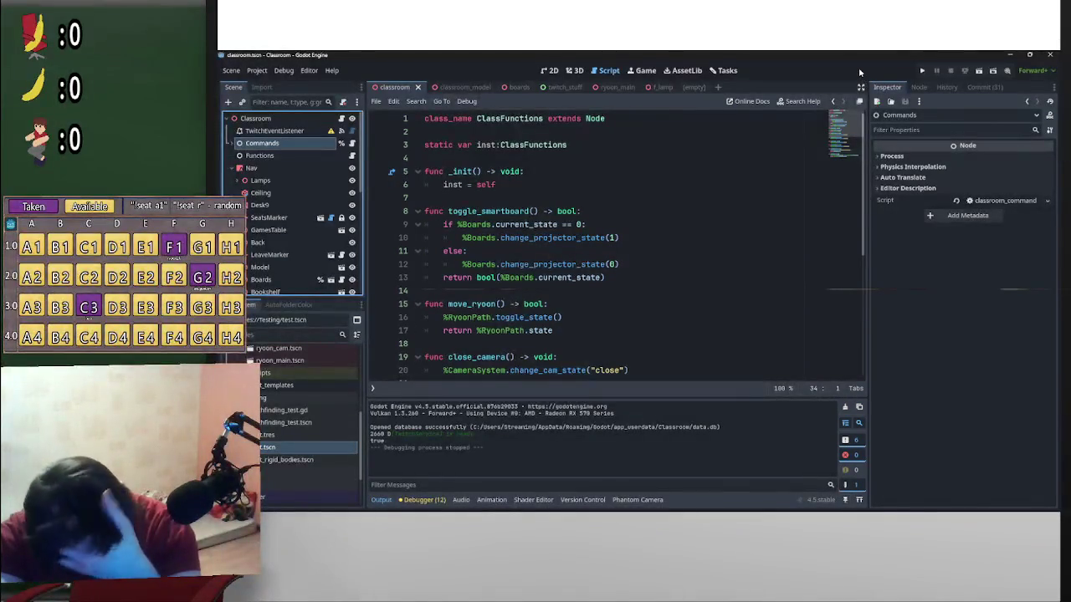
pyautogui.click(804, 54)
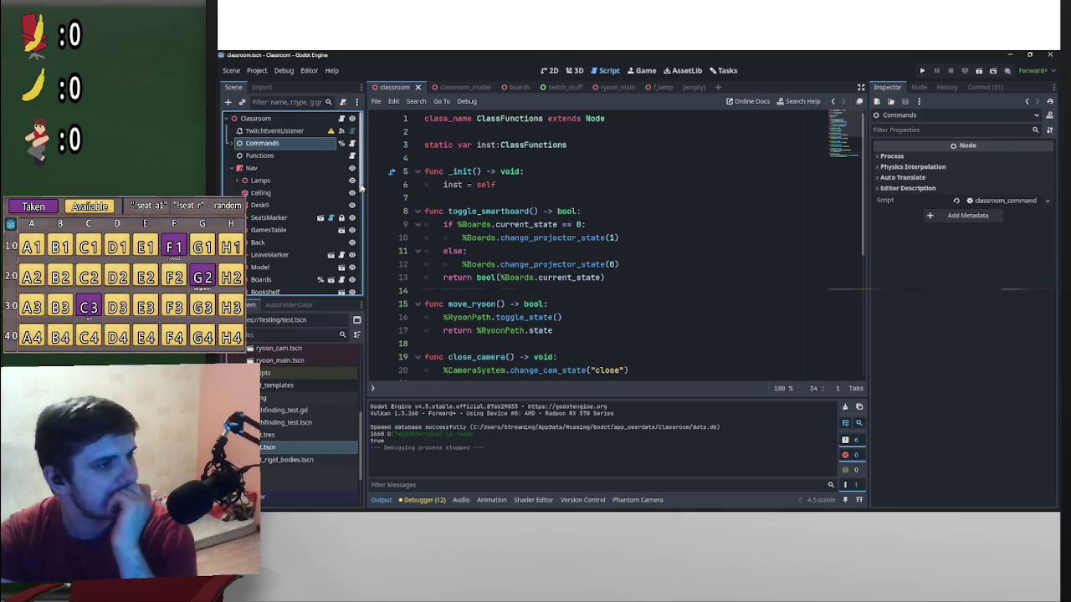
pyautogui.scroll(3, 291, 374)
pyautogui.scroll(5, 290, 378)
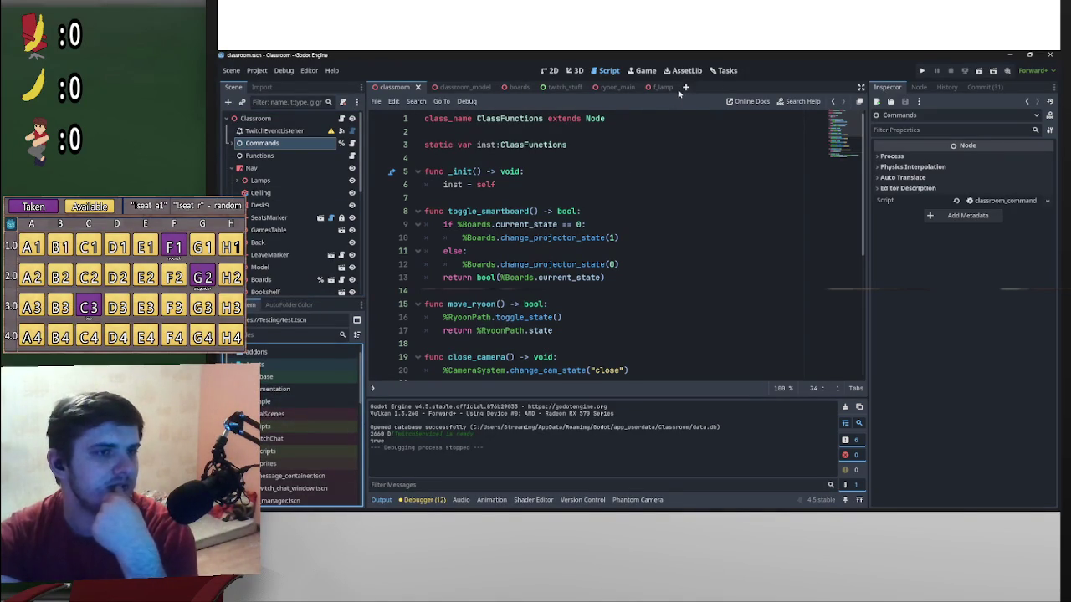
# Close the f_lamp, ryoon_main, twitch_stuff and boards tabs
pyautogui.moveTo(661, 94)
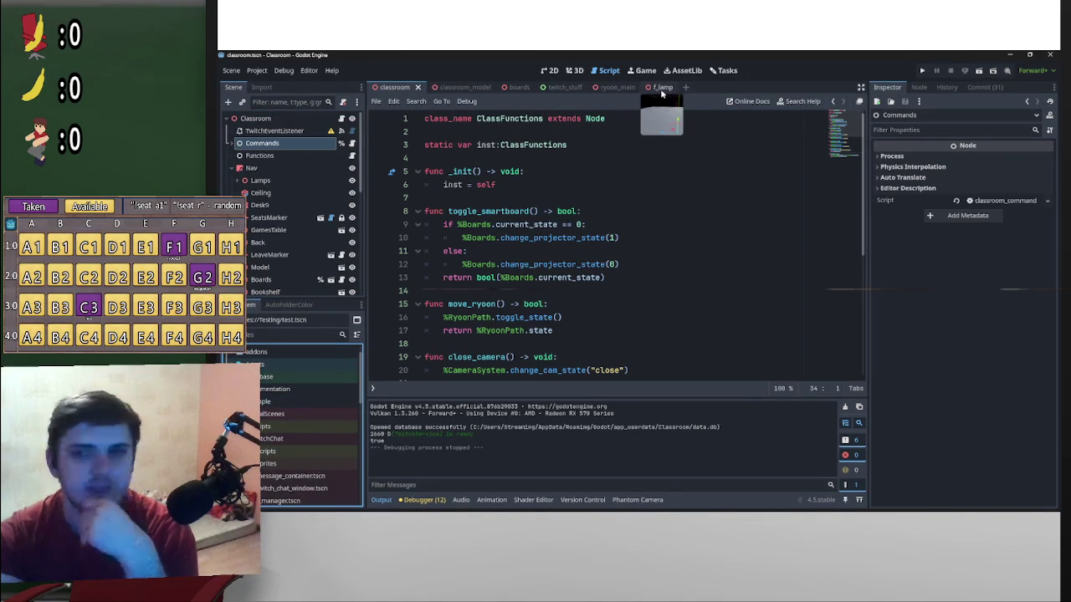
pyautogui.middleClick(661, 92)
pyautogui.middleClick(626, 88)
pyautogui.middleClick(561, 86)
pyautogui.middleClick(512, 88)
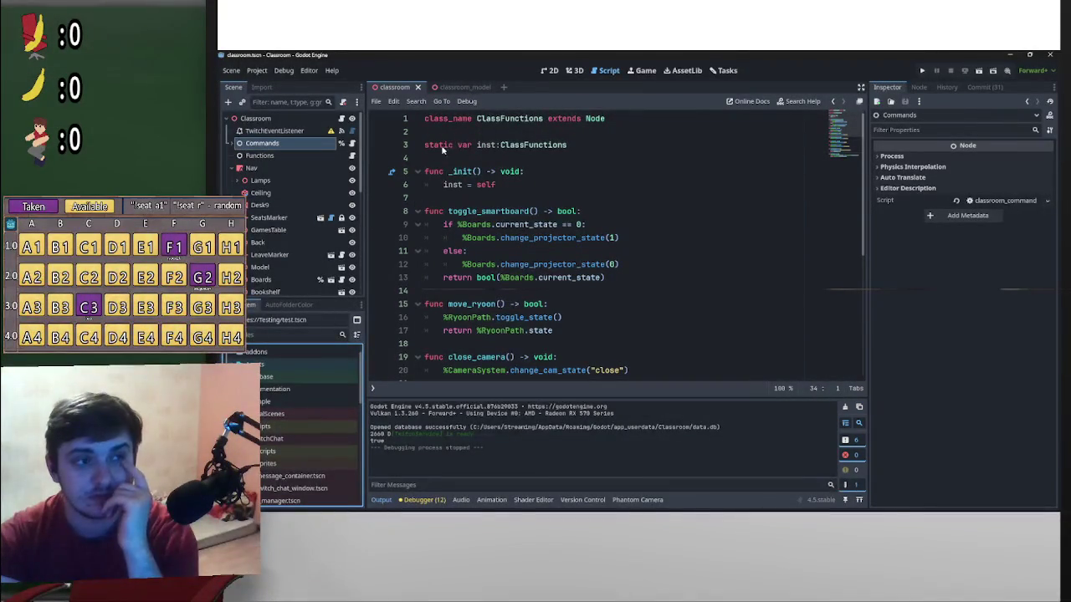
# Start a new empty scene and show its viewport instead of the script
pyautogui.click(503, 87)
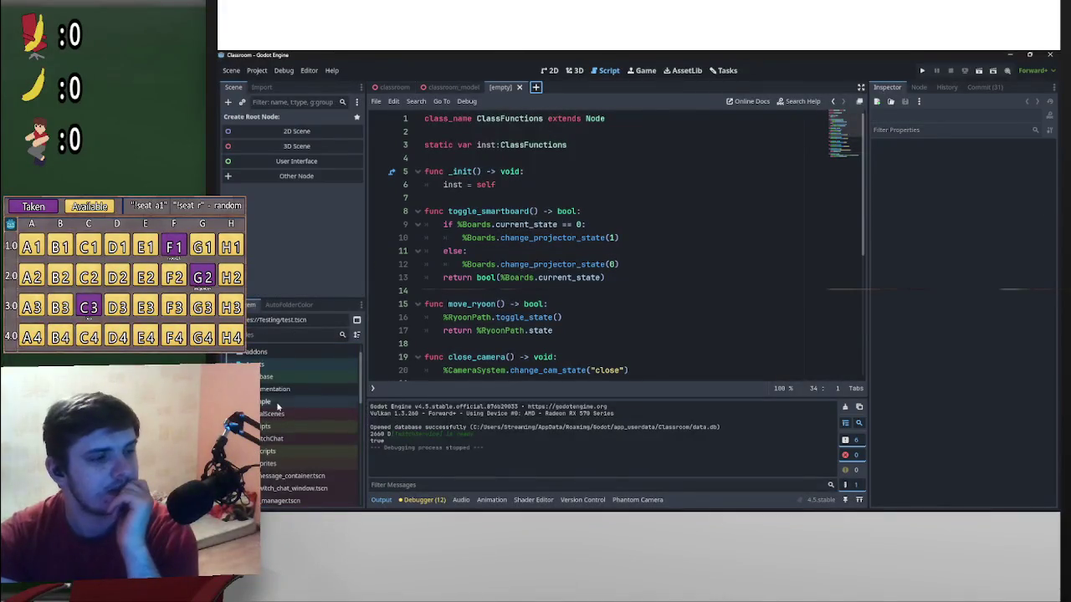
pyautogui.scroll(-3, 302, 402)
pyautogui.scroll(3, 302, 402)
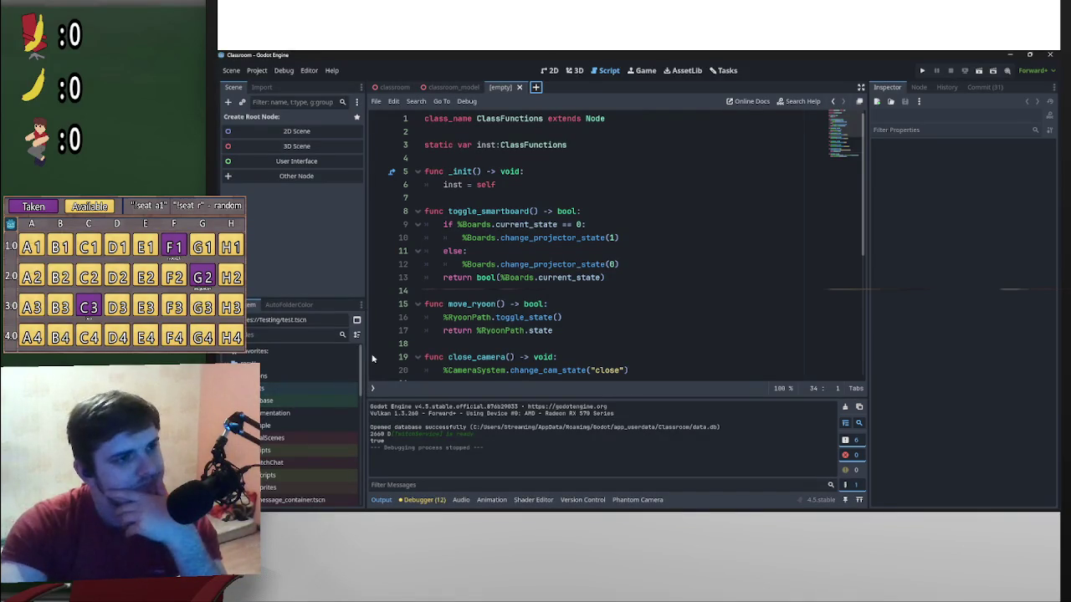
pyautogui.click(573, 72)
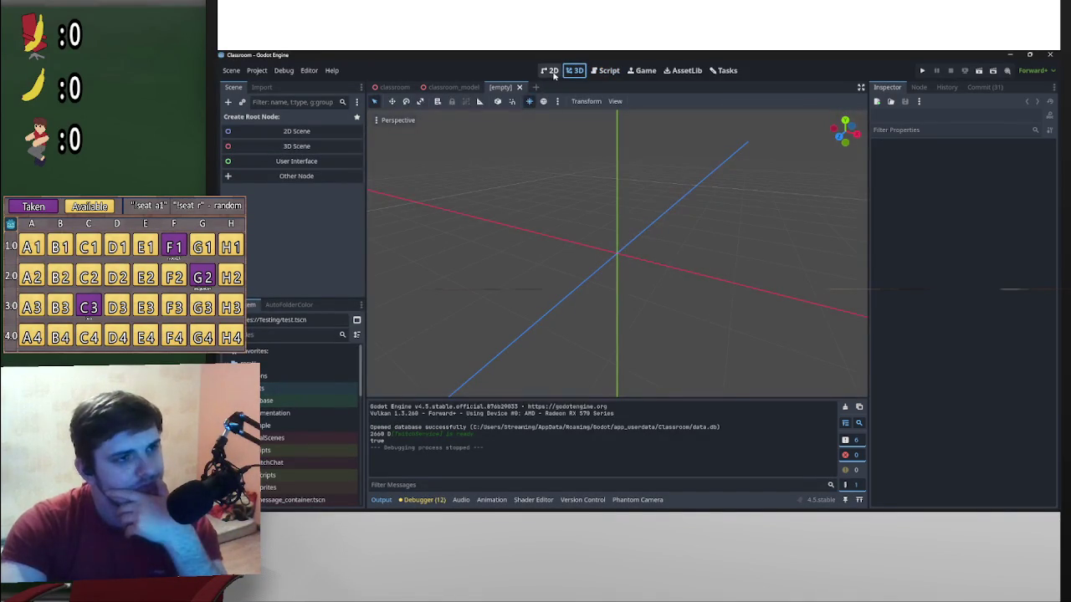
# Create a User Interface (Control) root node for the new scene
pyautogui.click(280, 162)
pyautogui.click(228, 101)
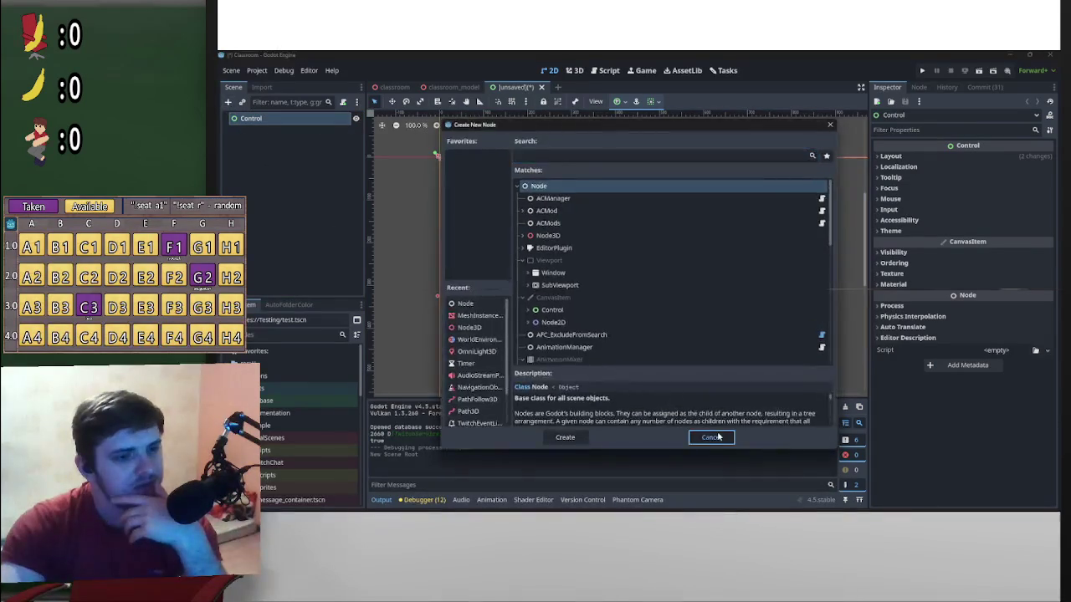
pyautogui.click(711, 437)
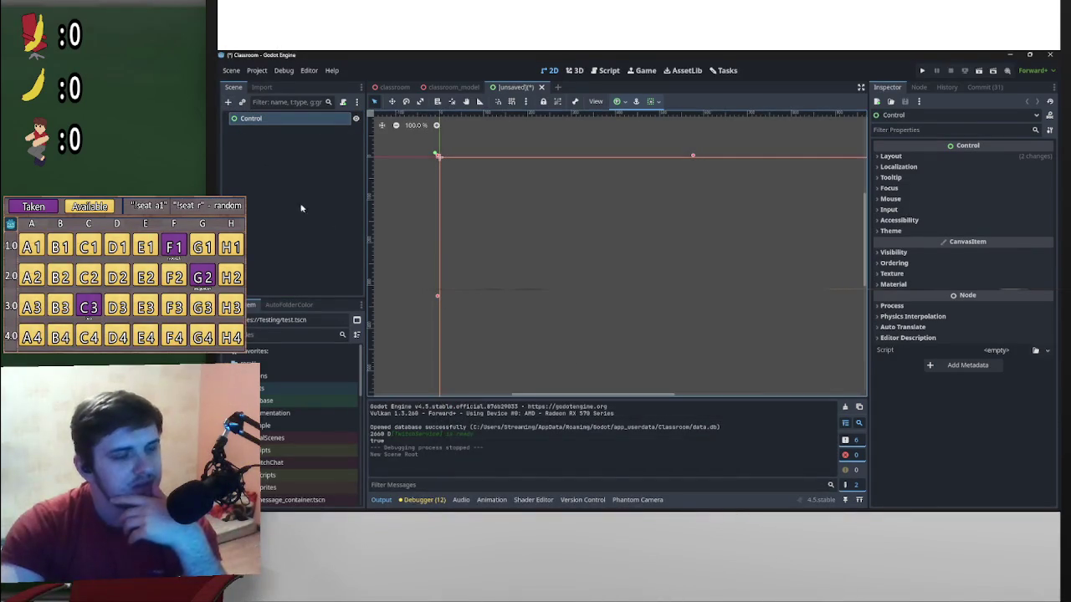
pyautogui.click(227, 102)
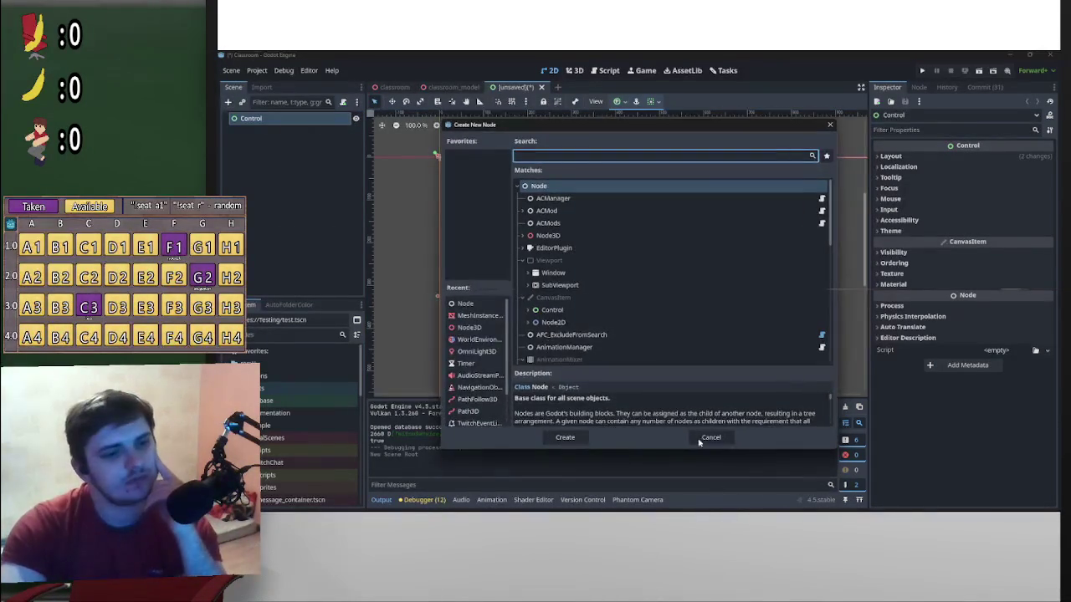
pyautogui.click(710, 437)
# Change the Control root's type to Window, undo it, then redo it
pyautogui.rightClick(243, 119)
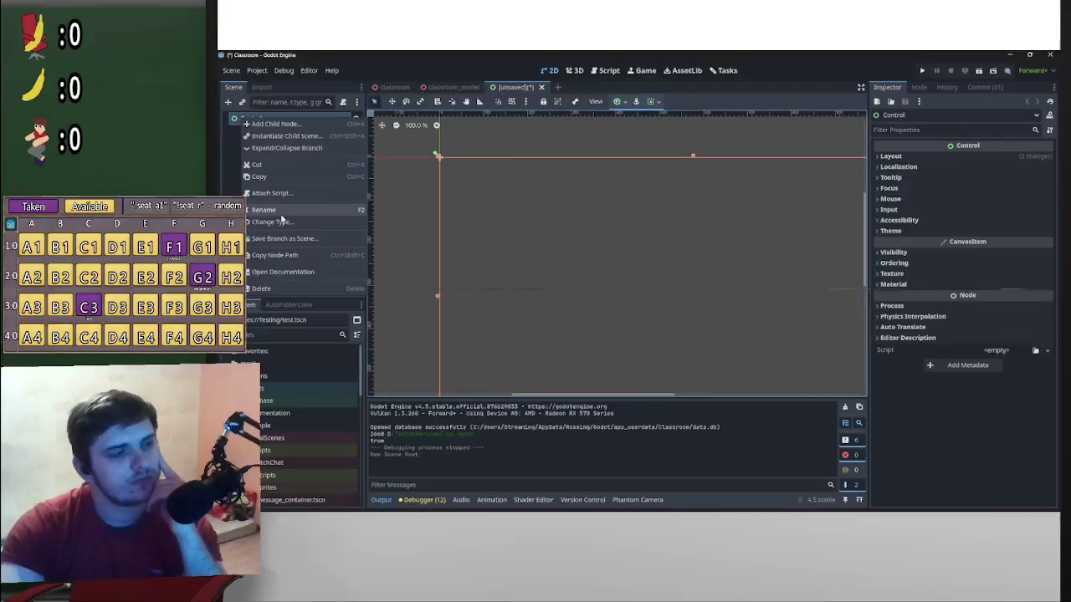
pyautogui.click(276, 222)
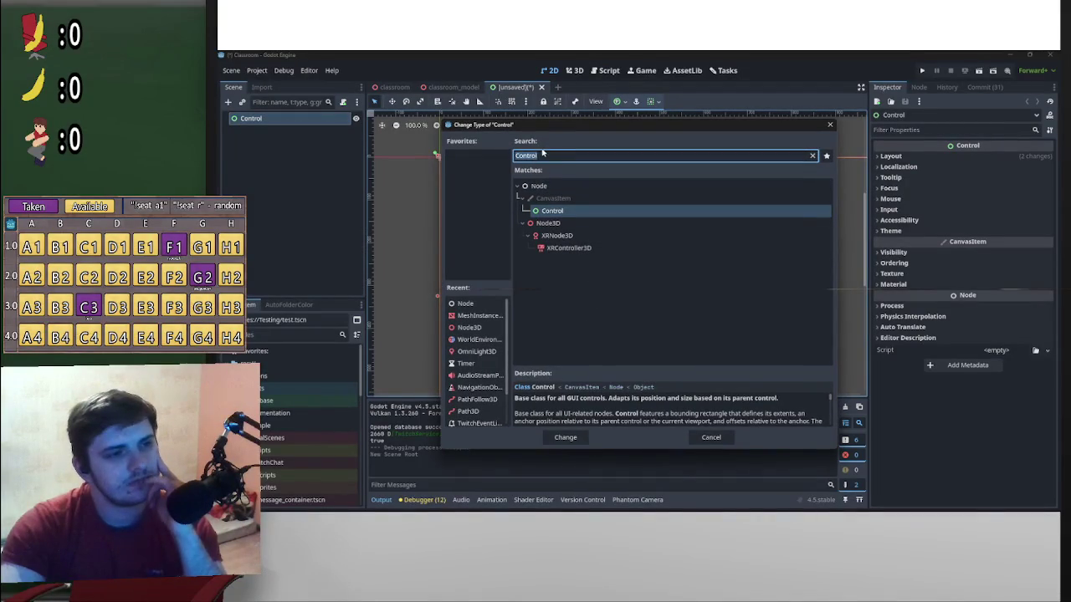
pyautogui.press('BackSpace')
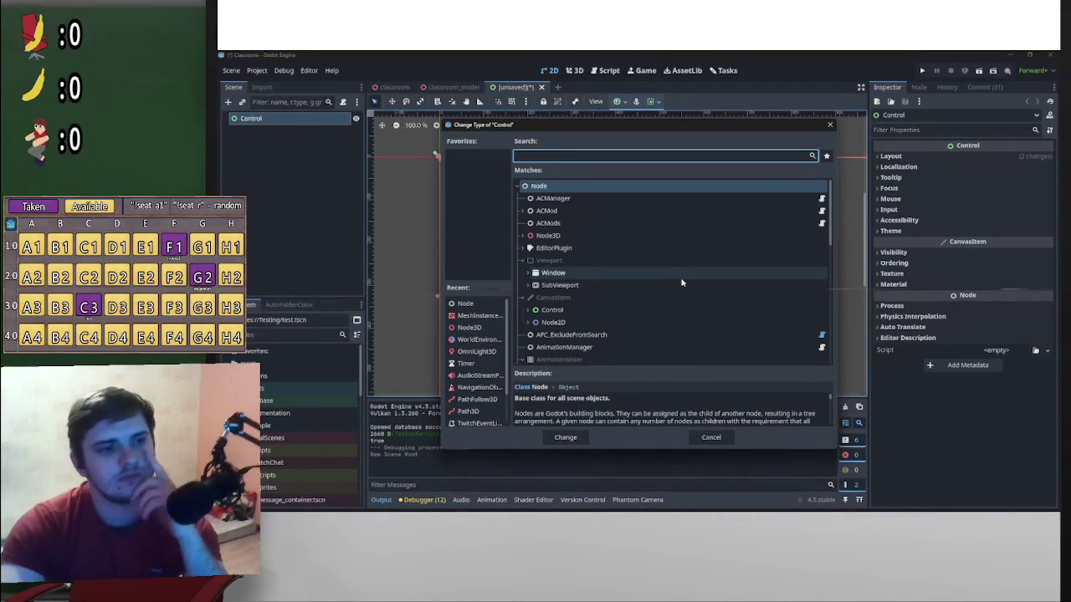
pyautogui.doubleClick(670, 277)
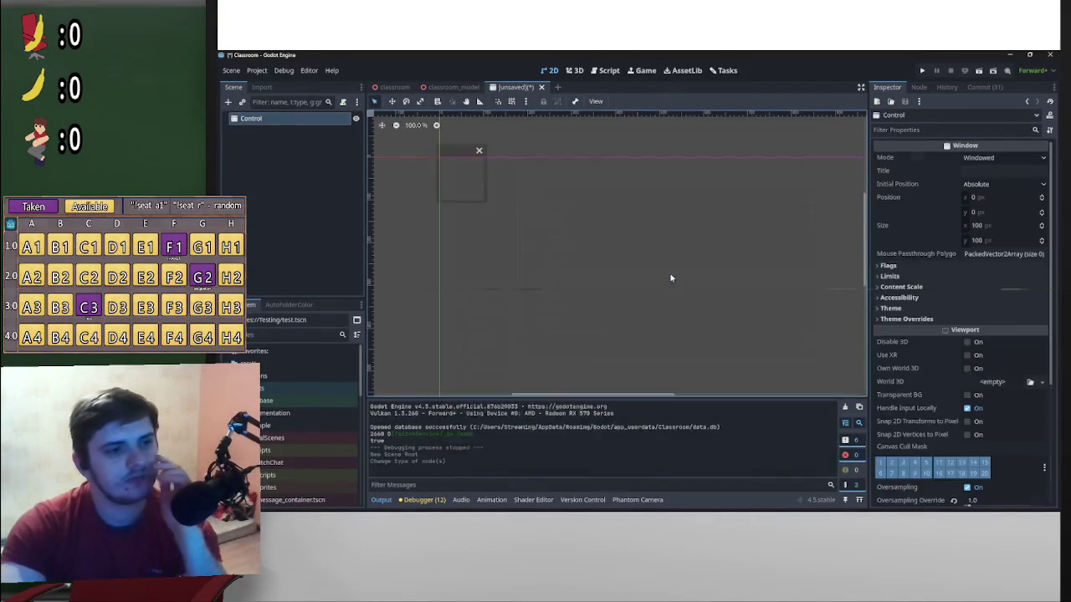
pyautogui.moveTo(571, 220)
pyautogui.mouseDown()
pyautogui.moveTo(564, 210)
pyautogui.moveTo(689, 265)
pyautogui.moveTo(645, 228)
pyautogui.moveTo(677, 221)
pyautogui.mouseUp()
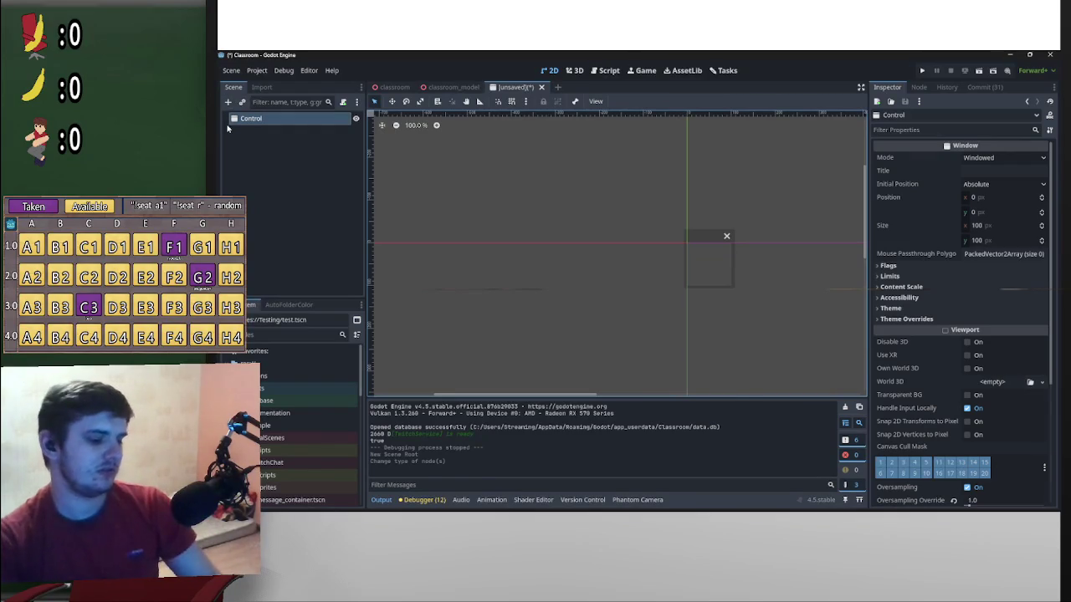
pyautogui.hotkey('ctrl', 'z')
pyautogui.scroll(-4, 481, 182)
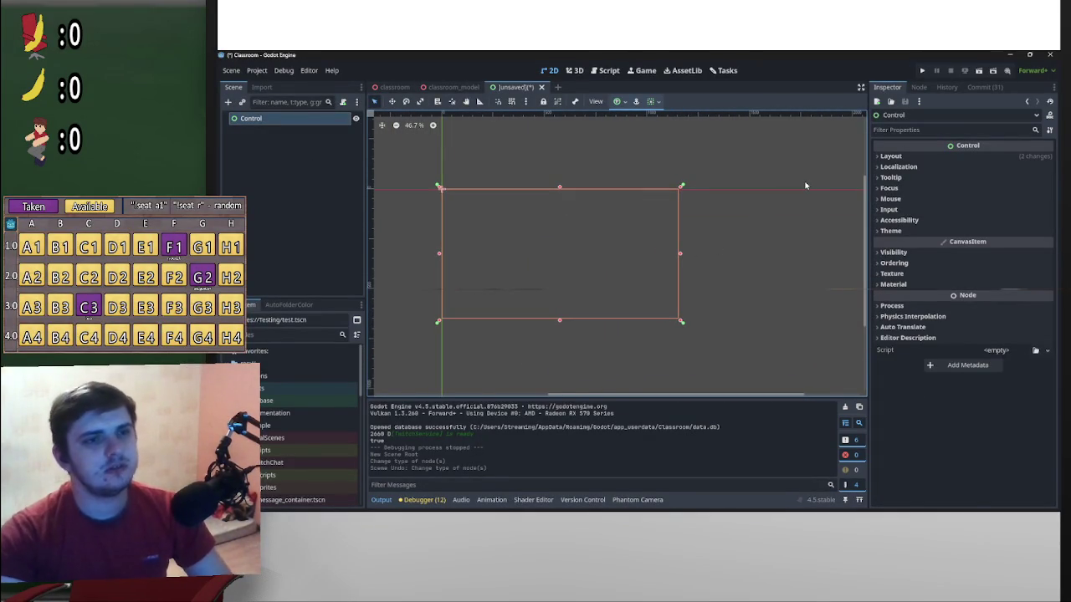
pyautogui.hotkey('ctrl', 'shift', 'z')
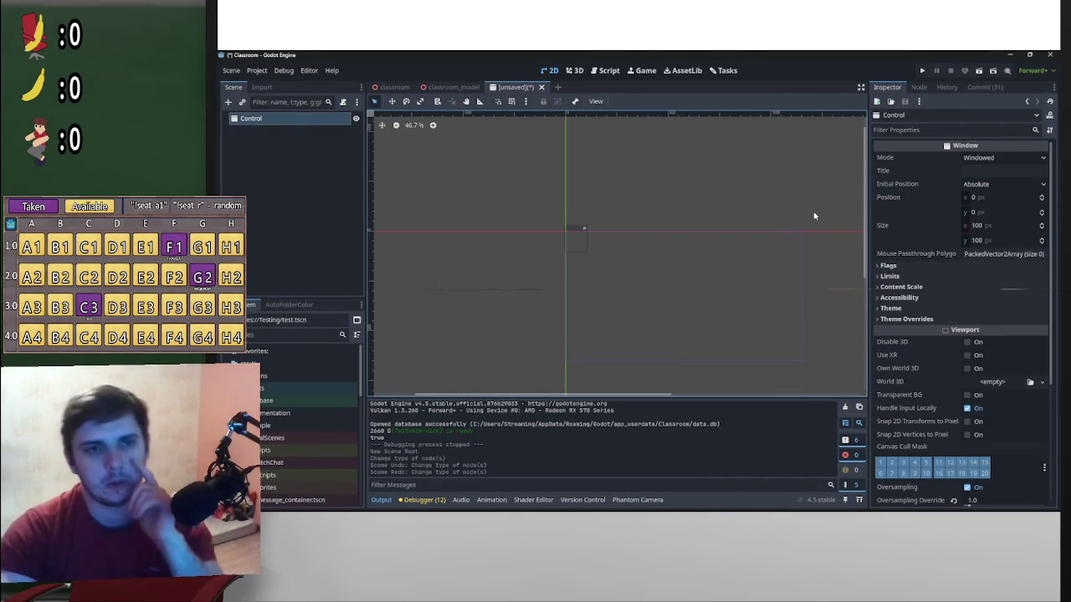
# Set the Window's Size x to 900, then undo back to a Control root
pyautogui.click(984, 226)
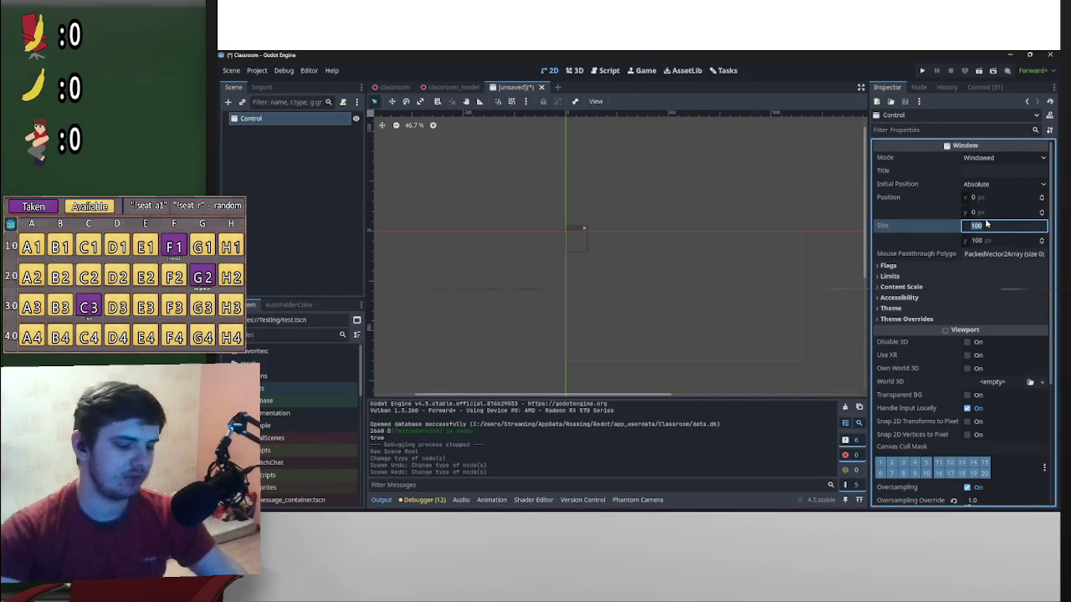
pyautogui.write('50')
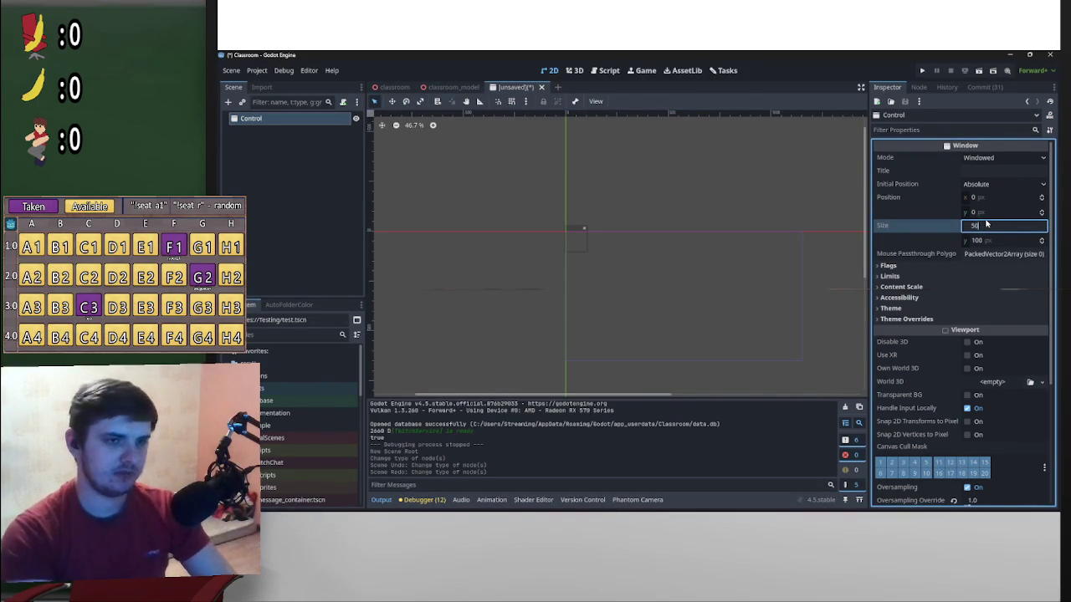
pyautogui.press('BackSpace')
pyautogui.press('BackSpace')
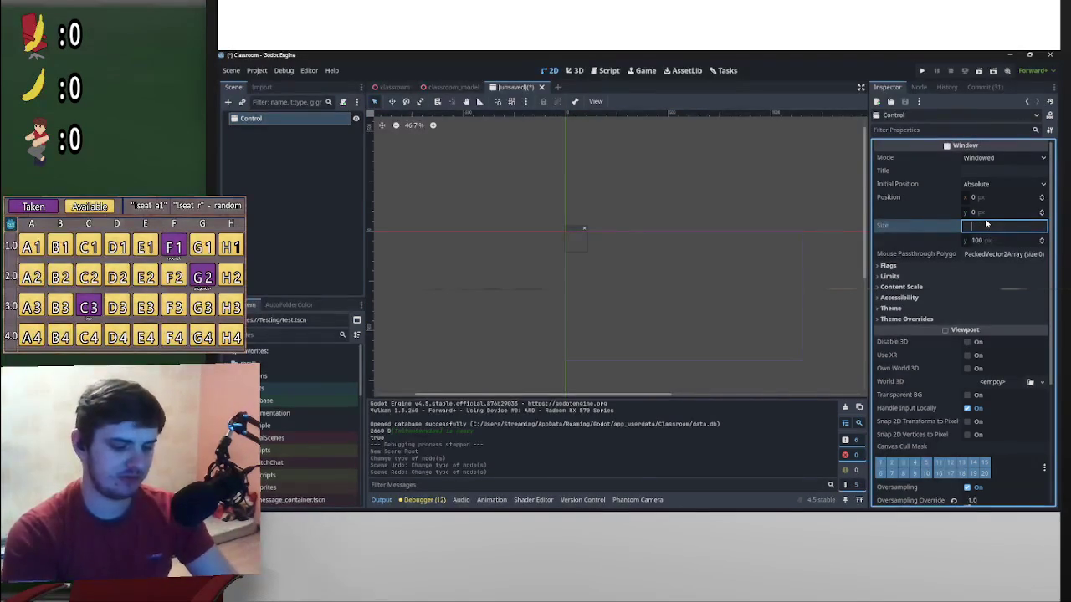
pyautogui.write('900')
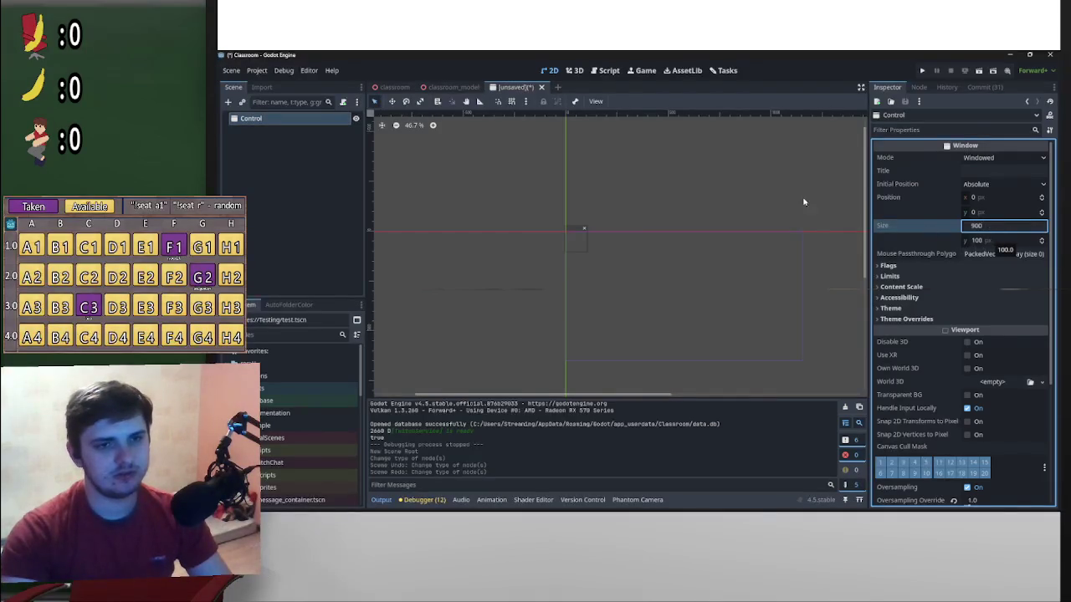
pyautogui.click(786, 191)
pyautogui.hotkey('ctrl', 'z')
pyautogui.hotkey('ctrl', 'z')
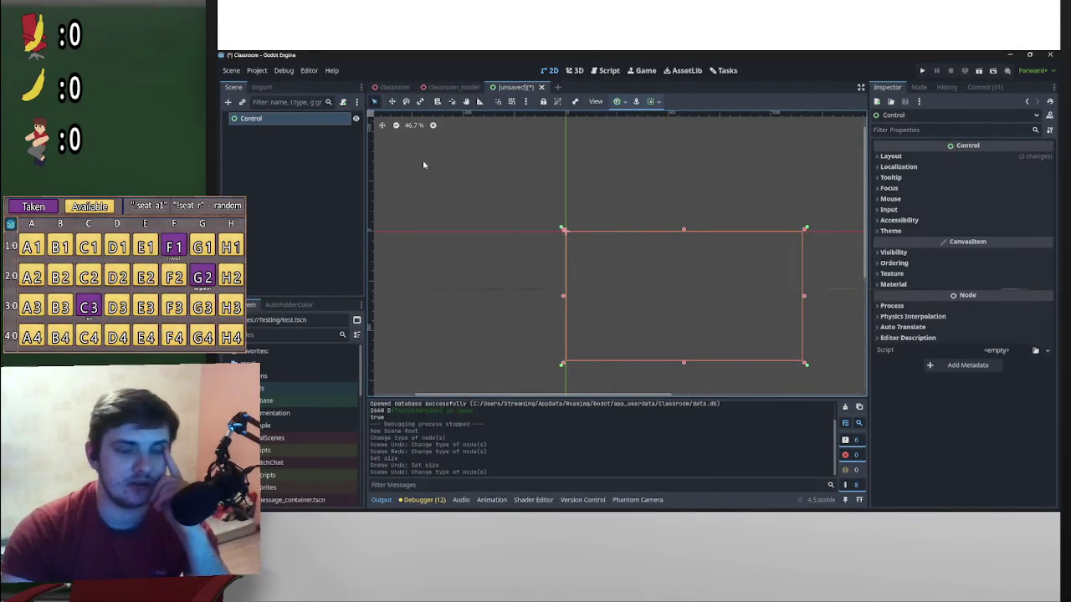
pyautogui.scroll(4, 636, 243)
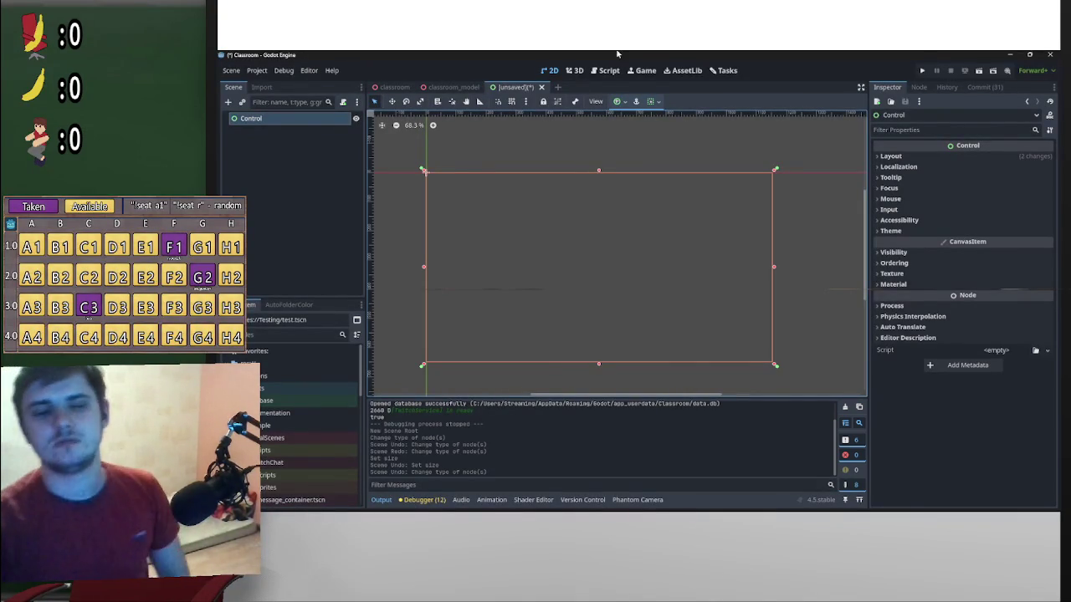
pyautogui.moveTo(234, 511)
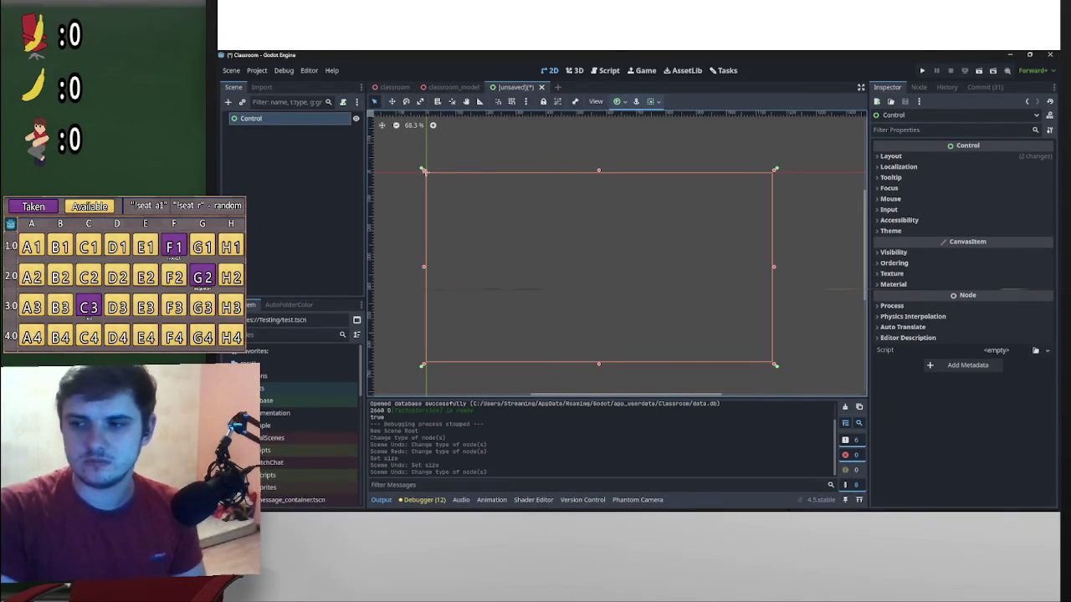
pyautogui.scroll(-2, 654, 328)
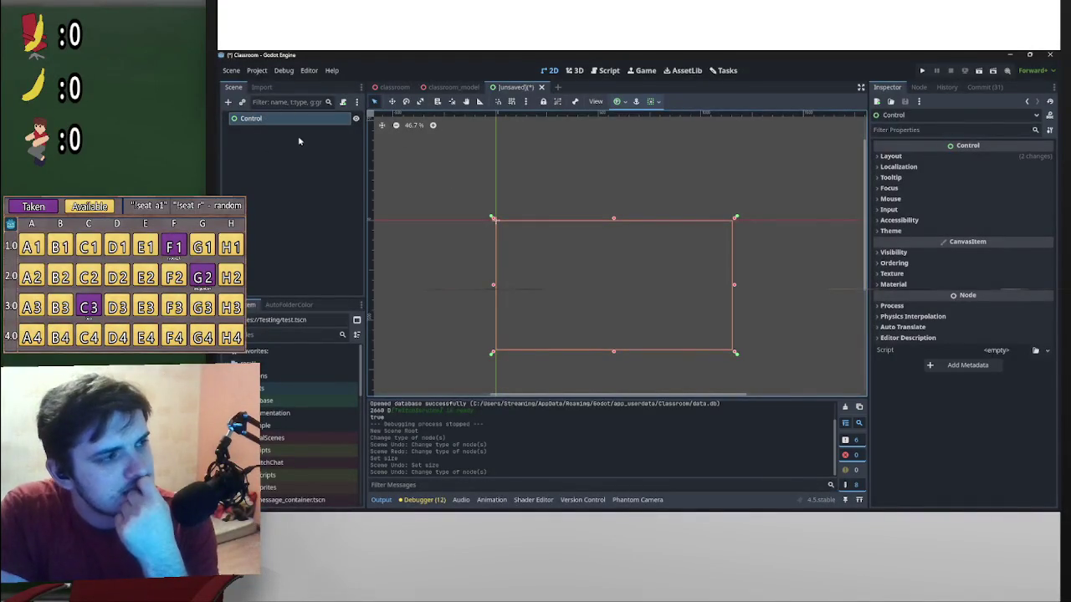
pyautogui.scroll(-1, 617, 187)
pyautogui.scroll(2, 617, 189)
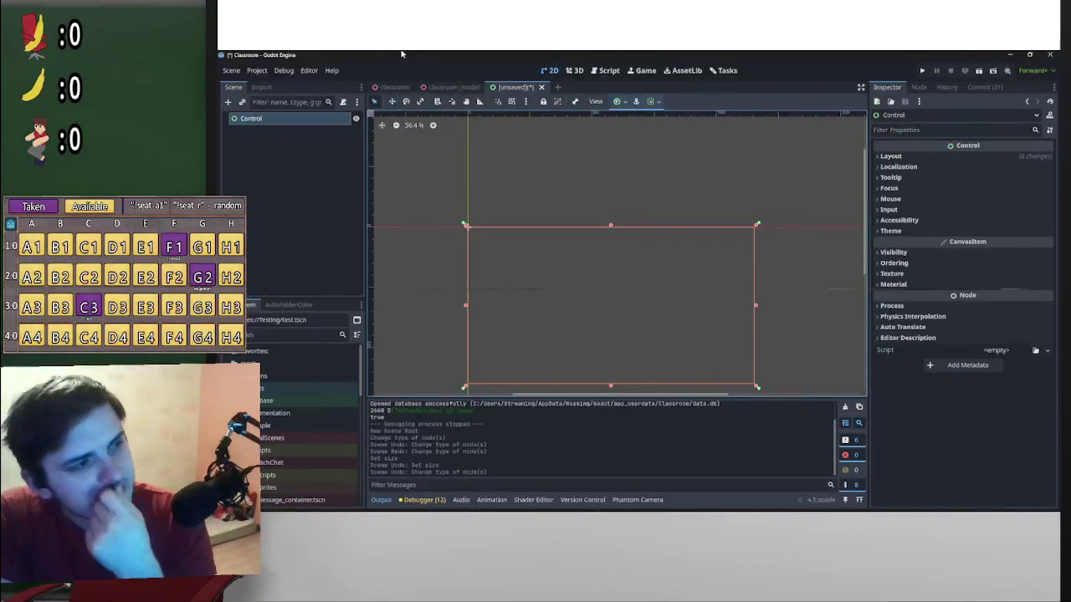
pyautogui.scroll(-2, 575, 171)
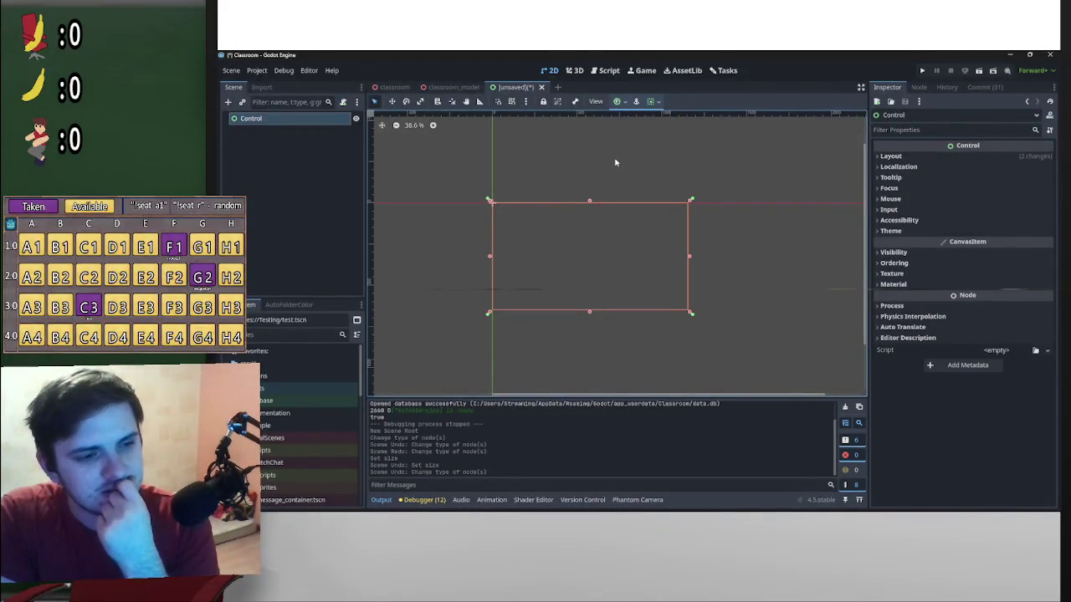
pyautogui.scroll(2, 686, 218)
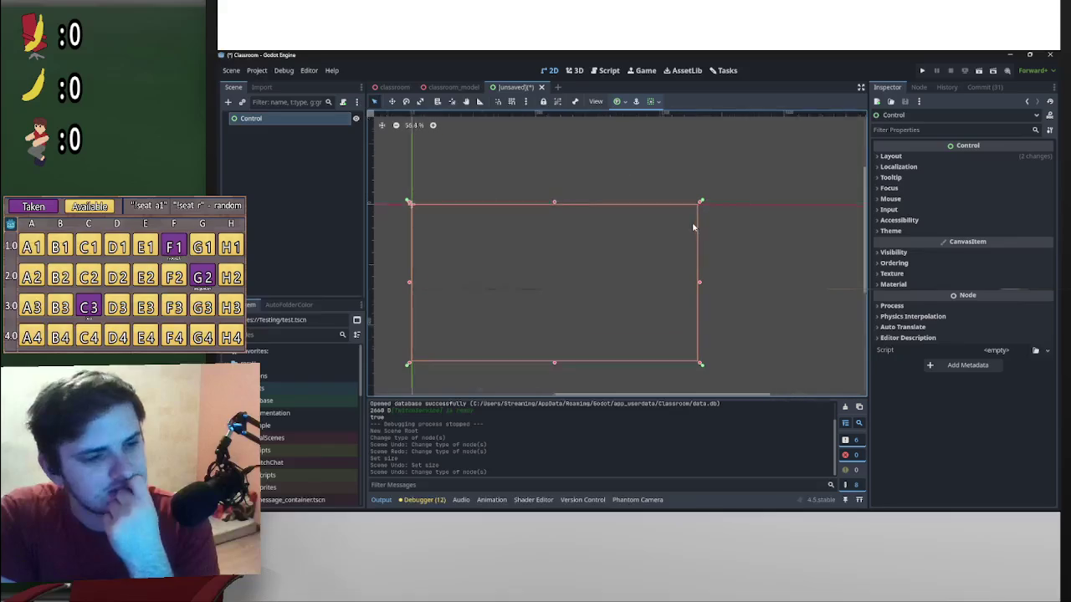
pyautogui.scroll(2, 773, 444)
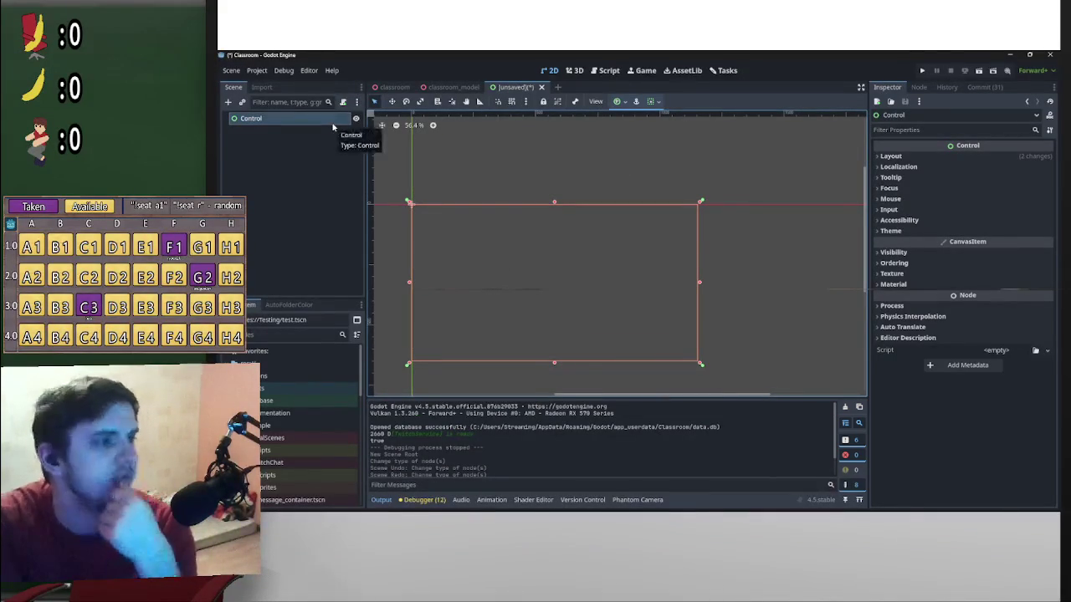
pyautogui.moveTo(595, 192)
pyautogui.mouseDown()
pyautogui.moveTo(700, 203)
pyautogui.moveTo(648, 179)
pyautogui.moveTo(650, 170)
pyautogui.mouseUp()
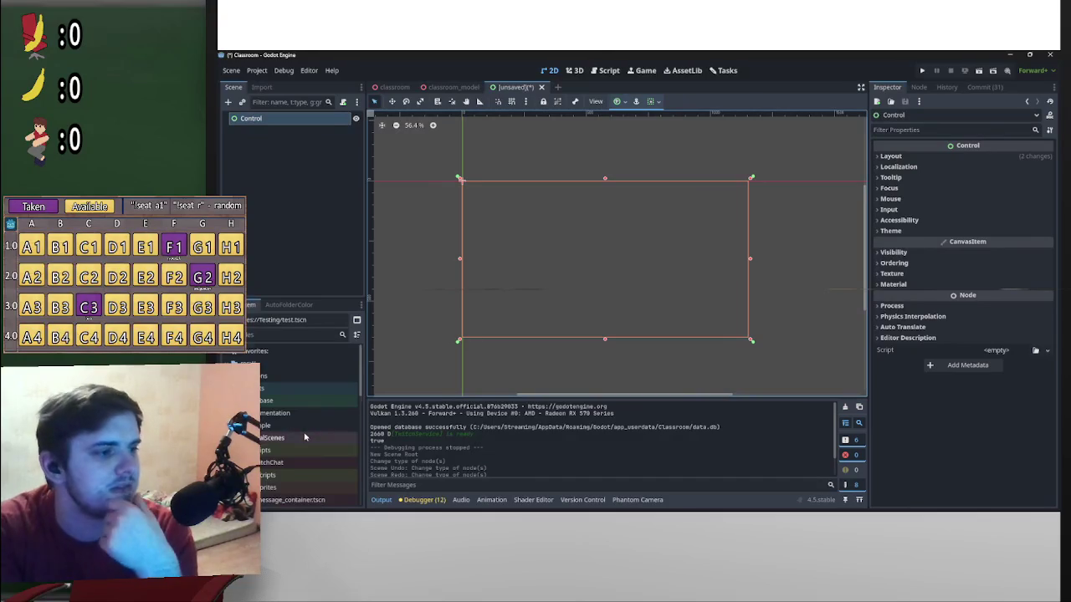
pyautogui.scroll(-5, 320, 430)
pyautogui.scroll(-5, 322, 428)
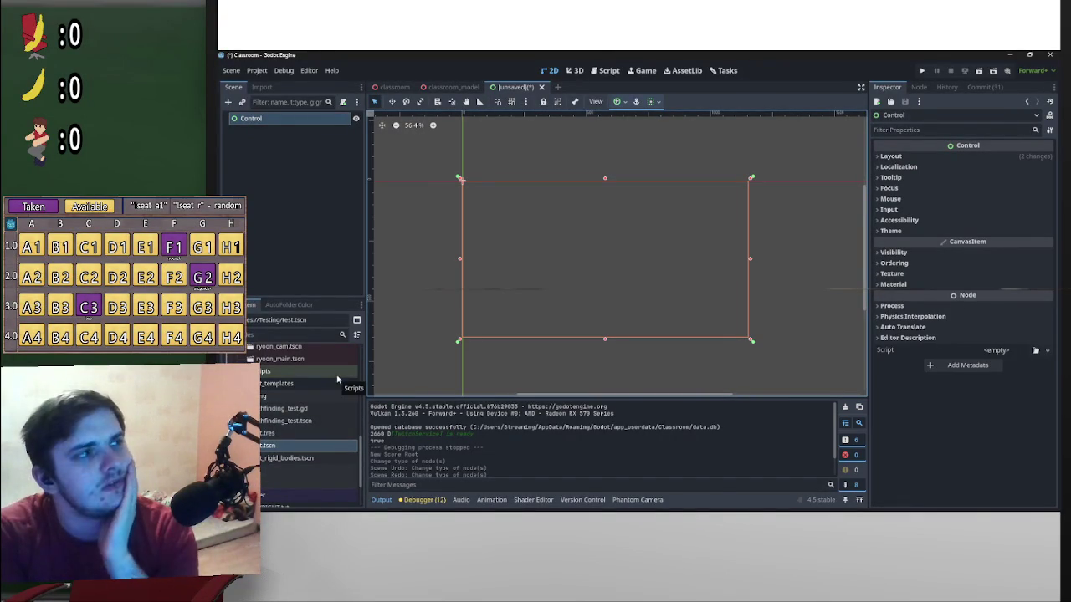
pyautogui.moveTo(770, 499)
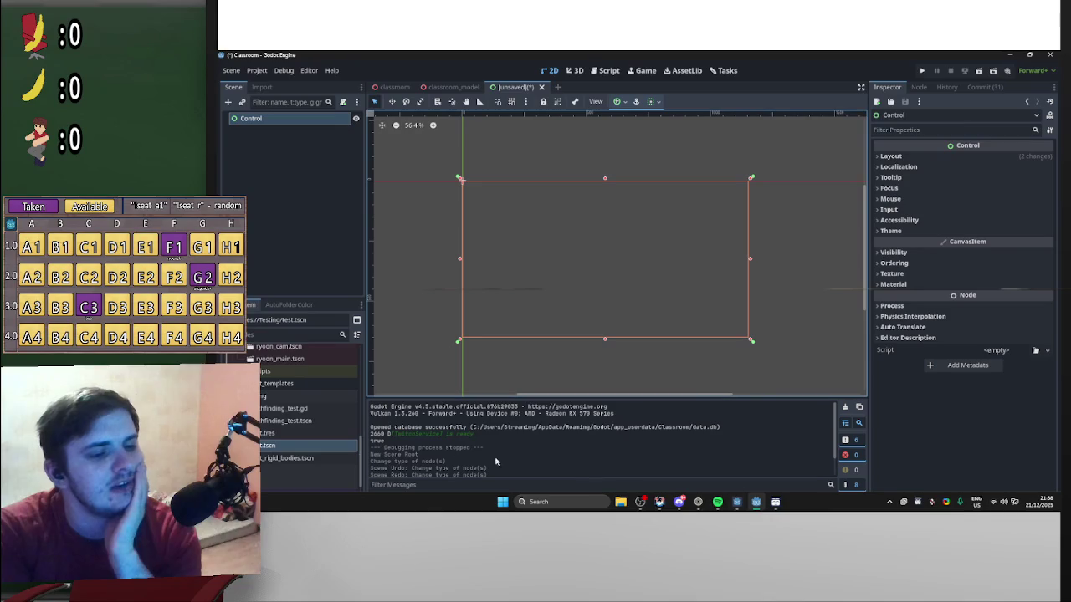
pyautogui.click(268, 398)
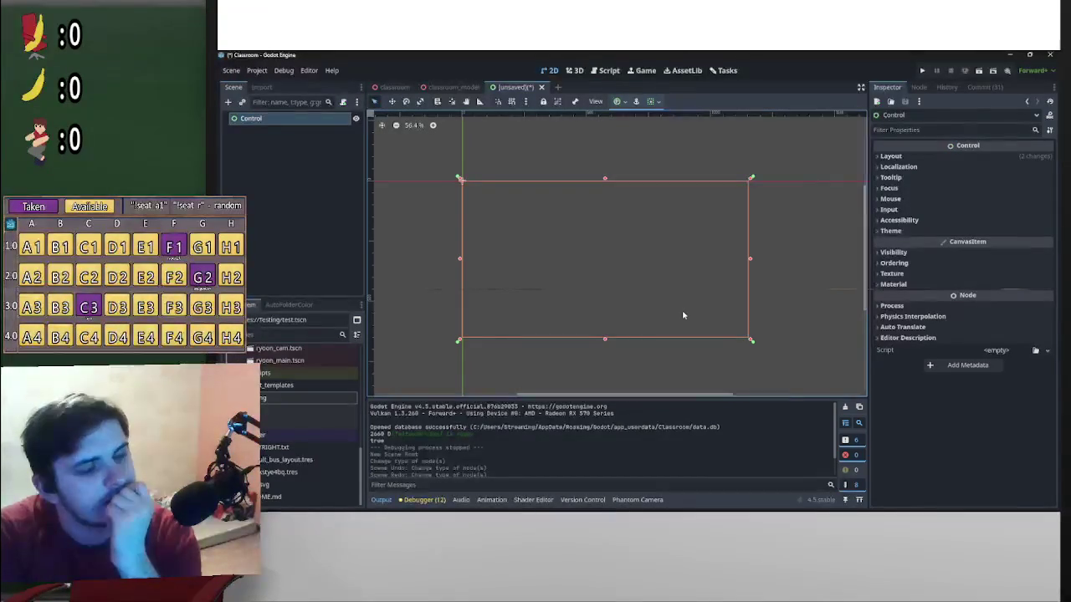
pyautogui.scroll(-3, 362, 438)
pyautogui.scroll(5, 363, 438)
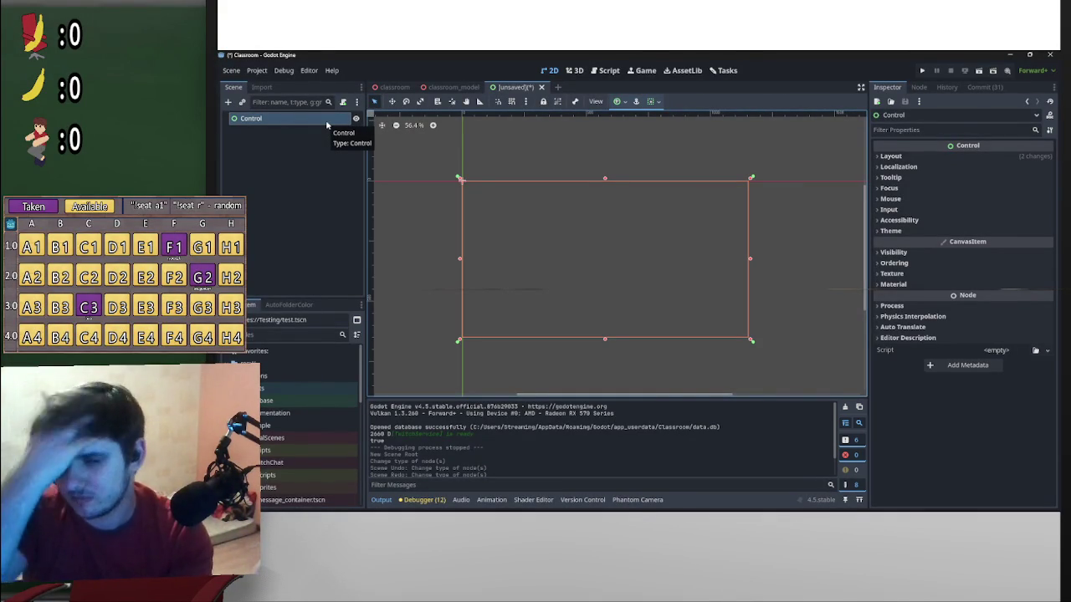
# Rename the root Control node to BoardsManager and begin attaching a script to it
pyautogui.doubleClick(265, 120)
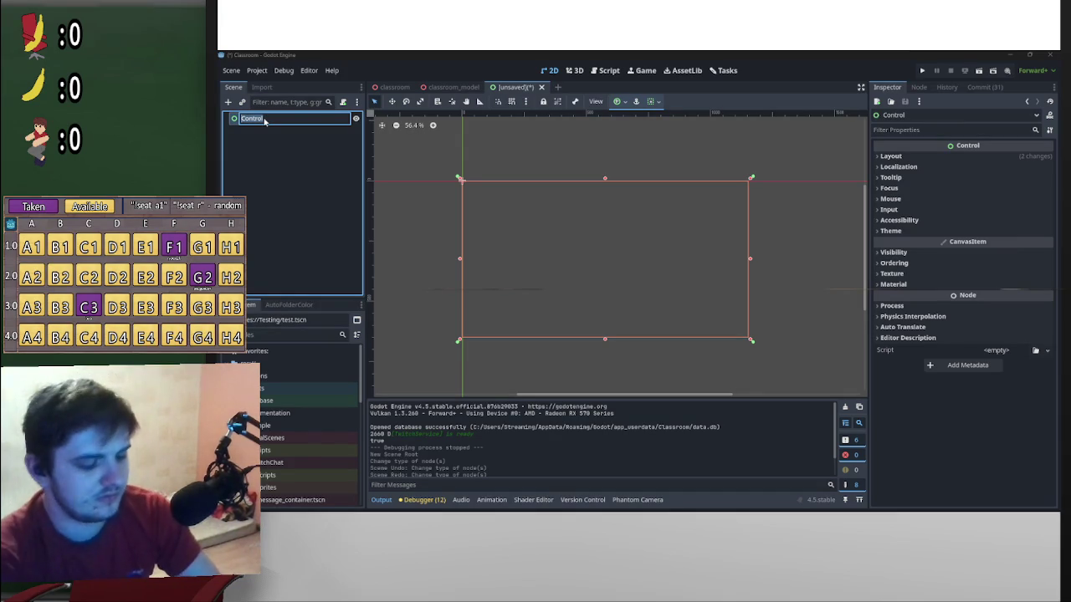
pyautogui.write('Boar')
pyautogui.write('di')
pyautogui.write('Manager')
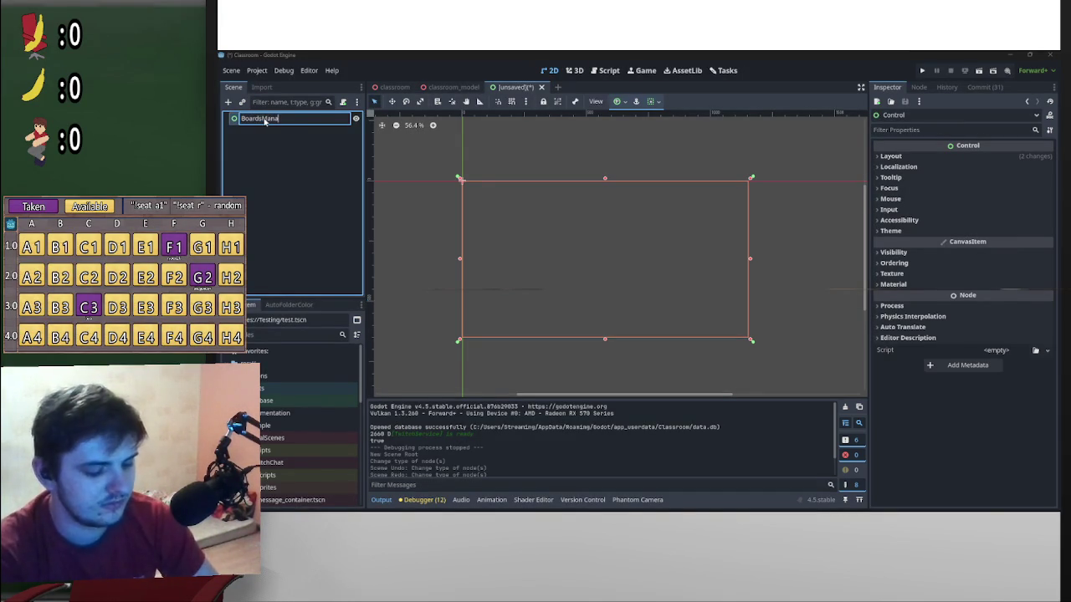
pyautogui.press('Return')
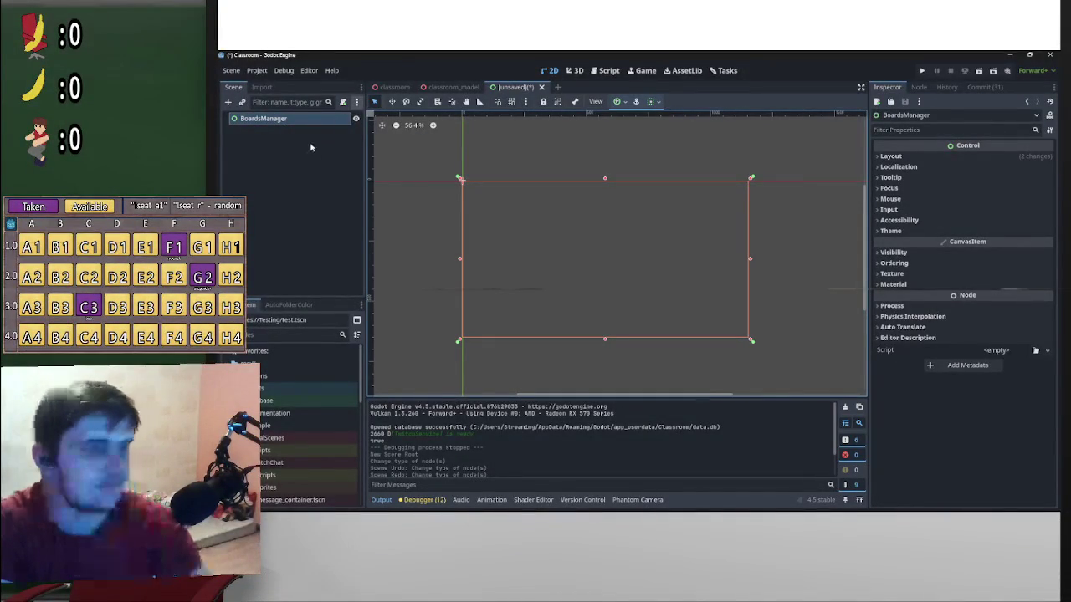
pyautogui.click(343, 101)
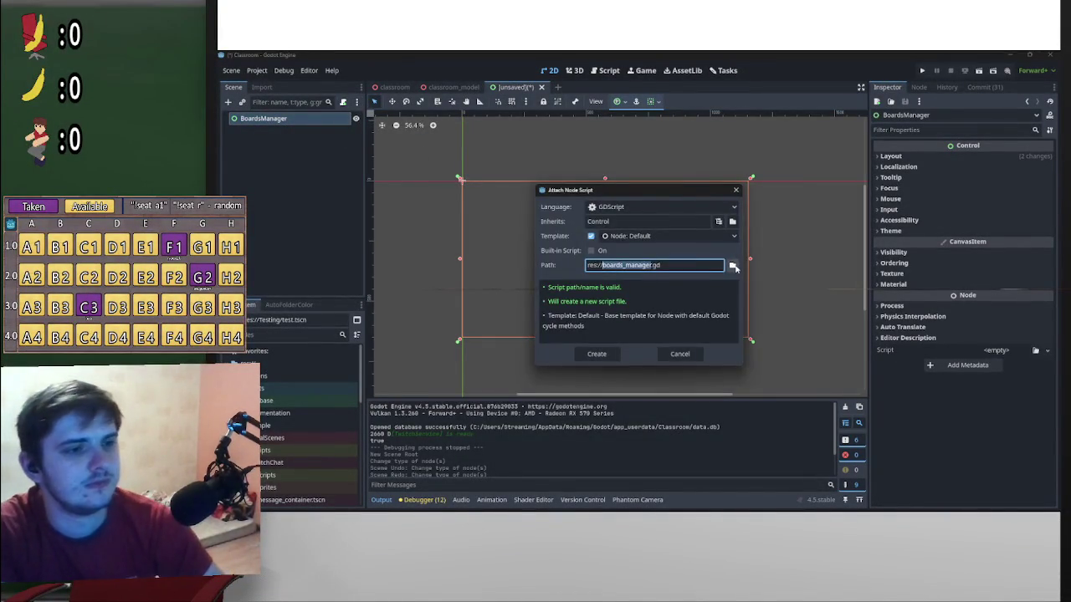
# Browse the script location up to the project root and into res://GlobalScenes
pyautogui.click(732, 265)
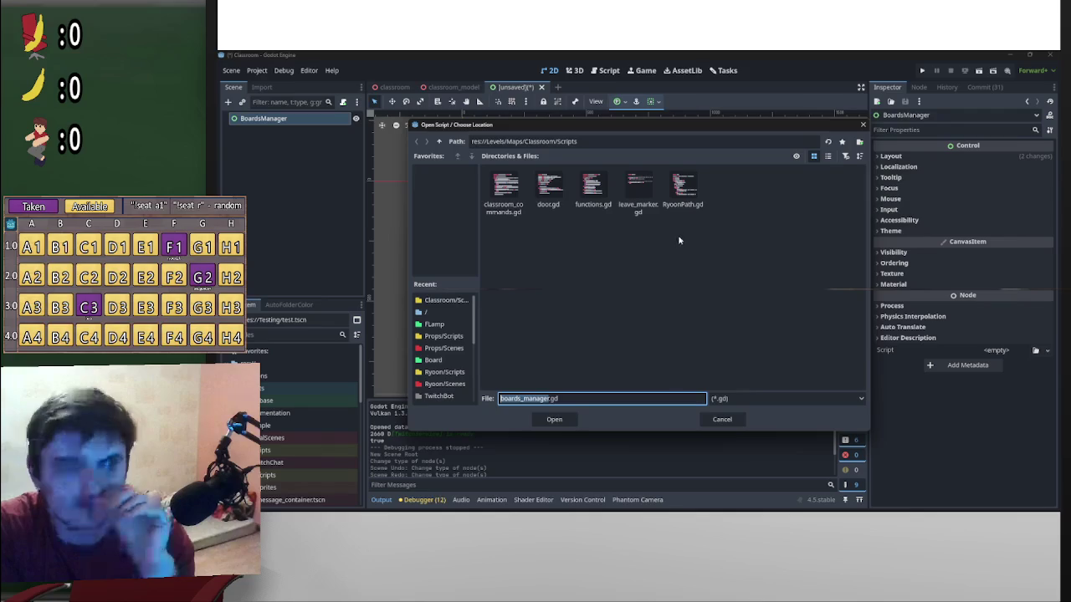
pyautogui.click(438, 143)
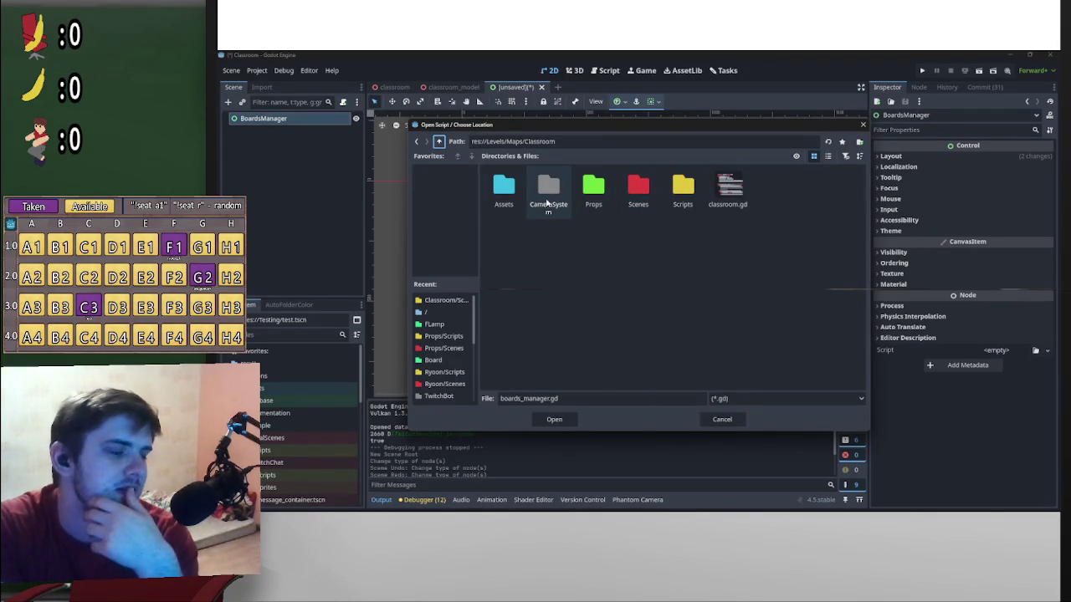
pyautogui.click(440, 141)
pyautogui.click(439, 141)
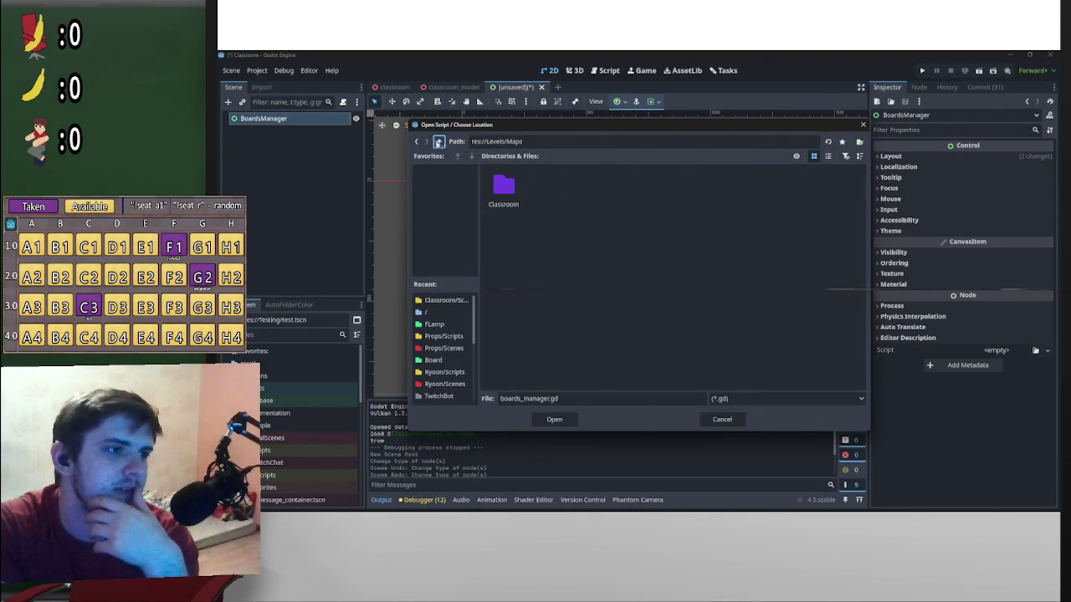
pyautogui.click(440, 142)
pyautogui.click(819, 201)
pyautogui.doubleClick(820, 204)
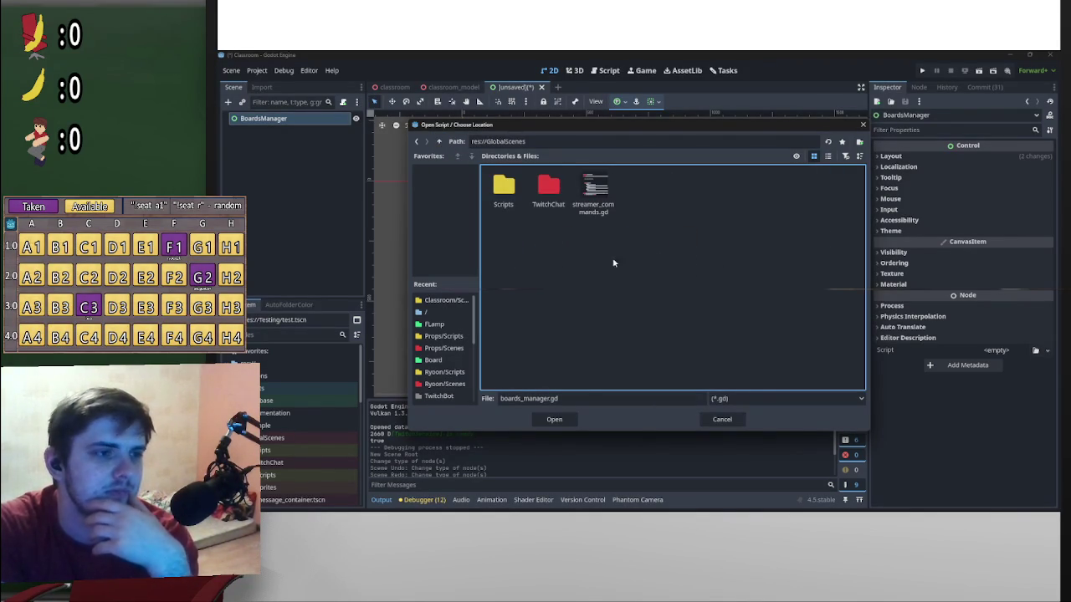
# Try creating a folder named 'B' in GlobalScenes, dismissing the invalid path alert
pyautogui.rightClick(661, 284)
pyautogui.click(591, 252)
pyautogui.rightClick(649, 279)
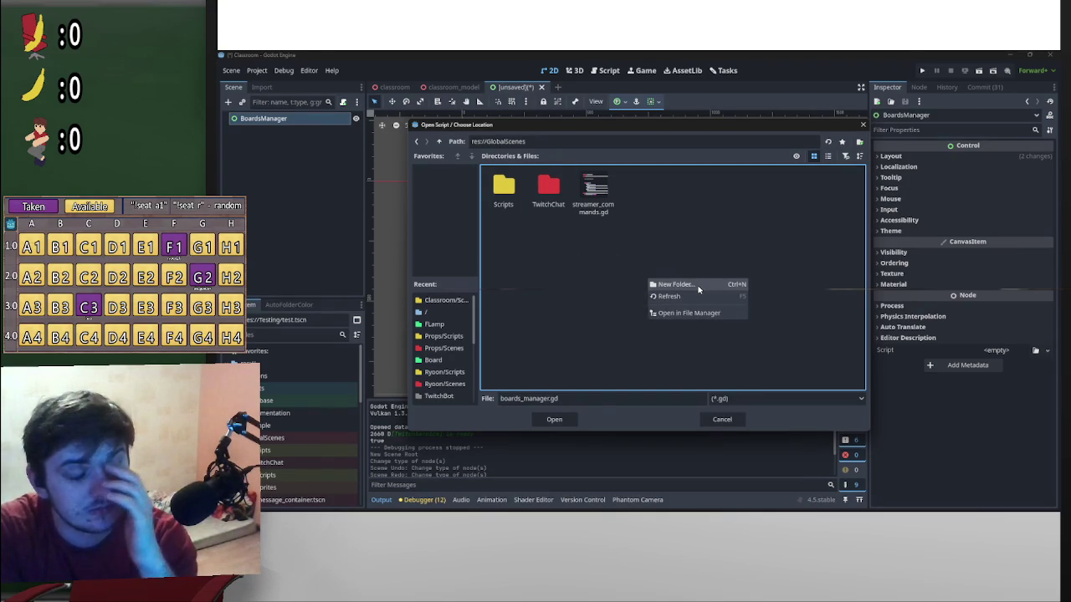
pyautogui.click(675, 284)
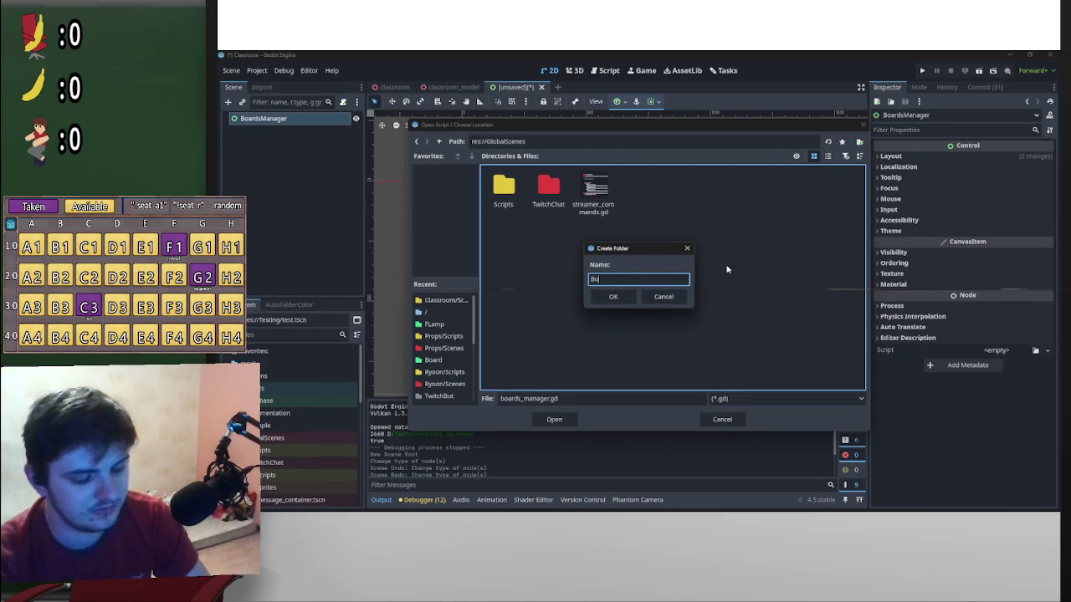
pyautogui.write('B')
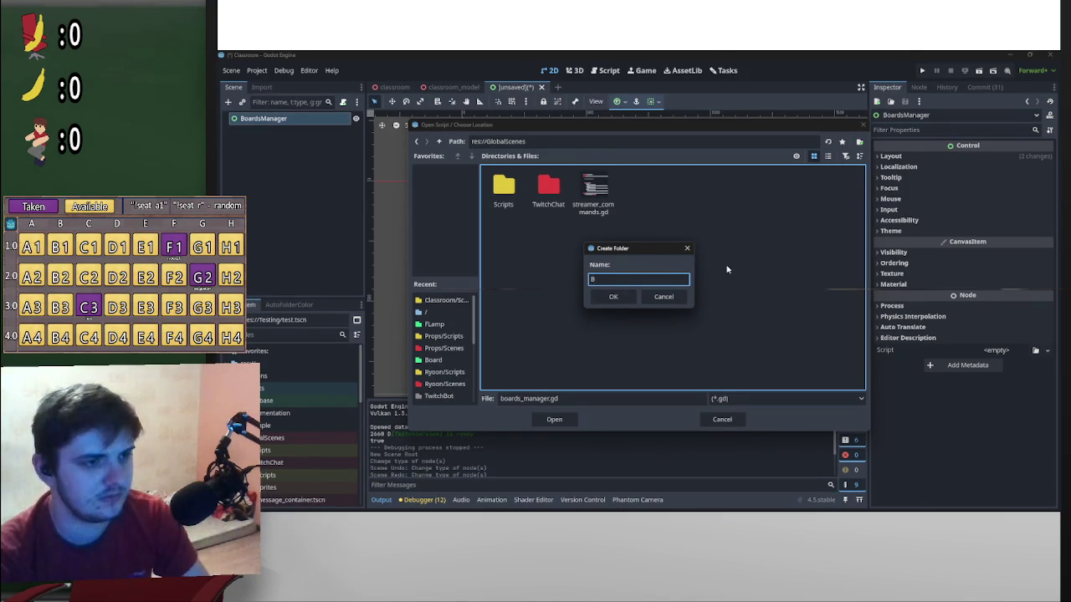
pyautogui.press('Return')
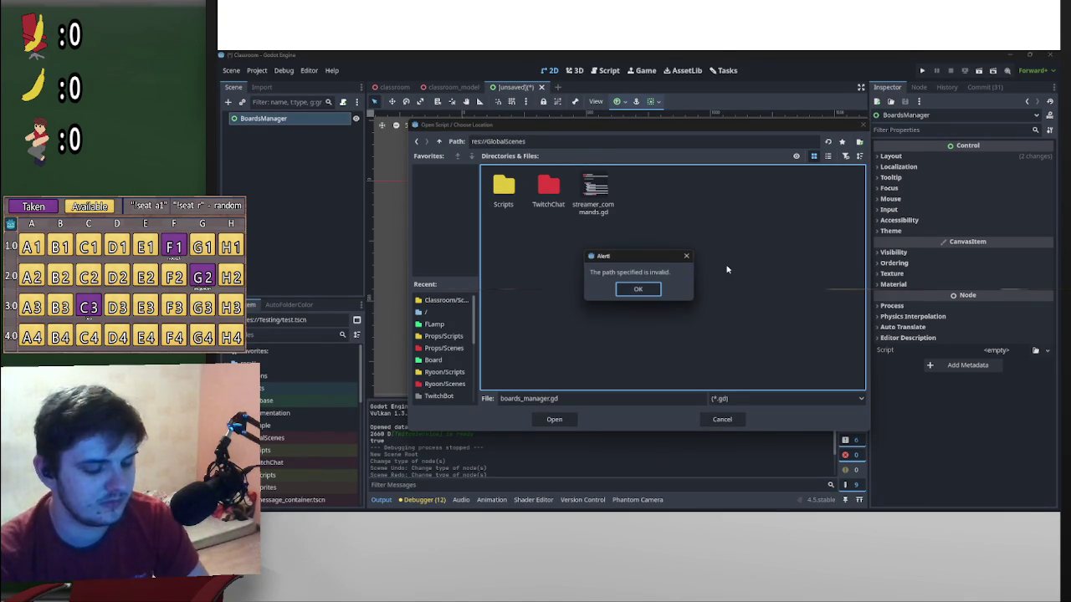
pyautogui.click(638, 289)
# Create the ControlBoard folder and create boards_manager.gd inside it
pyautogui.rightClick(648, 276)
pyautogui.click(606, 301)
pyautogui.click(530, 399)
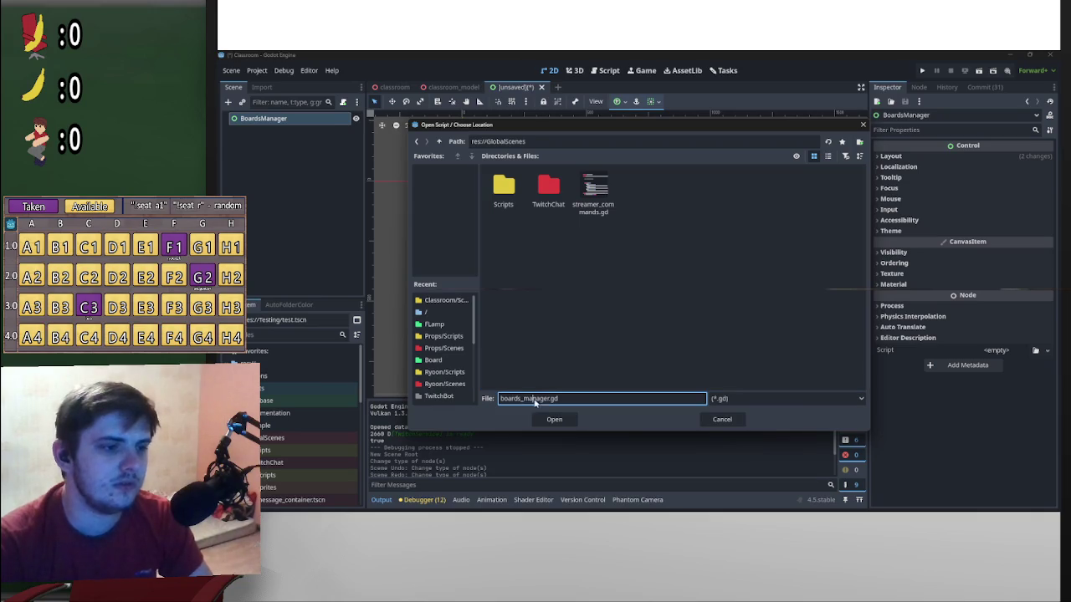
pyautogui.rightClick(633, 346)
pyautogui.click(658, 348)
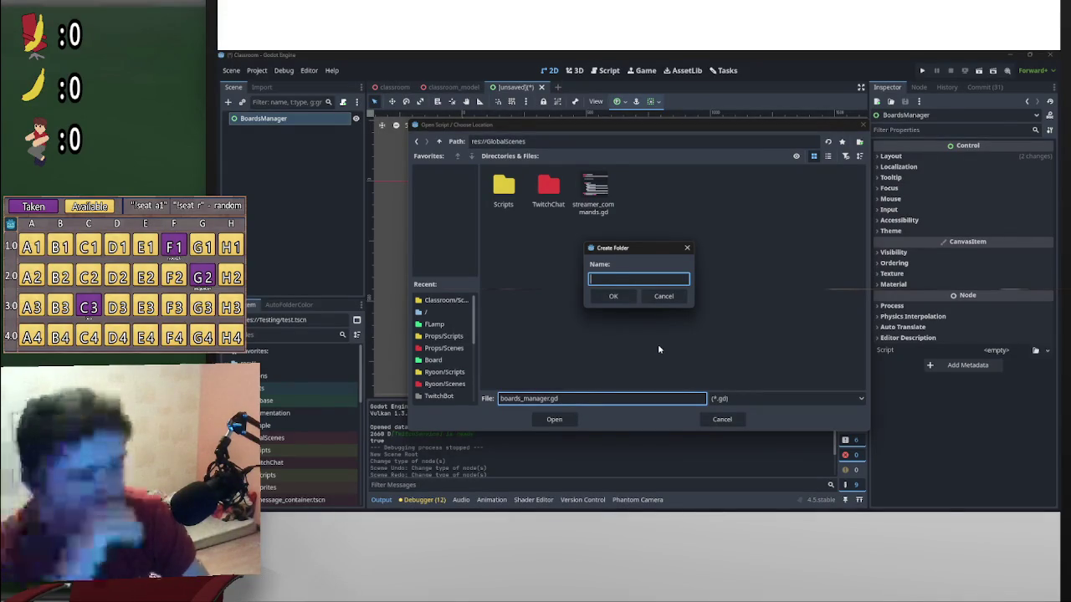
pyautogui.write('Control')
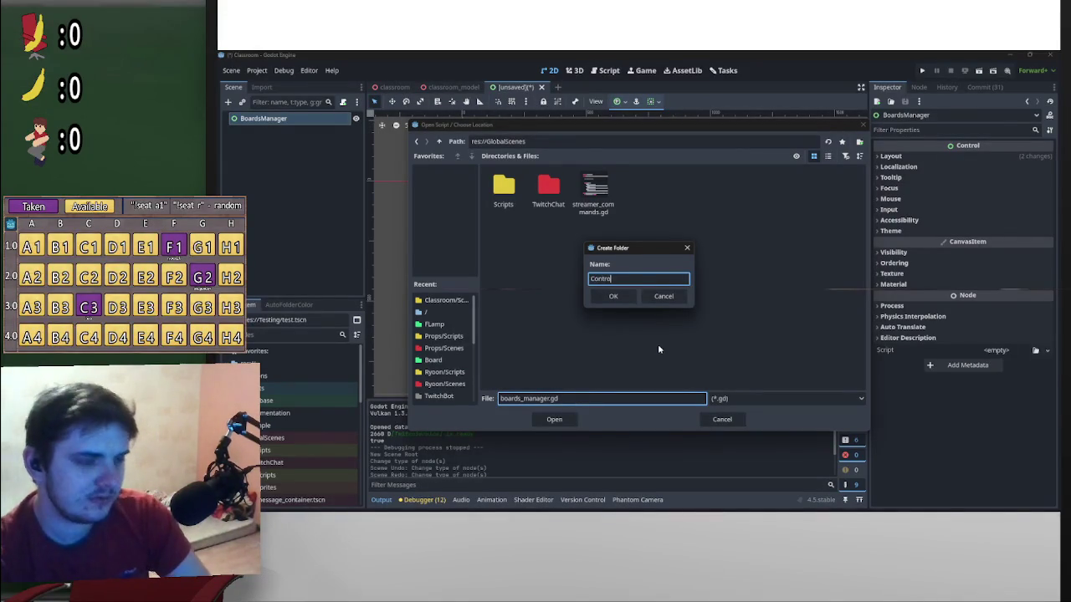
pyautogui.write('Board')
pyautogui.press('Return')
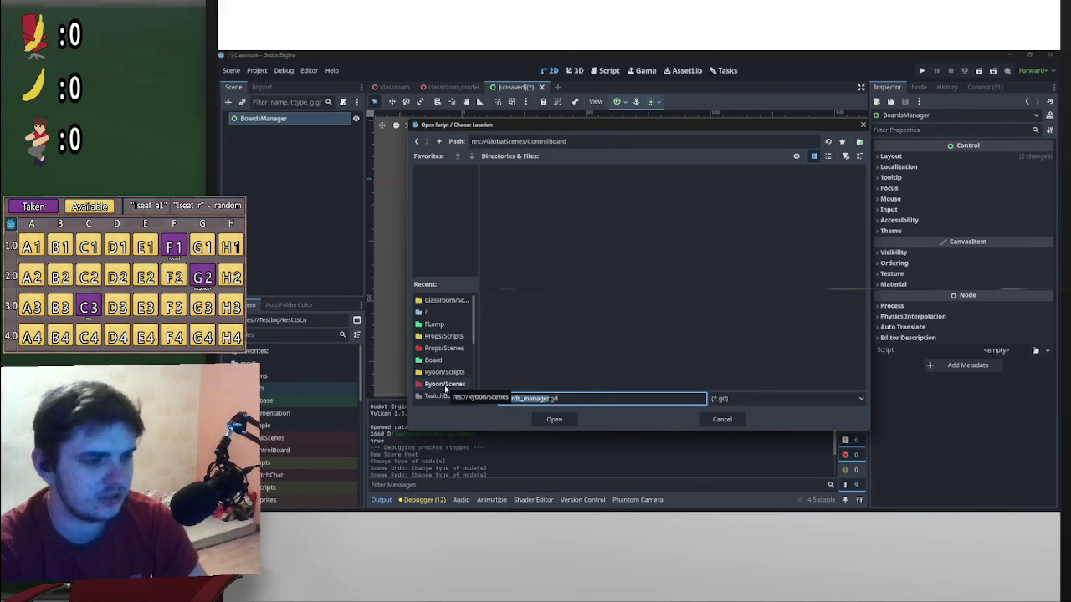
pyautogui.click(553, 420)
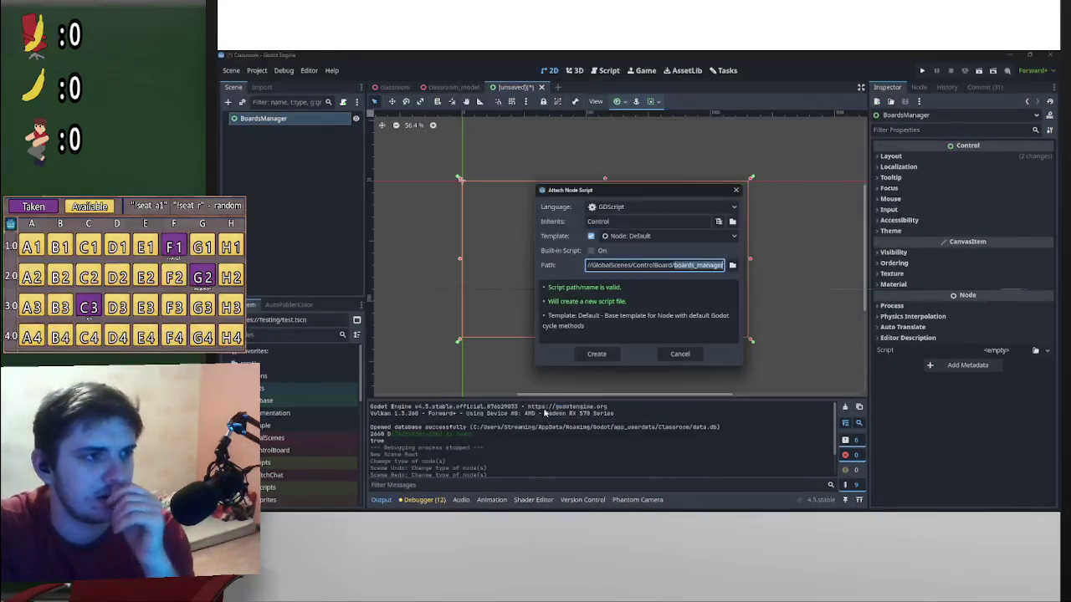
pyautogui.click(598, 357)
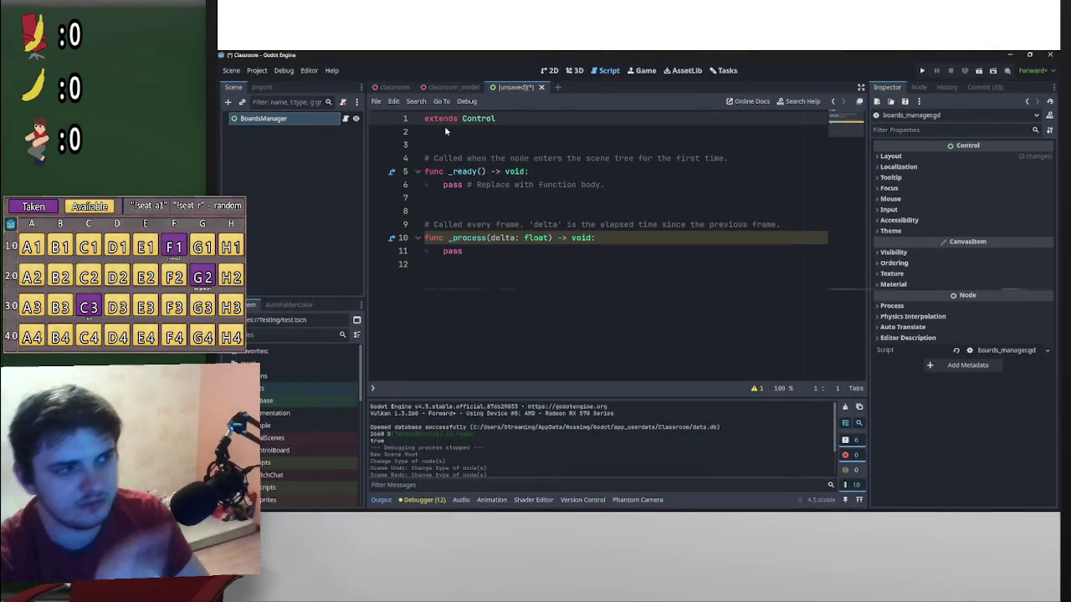
# Rename the BoardsManager root node to ControlBoard and start saving the scene with Ctrl+S
pyautogui.doubleClick(296, 119)
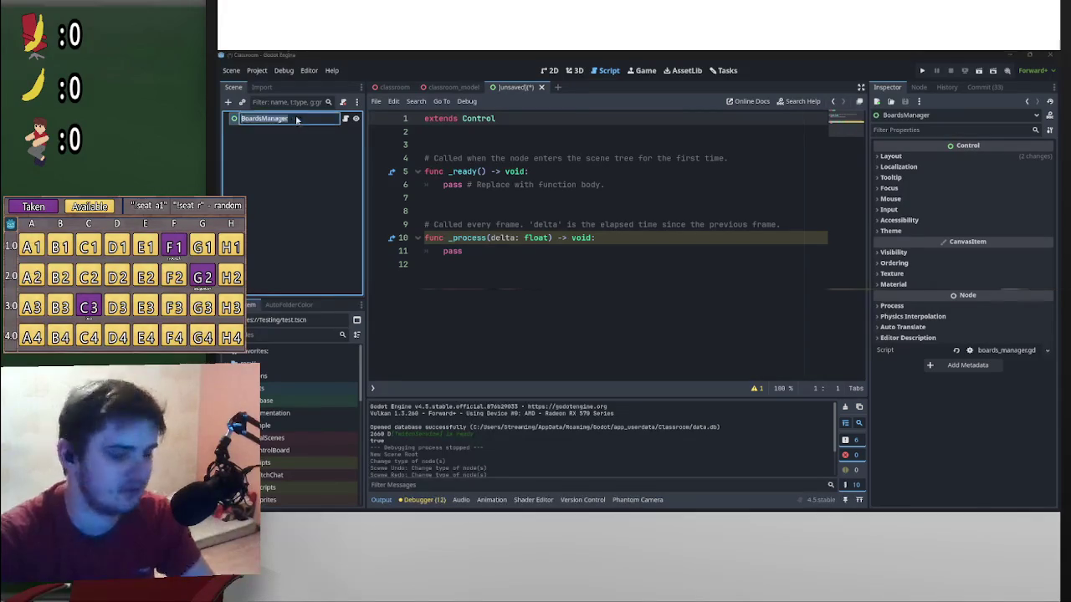
pyautogui.write('Control')
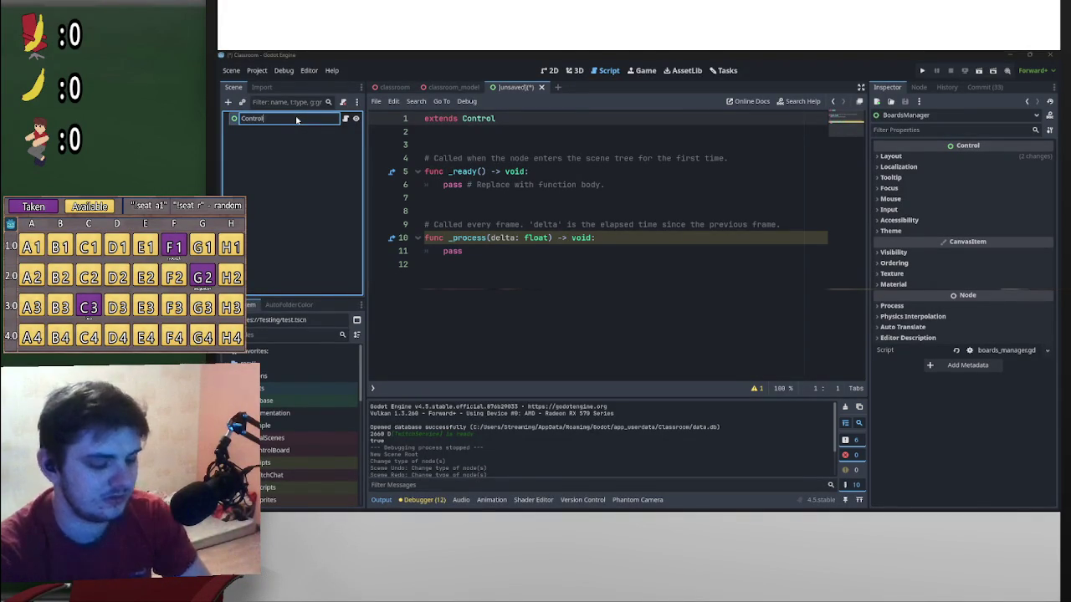
pyautogui.write('Board')
pyautogui.press('Return')
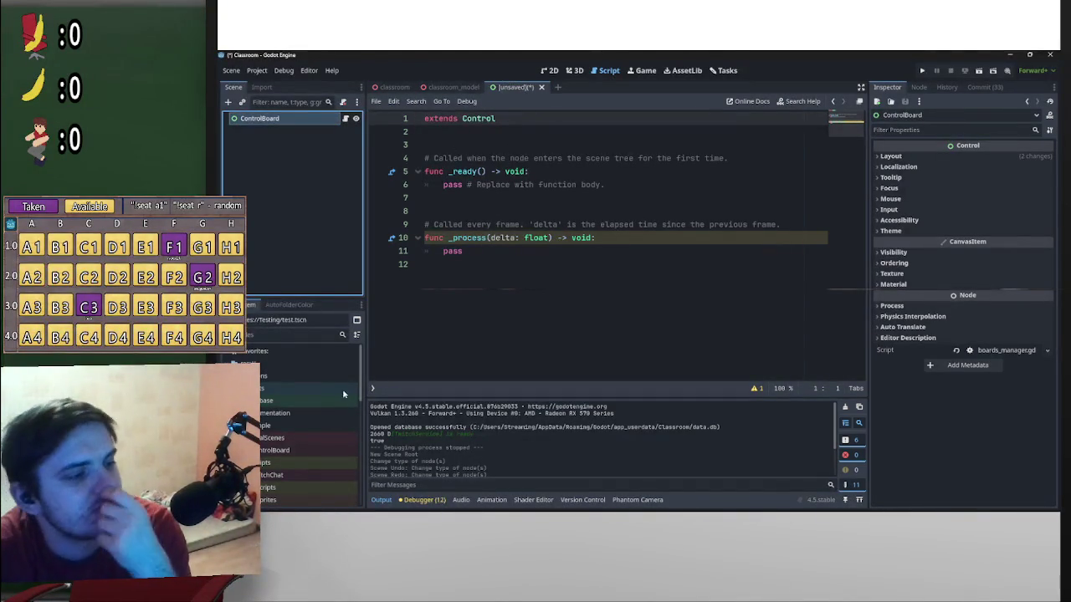
pyautogui.doubleClick(276, 450)
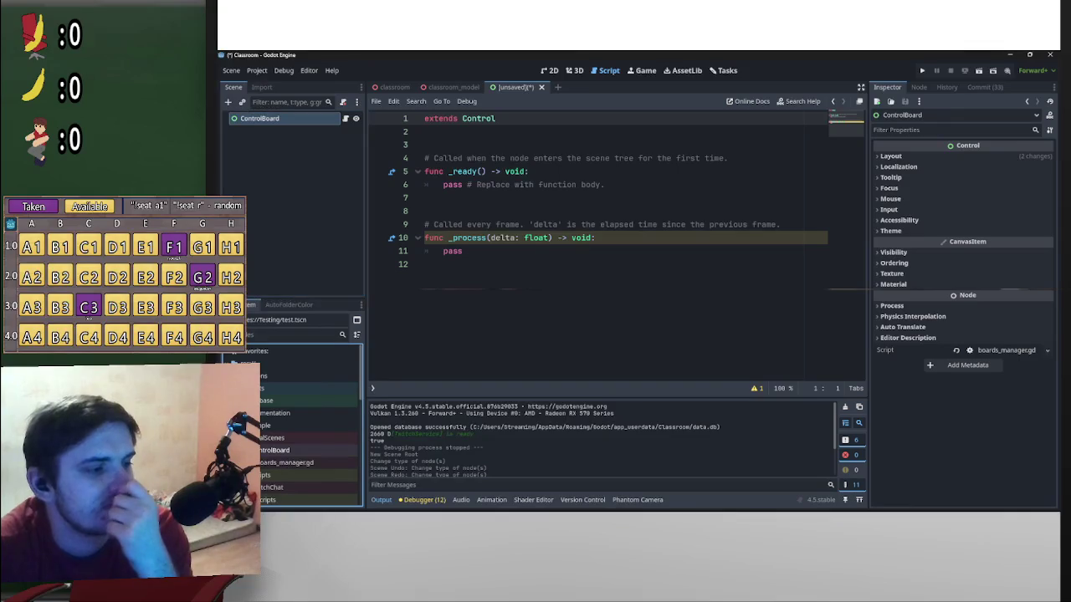
pyautogui.click(558, 263)
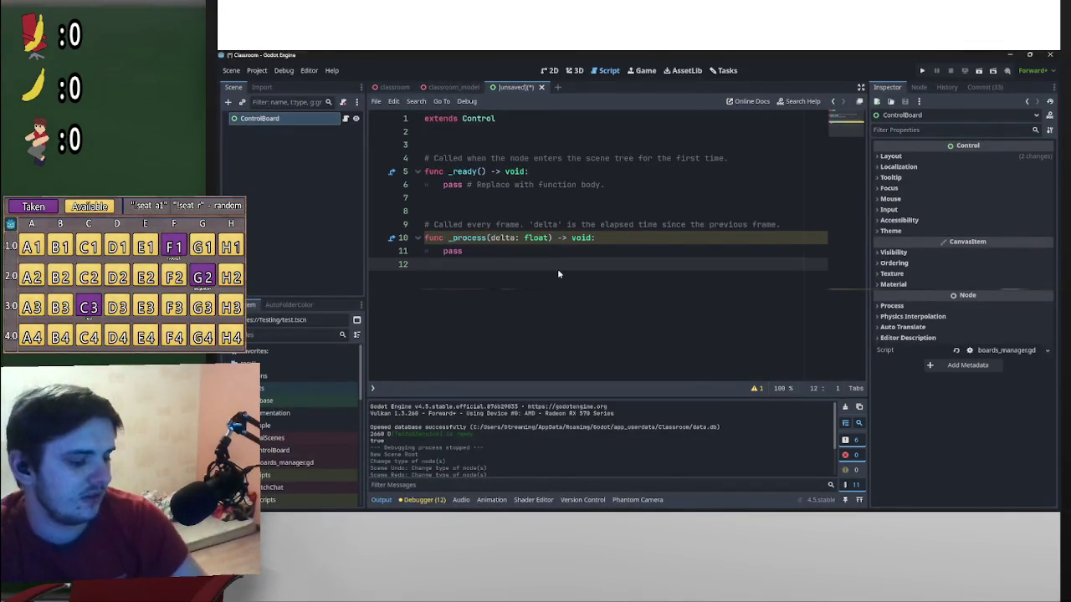
pyautogui.hotkey('ctrl', 's')
# Save the scene as control_board.tscn in res://GlobalScenes/ControlBoard
pyautogui.doubleClick(816, 185)
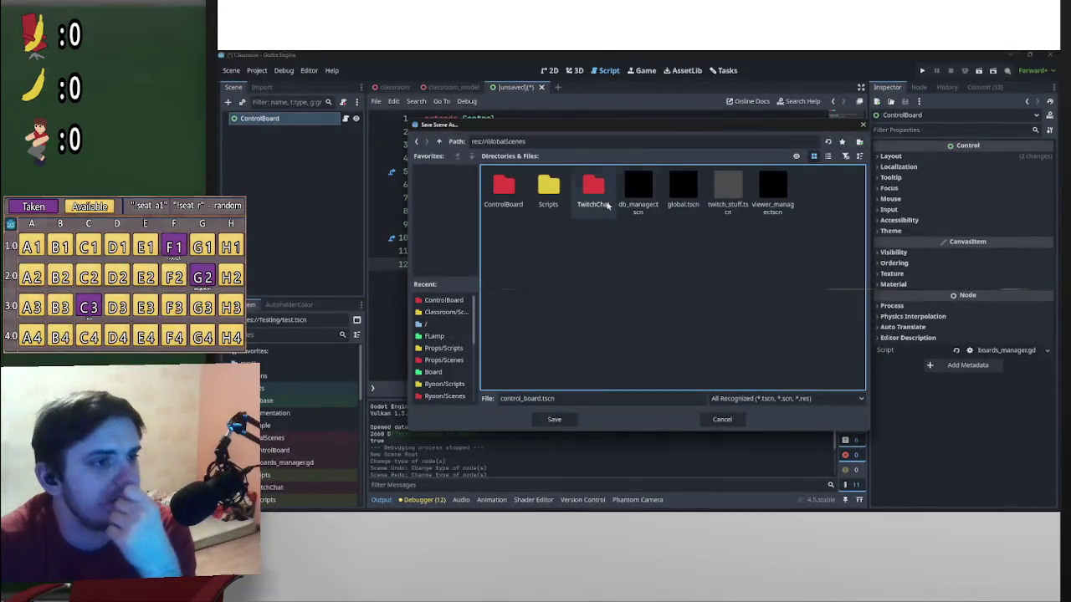
pyautogui.doubleClick(503, 188)
pyautogui.click(554, 419)
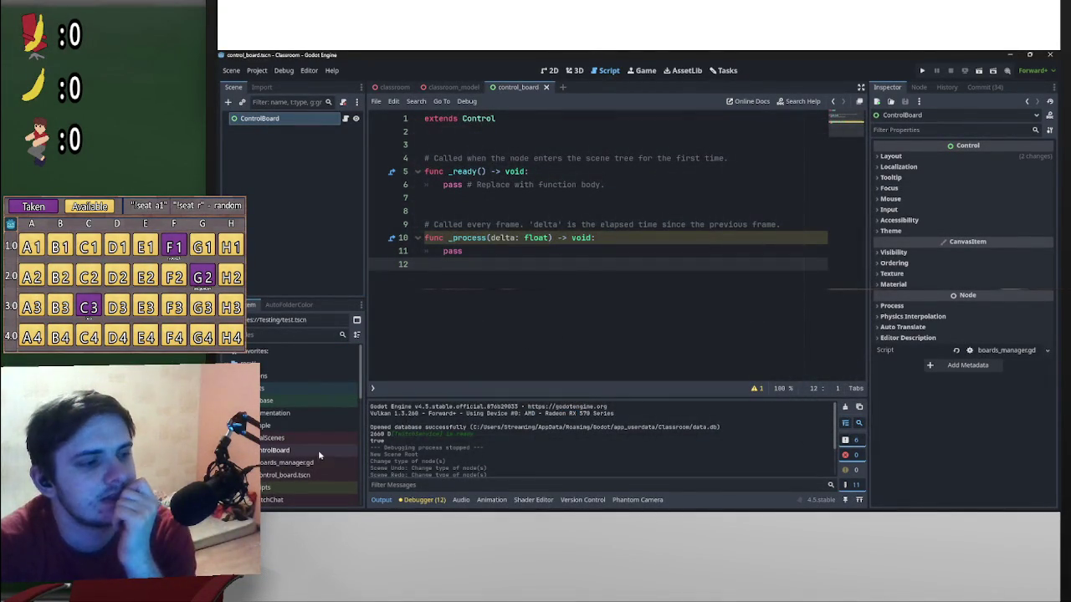
# Select the ControlBoard root node, then the boards_manager.gd script file
pyautogui.click(293, 130)
pyautogui.doubleClick(285, 119)
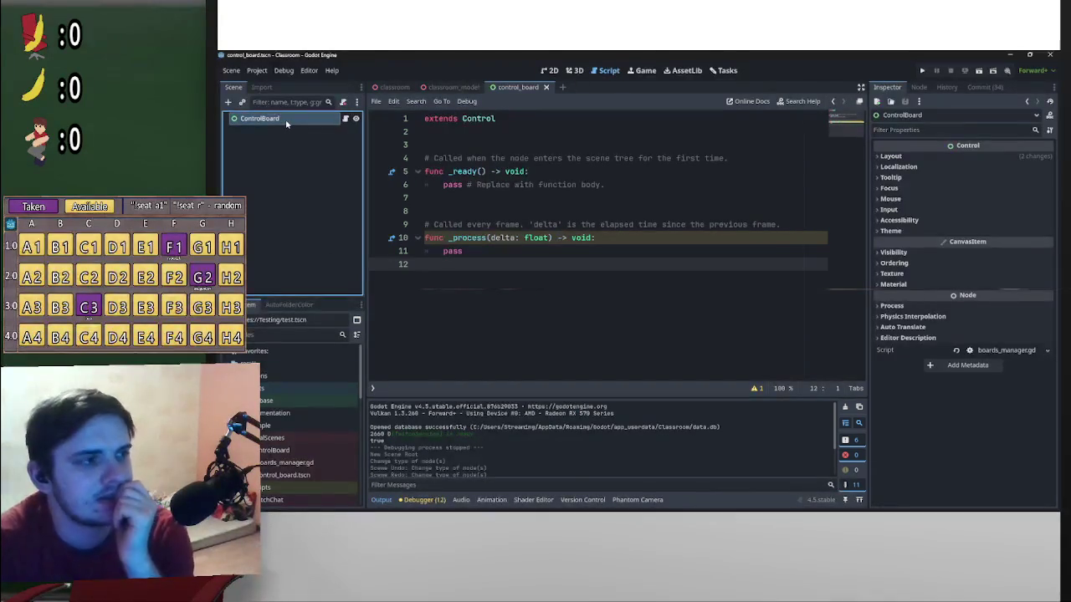
pyautogui.click(295, 465)
# Rename boards_manager.gd to control_board.gd in the FileSystem dock
pyautogui.rightClick(295, 465)
pyautogui.click(326, 407)
pyautogui.hotkey('ctrl', 's')
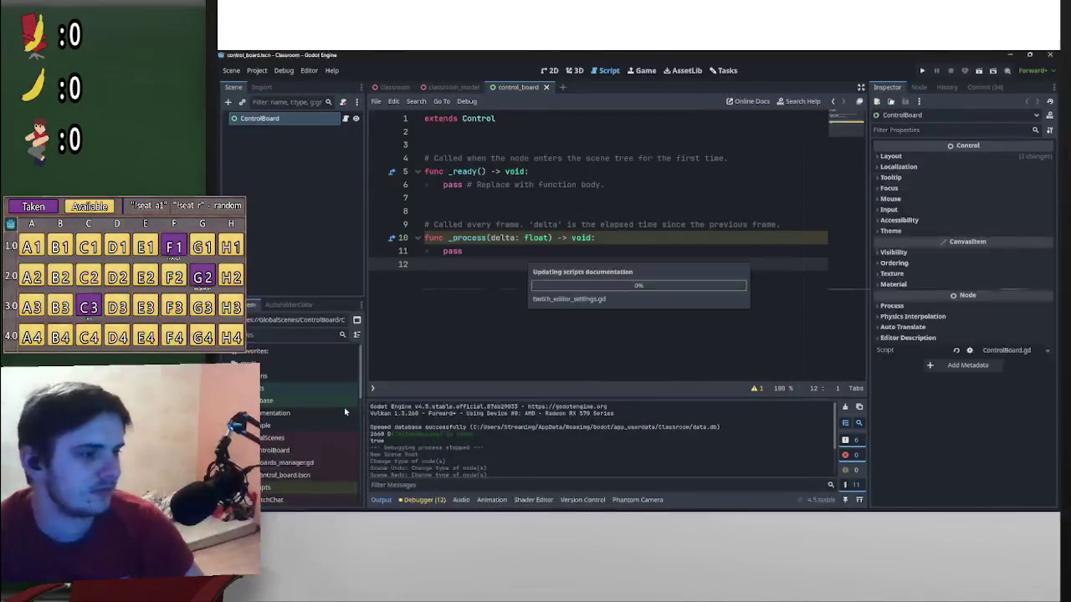
pyautogui.rightClick(312, 464)
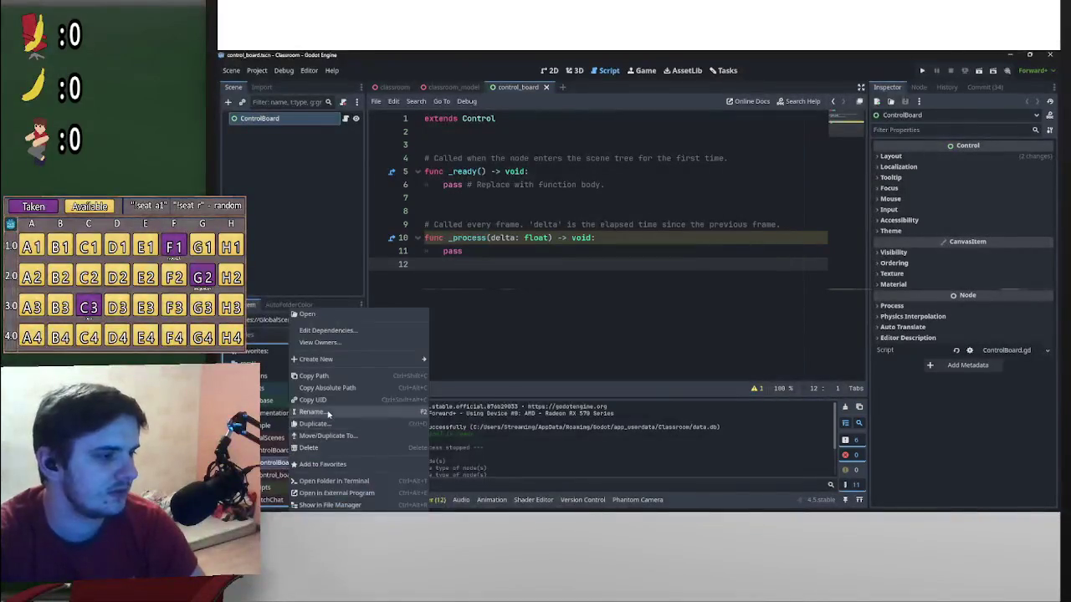
pyautogui.click(285, 467)
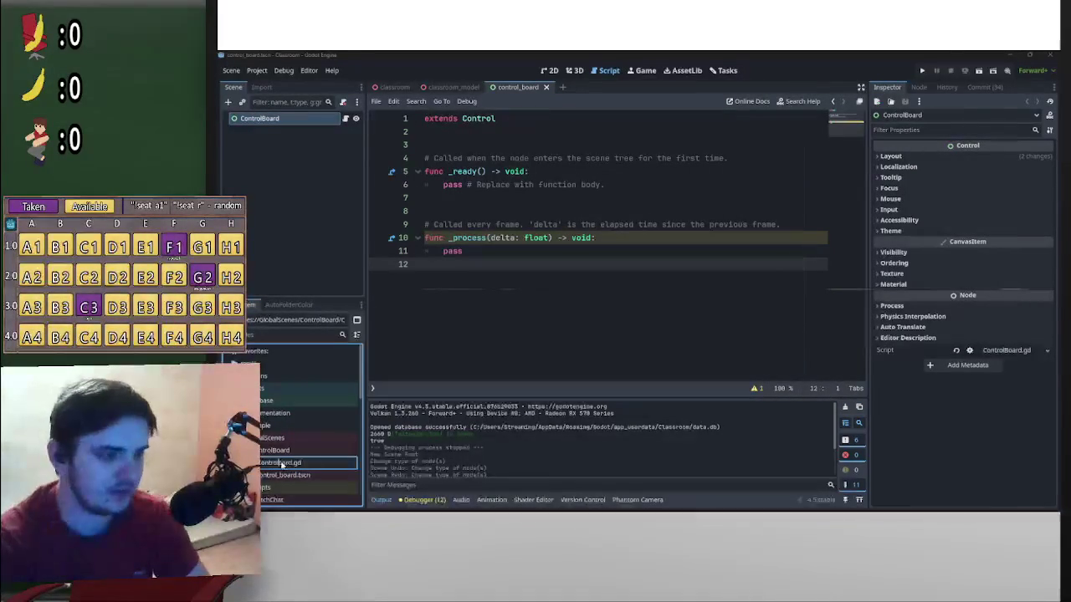
pyautogui.write('control_board')
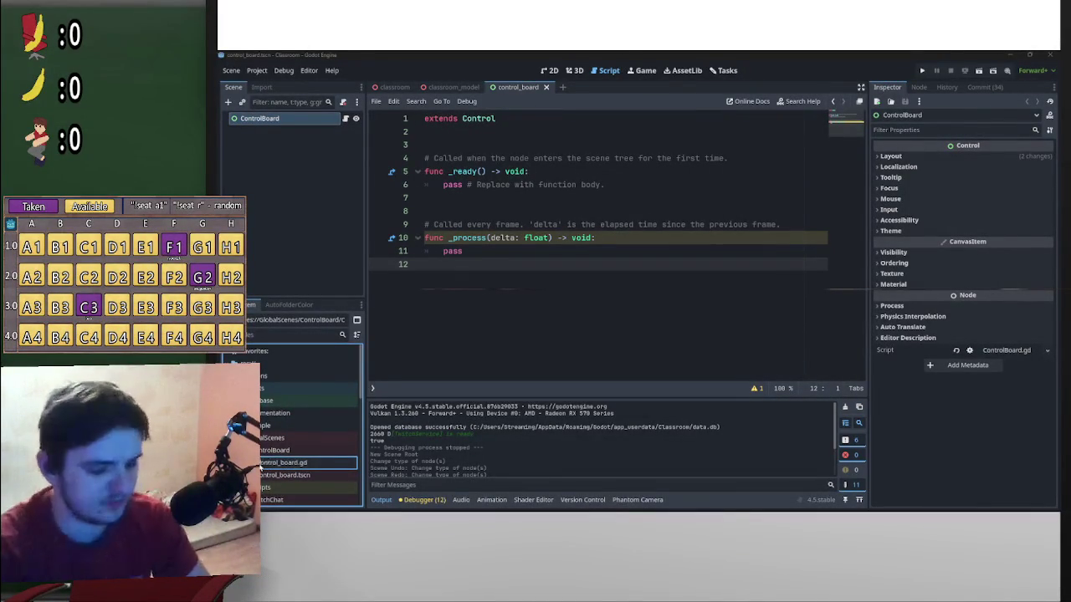
pyautogui.press('Return')
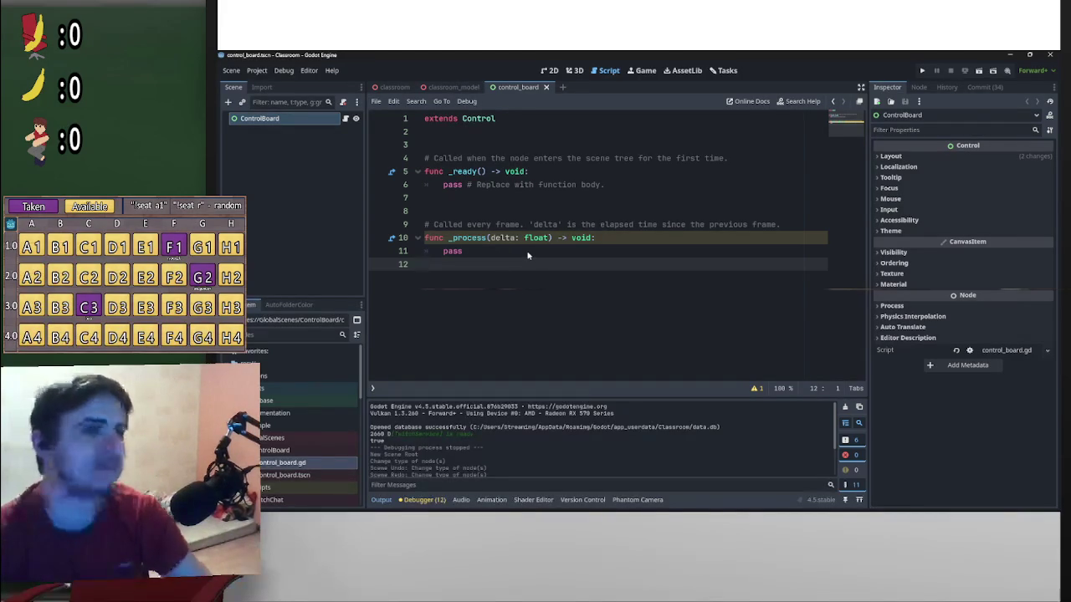
pyautogui.press('Return')
pyautogui.press('Return')
pyautogui.press('Return')
# Begin a create_board function with a board_name:String parameter and a methods parameter
pyautogui.write('func ')
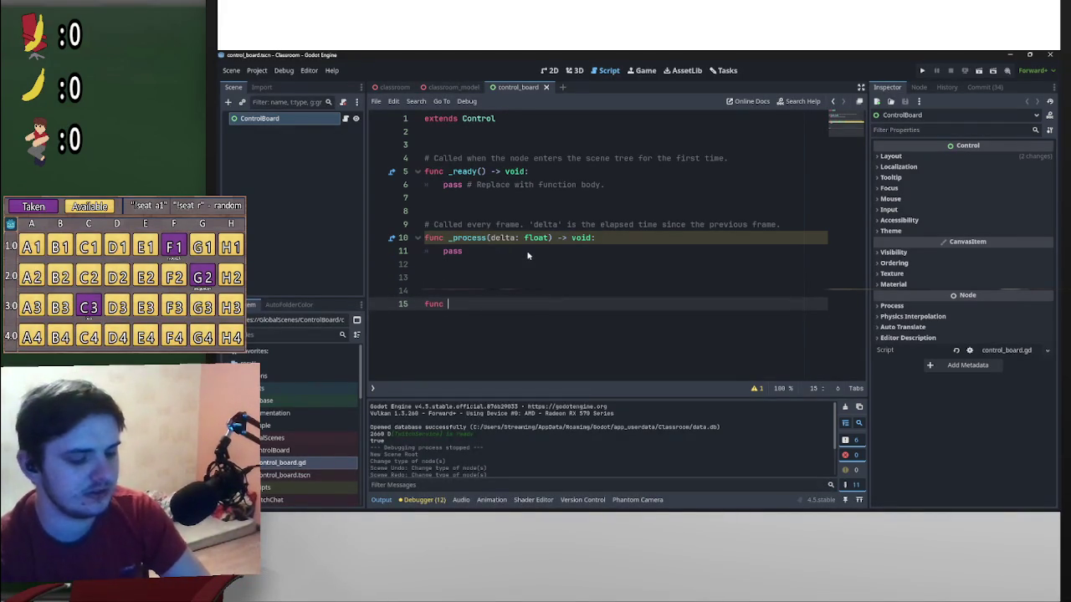
pyautogui.write('creat')
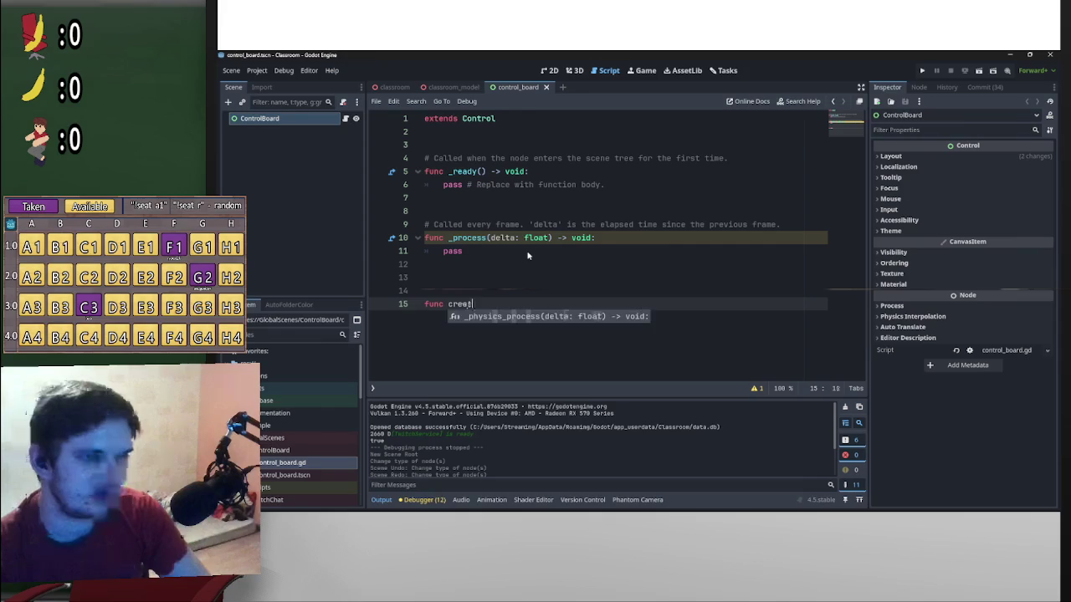
pyautogui.write('e_boar')
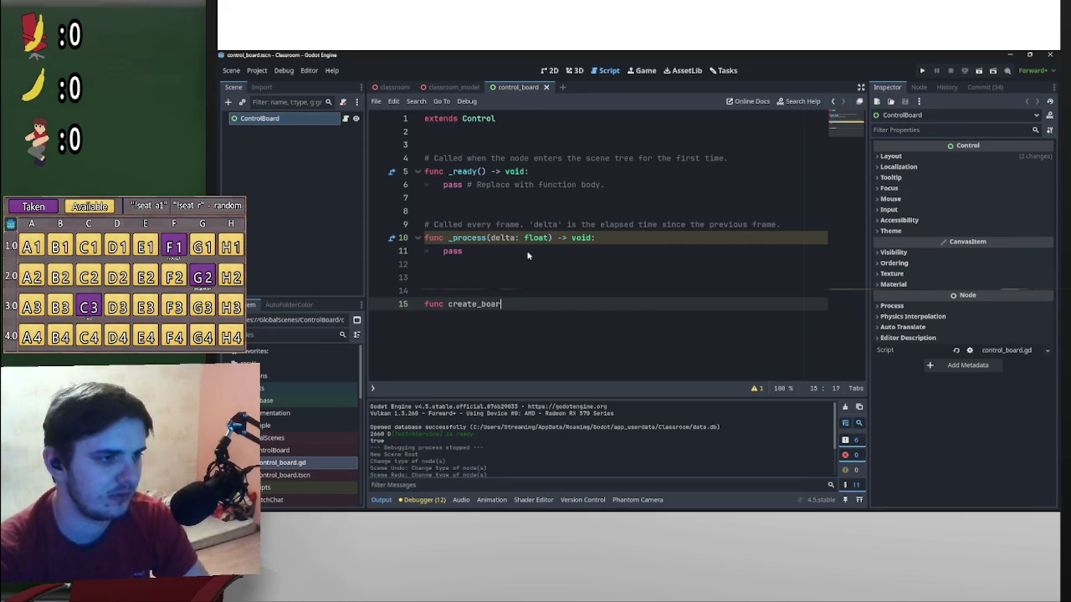
pyautogui.write('d(name:S')
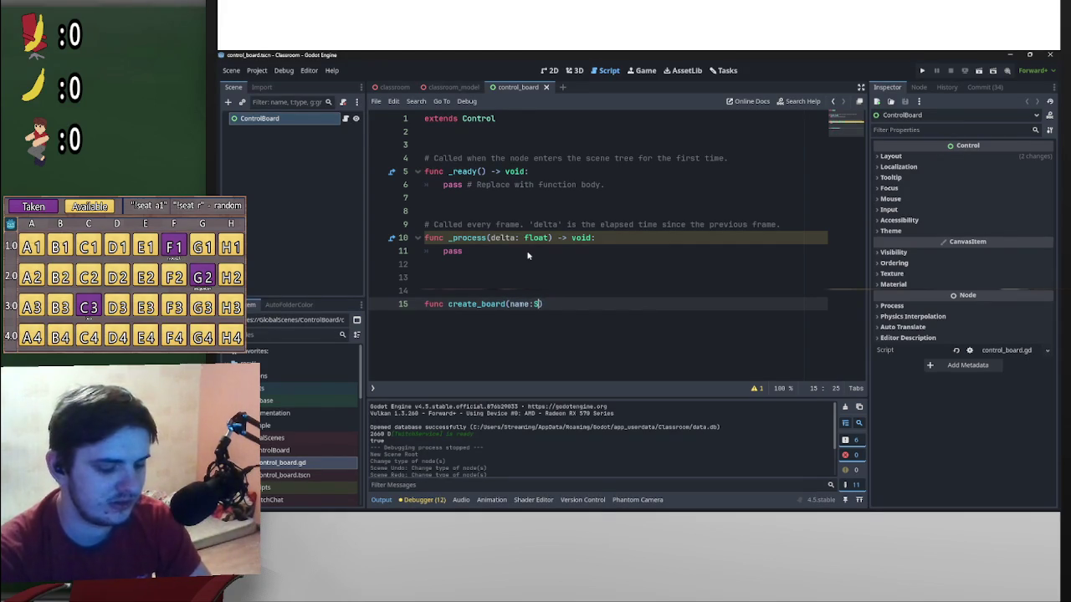
pyautogui.write('tring,')
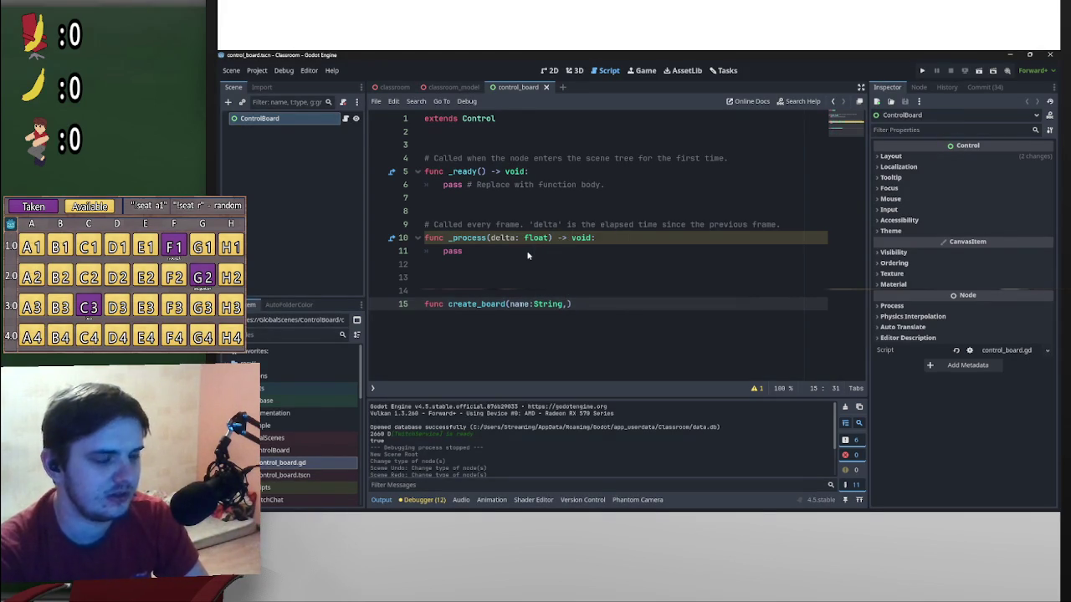
pyautogui.click(512, 304)
pyautogui.write('board_')
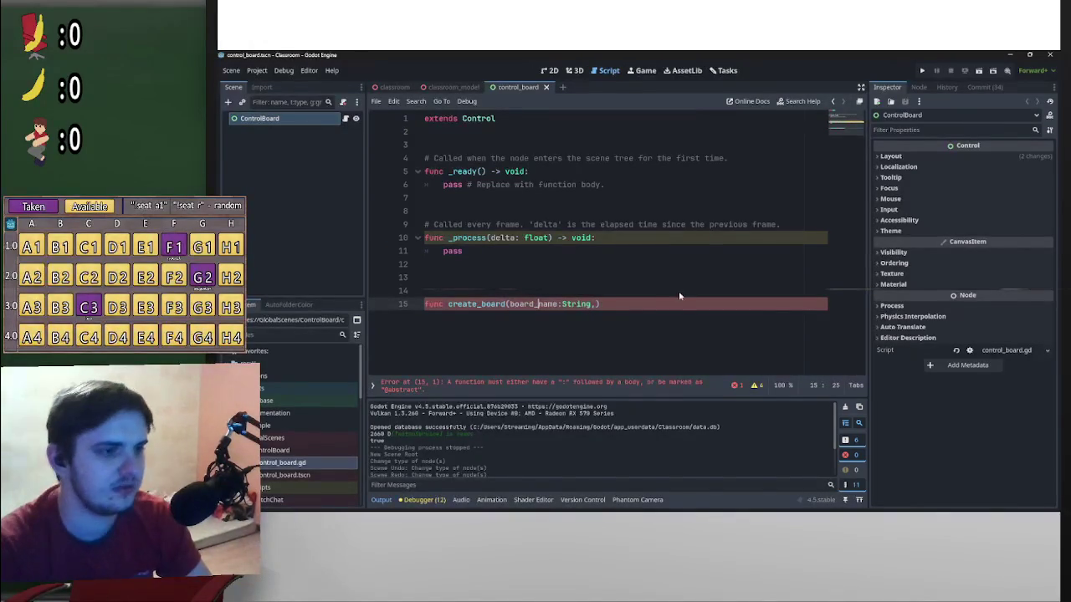
pyautogui.click(596, 304)
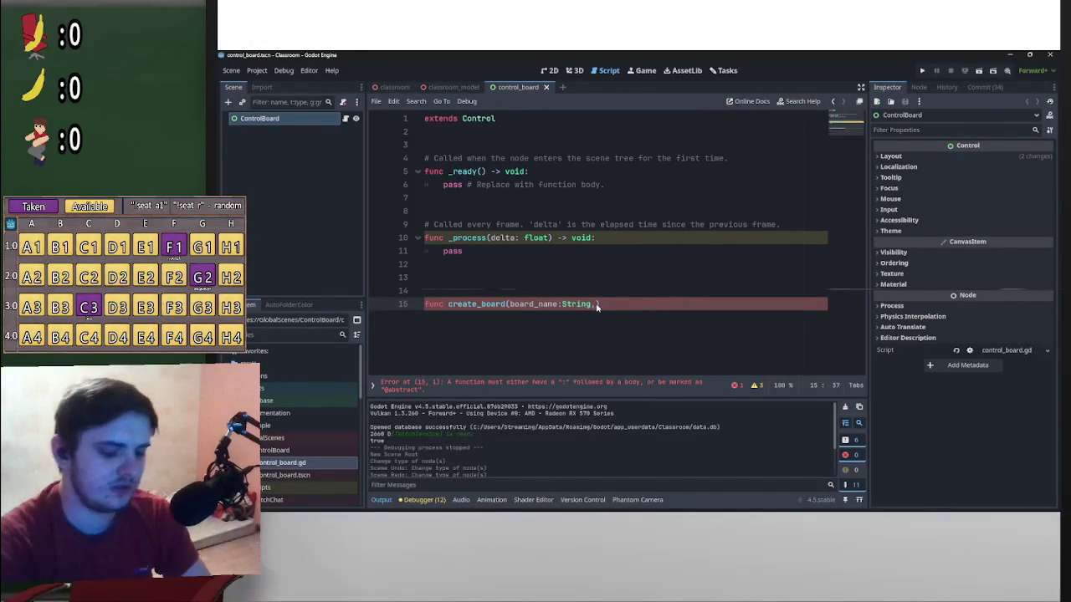
pyautogui.write('methods')
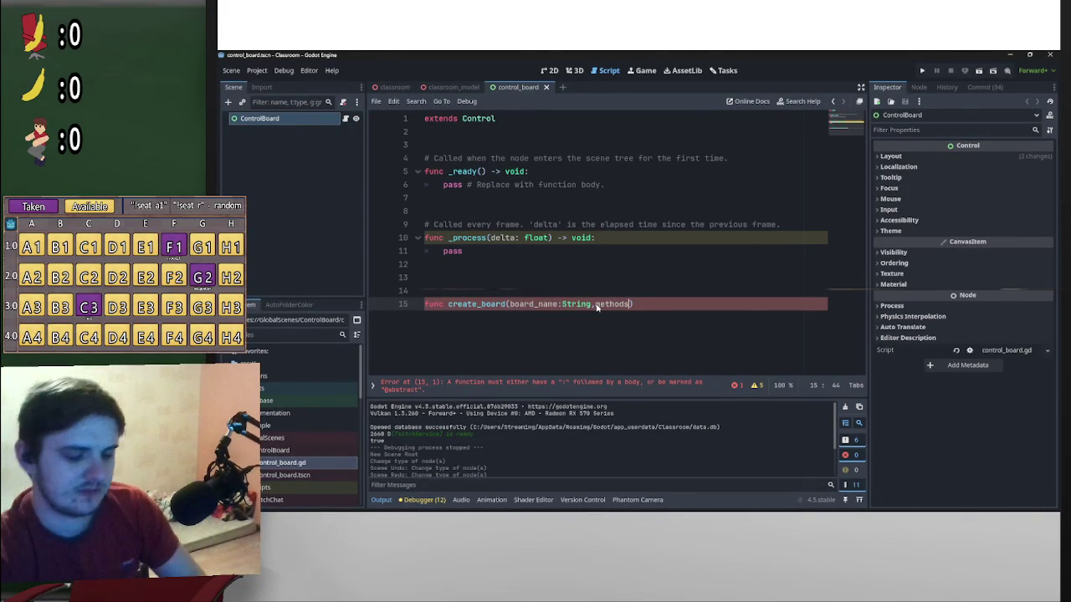
pyautogui.write(':a')
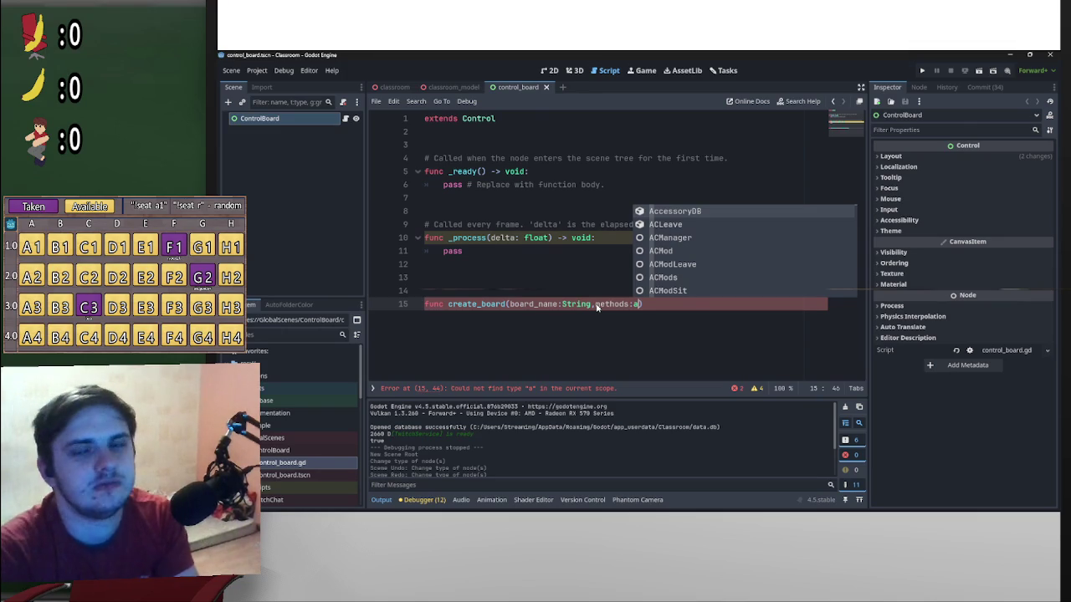
# Try an array type on line 13, then remove the unfinished methods parameter
pyautogui.click(560, 282)
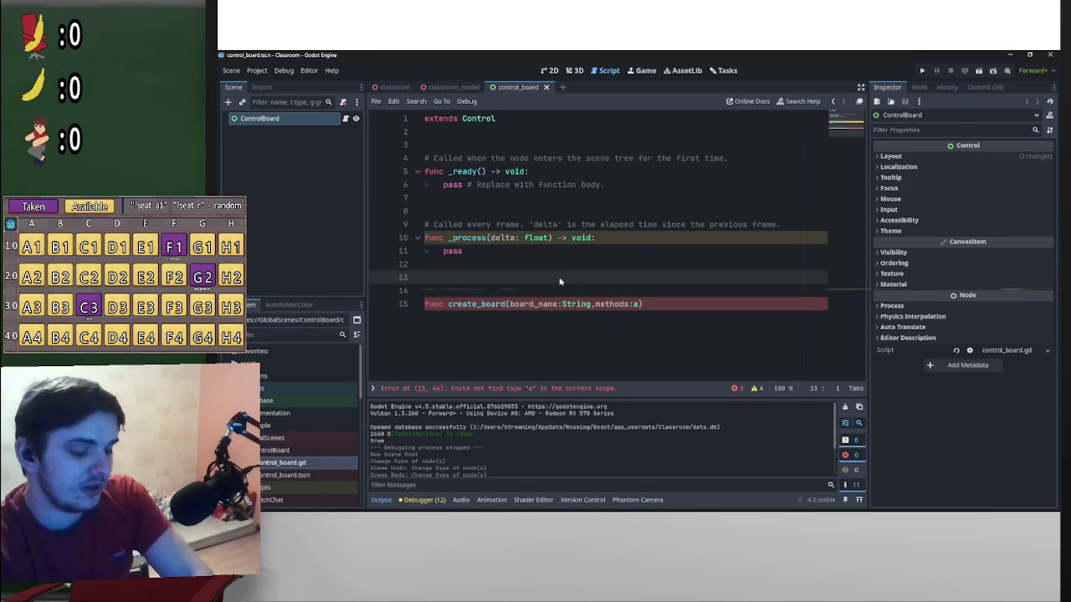
pyautogui.write('array')
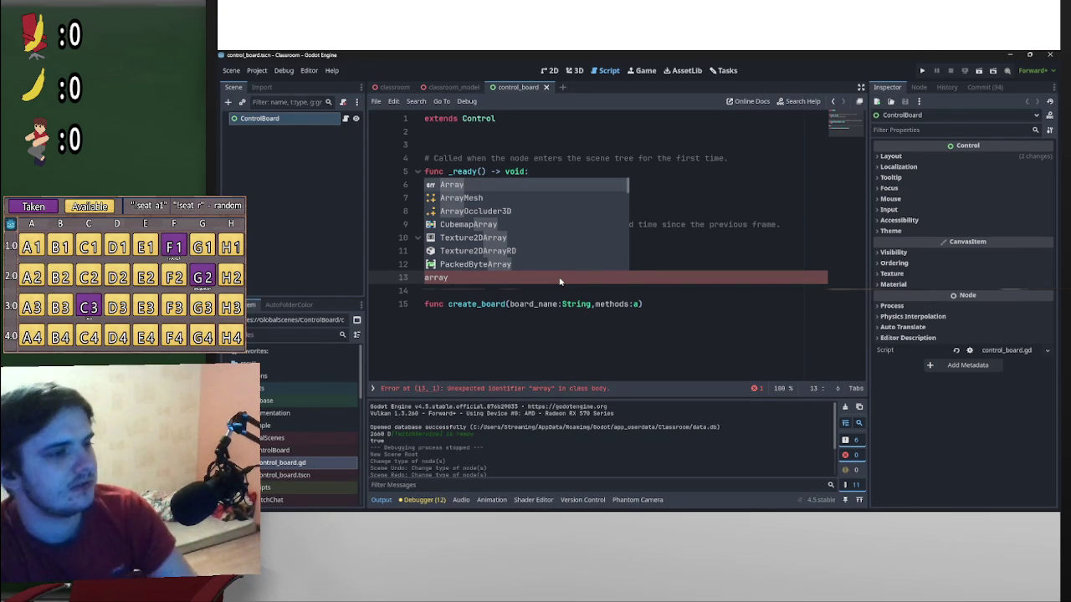
pyautogui.hotkey('ctrl', 'BackSpace')
pyautogui.click(641, 306)
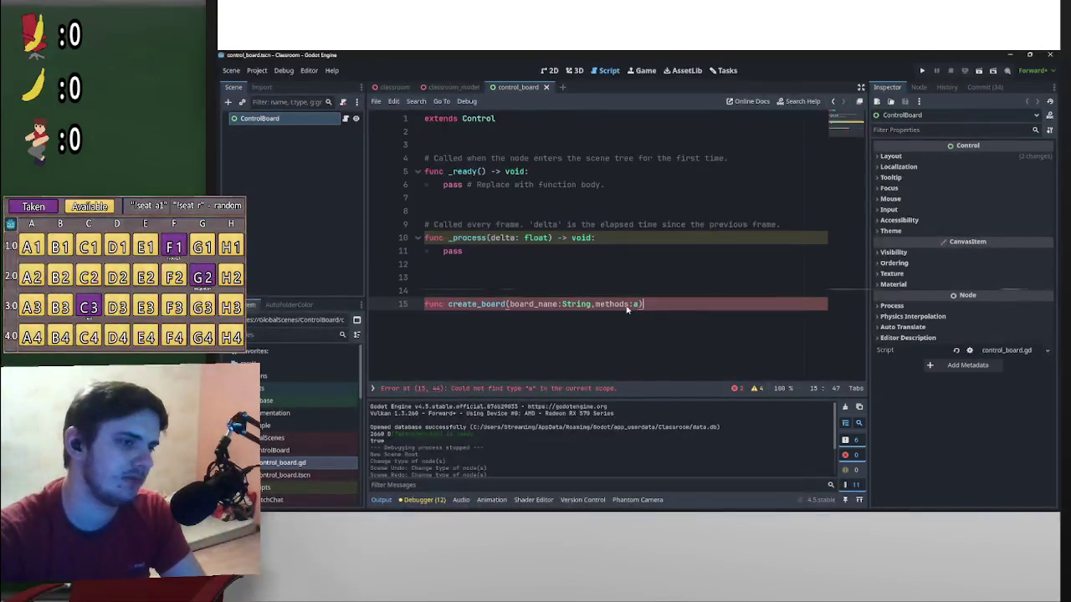
pyautogui.moveTo(593, 306)
pyautogui.mouseDown()
pyautogui.moveTo(639, 310)
pyautogui.moveTo(598, 306)
pyautogui.mouseUp()
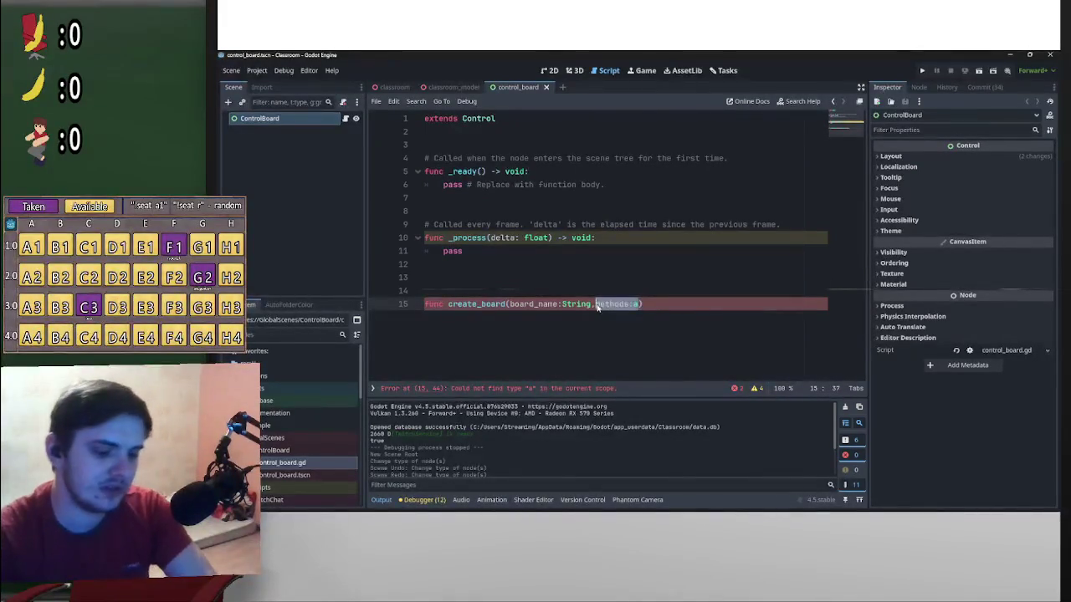
pyautogui.press('BackSpace')
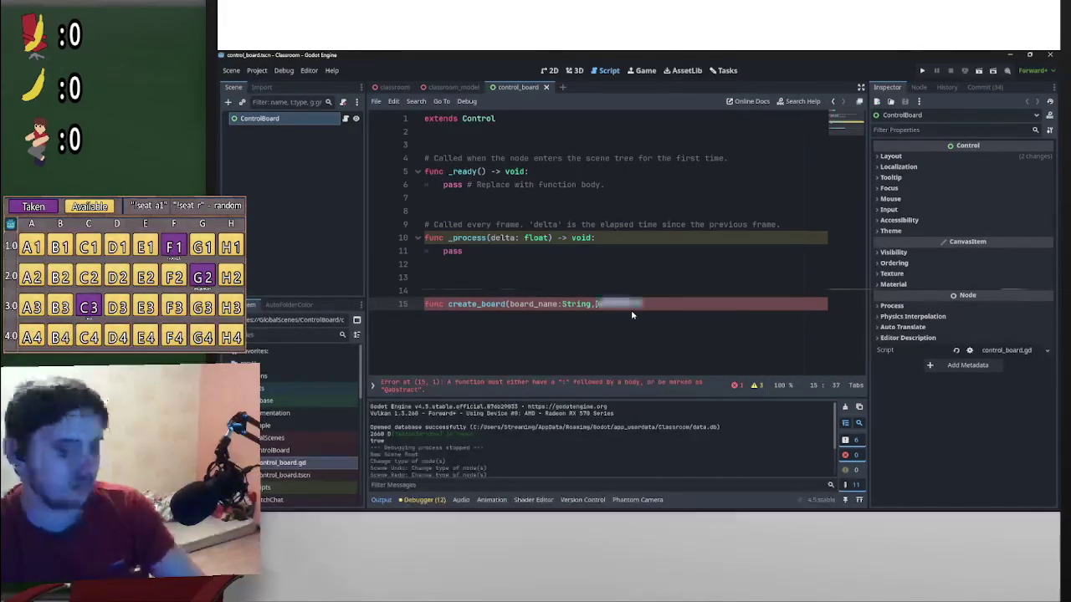
# Finish the signature as create_board(board_name:String) -> void: with a pass body
pyautogui.write(')')
pyautogui.press('Left')
pyautogui.press('BackSpace')
pyautogui.press('Right')
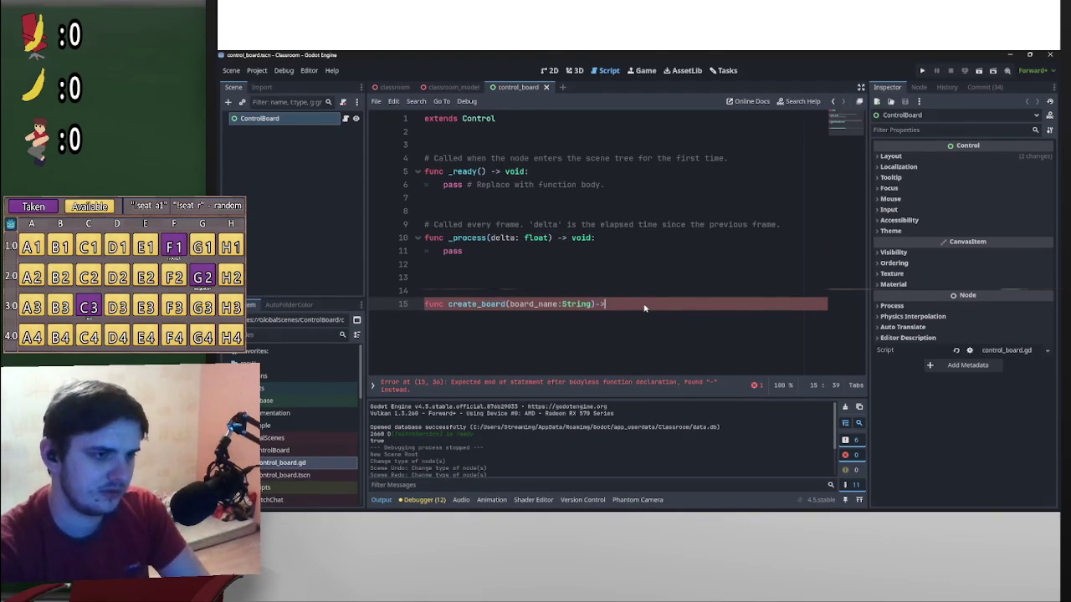
pyautogui.press('Left')
pyautogui.press('Left')
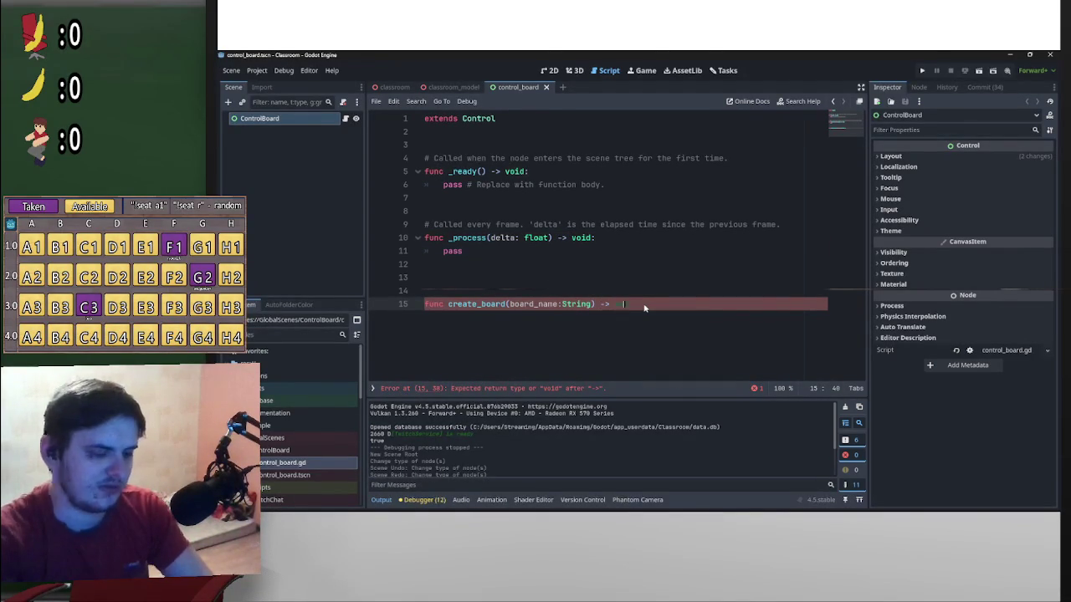
pyautogui.write('void:')
pyautogui.press('Return')
pyautogui.write('pass')
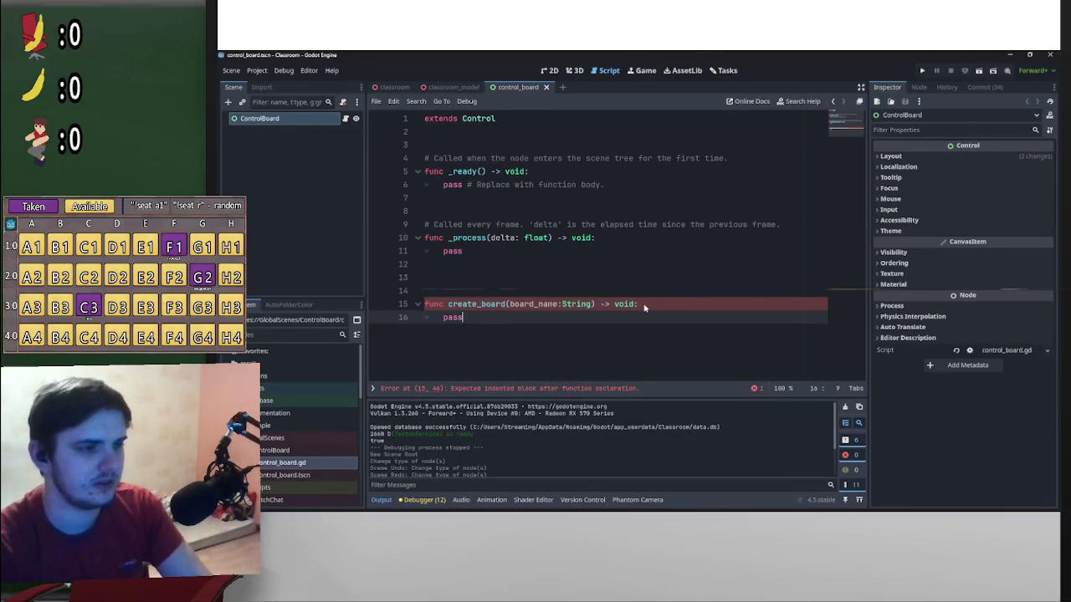
# Call get_method_list() above pass and bring up its documentation
pyautogui.click(443, 325)
pyautogui.press('Return')
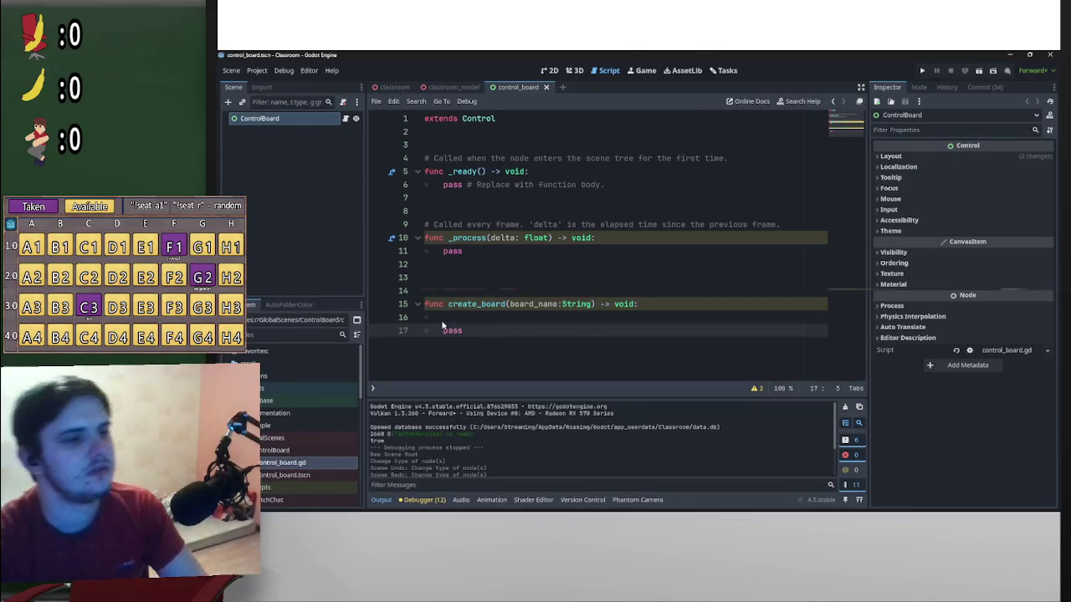
pyautogui.press('Return')
pyautogui.click(444, 328)
pyautogui.press('Return')
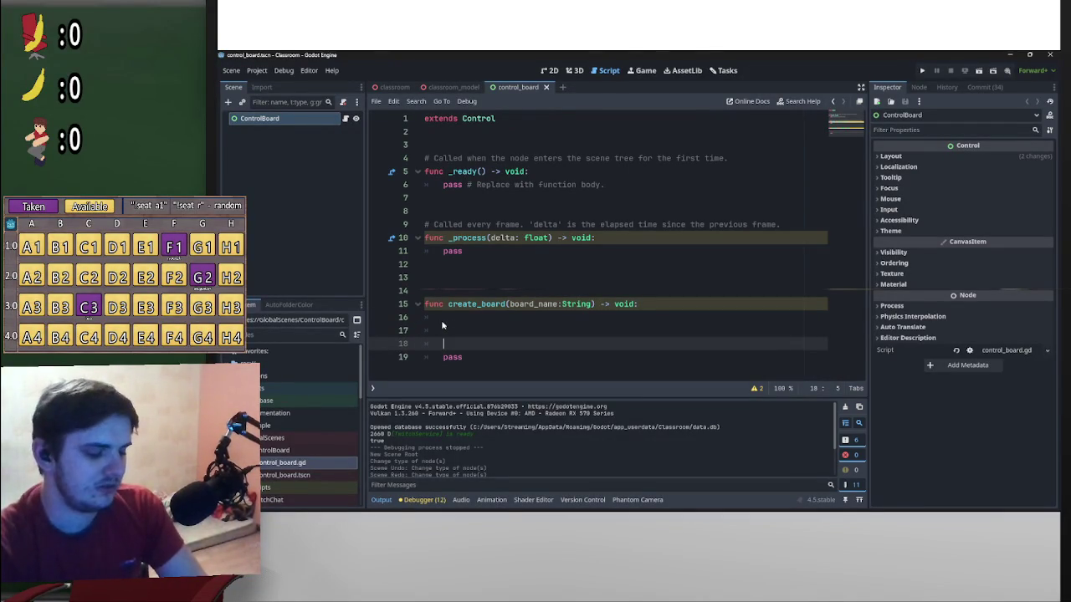
pyautogui.click(442, 326)
pyautogui.write('get_')
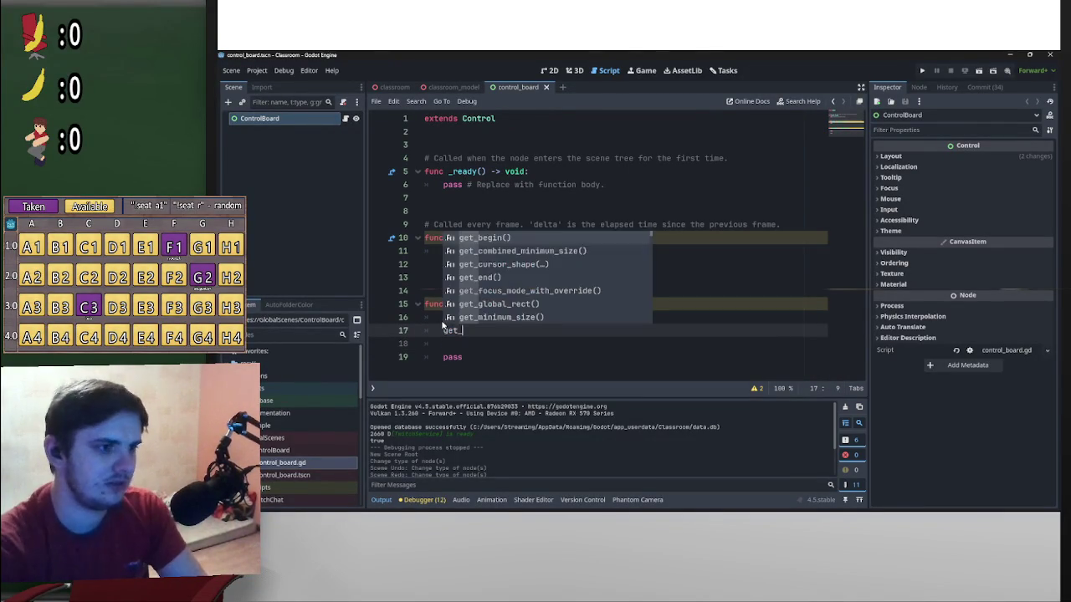
pyautogui.write('metho')
pyautogui.press('Return')
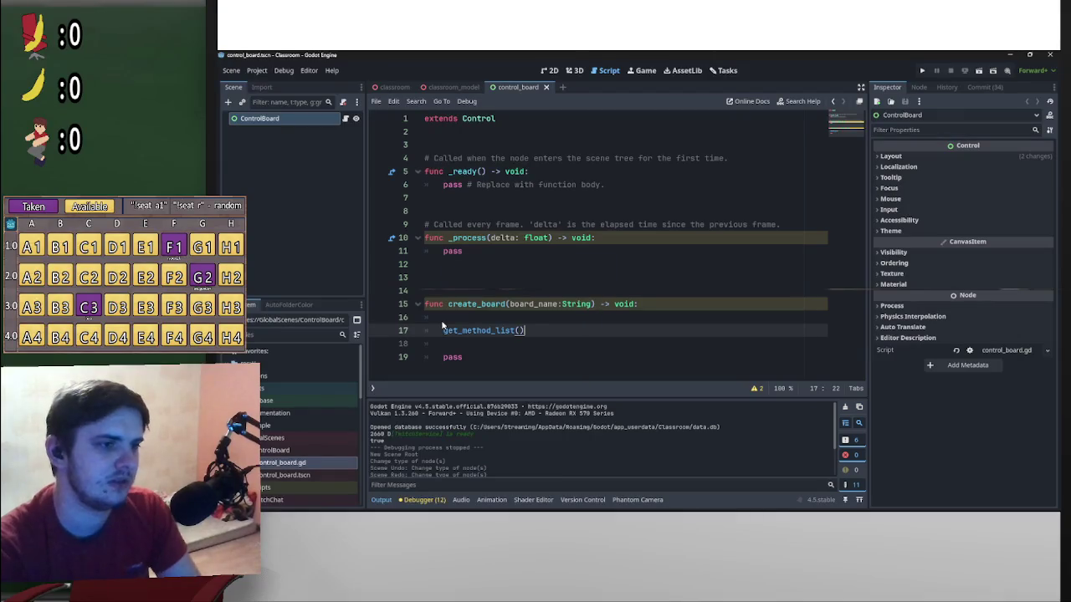
pyautogui.keyDown('ctrl'); pyautogui.click(473, 333); pyautogui.keyUp('ctrl')
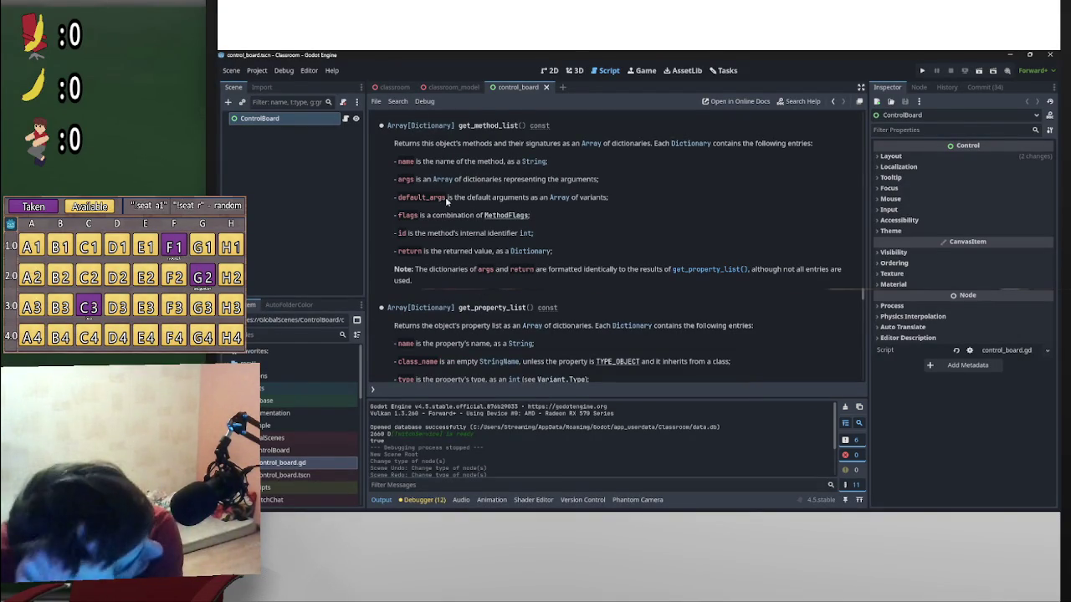
# Compare the get_method_list and get_property_list help pages, then go back to control_board.gd
pyautogui.hotkey('alt', 'Left')
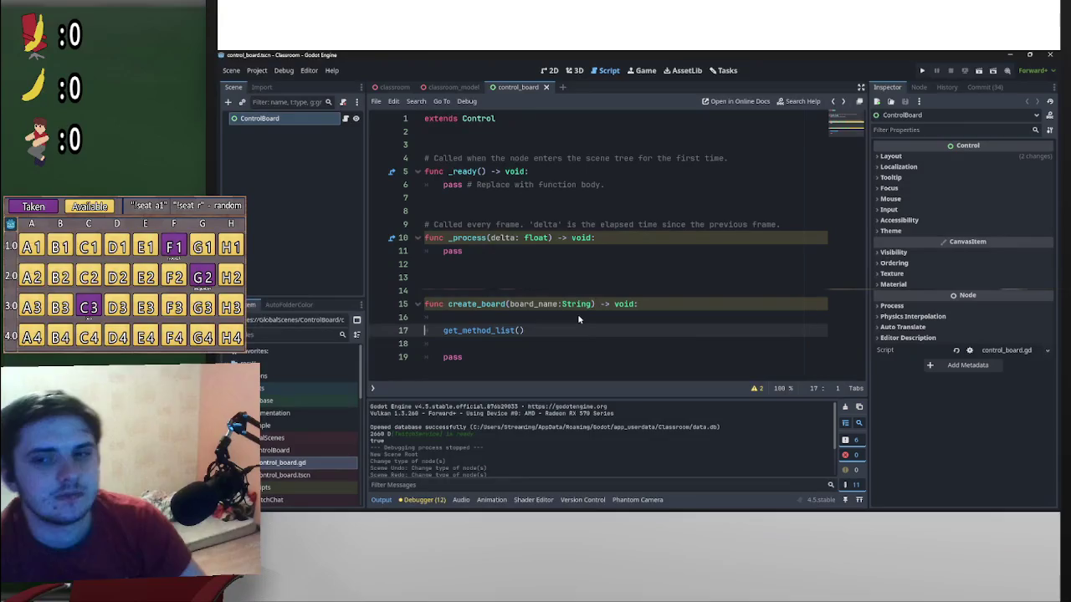
pyautogui.hotkey('alt', 'Right')
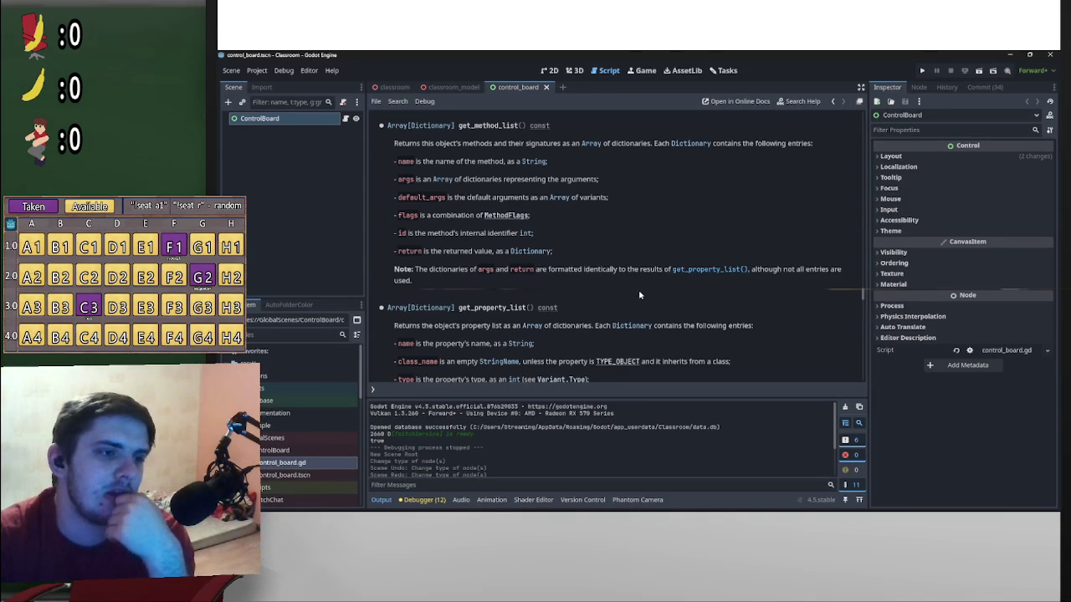
pyautogui.click(704, 270)
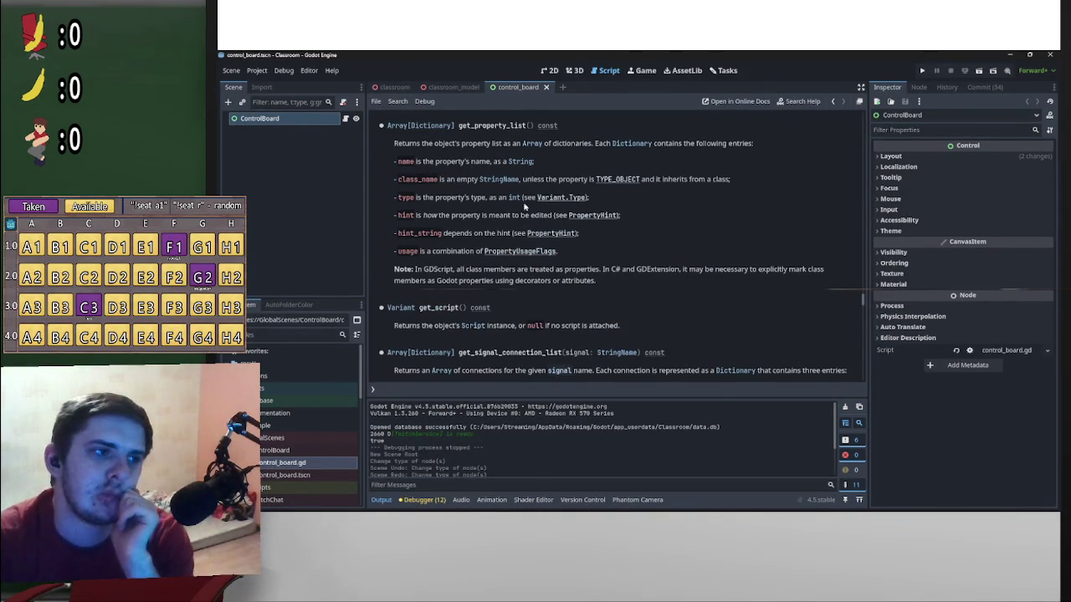
pyautogui.hotkey('alt', 'Left')
pyautogui.hotkey('alt', 'Left')
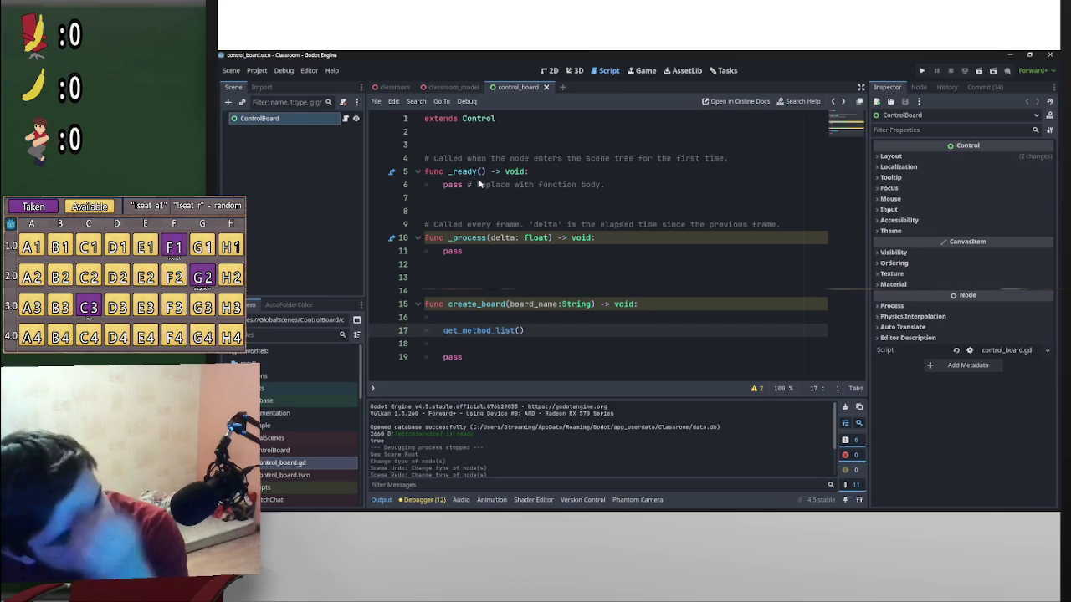
pyautogui.hotkey('alt', 'Right')
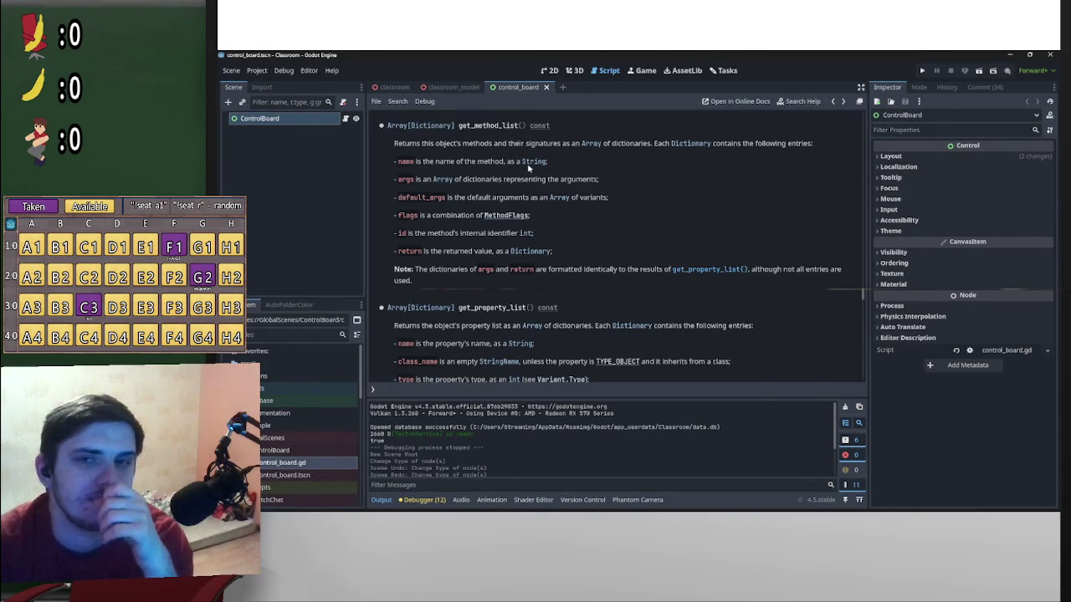
pyautogui.hotkey('alt', 'Left')
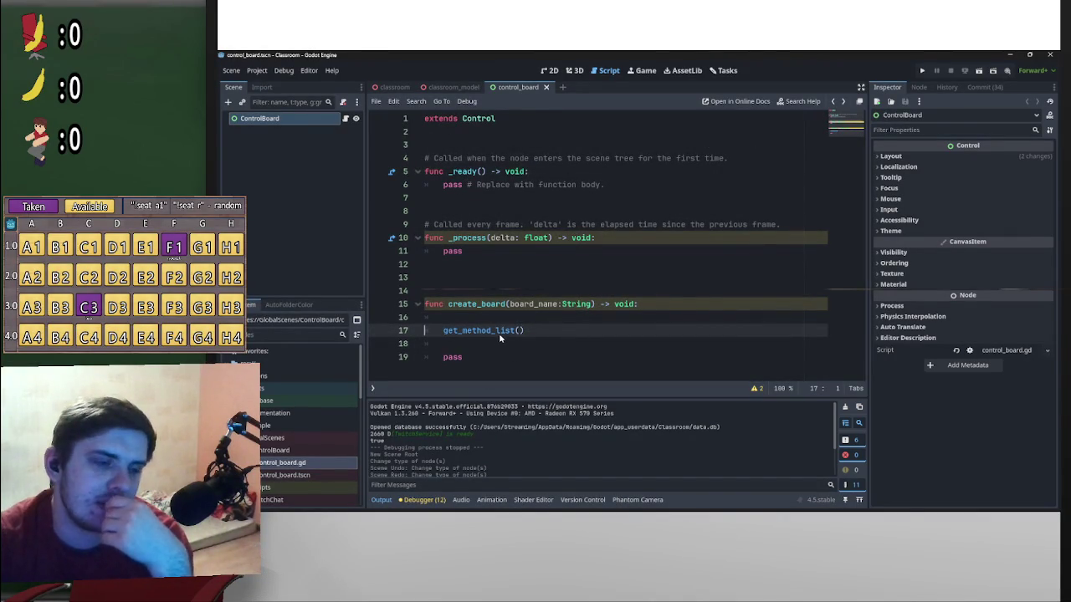
# Add the parameter methods:Array[Dictionary] after board_name:String on line 15
pyautogui.click(594, 304)
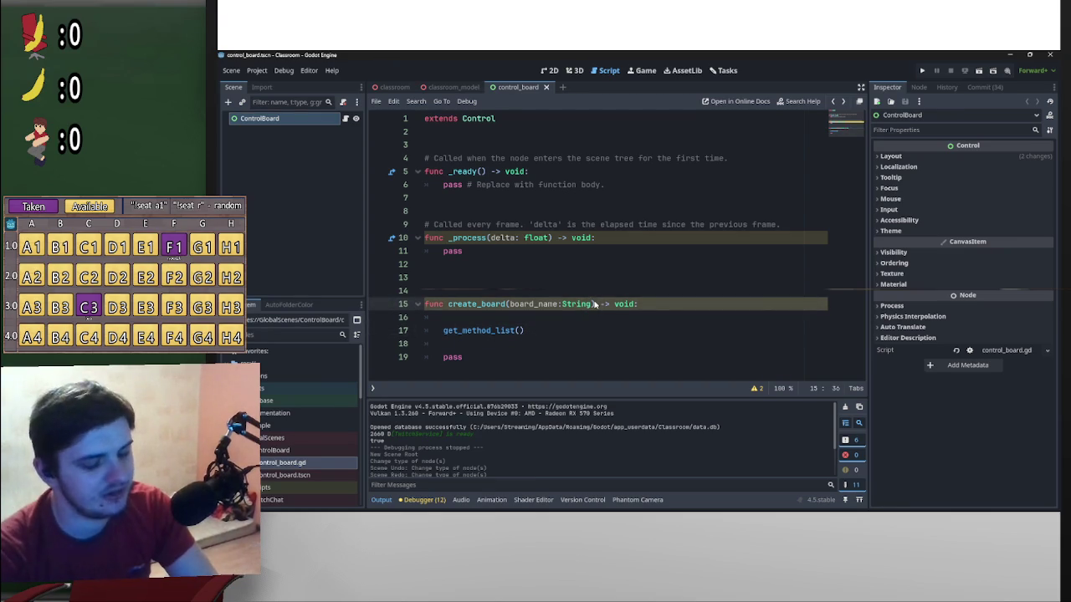
pyautogui.write('methods:a')
pyautogui.hotkey('ctrl', 'z')
pyautogui.write('methods:Array[D')
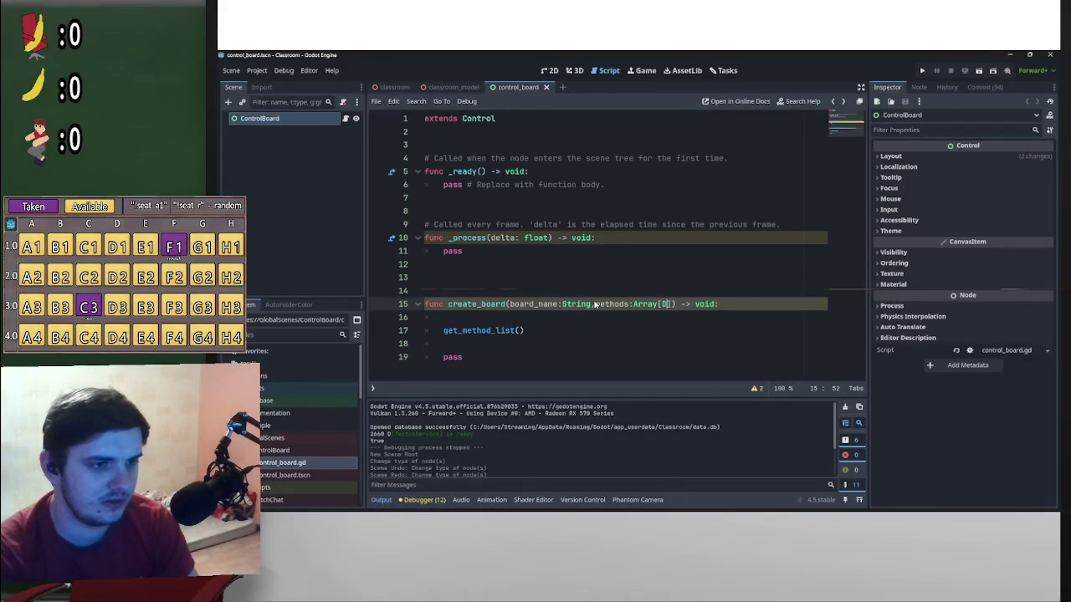
pyautogui.write('ict')
pyautogui.press('Return')
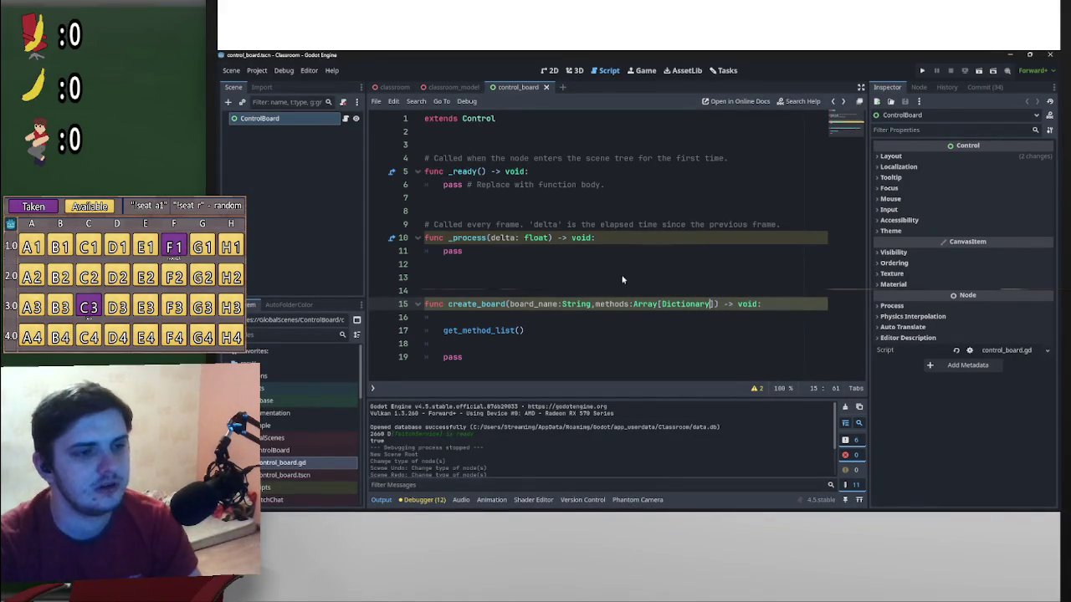
# Keep the get_method_list() call and add blank lines beneath it
pyautogui.moveTo(540, 331); pyautogui.dragTo(443, 336)
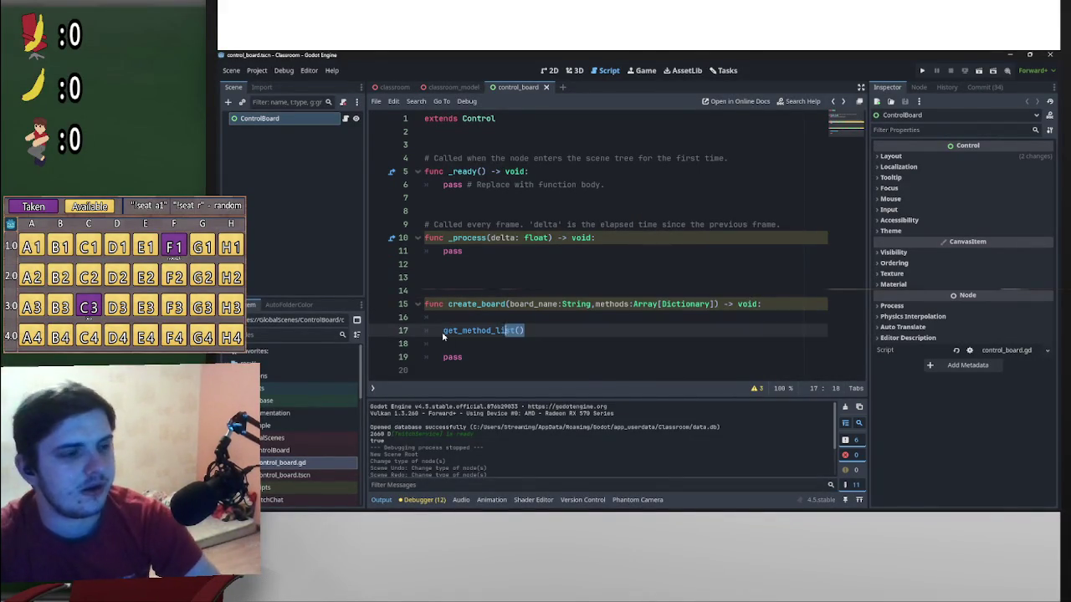
pyautogui.press('BackSpace')
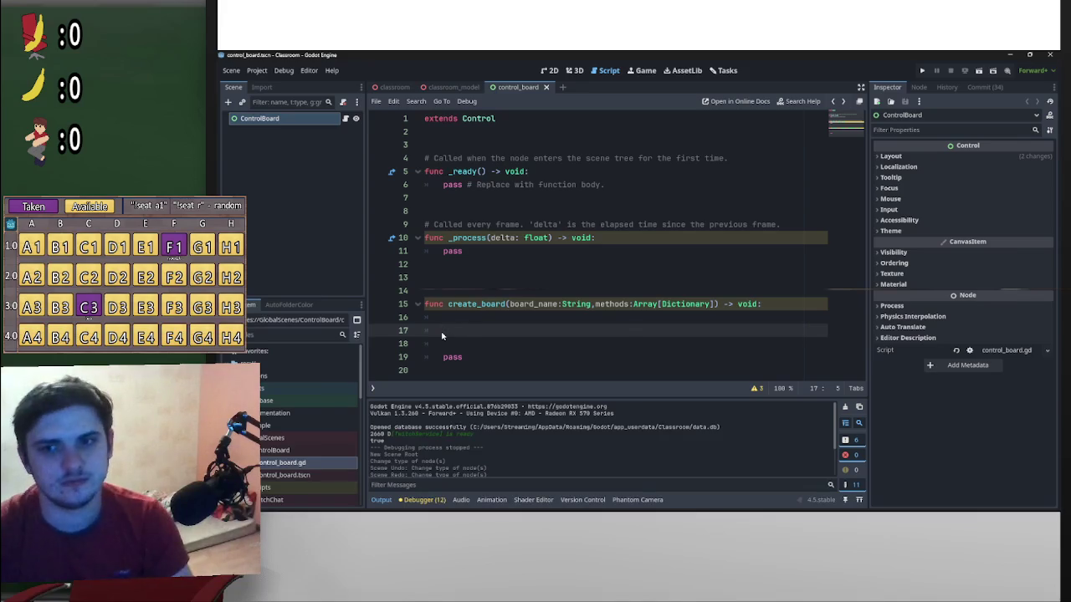
pyautogui.hotkey('ctrl', 'z')
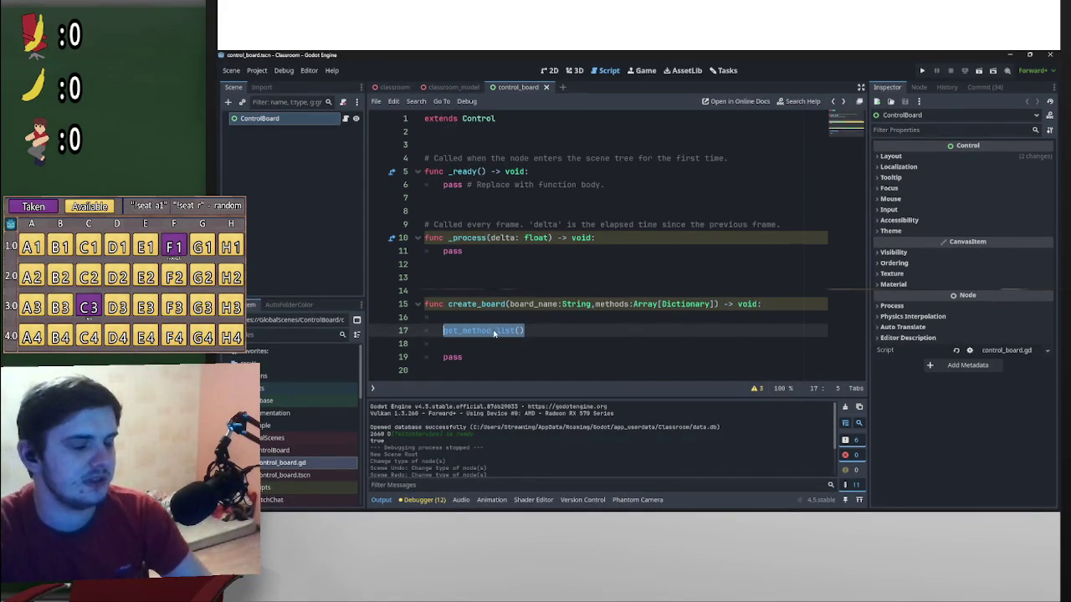
pyautogui.click(534, 336)
pyautogui.press('Return')
pyautogui.press('Return')
pyautogui.press('Return')
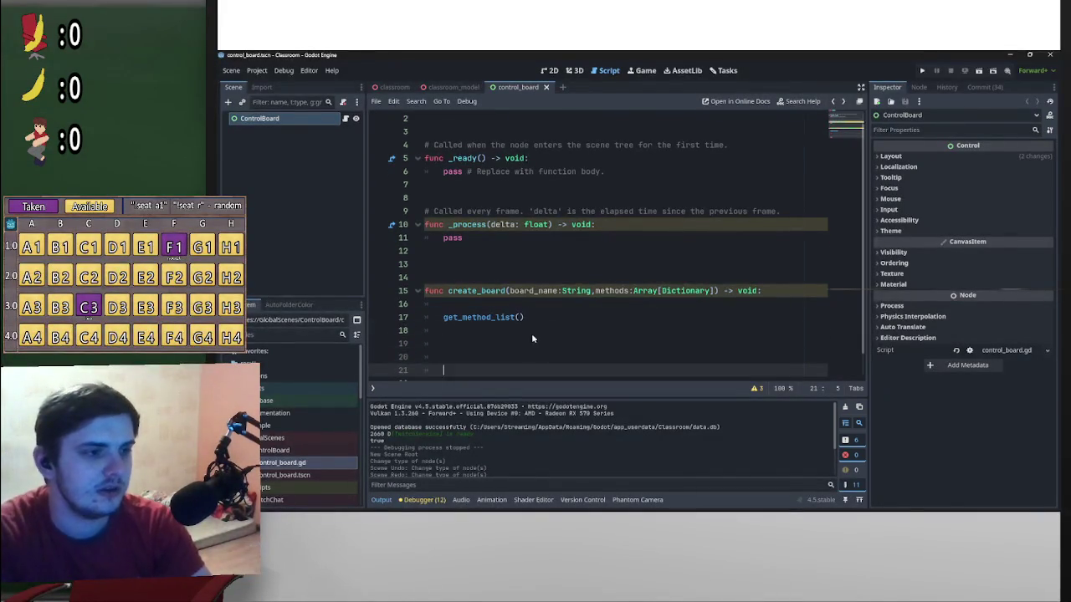
pyautogui.click(512, 320)
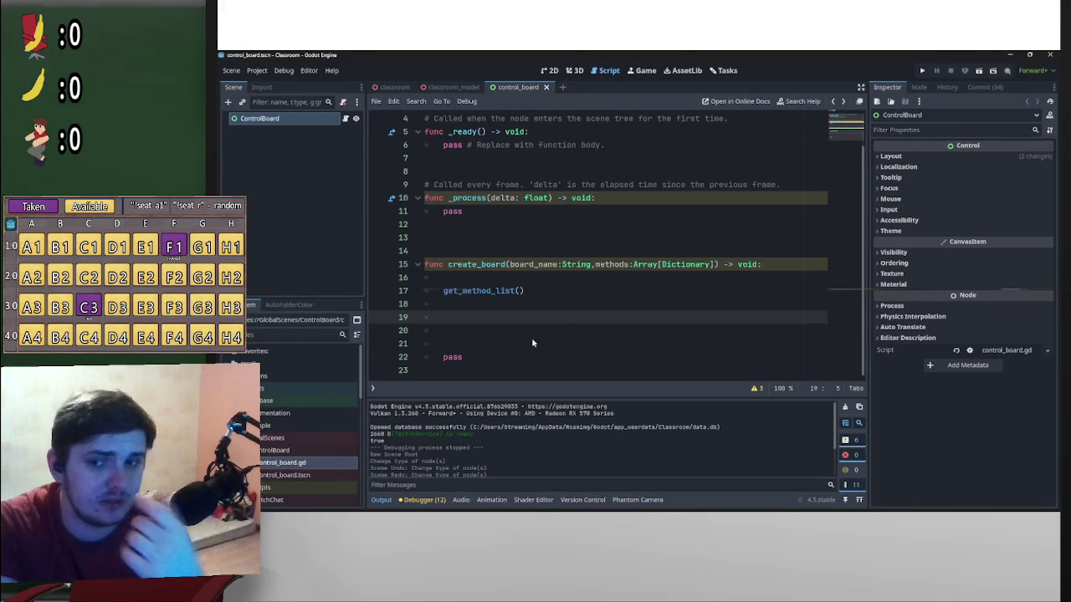
pyautogui.scroll(1, 536, 243)
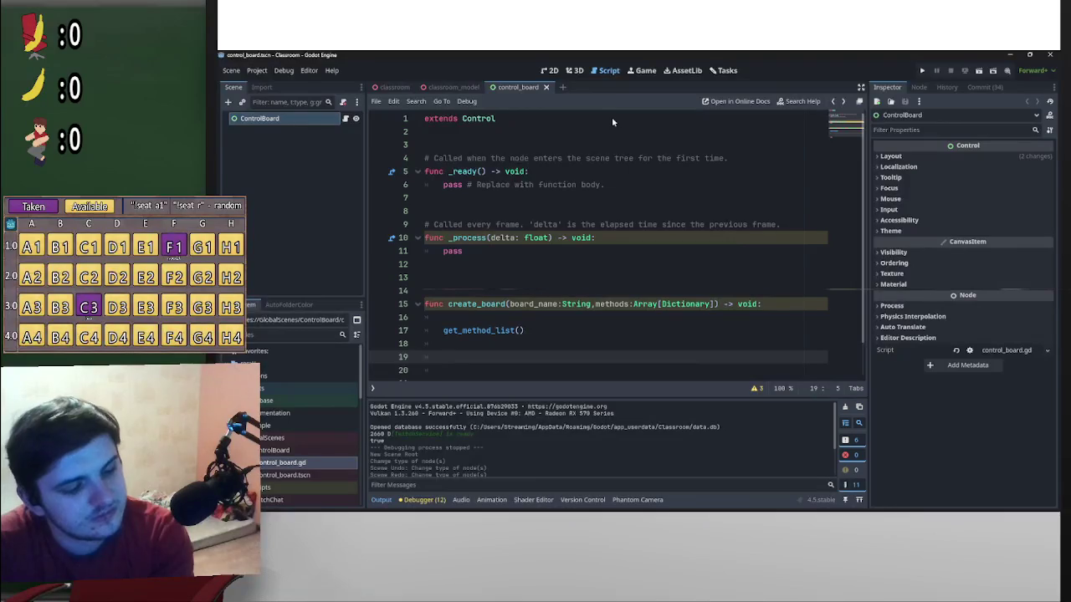
pyautogui.scroll(-1, 602, 279)
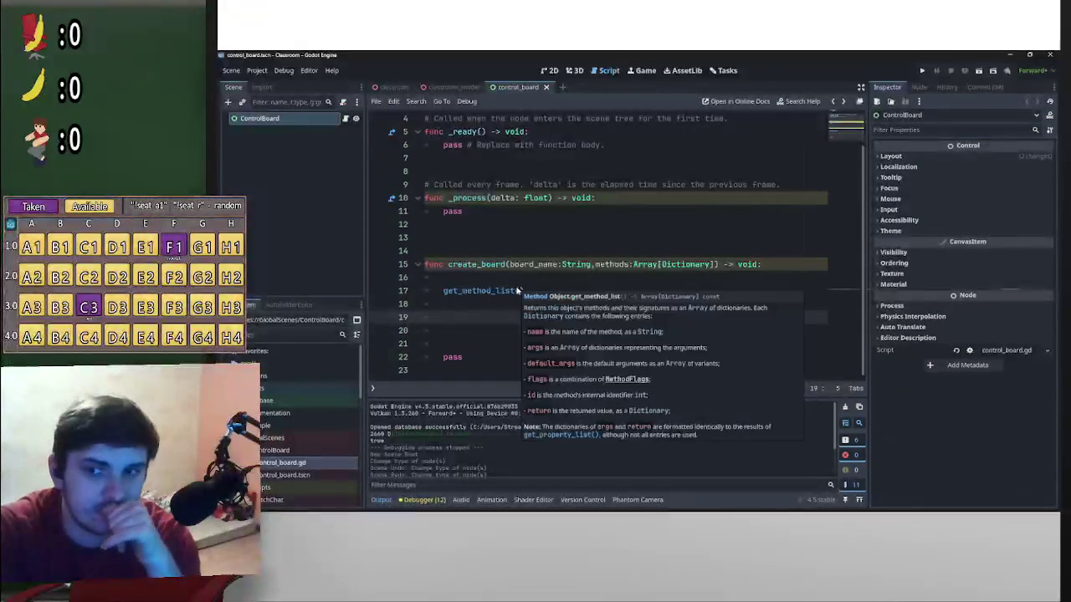
pyautogui.moveTo(519, 290)
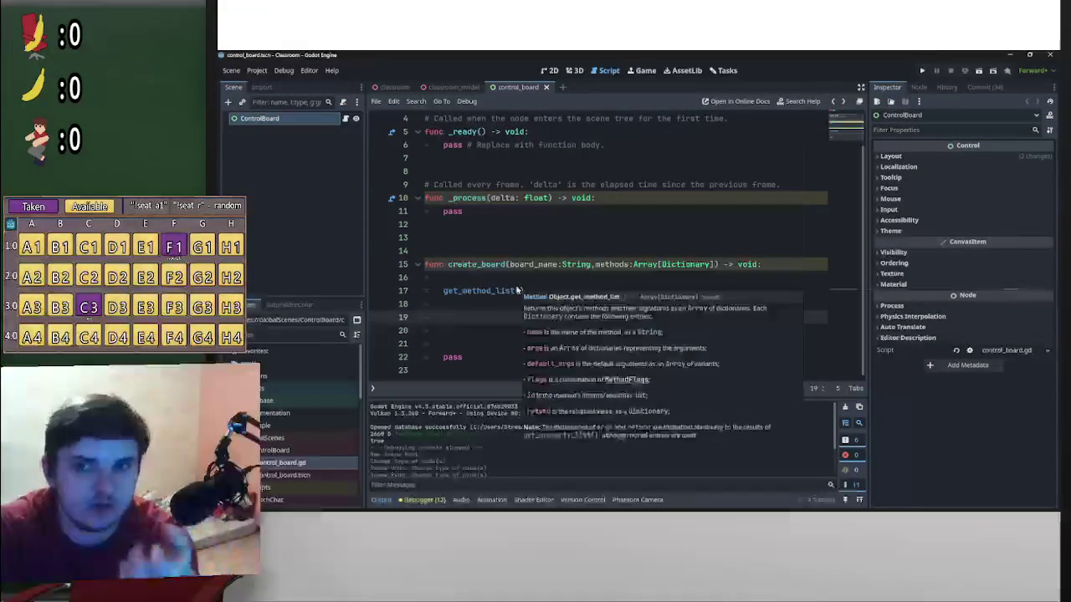
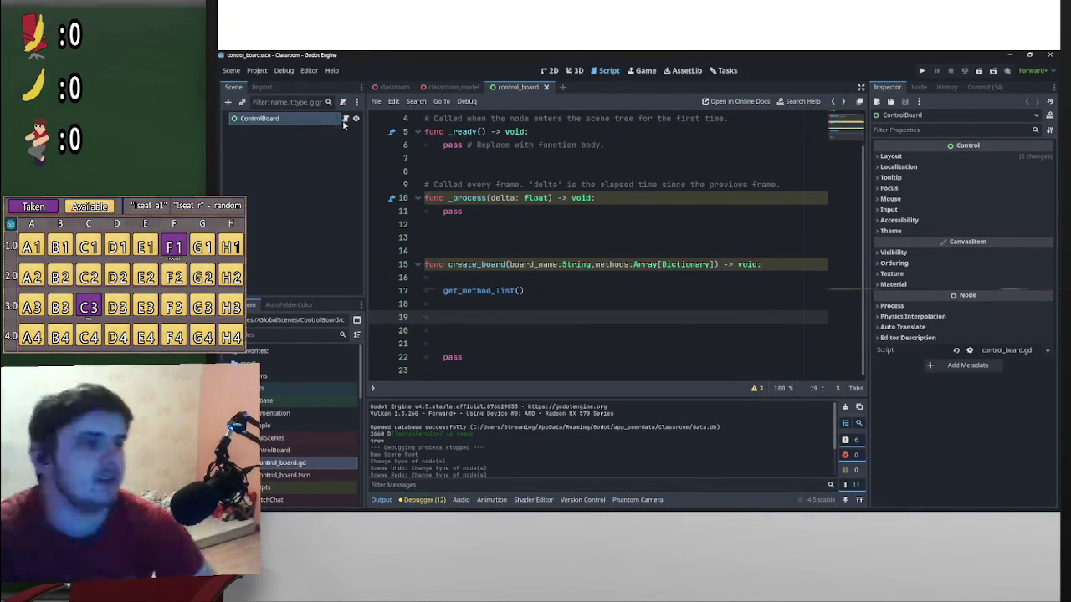
# Switch from the script to the 2D view of the ControlBoard scene
pyautogui.click(575, 72)
pyautogui.click(550, 71)
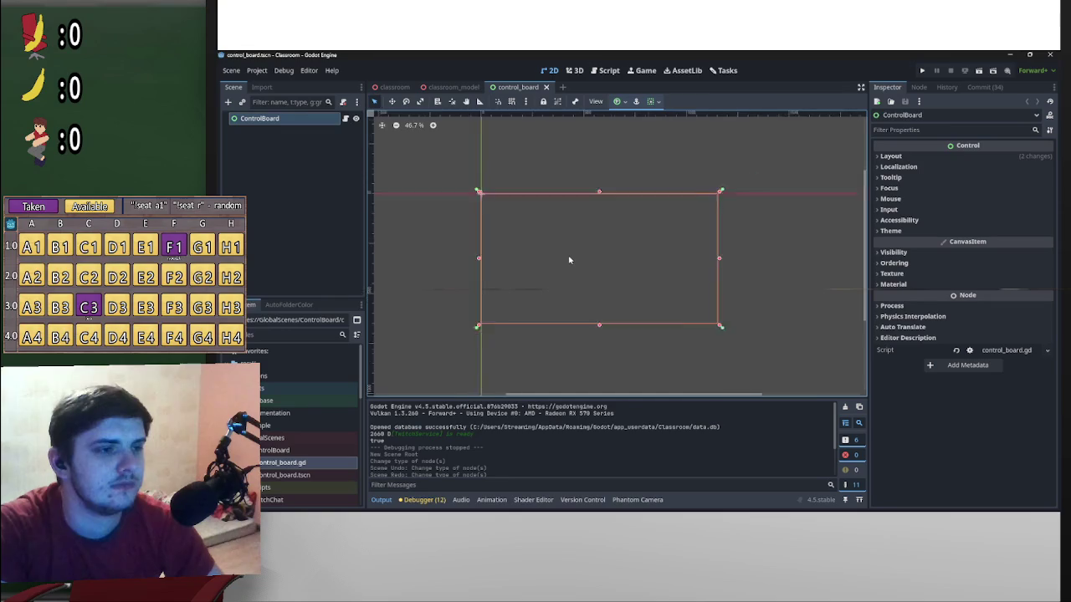
pyautogui.scroll(3, 579, 261)
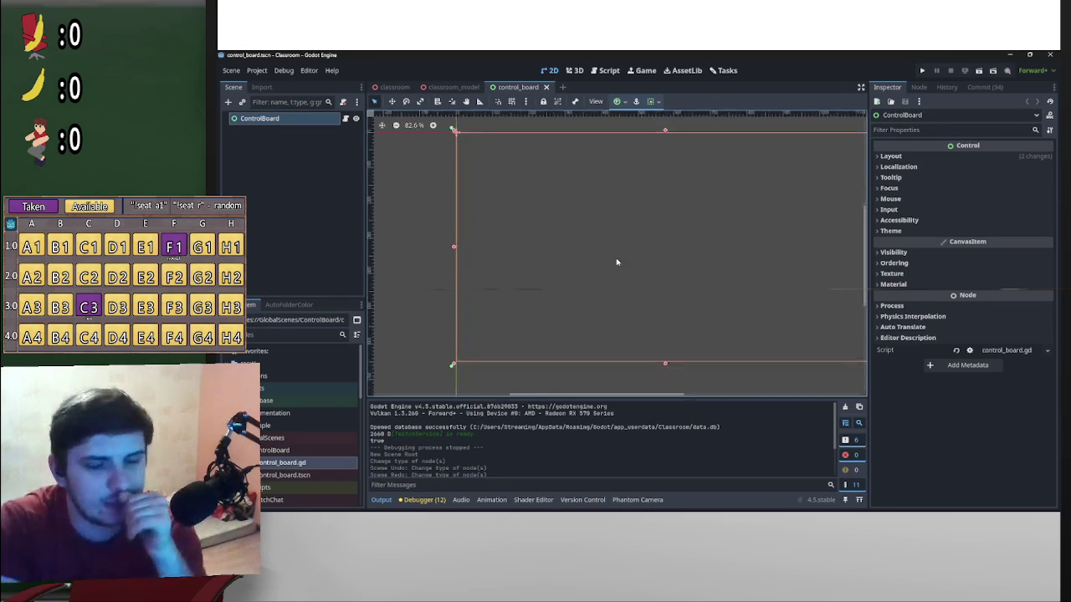
pyautogui.scroll(-2, 667, 291)
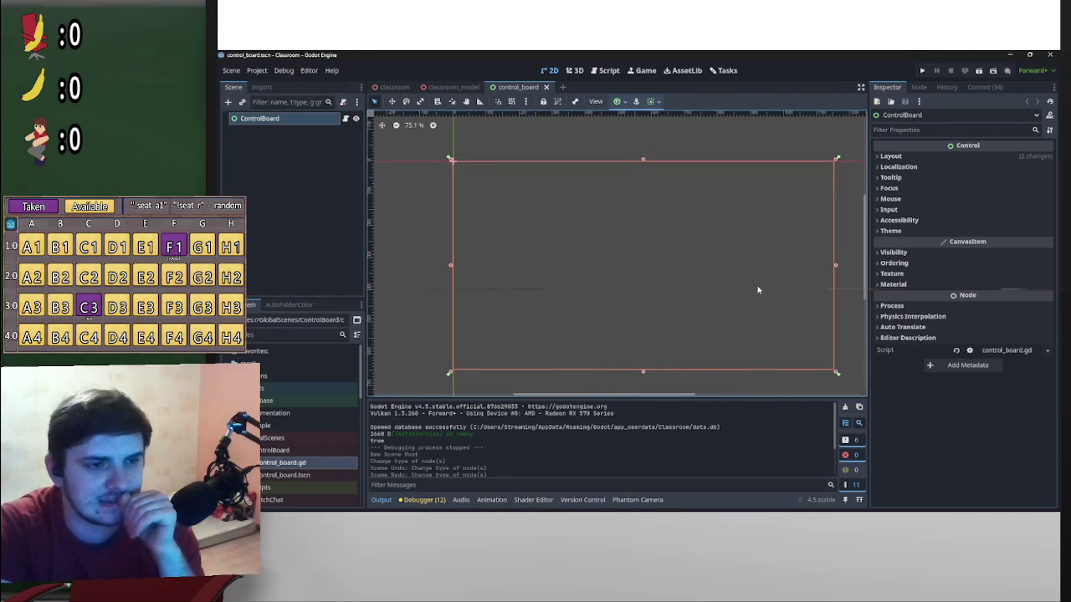
pyautogui.hscroll(2, 699, 265)
pyautogui.hscroll(-1, 743, 275)
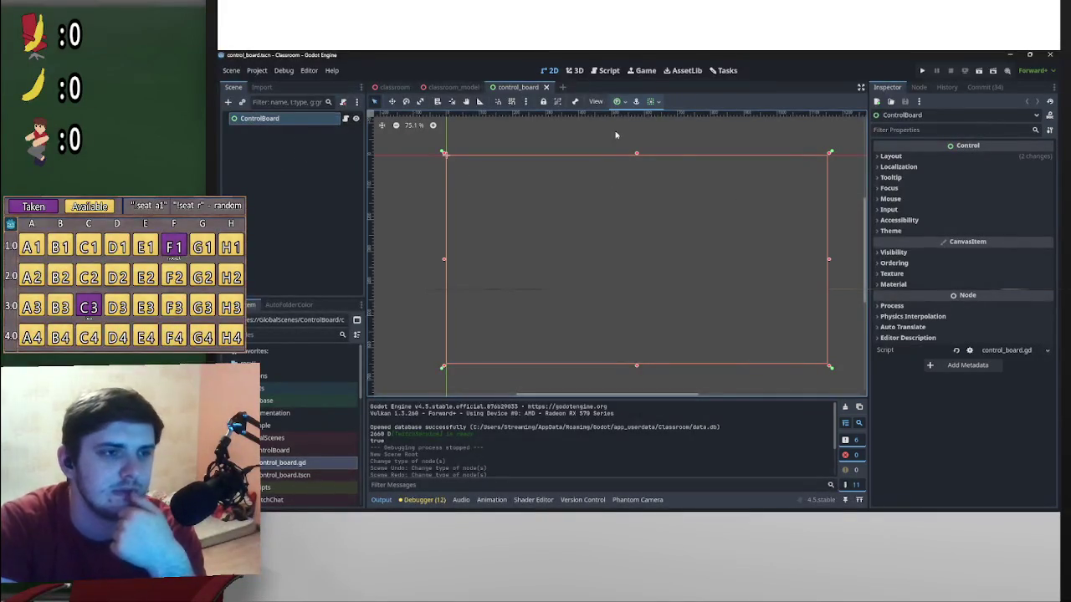
pyautogui.rightClick(242, 117)
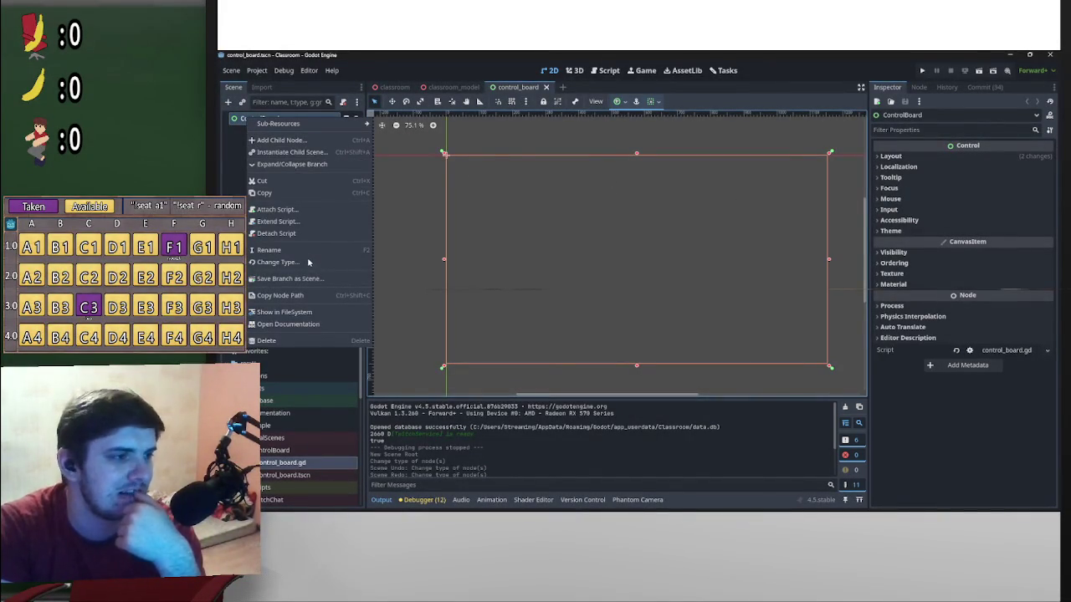
# Start changing ControlBoard's type, search 'Pnae', then cancel the type change
pyautogui.click(323, 262)
pyautogui.write('Pnae')
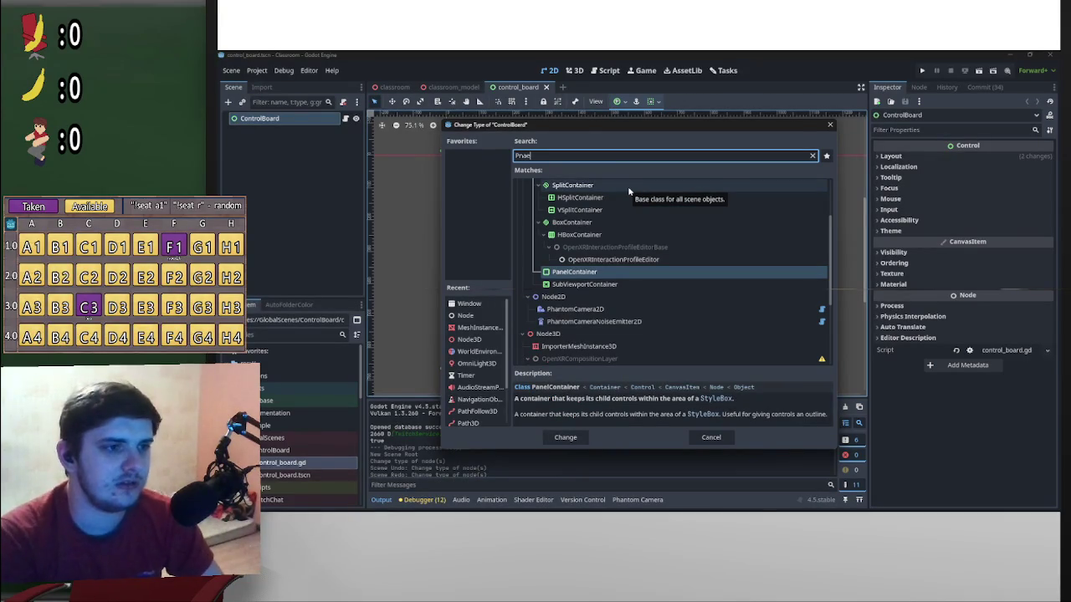
pyautogui.scroll(3, 628, 185)
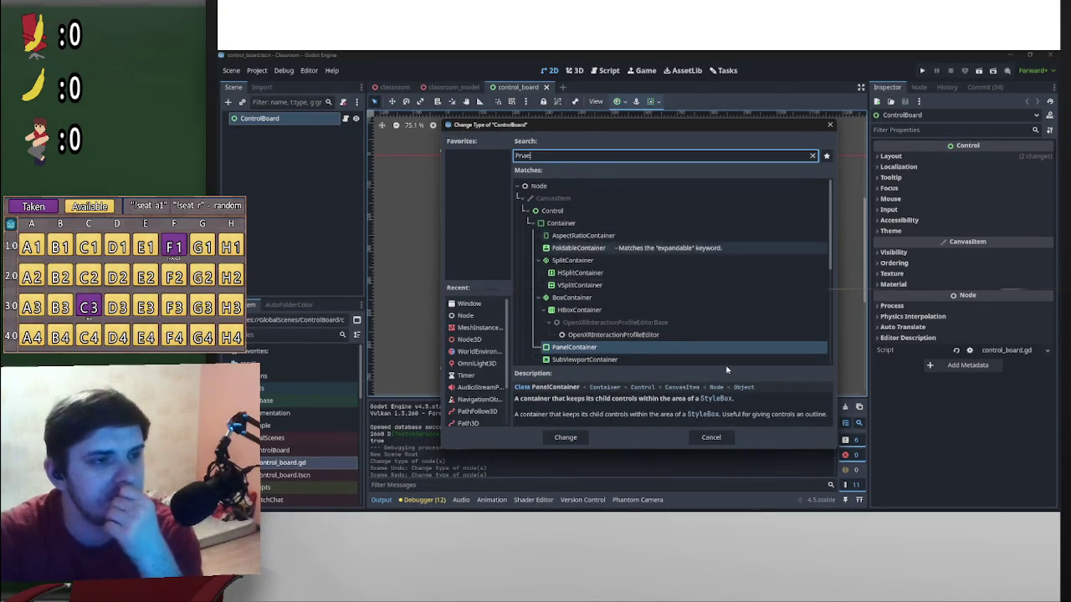
pyautogui.click(711, 439)
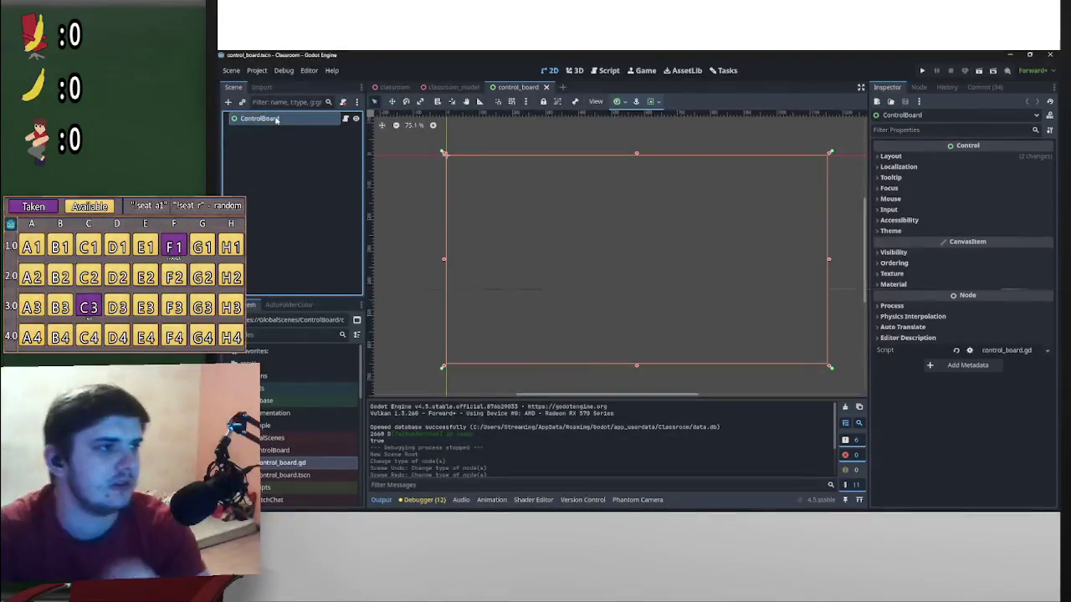
# Add a Panel child node under ControlBoard
pyautogui.click(227, 101)
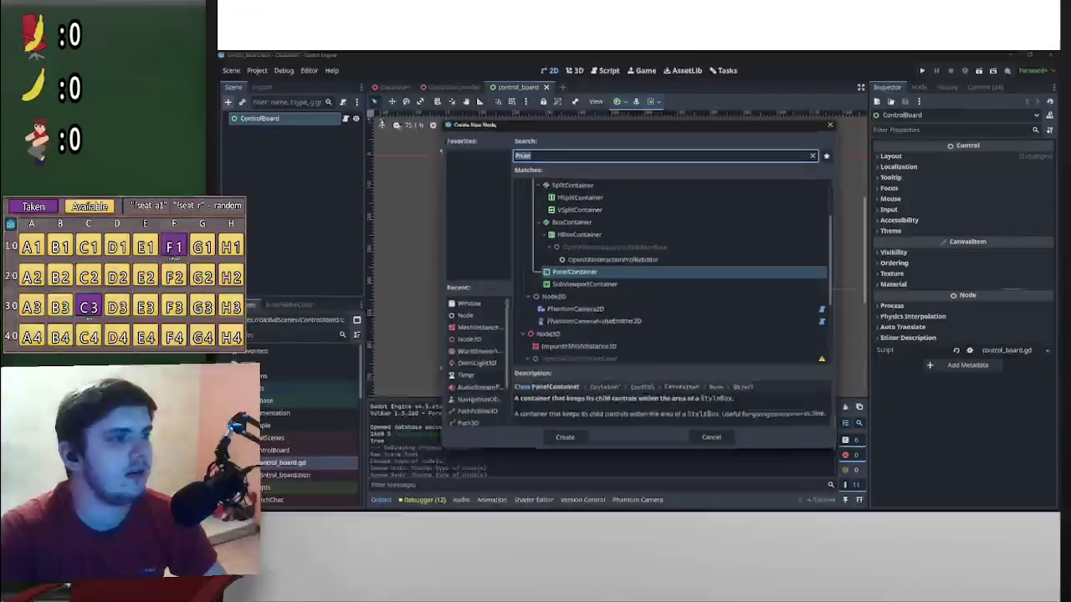
pyautogui.write('Pan')
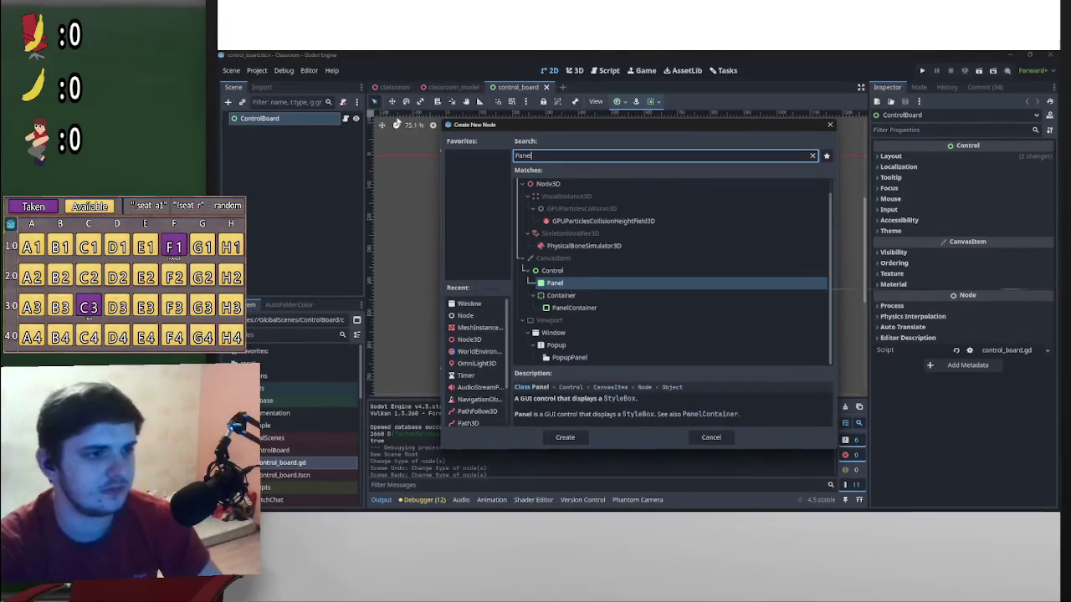
pyautogui.doubleClick(595, 268)
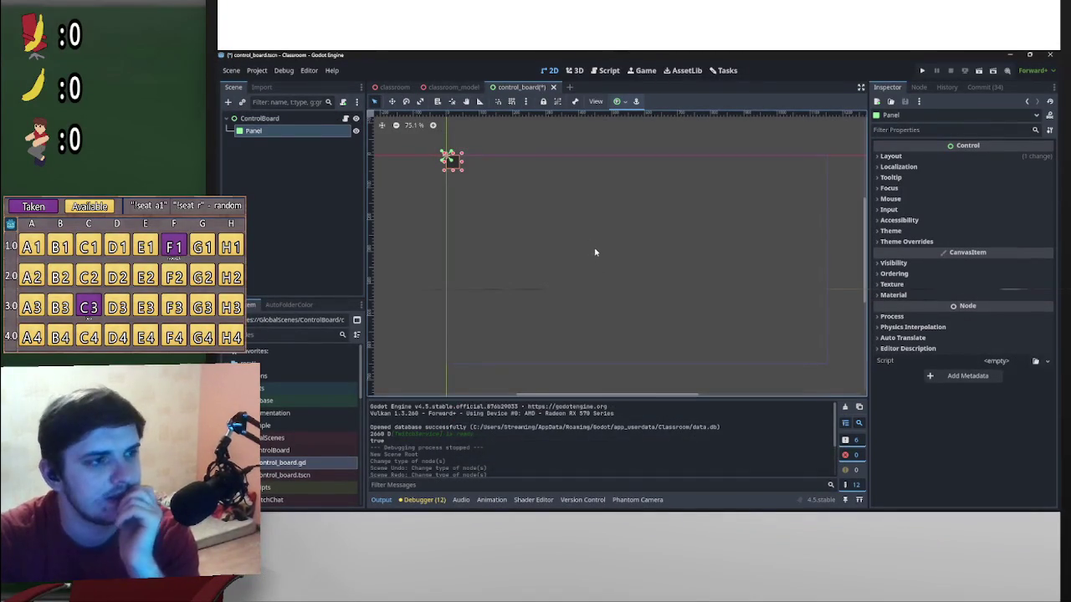
# Anchor the Panel with the Full Rect preset and give it a new StyleBoxFlat panel style override
pyautogui.click(620, 101)
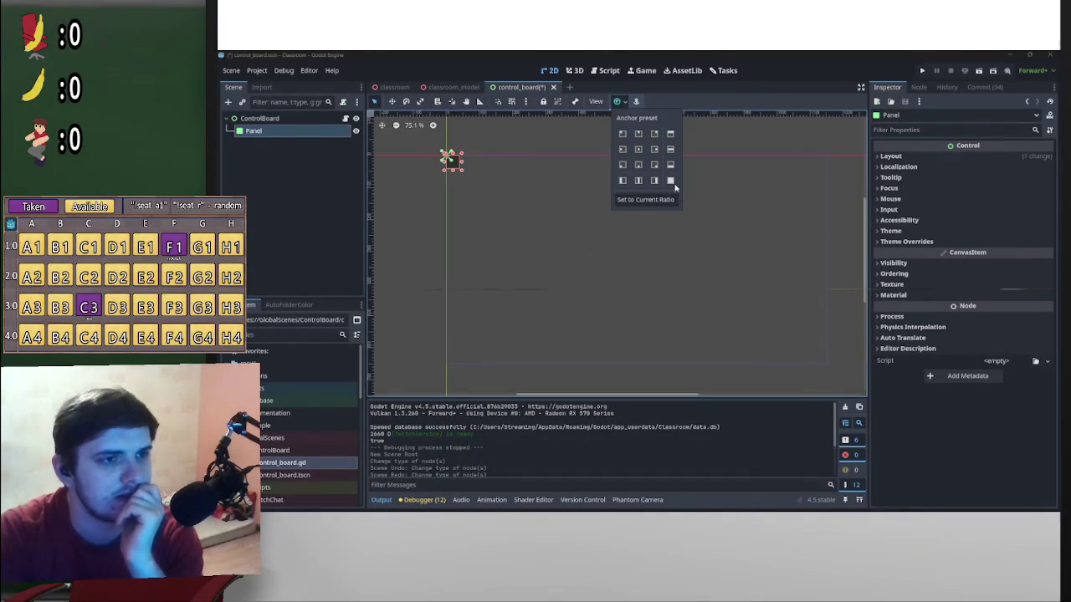
pyautogui.click(670, 181)
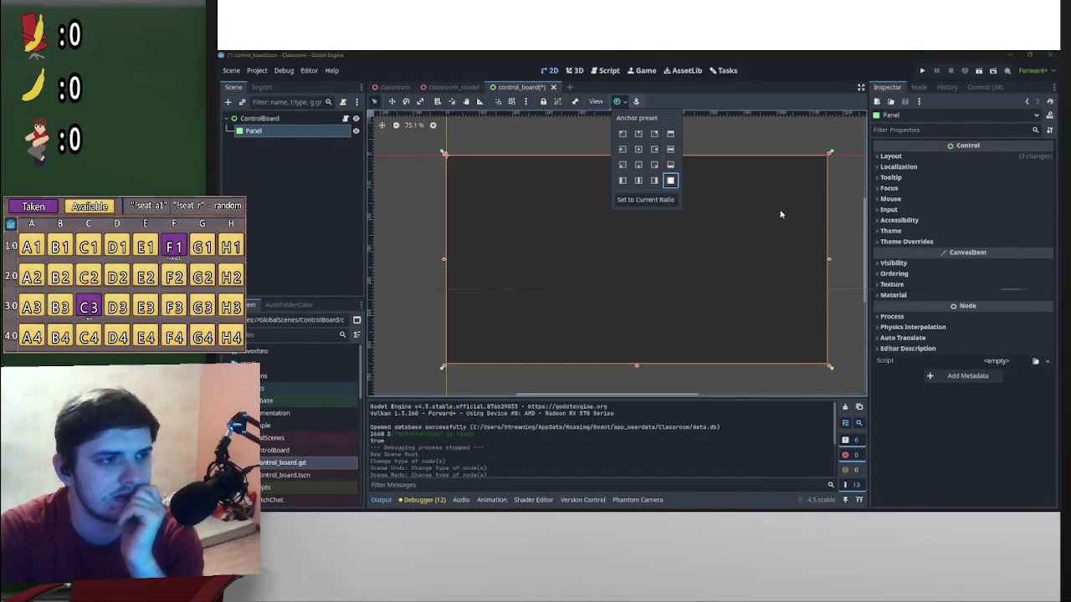
pyautogui.click(906, 241)
pyautogui.click(907, 241)
pyautogui.click(894, 251)
pyautogui.click(1004, 265)
pyautogui.click(1027, 284)
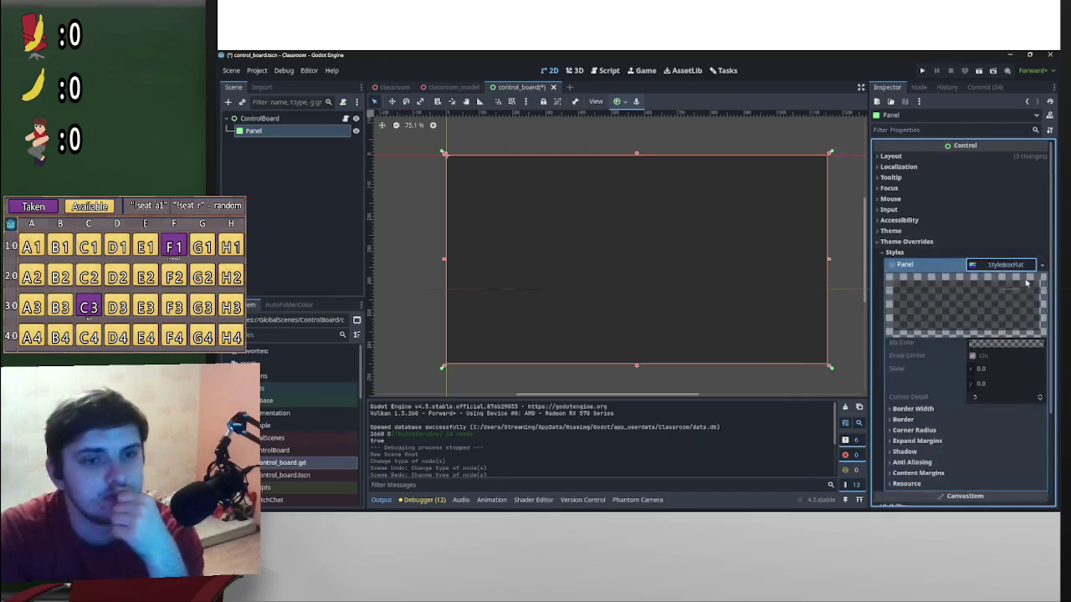
pyautogui.click(1019, 265)
pyautogui.click(1046, 265)
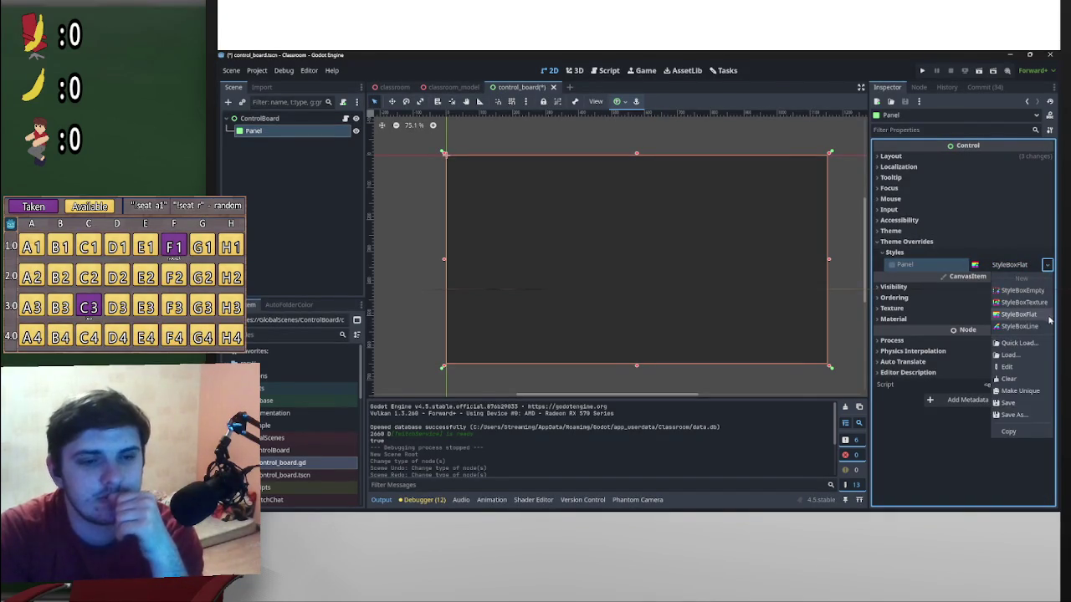
pyautogui.click(1046, 318)
pyautogui.click(1008, 264)
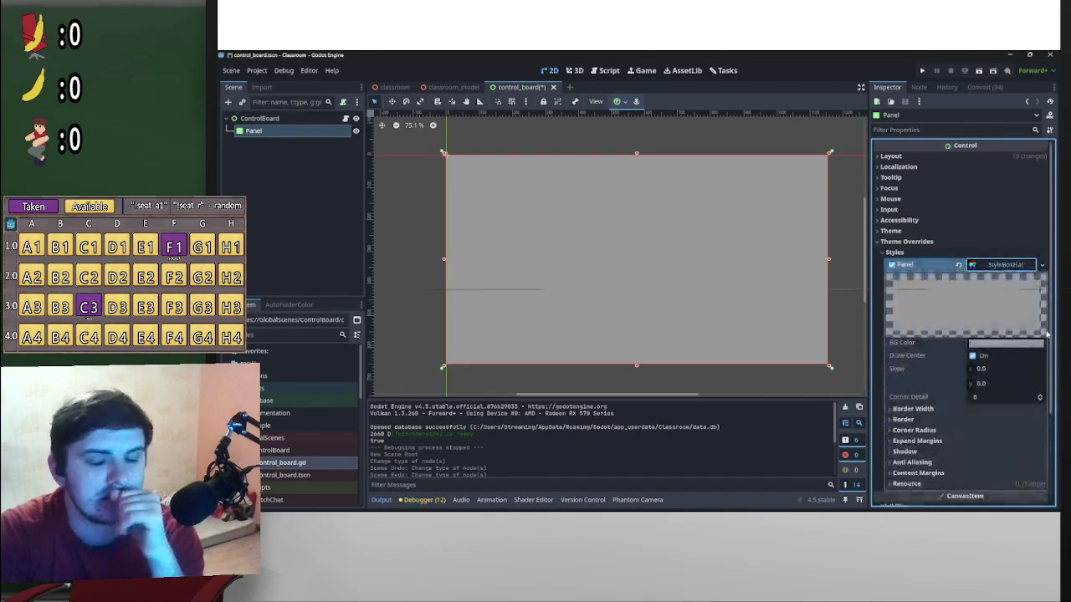
# Set all four corner radii of the Panel's StyleBoxFlat to 3 px
pyautogui.click(931, 430)
pyautogui.click(990, 442)
pyautogui.write('3')
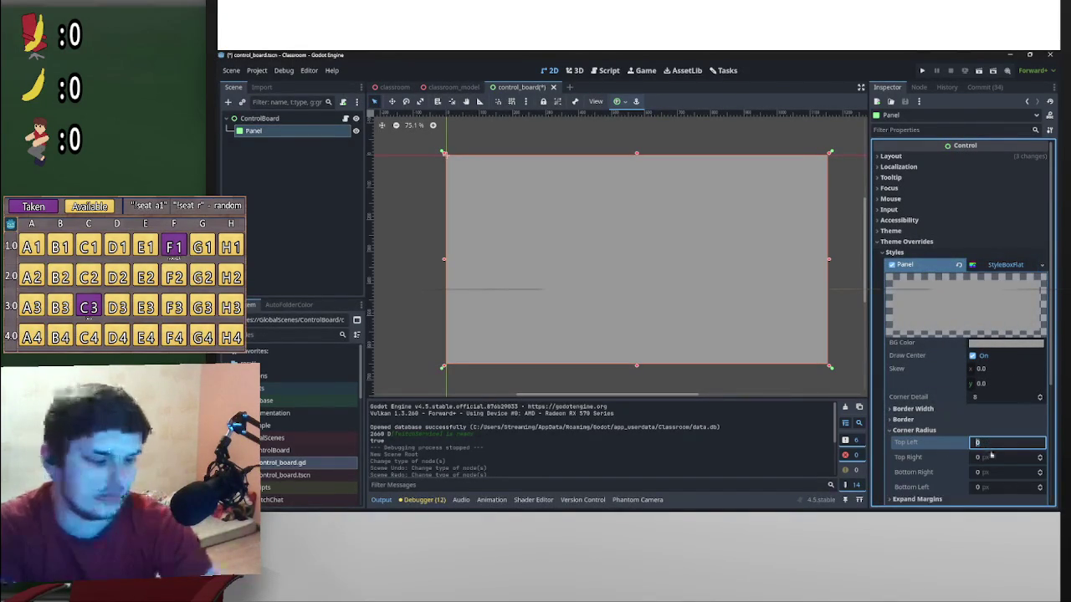
pyautogui.click(993, 457)
pyautogui.write('3')
pyautogui.click(995, 473)
pyautogui.write('3')
pyautogui.click(1001, 487)
pyautogui.write('3')
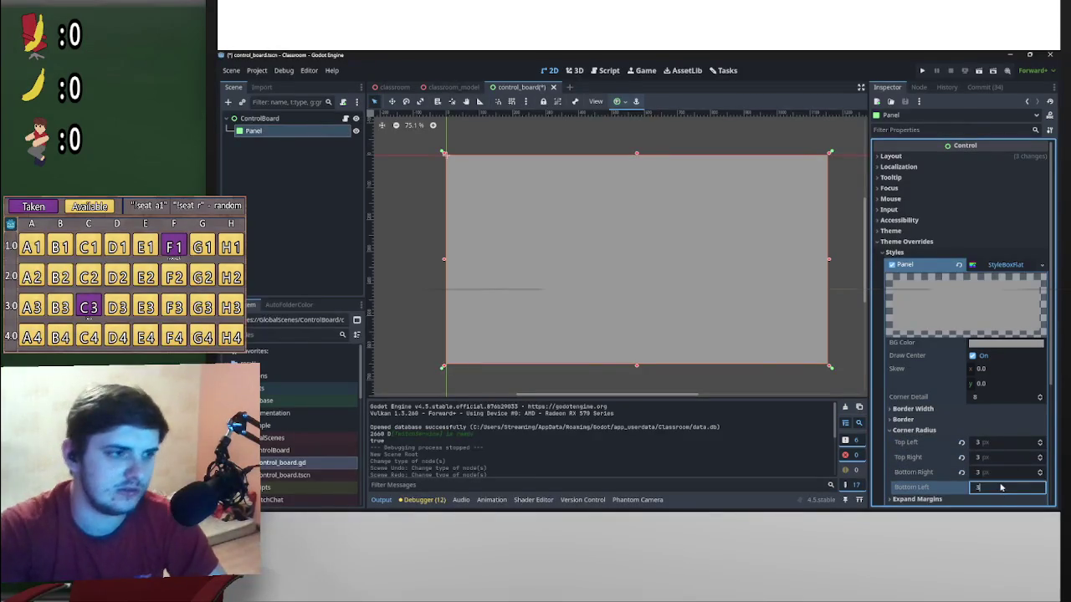
pyautogui.scroll(5, 712, 335)
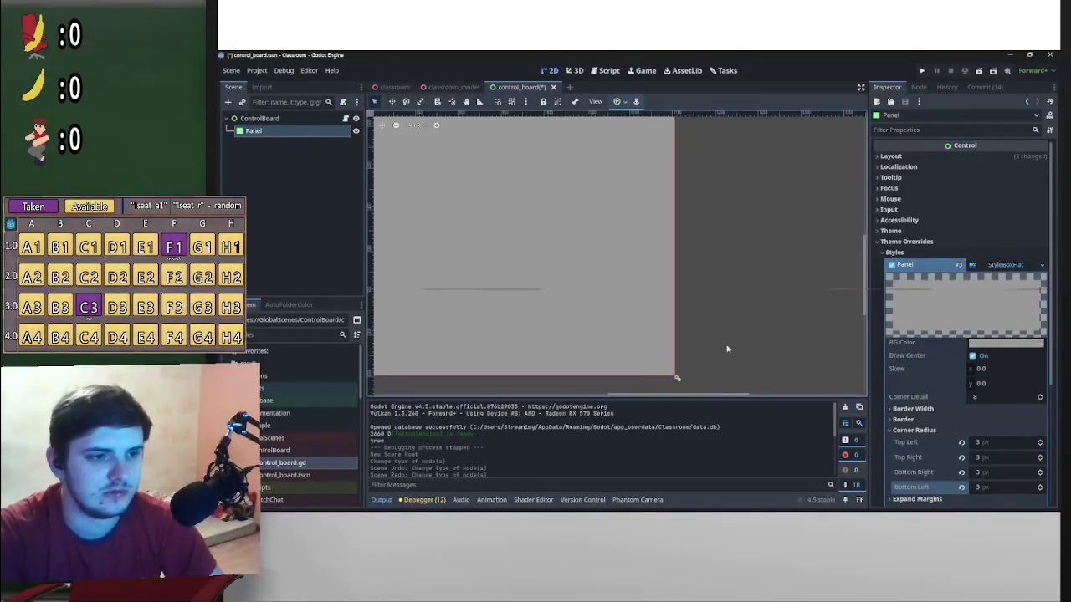
pyautogui.scroll(-1, 812, 364)
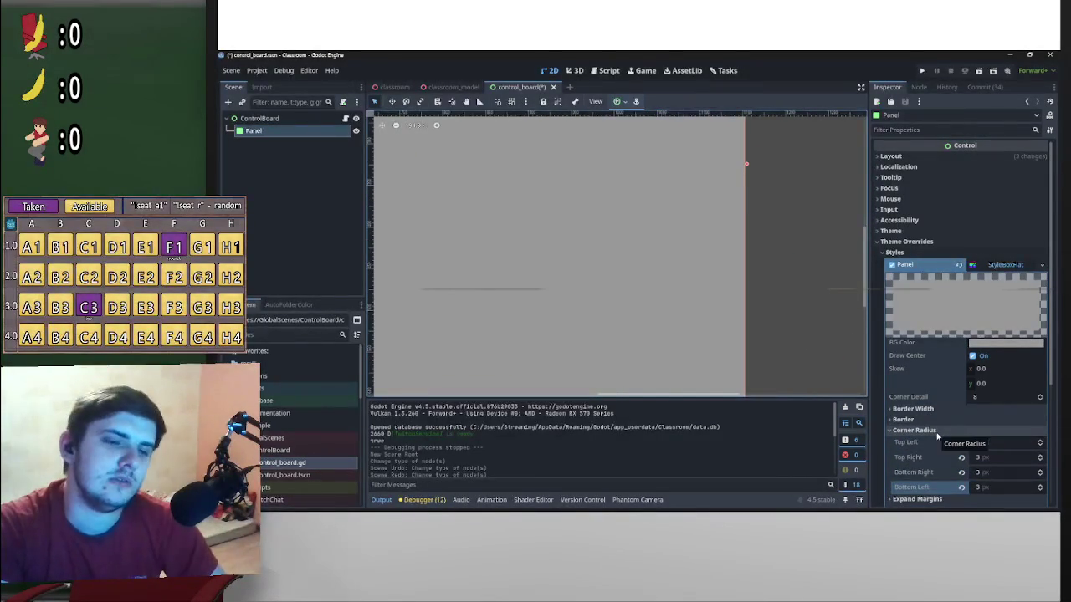
pyautogui.scroll(-3, 945, 452)
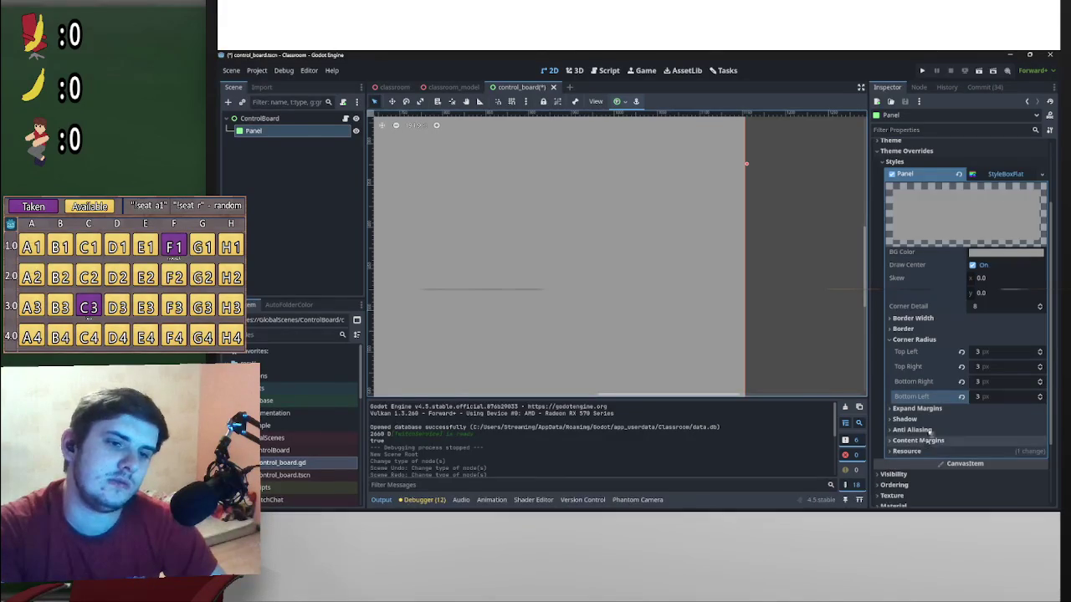
# Set the style box border colour to red (ff0000)
pyautogui.click(905, 329)
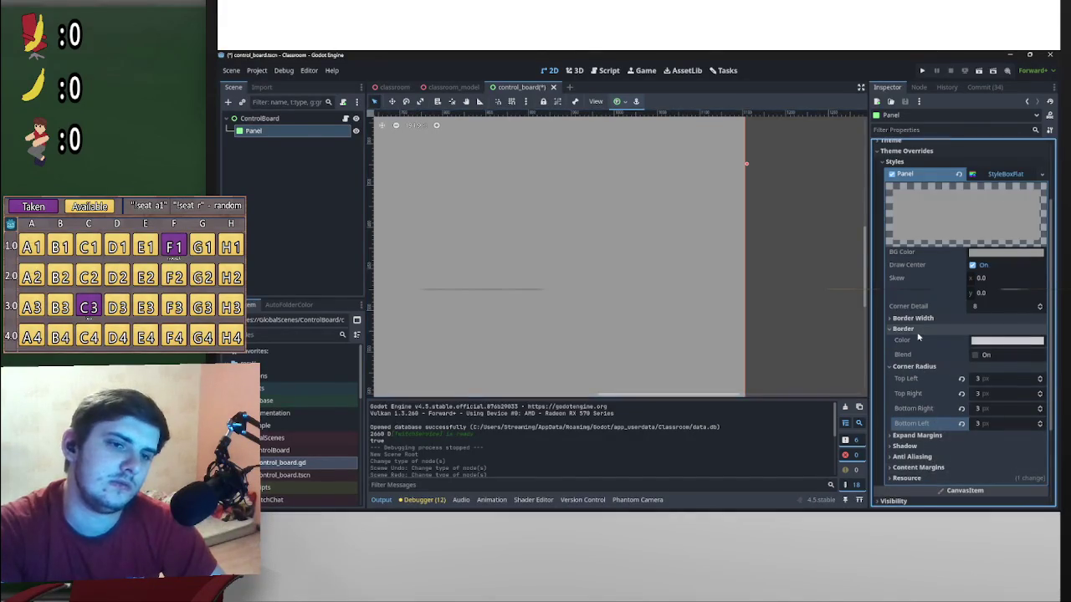
pyautogui.click(986, 342)
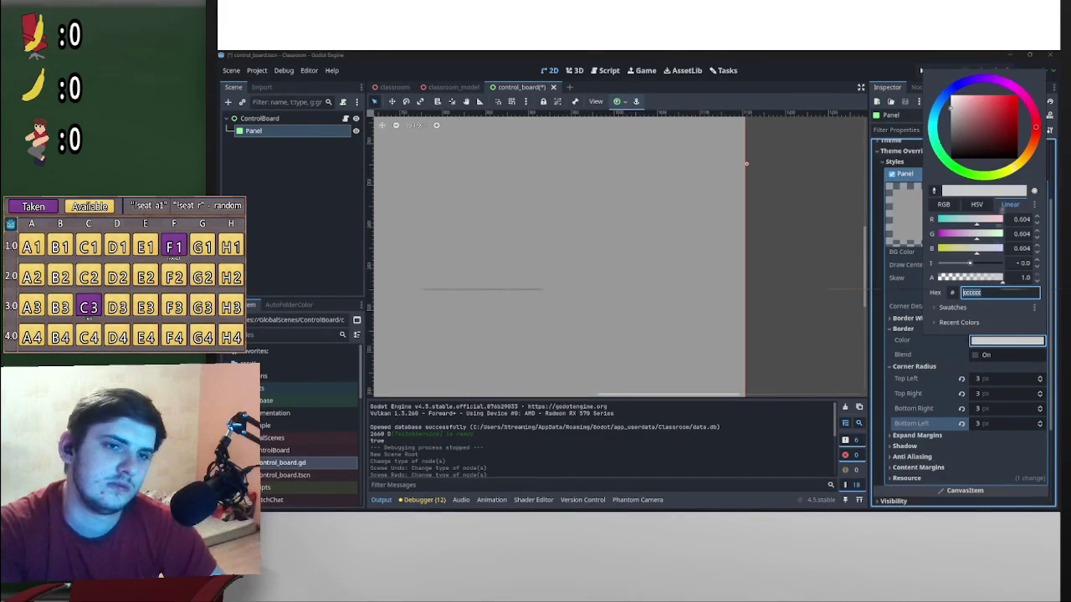
pyautogui.write('ff0000')
pyautogui.press('Return')
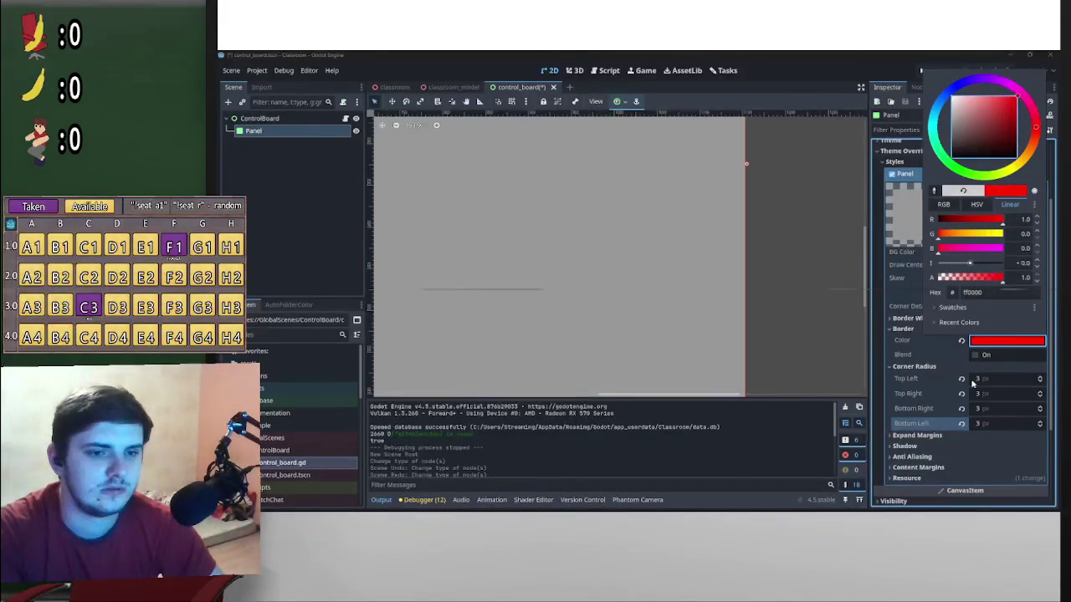
pyautogui.click(975, 382)
# Change the corner radii to 5 px
pyautogui.click(983, 382)
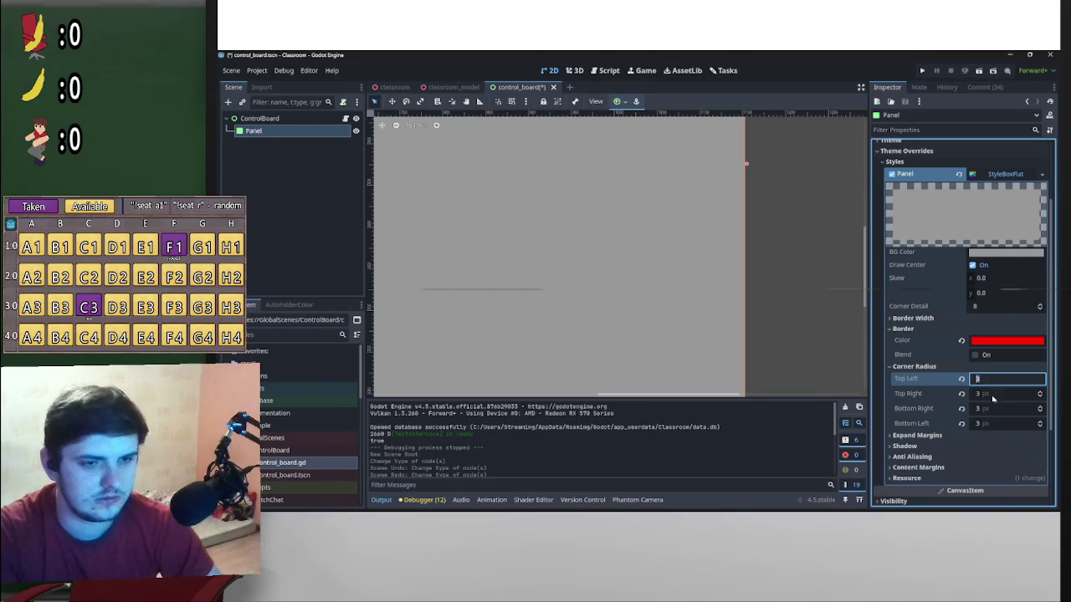
pyautogui.write('5')
pyautogui.press('Tab')
pyautogui.write('5')
pyautogui.press('Tab')
pyautogui.write('5')
pyautogui.press('Tab')
pyautogui.write('5')
pyautogui.press('Return')
pyautogui.moveTo(779, 359)
pyautogui.mouseDown()
pyautogui.moveTo(815, 287)
pyautogui.moveTo(581, 327)
pyautogui.moveTo(610, 327)
pyautogui.moveTo(695, 294)
pyautogui.moveTo(731, 223)
pyautogui.moveTo(761, 282)
pyautogui.moveTo(756, 251)
pyautogui.mouseUp()
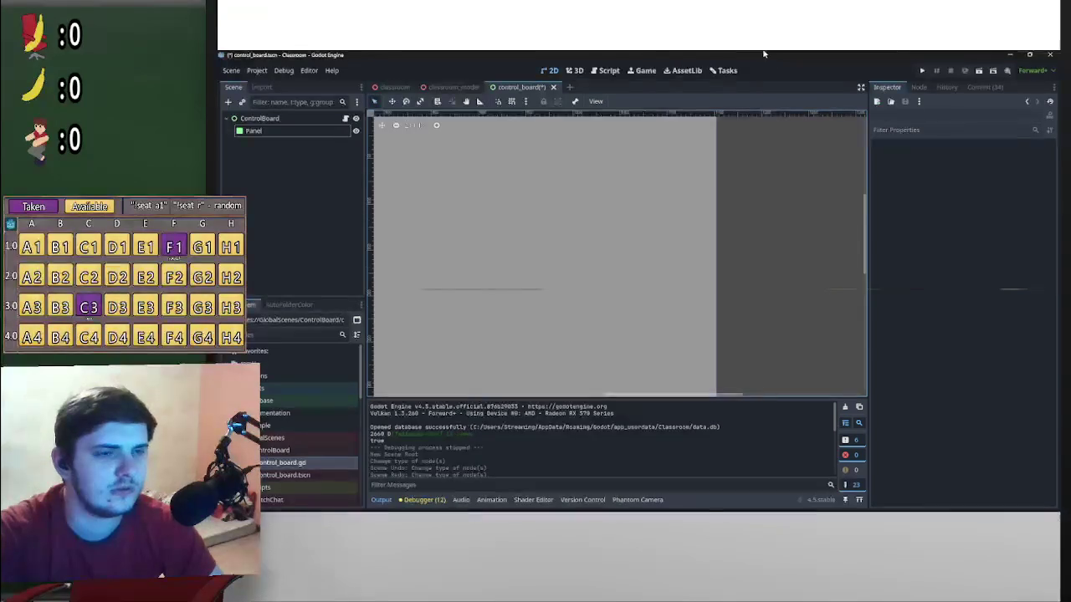
# Reselect the Panel and expand its Border Width settings
pyautogui.scroll(3, 760, 210)
pyautogui.scroll(2, 722, 281)
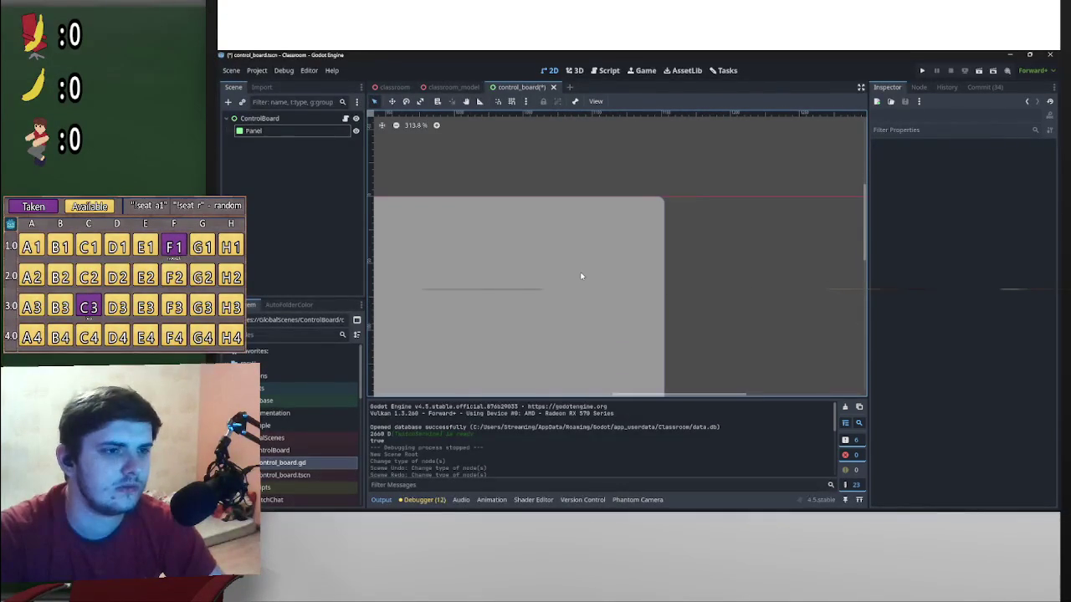
pyautogui.click(581, 277)
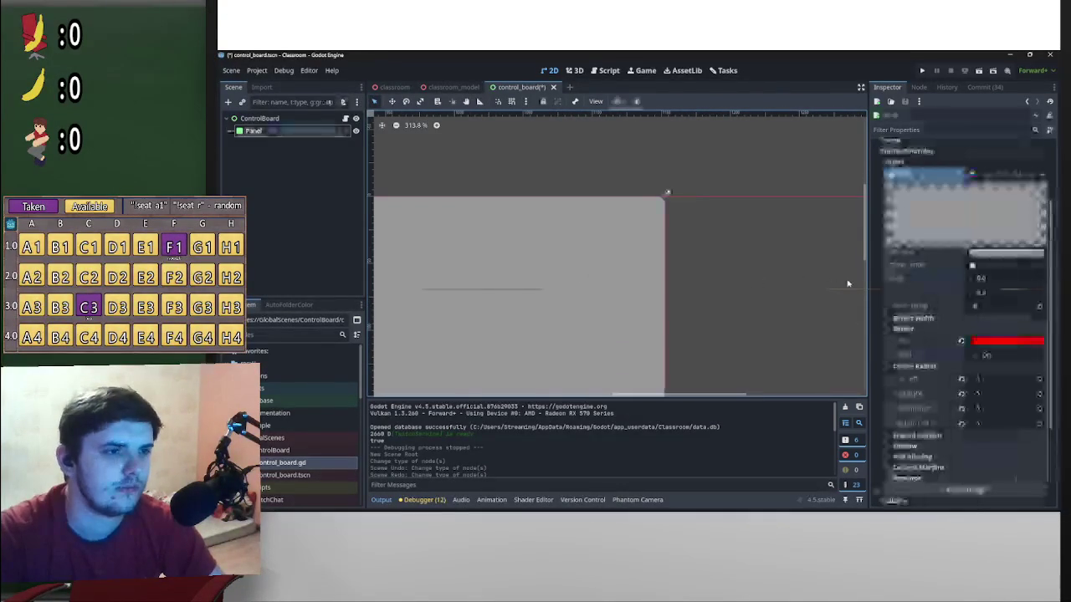
pyautogui.click(950, 319)
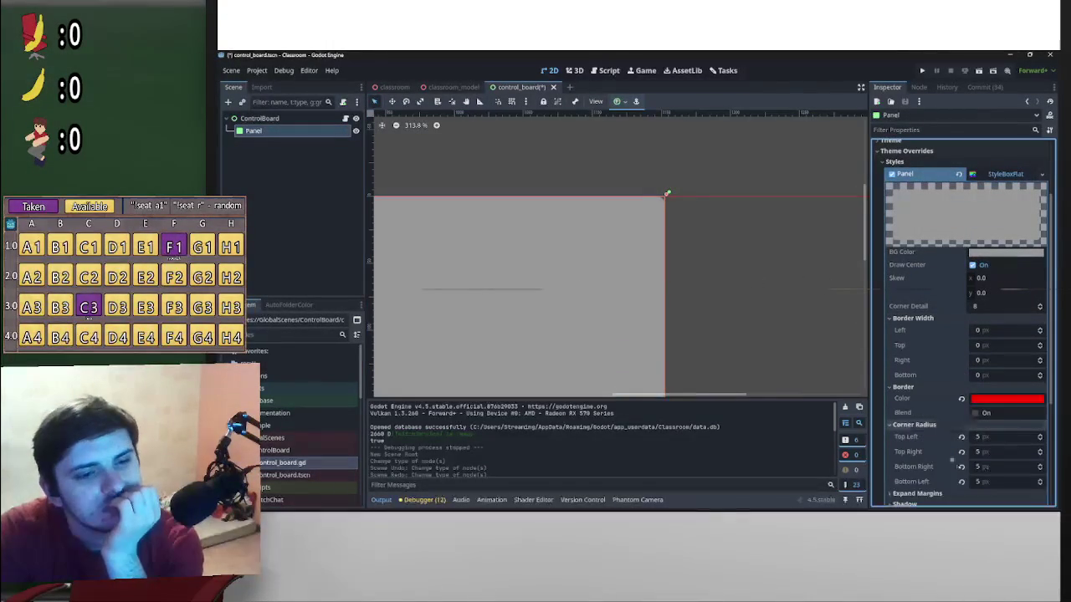
# Set the Panel's corner radii to 4 px
pyautogui.click(989, 438)
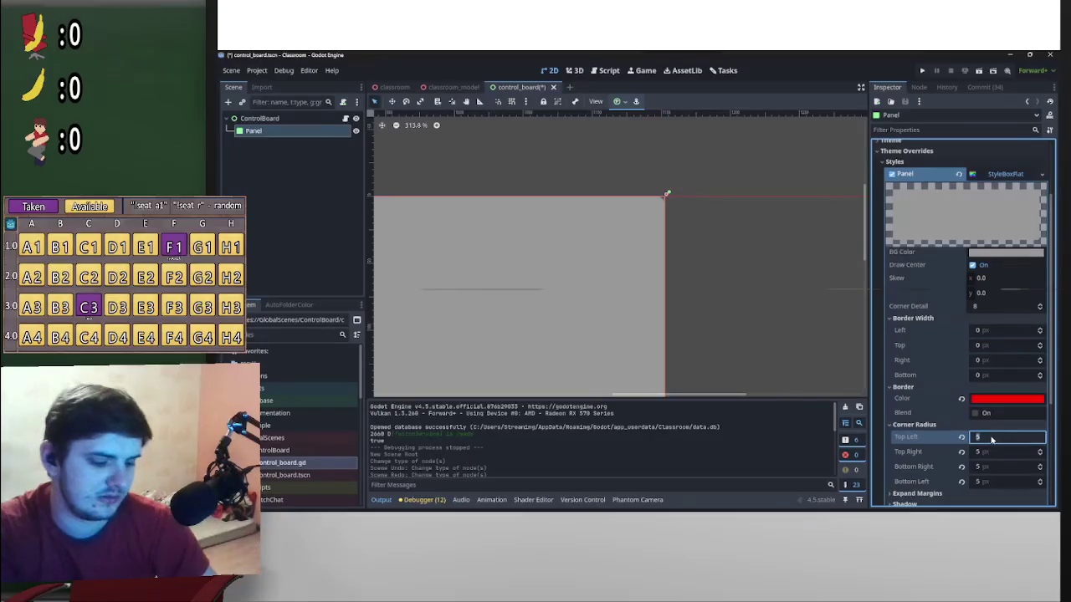
pyautogui.write('4')
pyautogui.click(1004, 452)
pyautogui.write('4')
pyautogui.click(992, 467)
pyautogui.write('4')
pyautogui.click(991, 482)
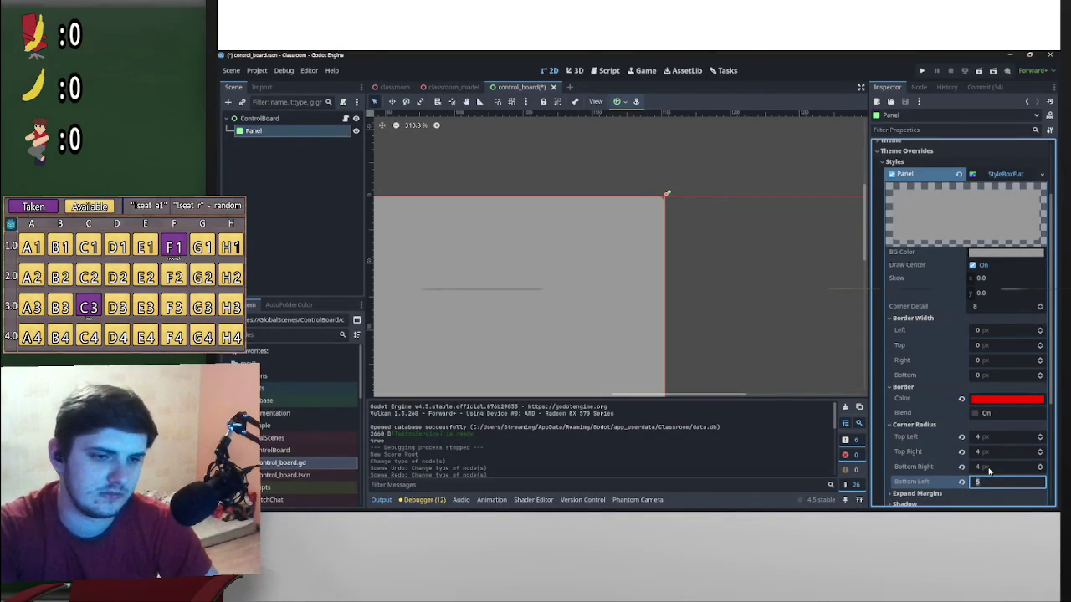
pyautogui.write('4')
# Change the top-right, bottom-right and bottom-left corner radii to 3 px
pyautogui.click(993, 438)
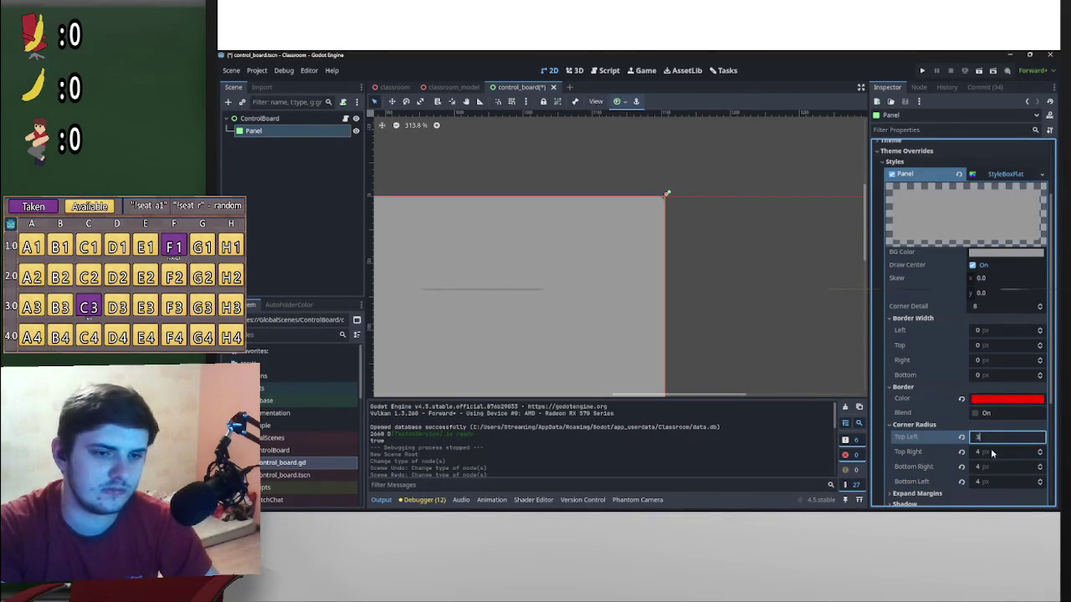
pyautogui.click(1004, 452)
pyautogui.write('3')
pyautogui.click(993, 467)
pyautogui.write('3')
pyautogui.click(993, 482)
pyautogui.write('3')
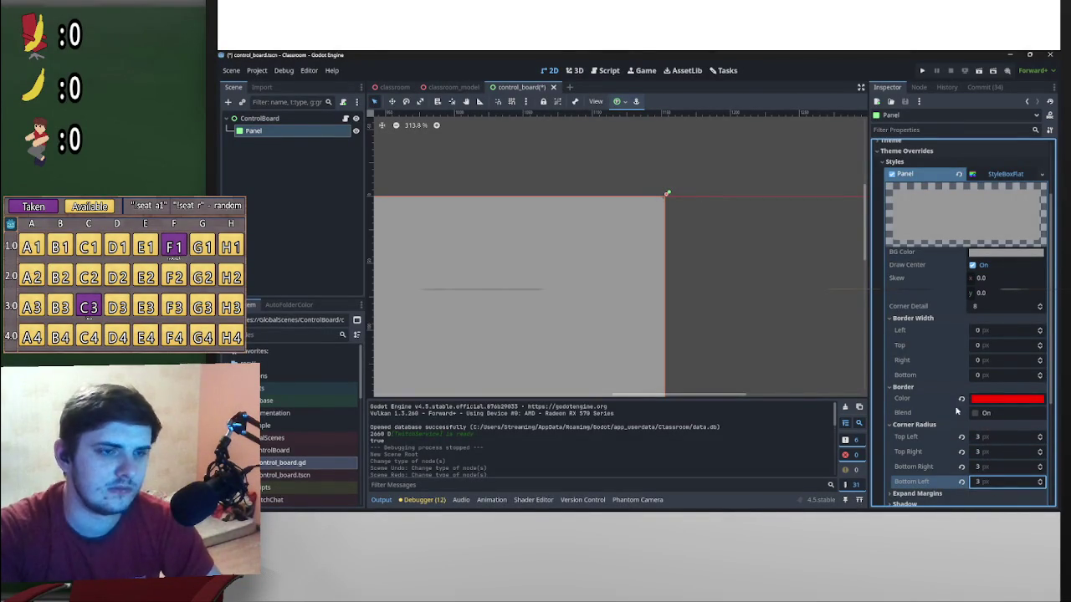
# Set the left, top, right and bottom border widths to 5 px
pyautogui.click(990, 333)
pyautogui.write('5')
pyautogui.click(994, 344)
pyautogui.write('5')
pyautogui.click(995, 359)
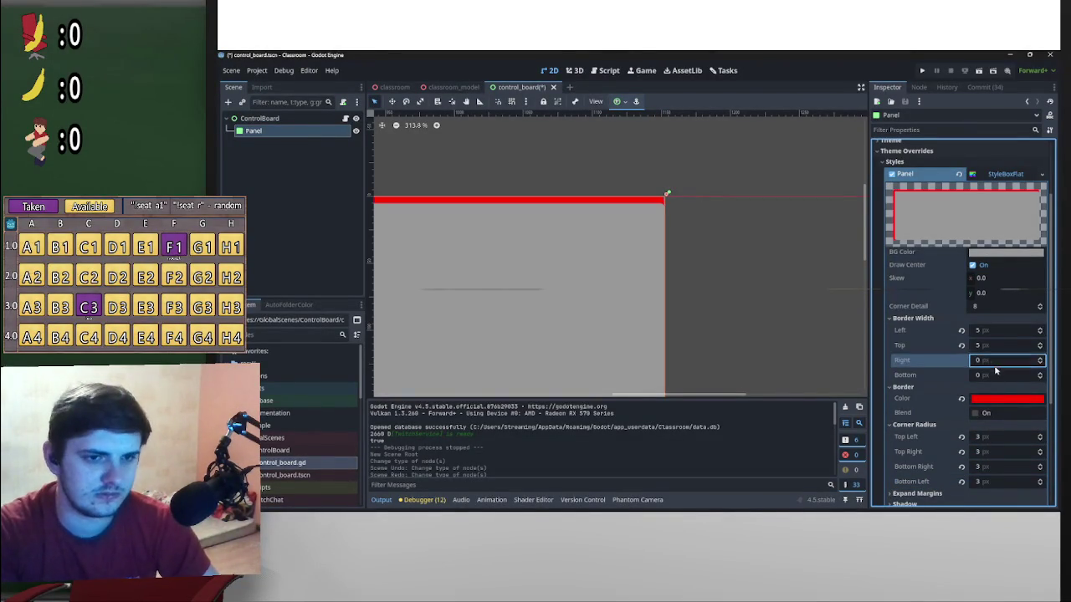
pyautogui.write('5')
pyautogui.click(996, 375)
pyautogui.write('5')
pyautogui.press('Return')
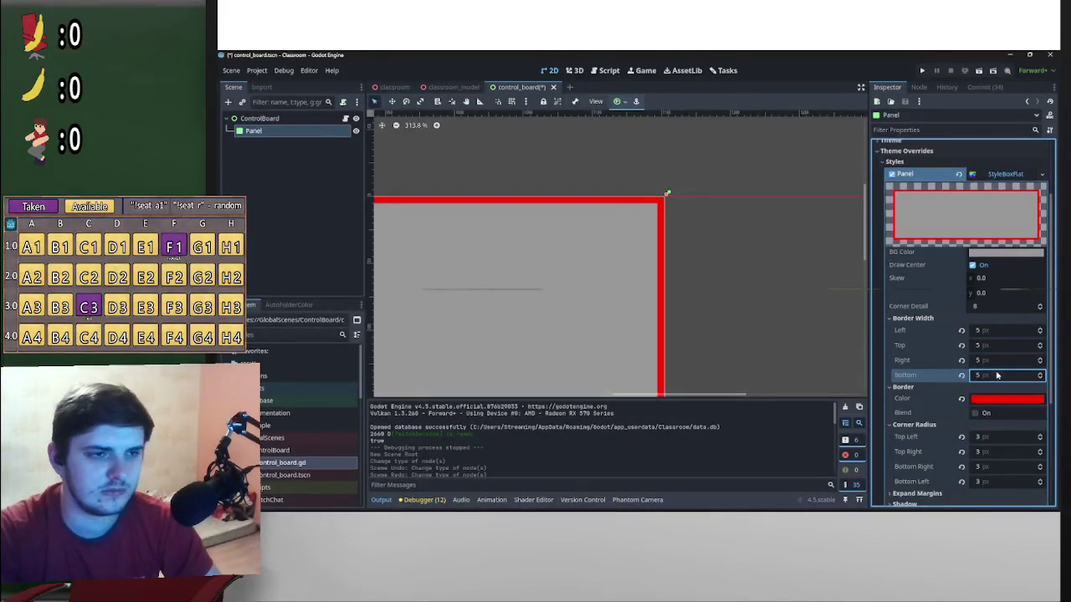
pyautogui.scroll(-10, 717, 299)
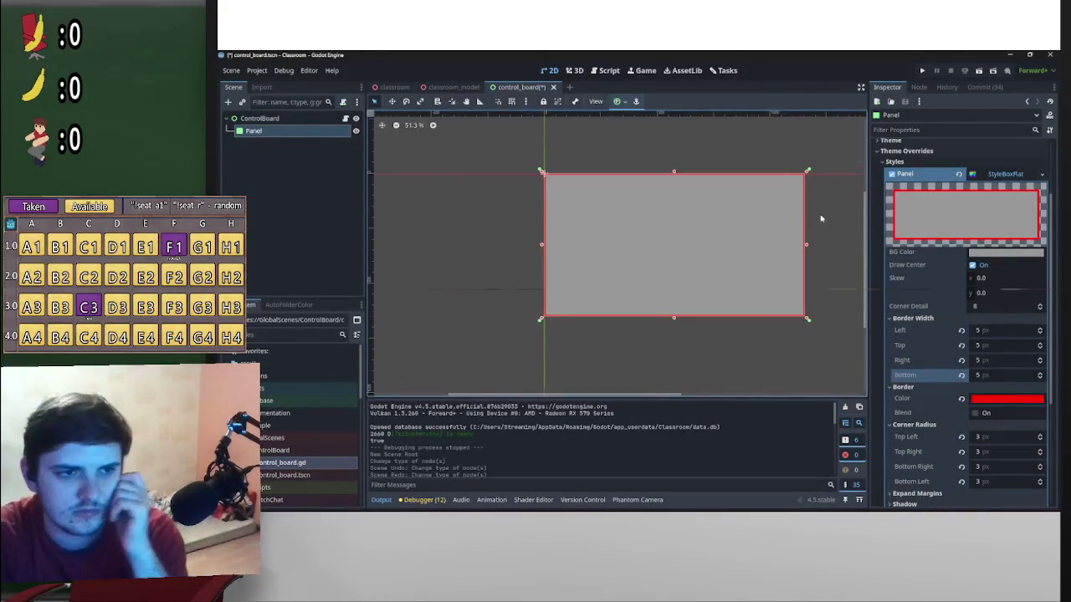
pyautogui.scroll(4, 803, 216)
# Increase all four border widths to 6 px
pyautogui.click(1005, 329)
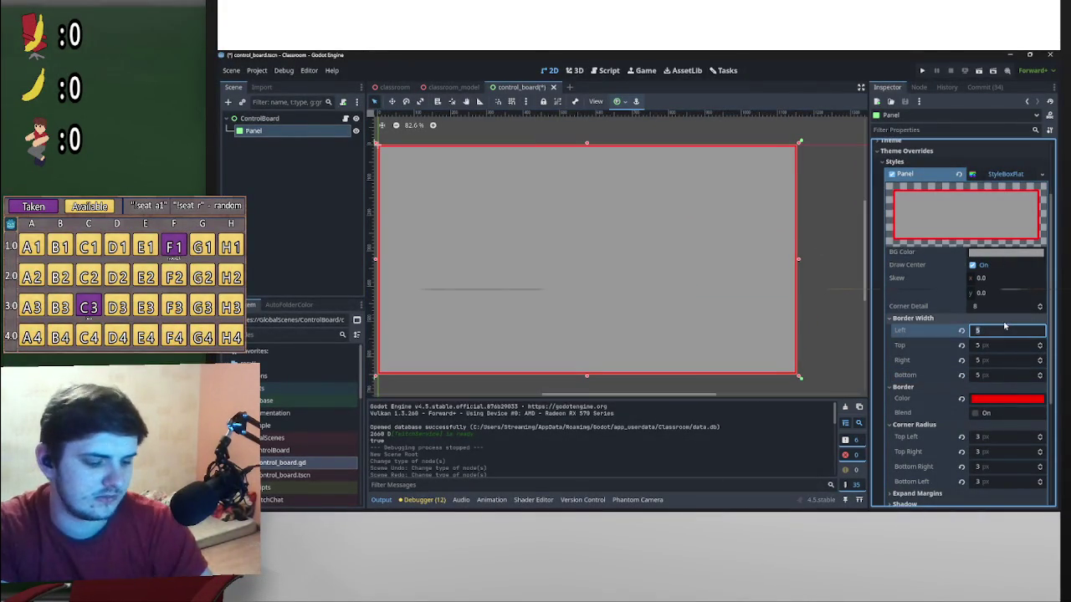
pyautogui.write('6')
pyautogui.click(997, 346)
pyautogui.write('6')
pyautogui.click(988, 360)
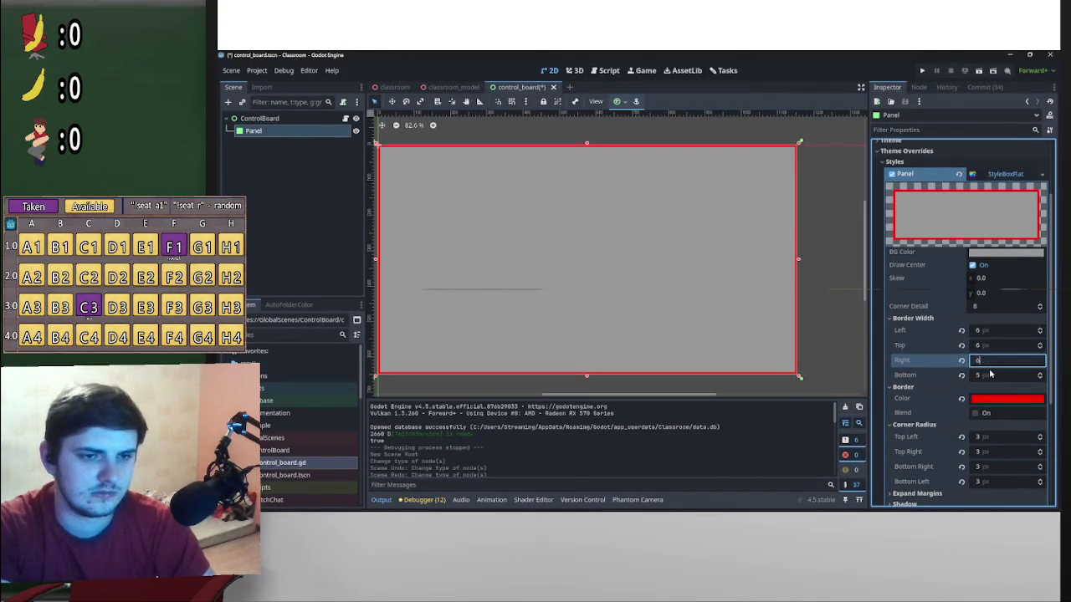
pyautogui.write('6')
pyautogui.click(976, 375)
pyautogui.write('6')
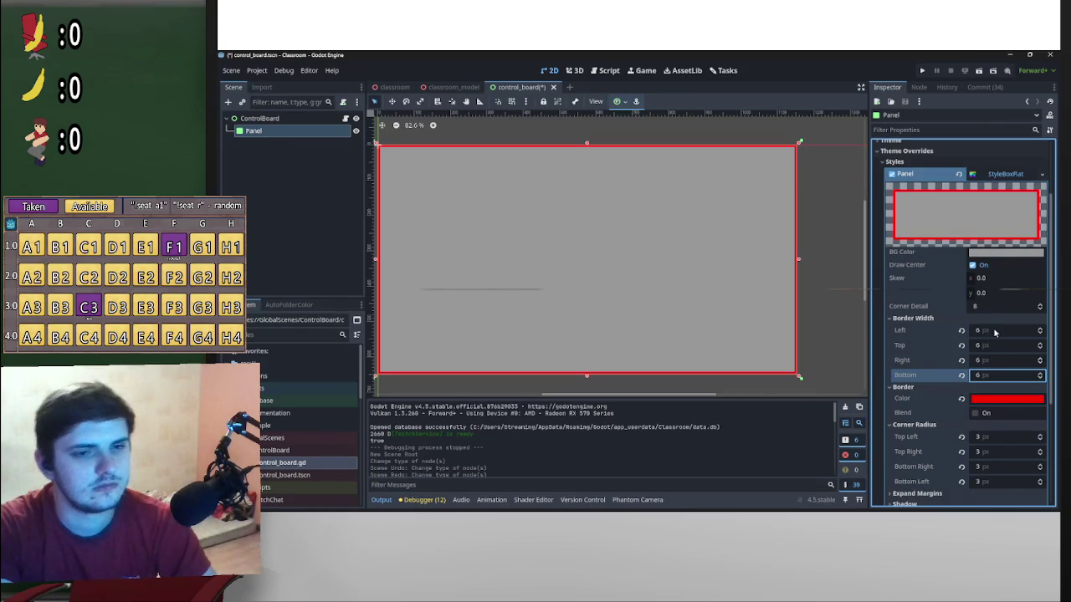
# Increase all four border widths to 8 px
pyautogui.click(995, 332)
pyautogui.write('8')
pyautogui.click(996, 346)
pyautogui.write('8')
pyautogui.click(995, 360)
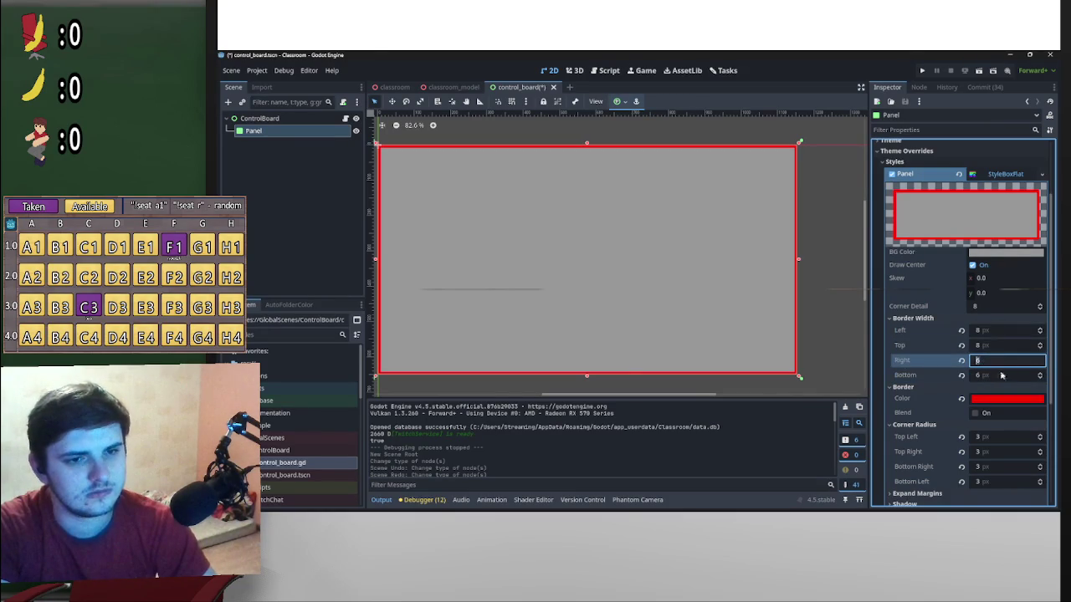
pyautogui.write('8')
pyautogui.click(1000, 376)
pyautogui.write('8')
pyautogui.press('Return')
pyautogui.scroll(-2, 770, 272)
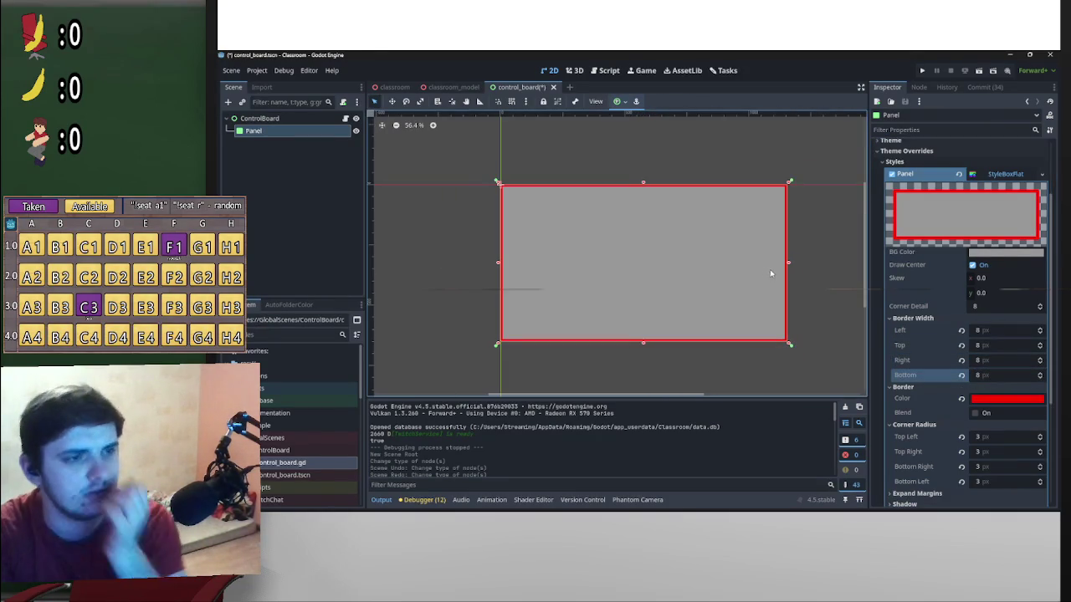
pyautogui.scroll(4, 795, 252)
# Set the corner radii back to 4 px
pyautogui.click(995, 437)
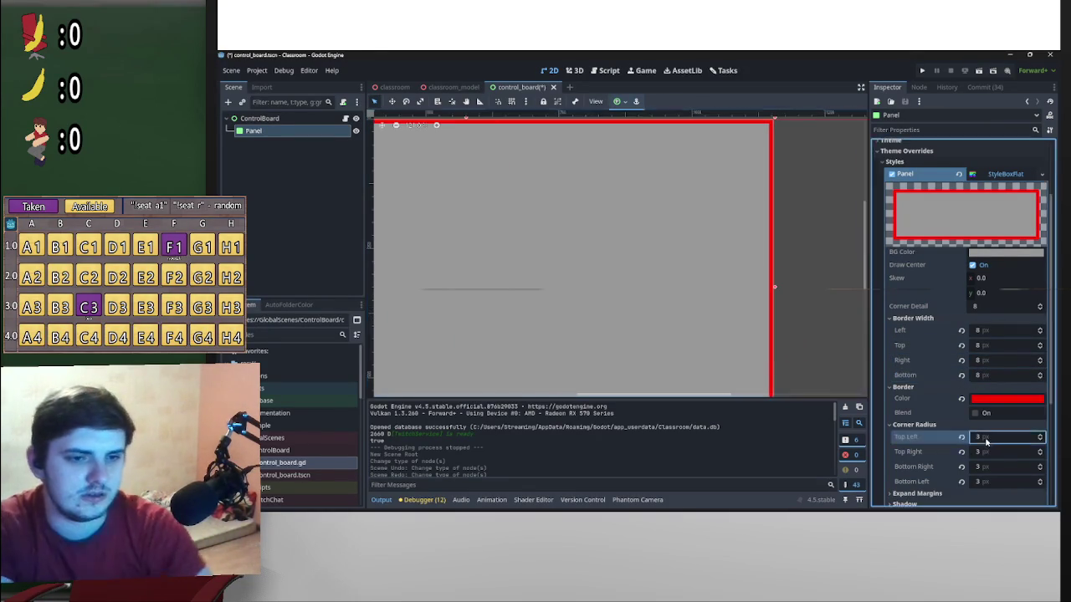
pyautogui.write('8')
pyautogui.click(996, 452)
pyautogui.write('4')
pyautogui.click(1004, 467)
pyautogui.write('4')
pyautogui.click(1004, 482)
pyautogui.write('4')
# Deselect the Panel to preview its red border, then reselect the Panel node
pyautogui.click(825, 187)
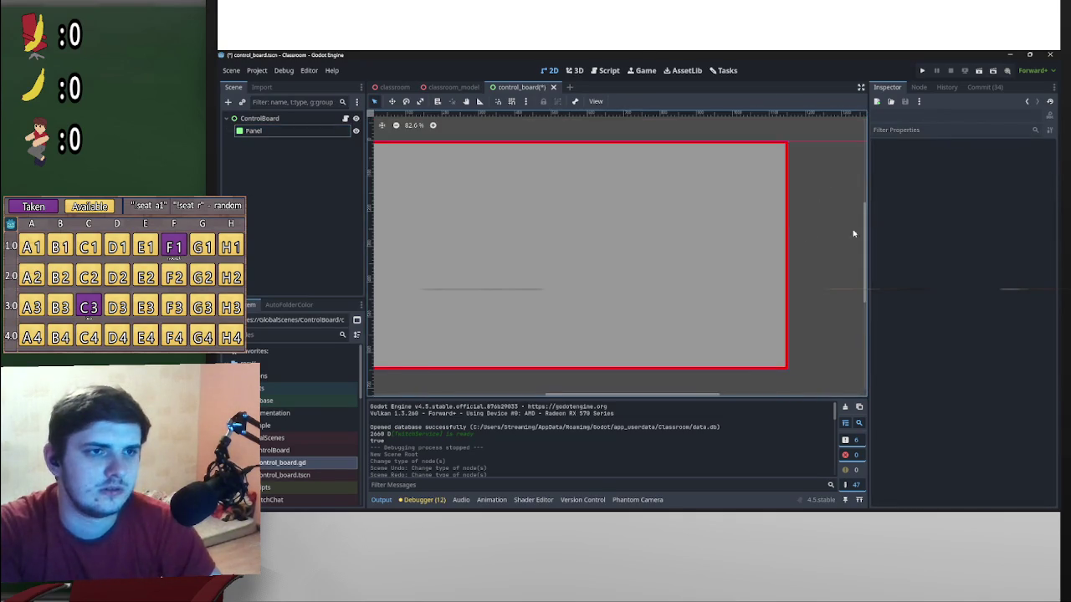
pyautogui.scroll(-1, 435, 234)
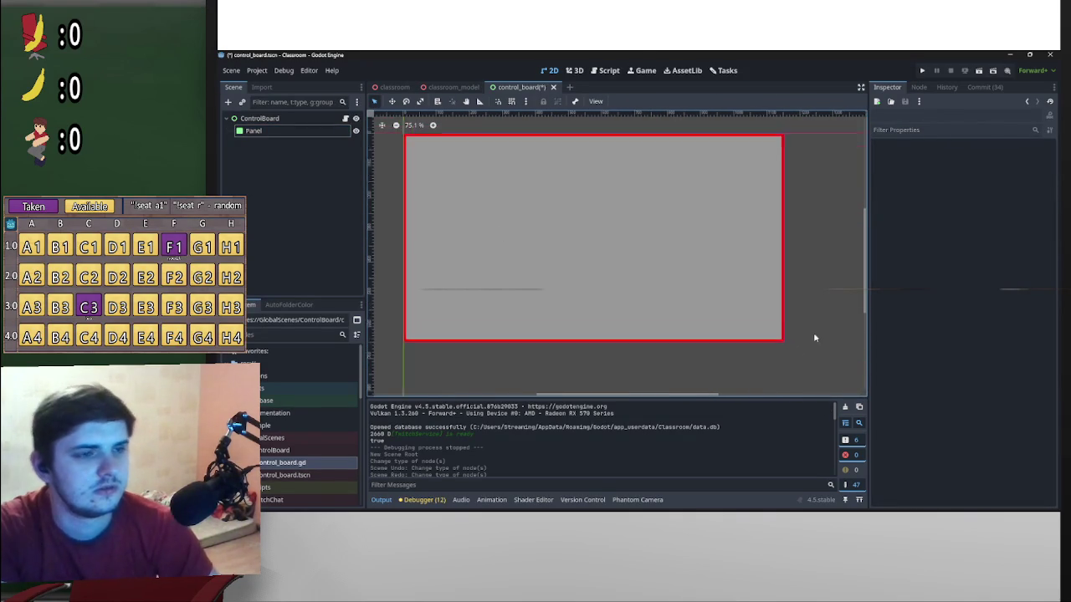
pyautogui.click(296, 132)
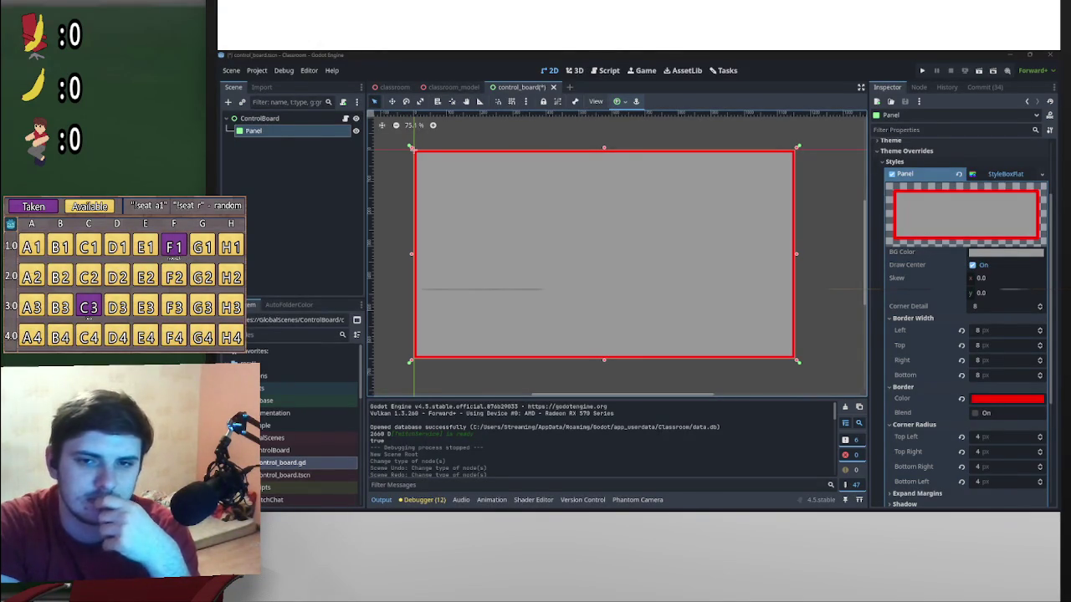
pyautogui.scroll(-3, 912, 343)
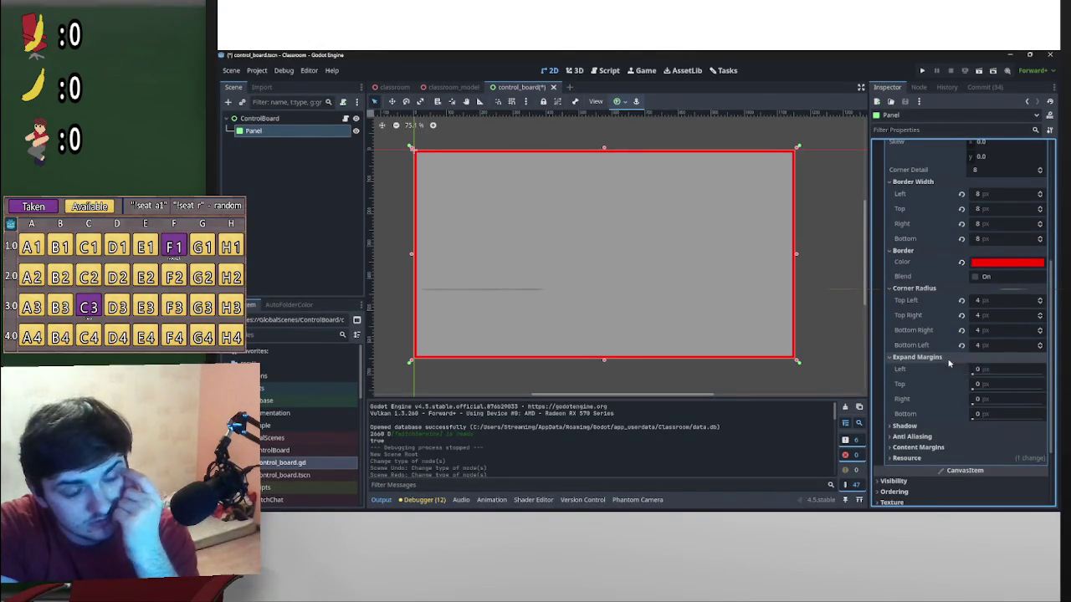
pyautogui.click(948, 362)
pyautogui.rightClick(251, 132)
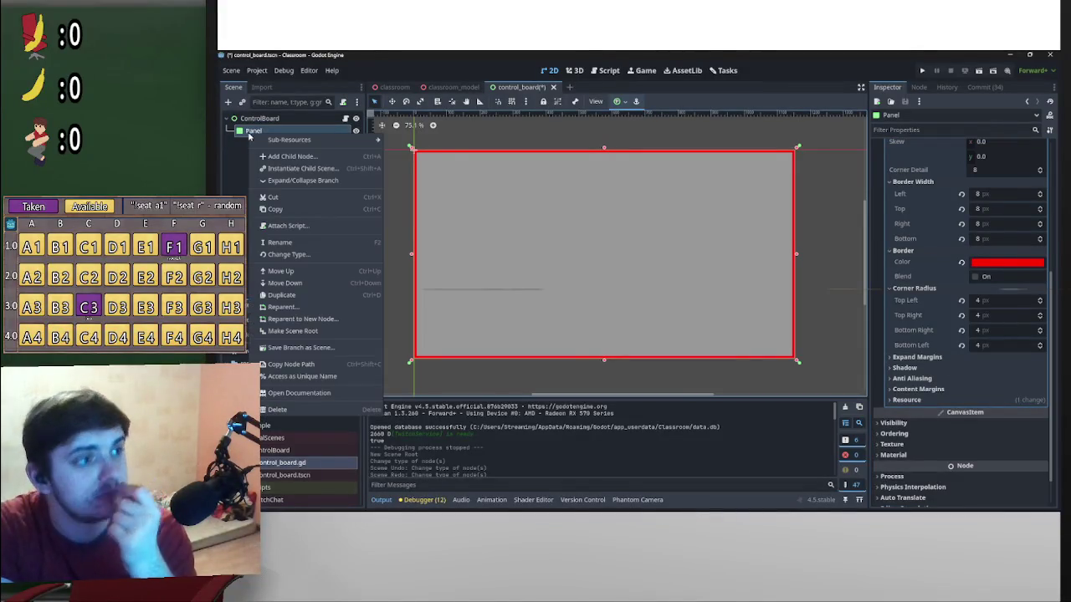
# Add a MarginContainer child under the Panel and anchor it Full Rect
pyautogui.click(290, 157)
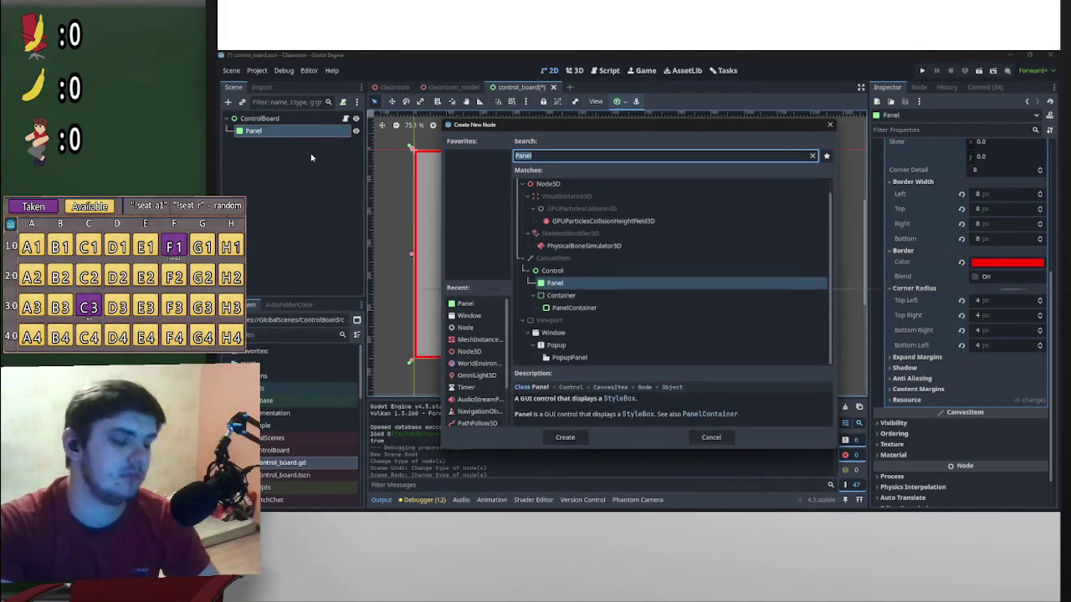
pyautogui.write('marg')
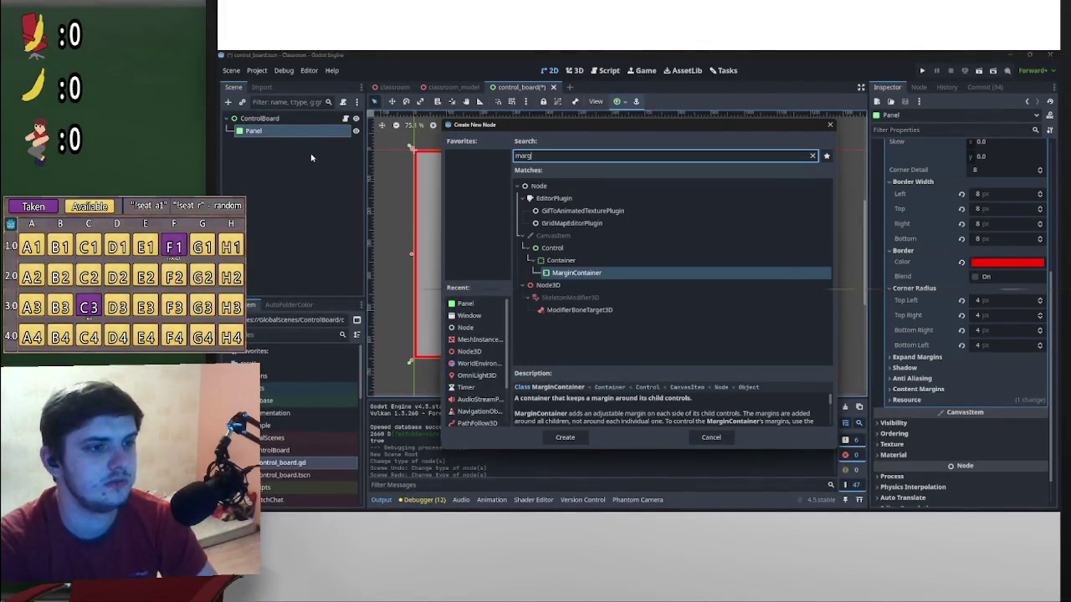
pyautogui.press('Return')
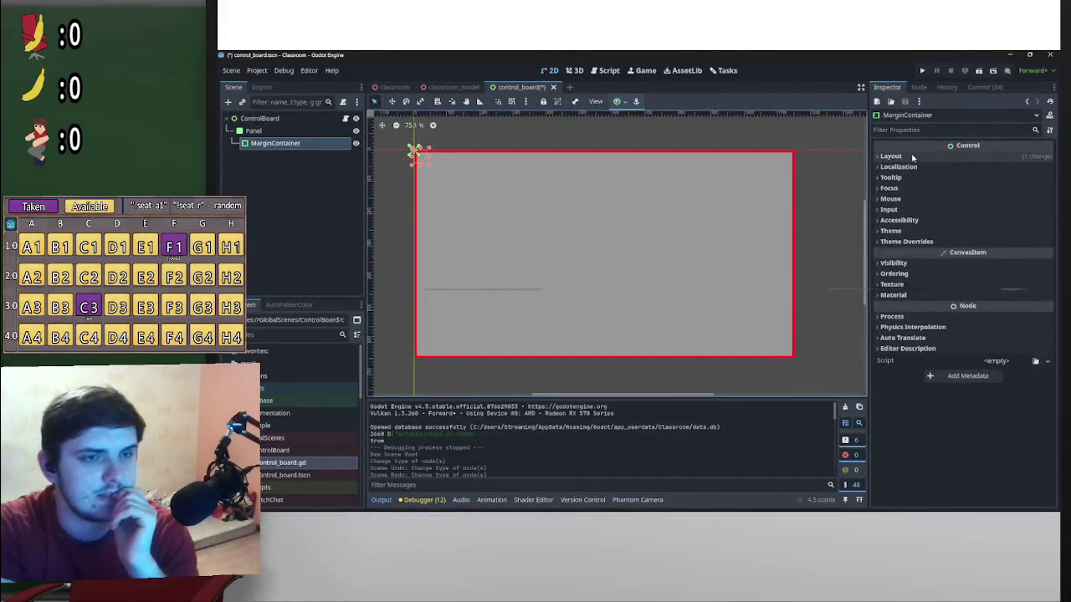
pyautogui.click(912, 157)
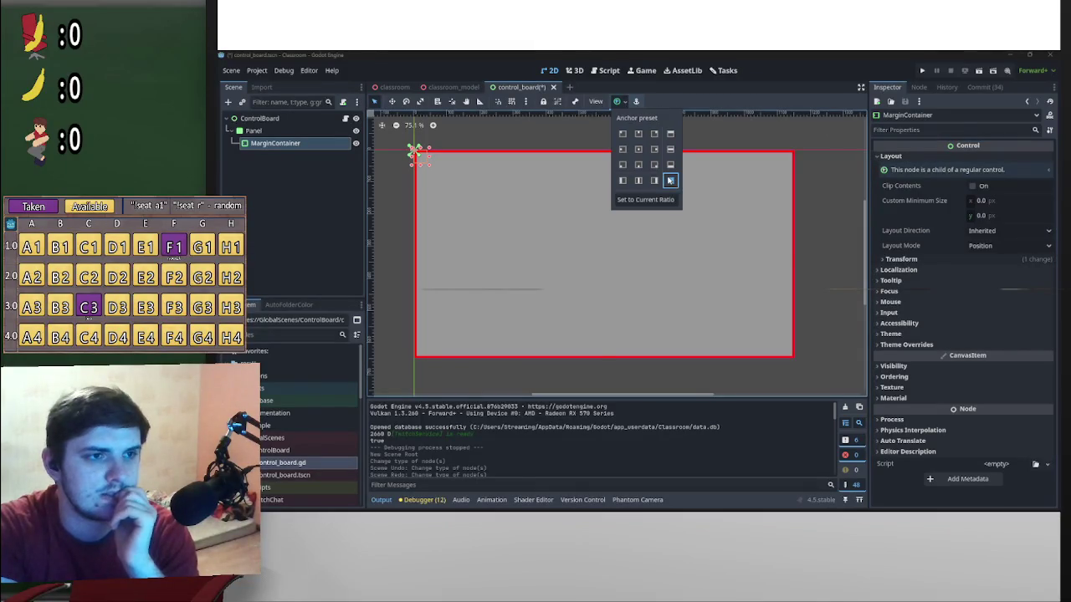
pyautogui.click(670, 179)
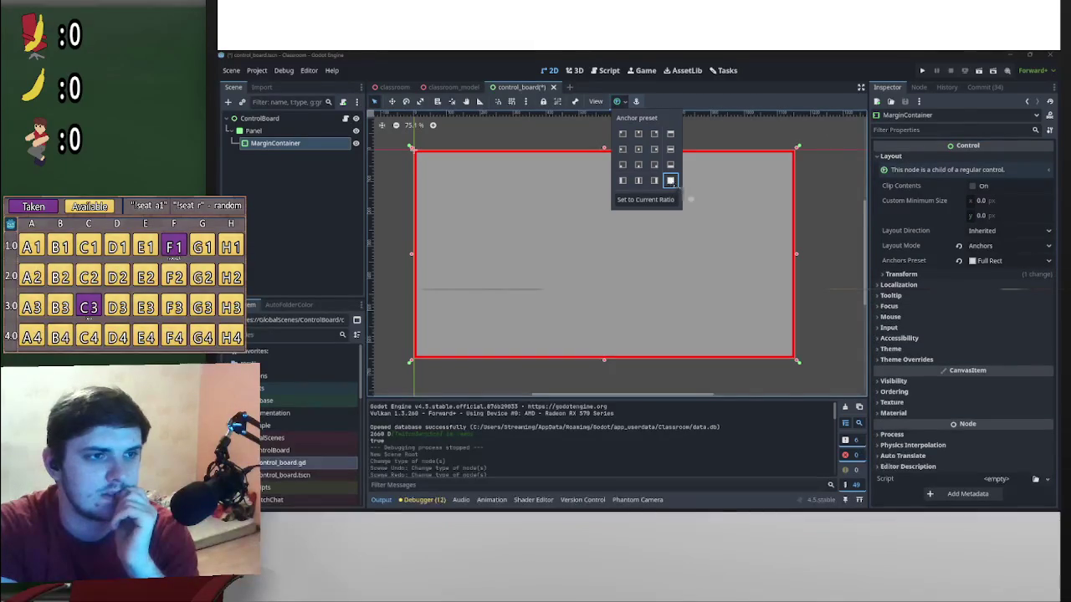
# Set the MarginContainer's left, top, right and bottom margin overrides to 10 px
pyautogui.click(907, 360)
pyautogui.click(940, 371)
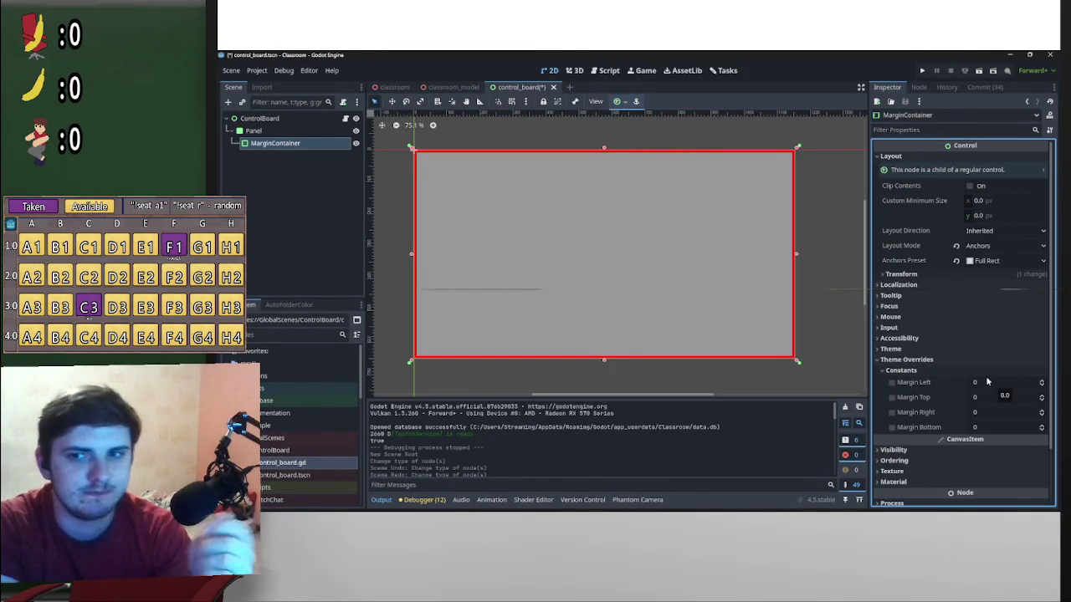
pyautogui.click(1002, 383)
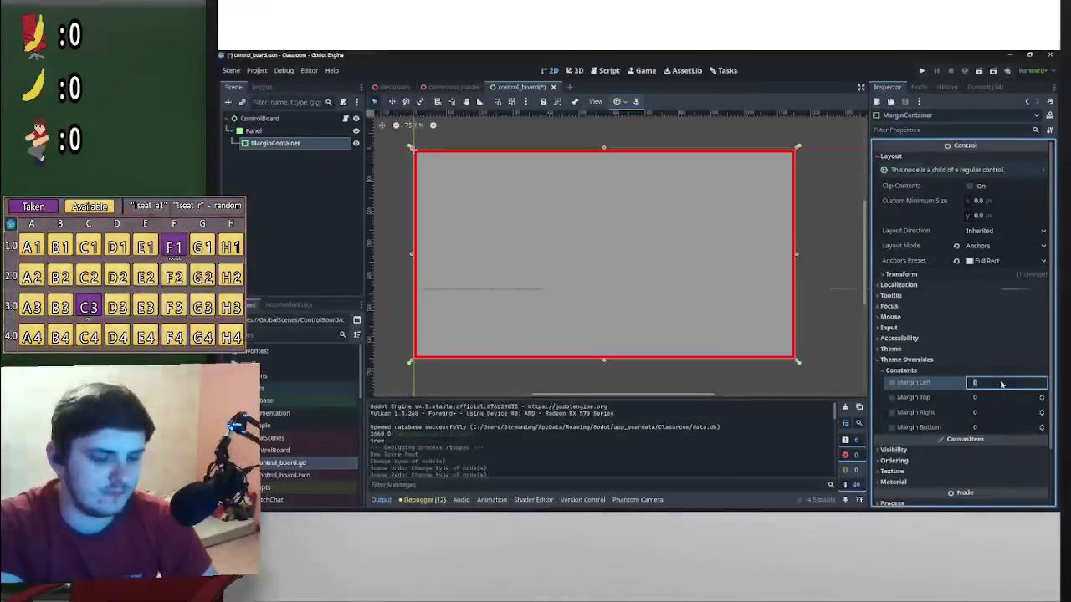
pyautogui.write('10')
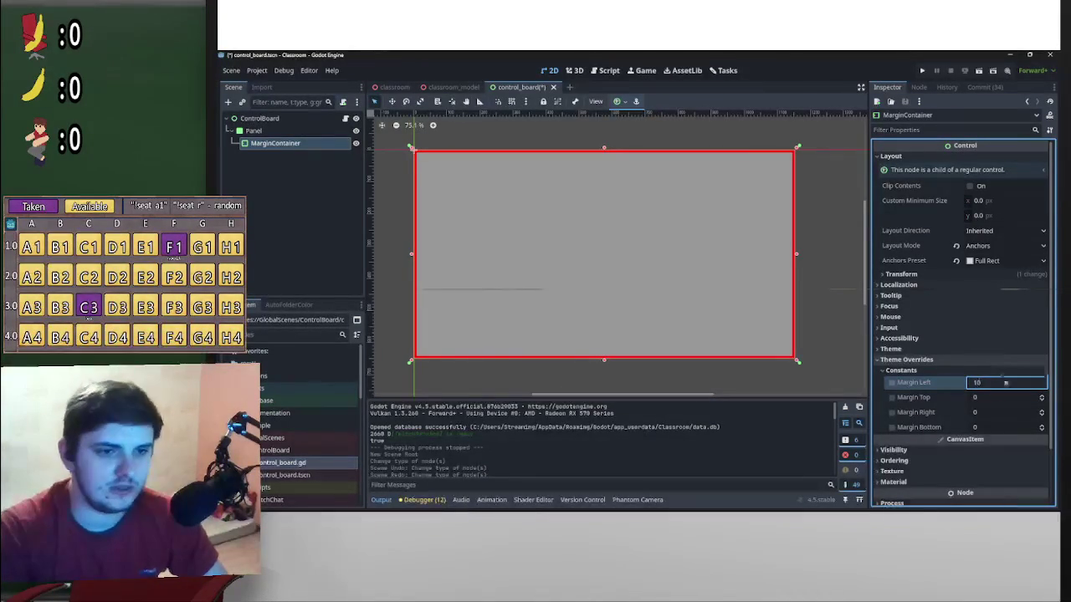
pyautogui.press('Return')
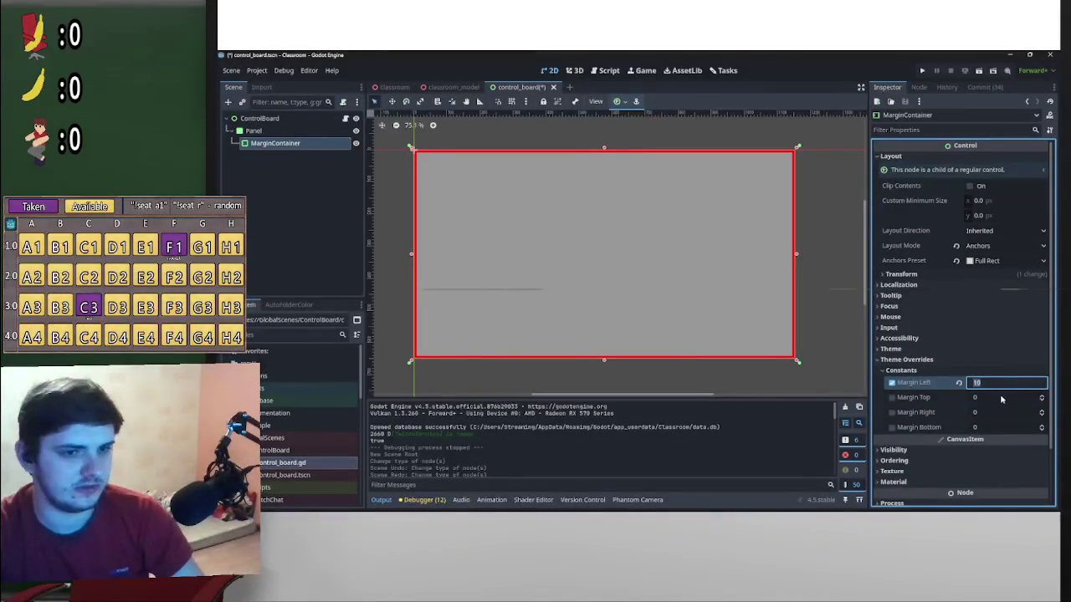
pyautogui.click(1003, 398)
pyautogui.write('10')
pyautogui.click(1002, 413)
pyautogui.write('10')
pyautogui.click(996, 427)
pyautogui.write('10')
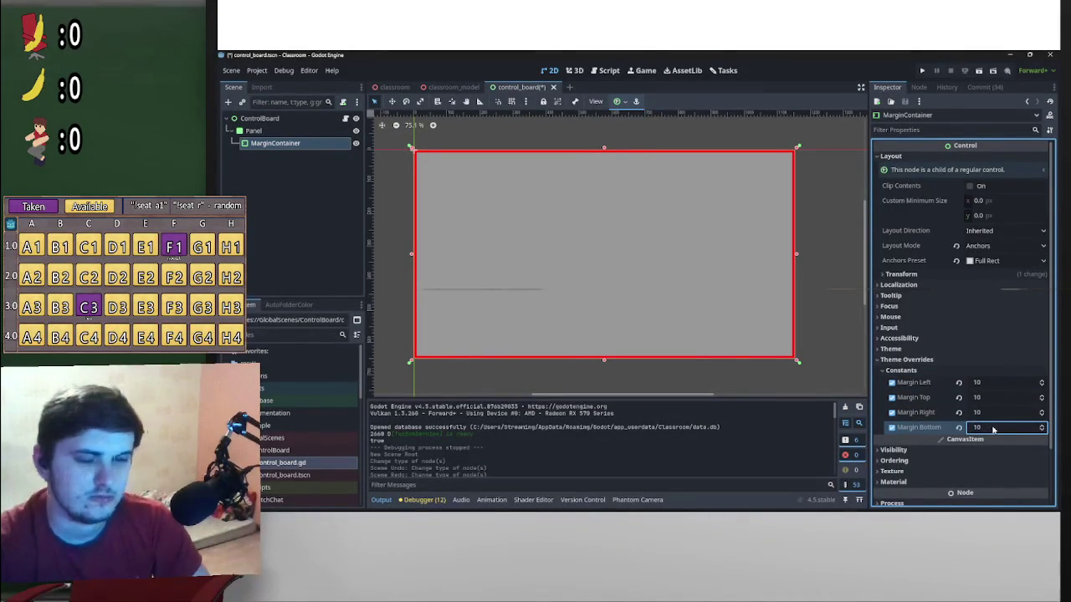
pyautogui.press('Return')
pyautogui.click(290, 132)
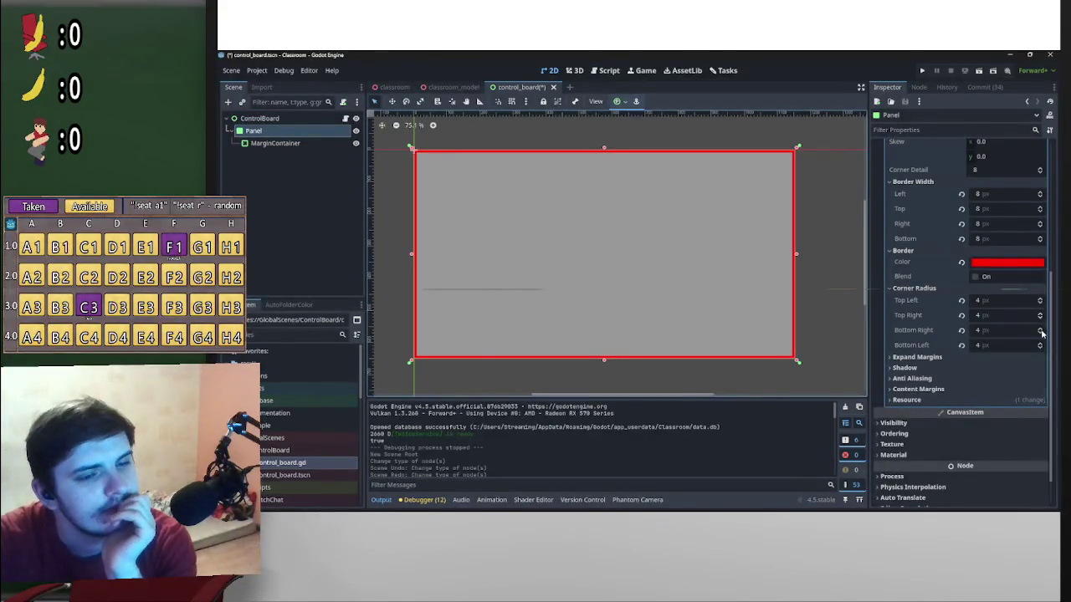
# Change the Panel's red border colour to a muted, greyish purple
pyautogui.scroll(3, 1004, 394)
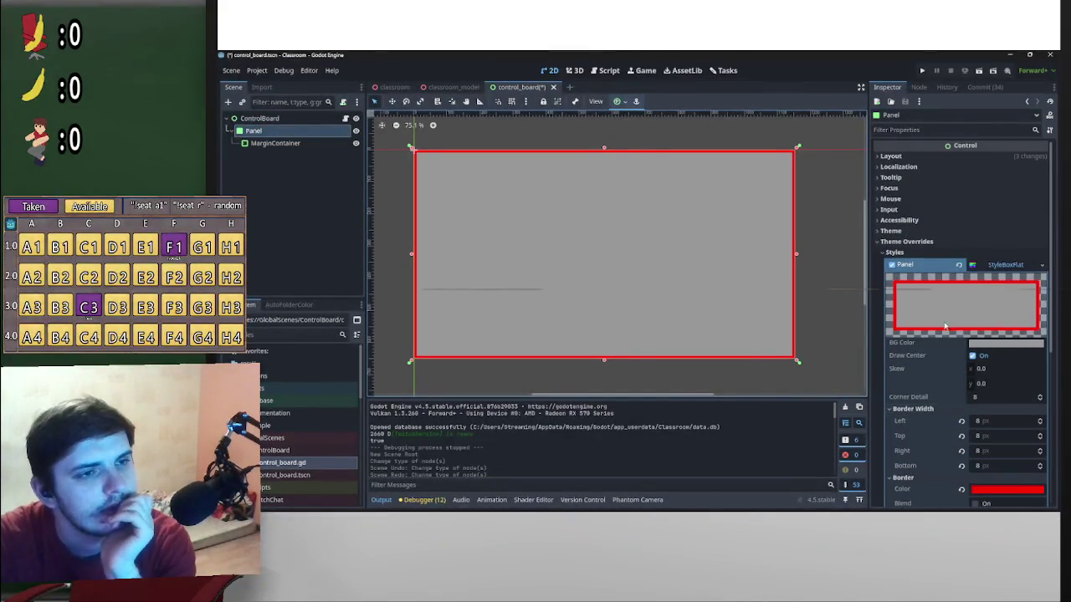
pyautogui.click(1008, 399)
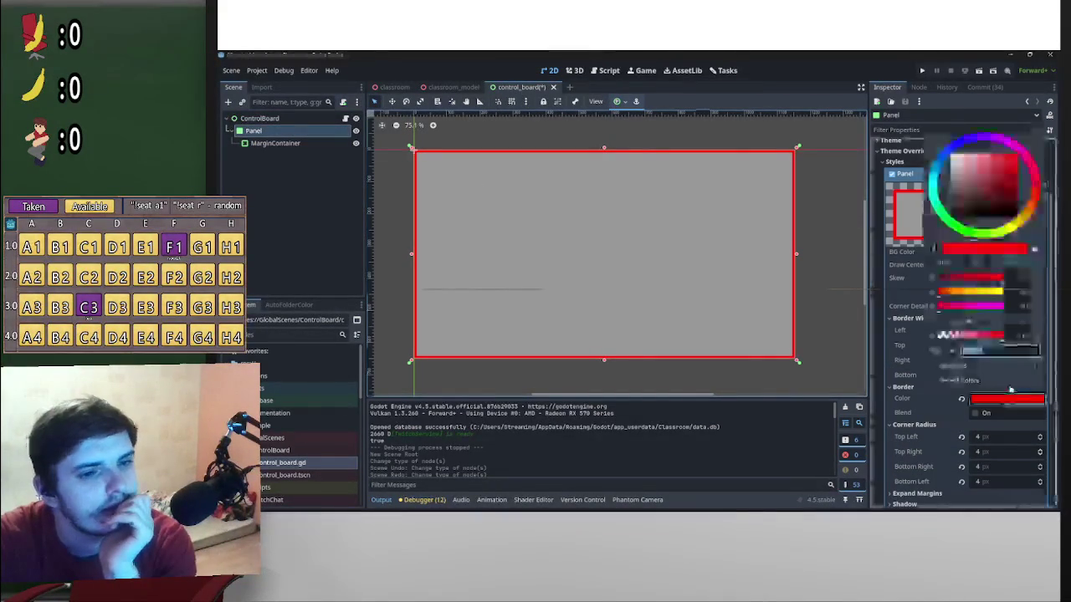
pyautogui.click(972, 143)
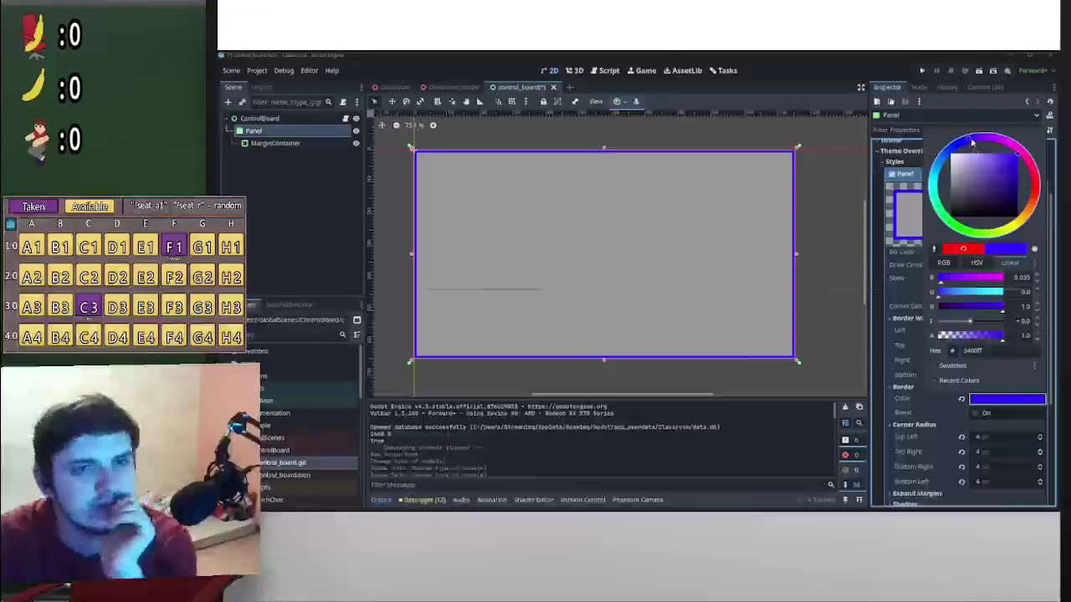
pyautogui.click(989, 174)
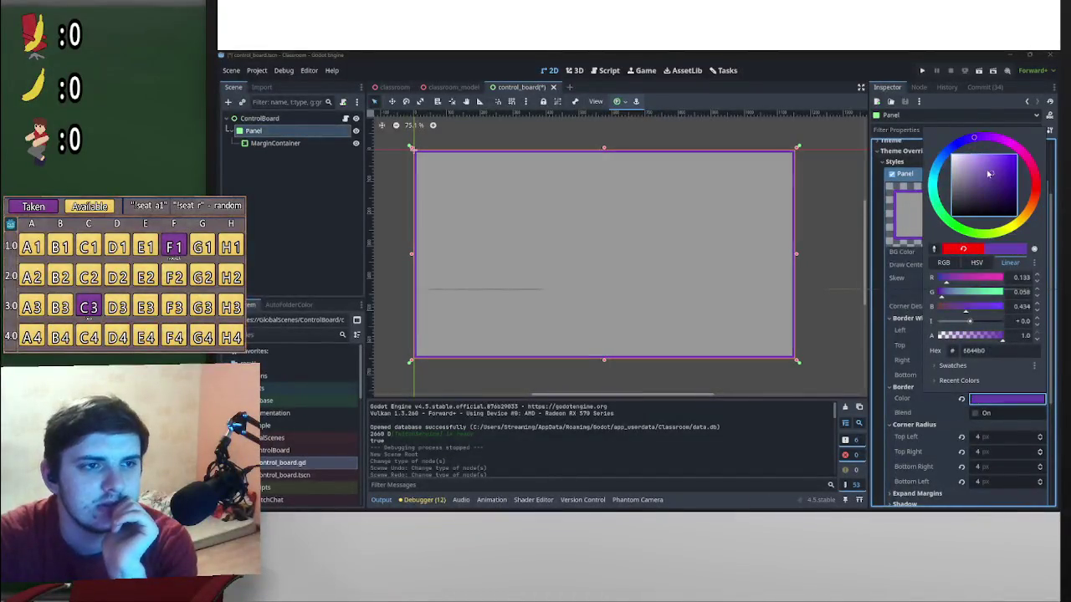
pyautogui.moveTo(989, 174); pyautogui.dragTo(994, 196)
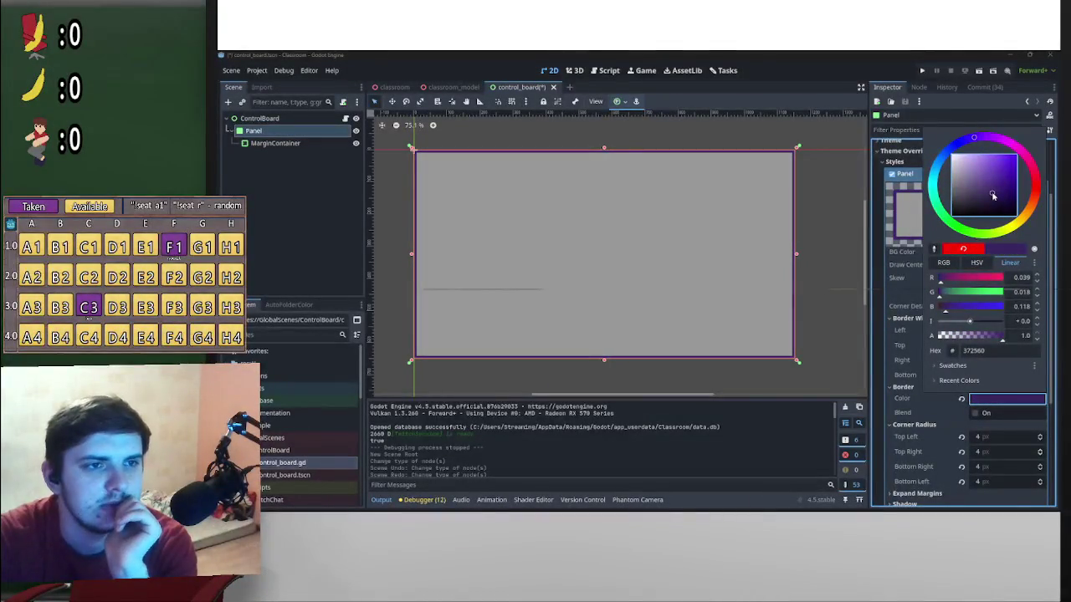
pyautogui.click(882, 252)
pyautogui.click(1022, 405)
pyautogui.moveTo(1007, 196); pyautogui.dragTo(992, 198)
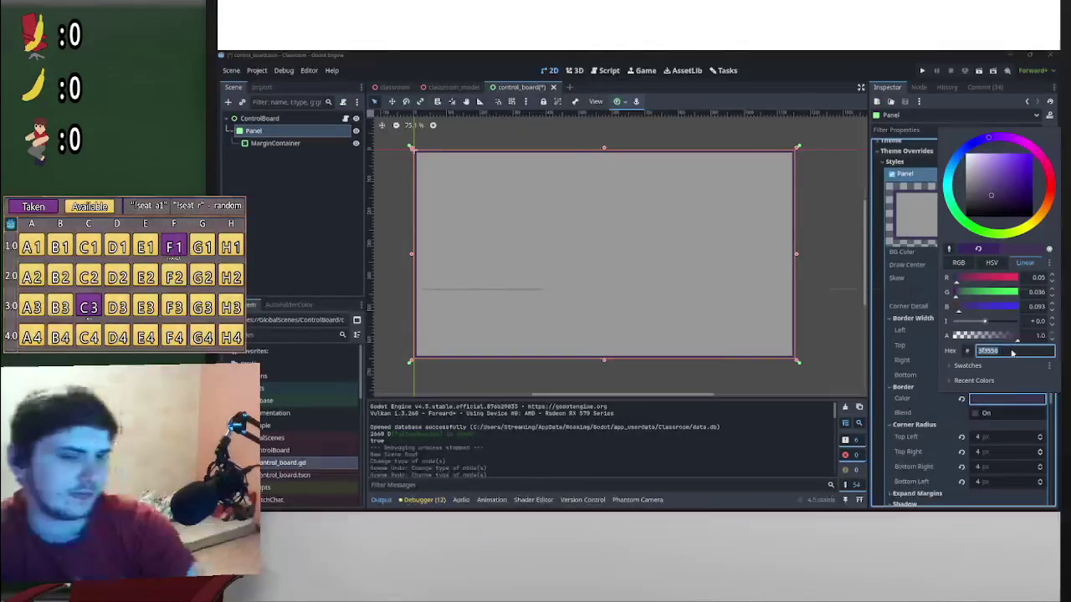
pyautogui.click(865, 378)
# Paste in a dark purple background colour and darken the border further
pyautogui.click(1006, 251)
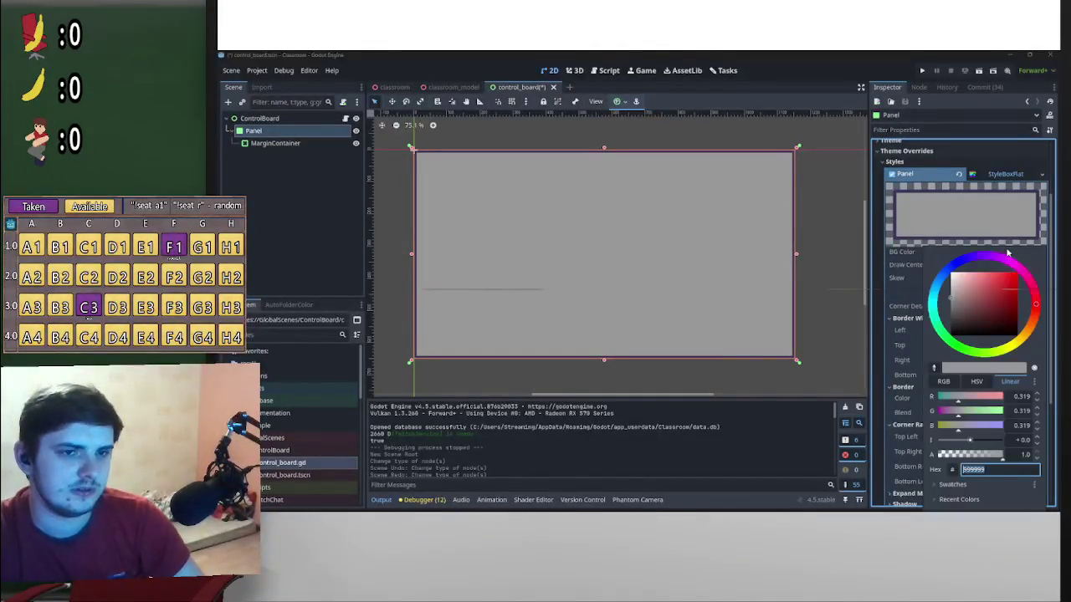
pyautogui.hotkey('ctrl', 'v')
pyautogui.press('Return')
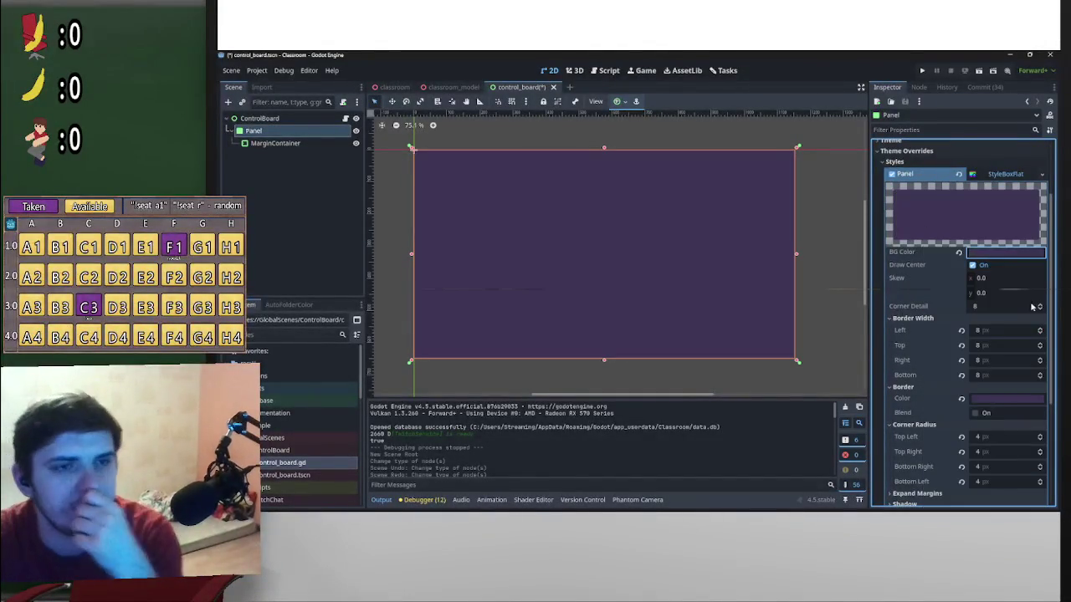
pyautogui.click(1019, 253)
pyautogui.click(891, 405)
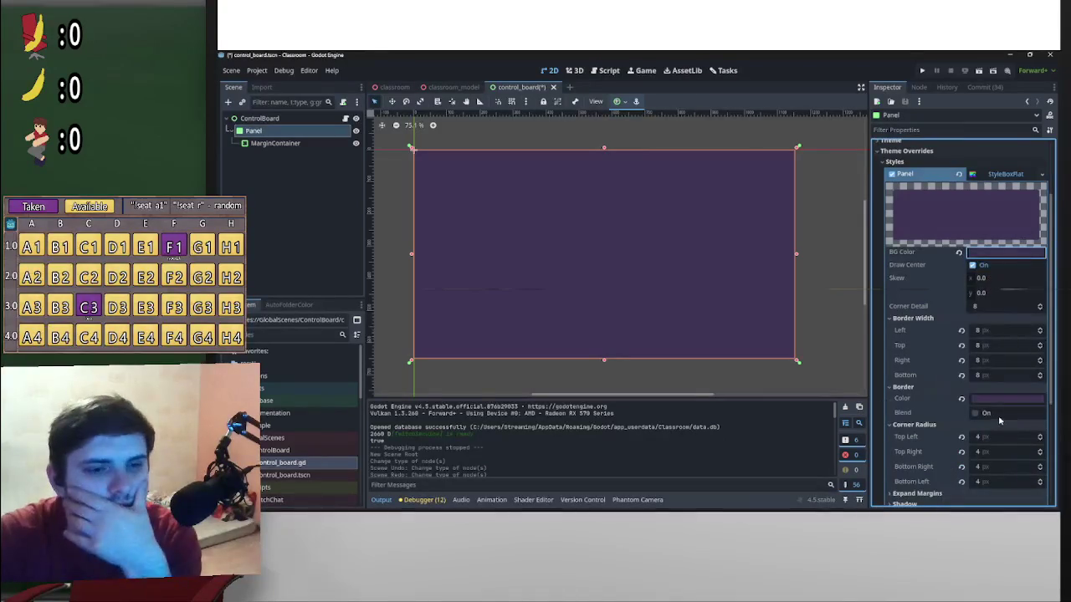
pyautogui.click(1004, 401)
pyautogui.click(989, 204)
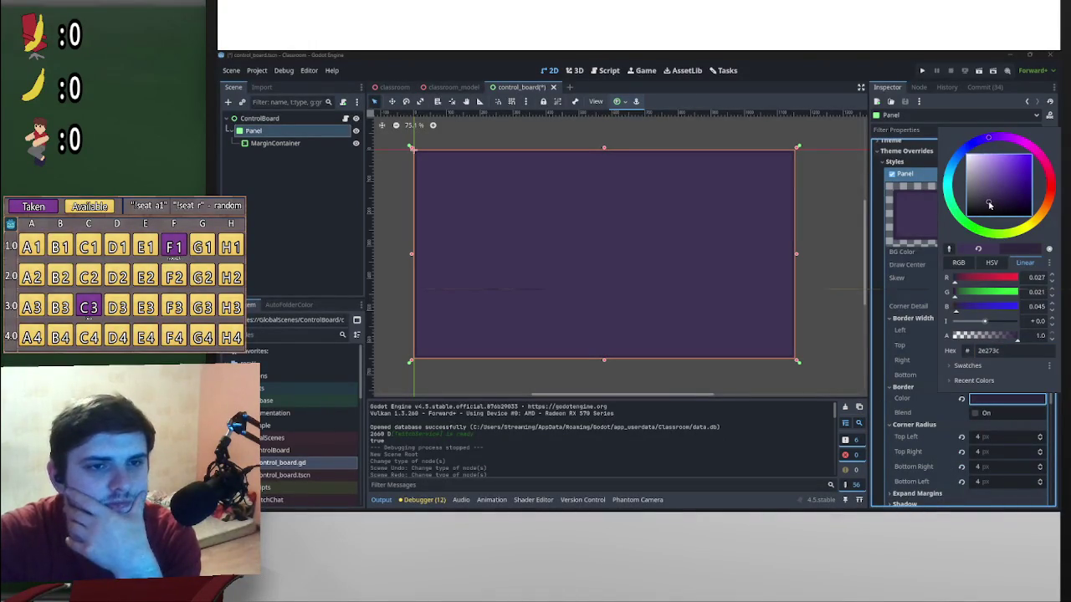
pyautogui.click(881, 326)
# Shift the background to a dark grey-blue and darken the border slightly more
pyautogui.click(1004, 399)
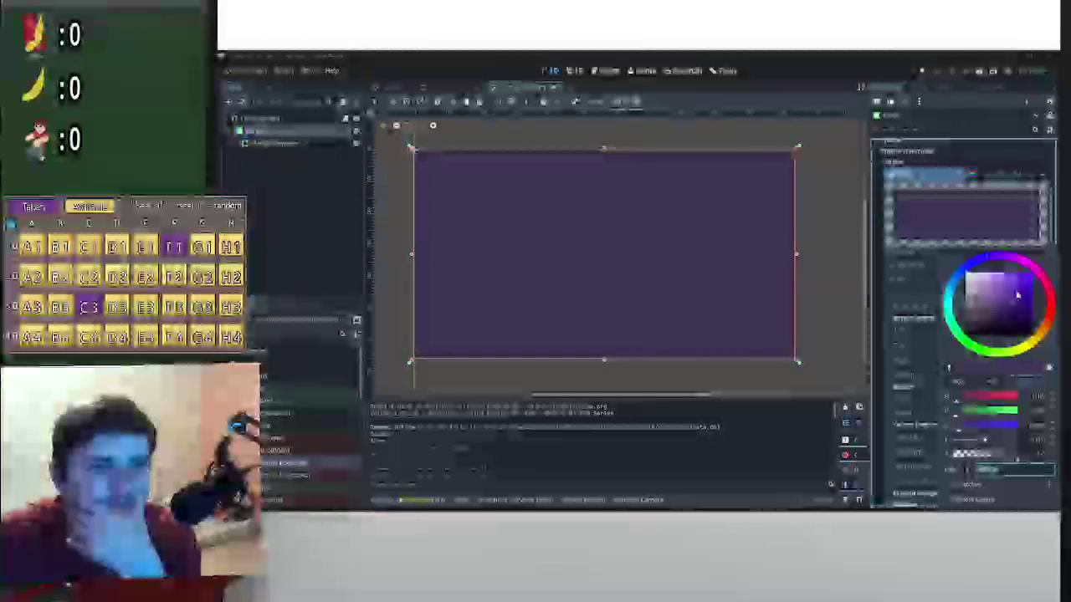
pyautogui.click(969, 264)
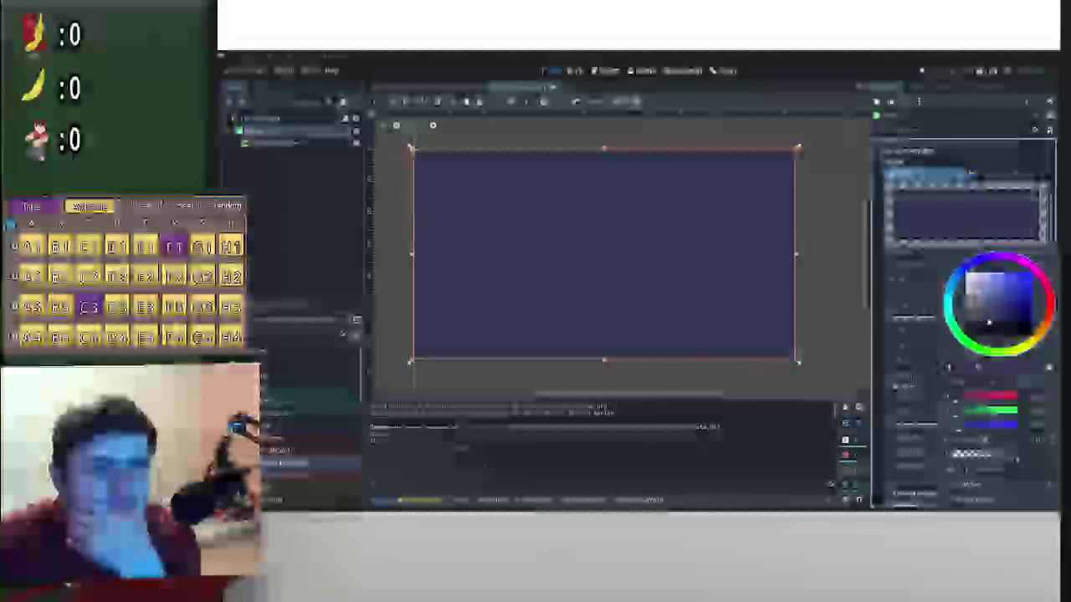
pyautogui.click(988, 310)
pyautogui.moveTo(987, 310); pyautogui.dragTo(976, 317)
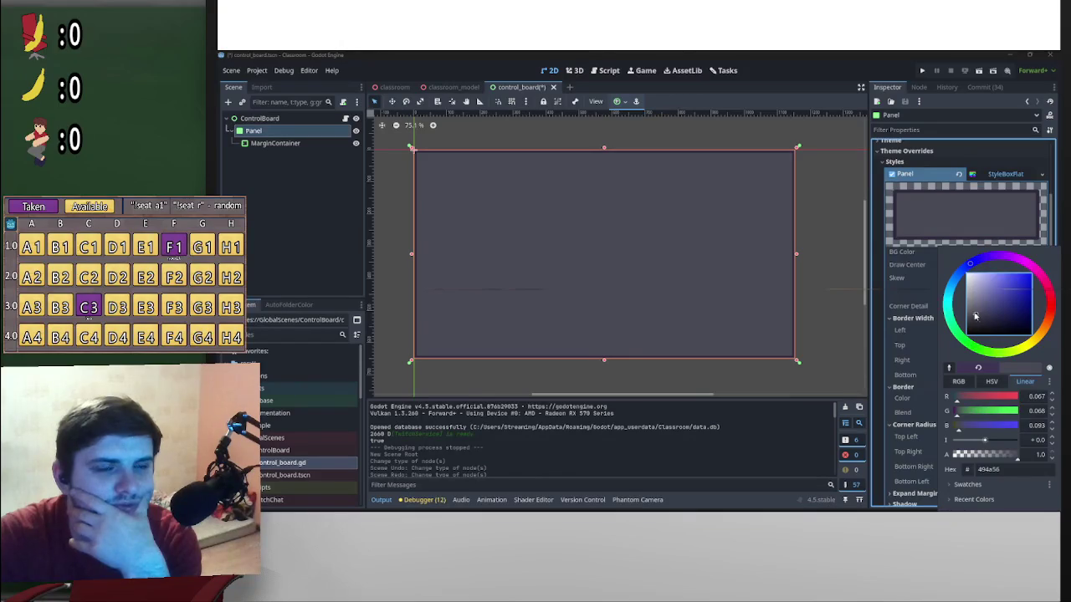
pyautogui.click(870, 310)
pyautogui.click(981, 399)
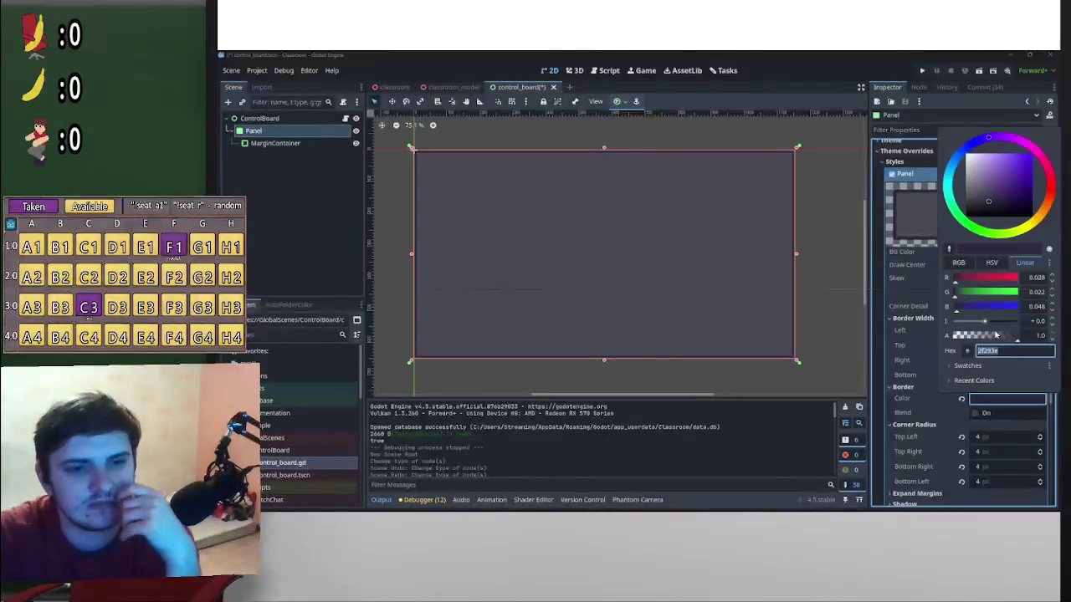
pyautogui.moveTo(992, 215); pyautogui.dragTo(990, 207)
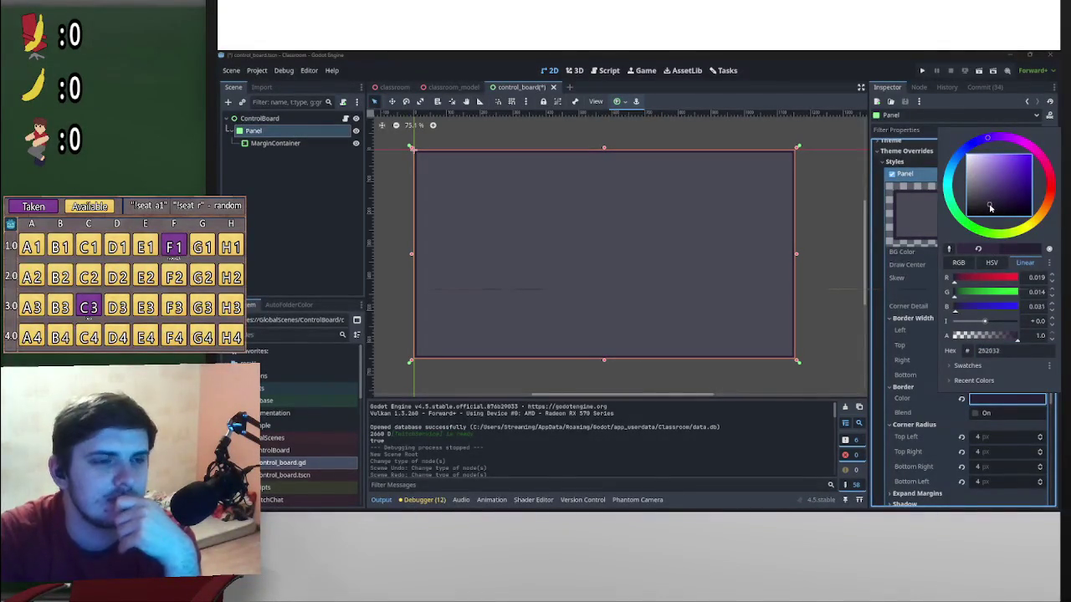
pyautogui.click(846, 309)
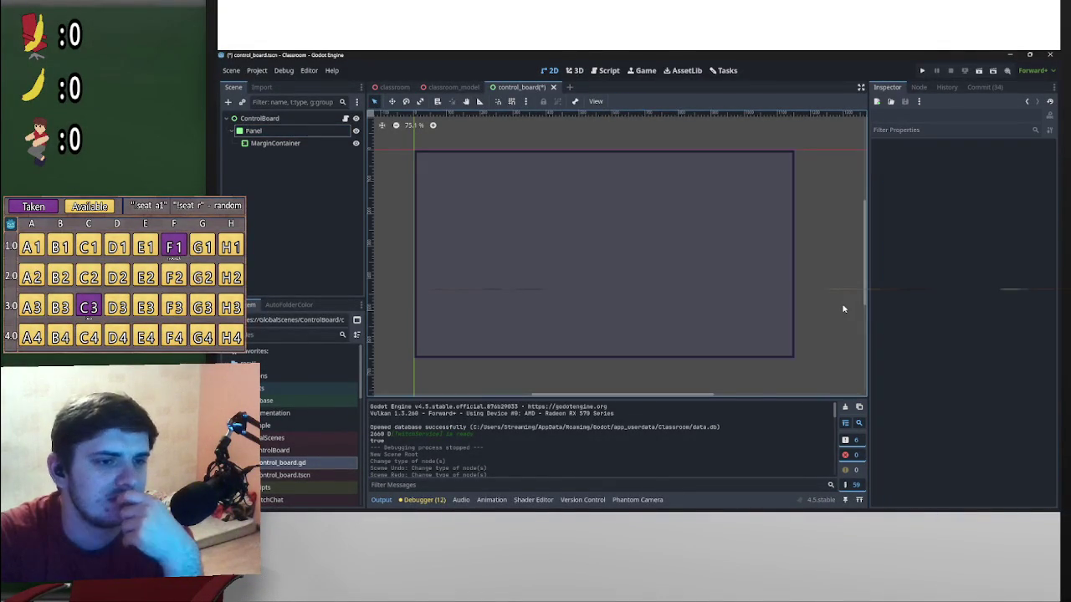
# Adjust the canvas zoom and select MarginContainer to show its 10 px margins
pyautogui.scroll(1, 843, 309)
pyautogui.scroll(-2, 842, 306)
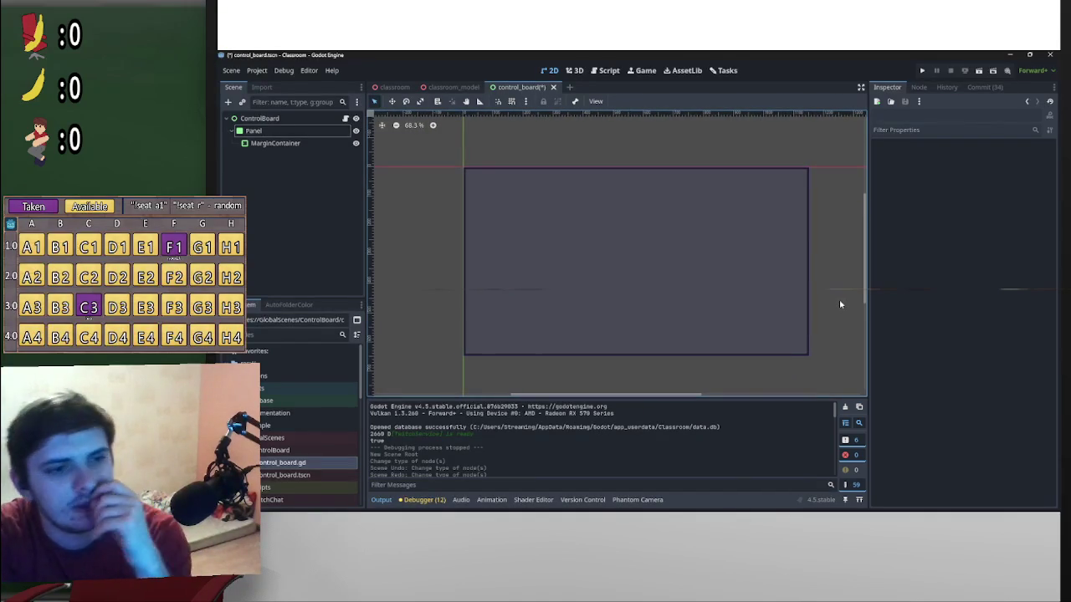
pyautogui.scroll(1, 796, 284)
pyautogui.scroll(-1, 811, 278)
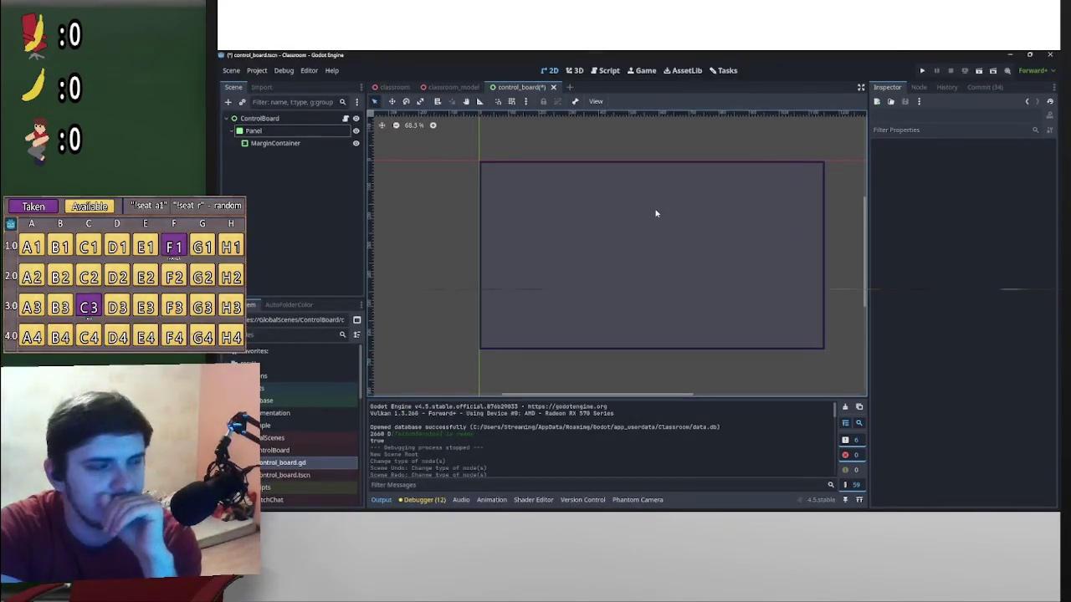
pyautogui.click(300, 147)
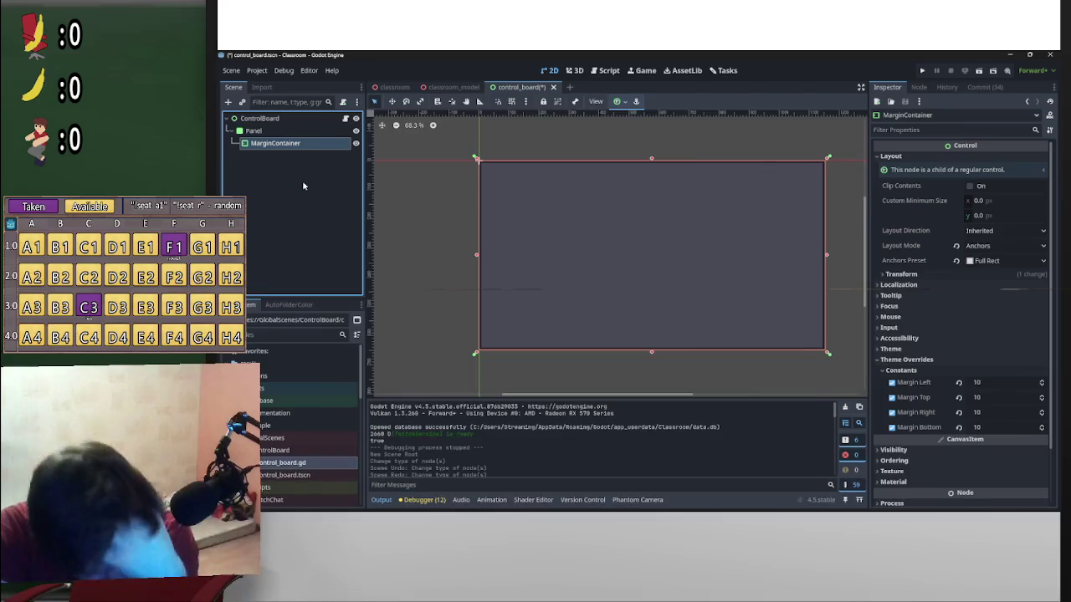
# Cancel an Add Child attempt under ControlBoard, then add and undo an HBoxContainer under MarginContainer
pyautogui.rightClick(251, 118)
pyautogui.click(311, 132)
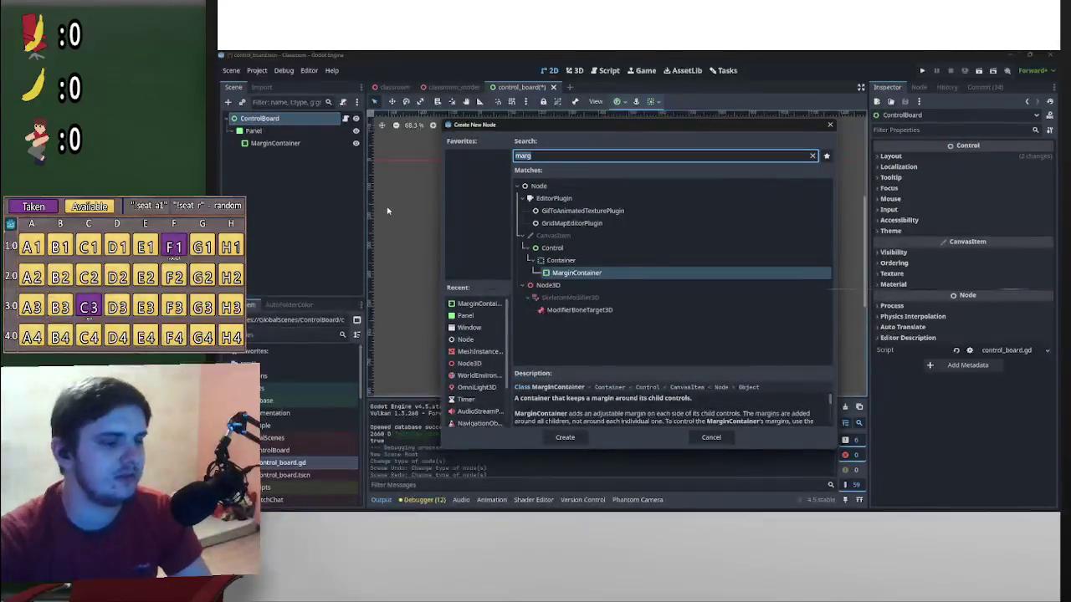
pyautogui.click(712, 437)
pyautogui.rightClick(274, 147)
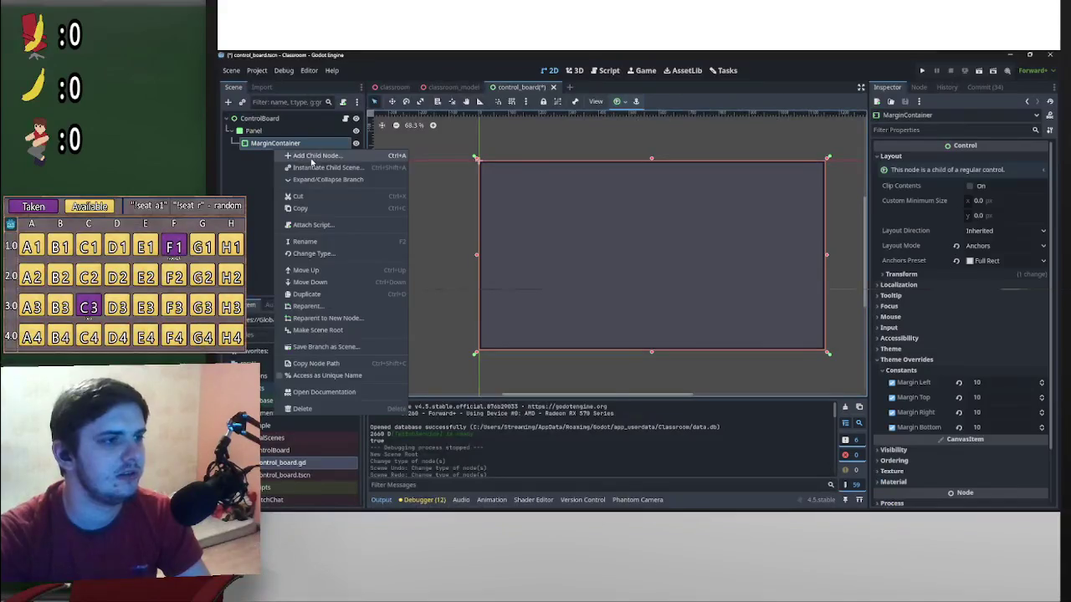
pyautogui.click(310, 156)
pyautogui.write('Hbo')
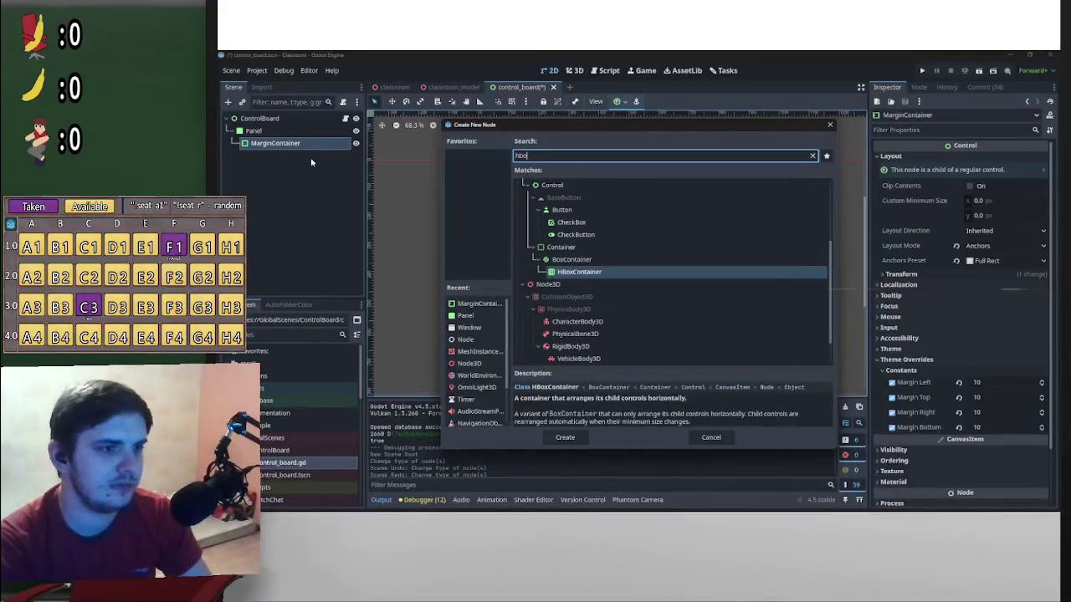
pyautogui.press('Return')
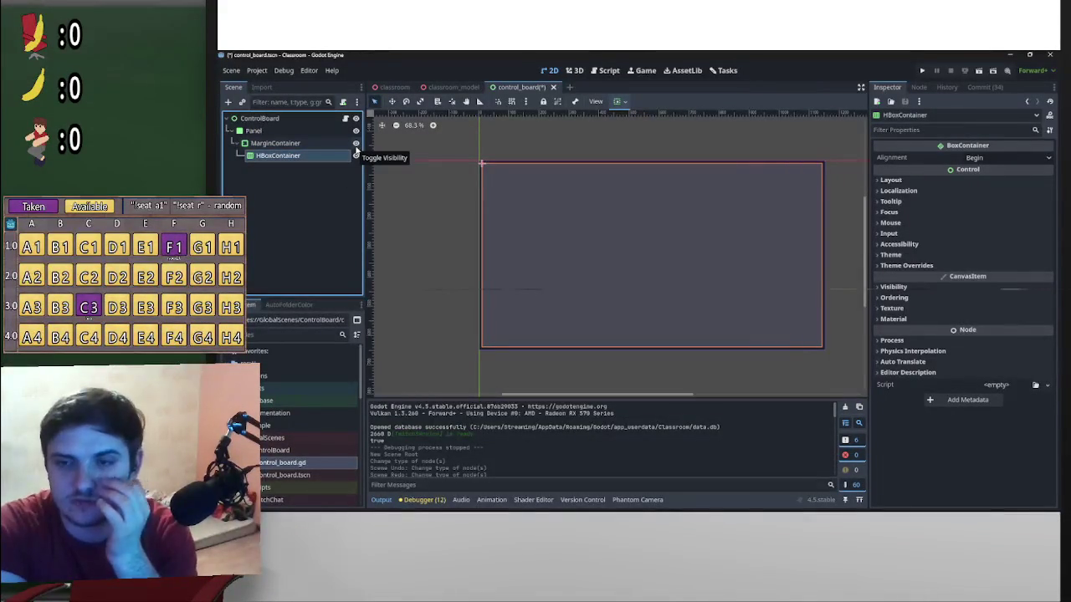
pyautogui.hotkey('ctrl', 'z')
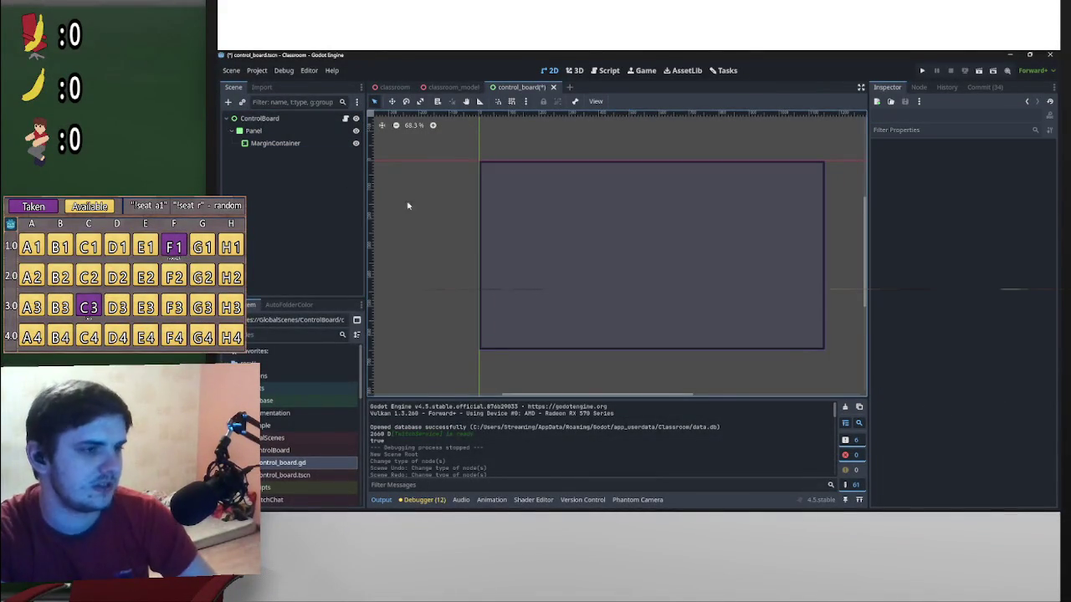
# Add a VBoxContainer as a child of MarginContainer
pyautogui.rightClick(266, 145)
pyautogui.click(293, 164)
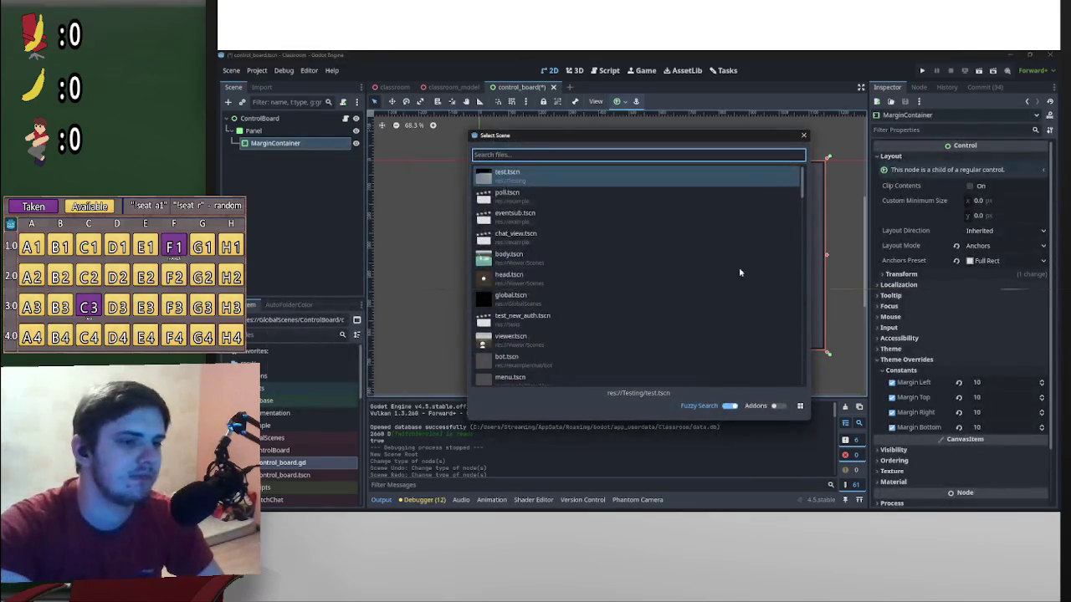
pyautogui.click(804, 135)
pyautogui.rightClick(299, 144)
pyautogui.click(326, 152)
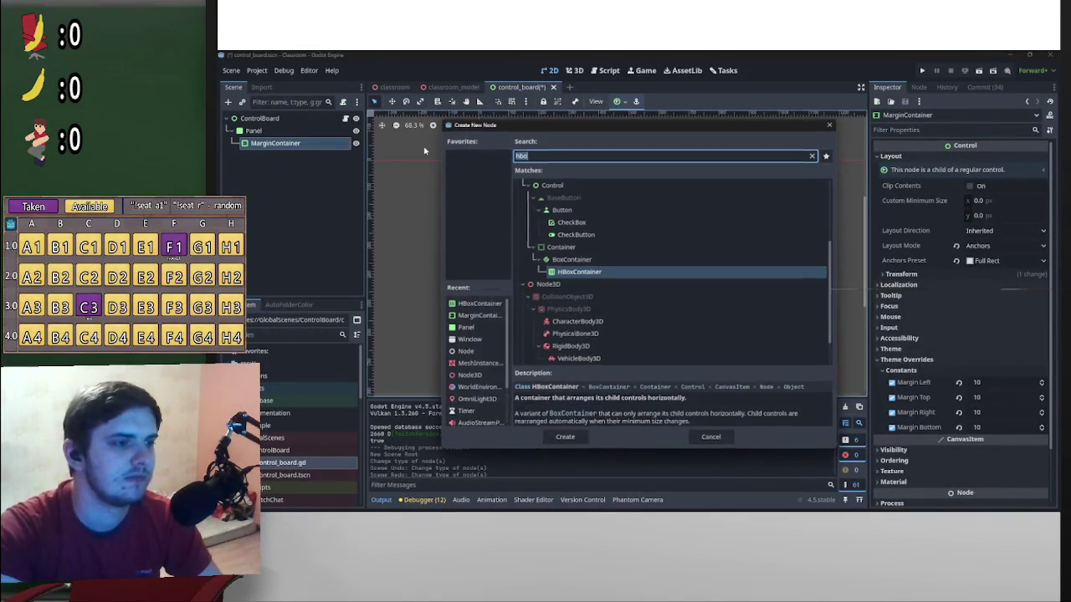
pyautogui.write('vbox')
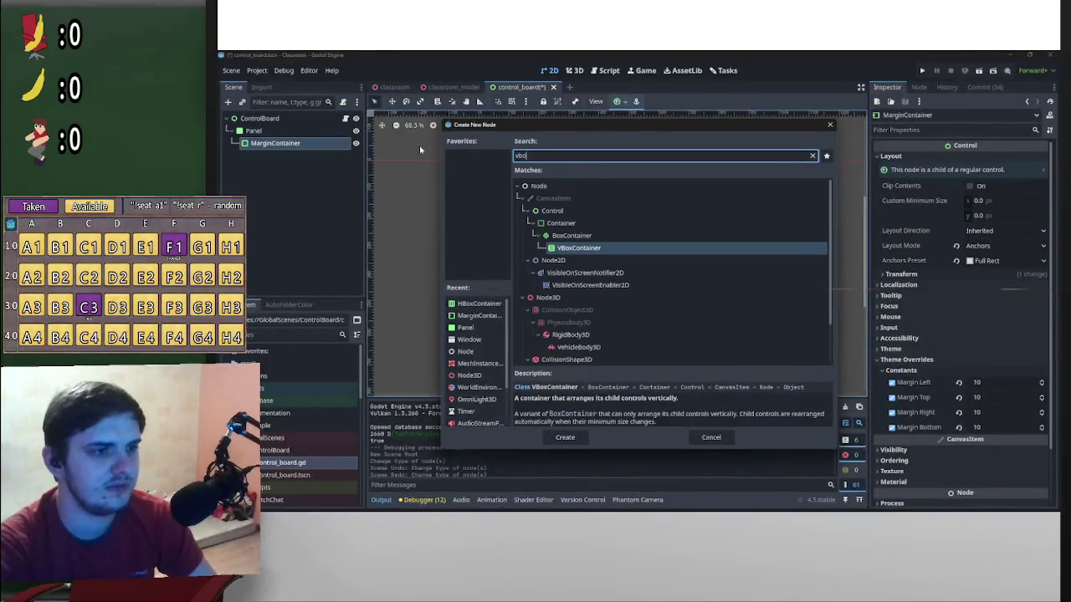
pyautogui.press('Return')
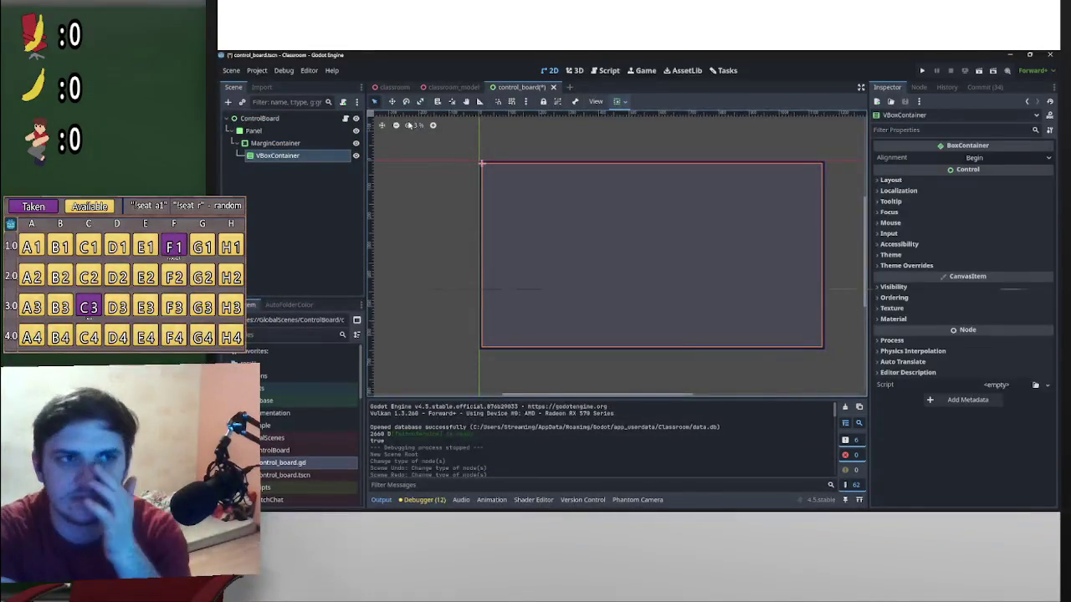
# Add an HBoxContainer under the VBoxContainer and duplicate it as HBoxContainer2
pyautogui.rightClick(278, 159)
pyautogui.click(329, 164)
pyautogui.write('hbo')
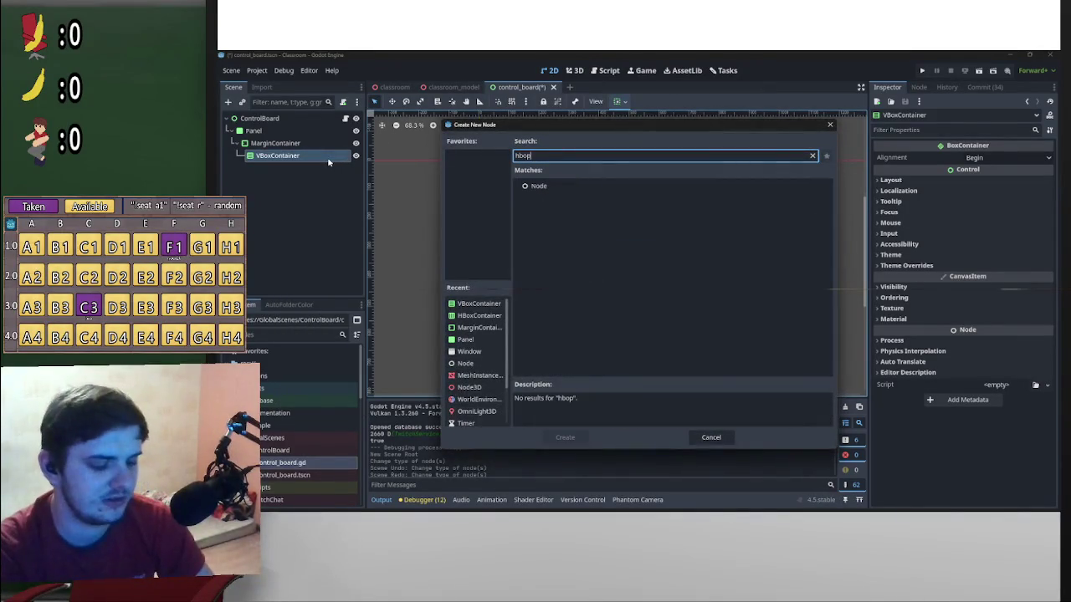
pyautogui.press('Return')
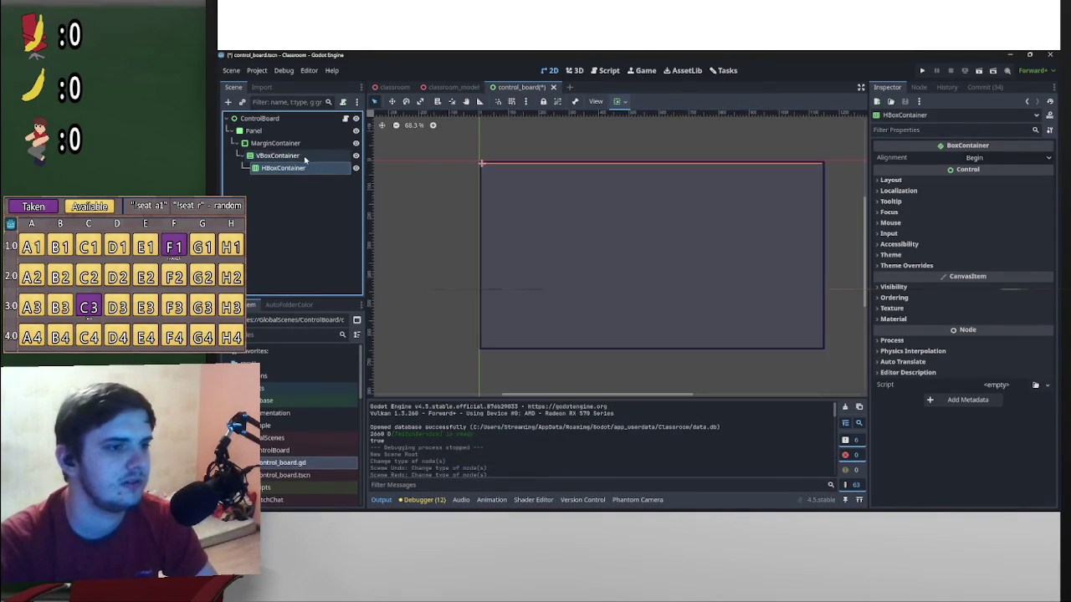
pyautogui.doubleClick(284, 168)
pyautogui.press('Return')
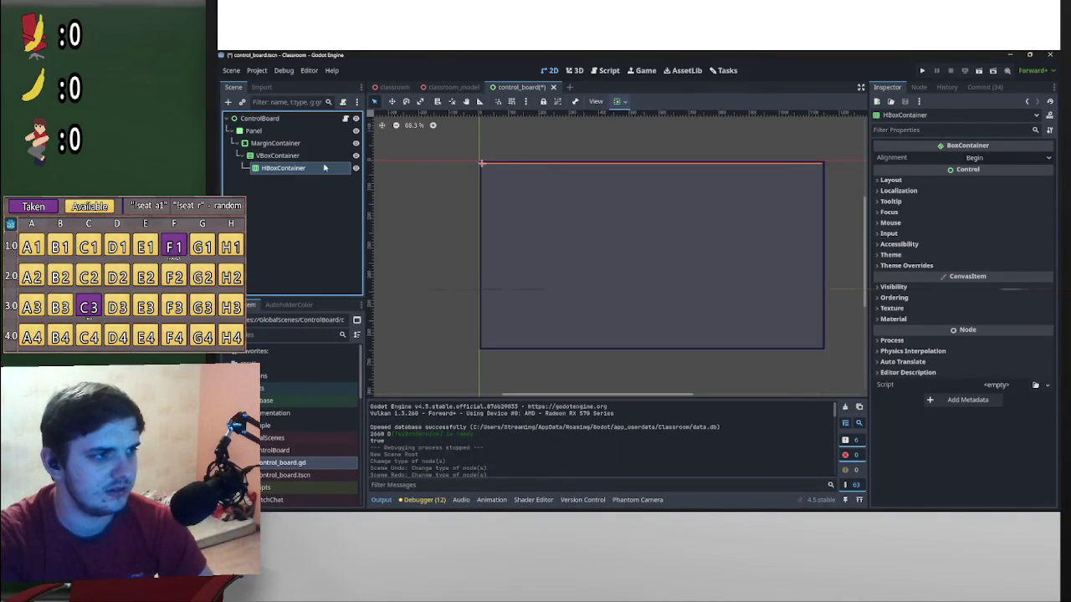
pyautogui.hotkey('ctrl', 'd')
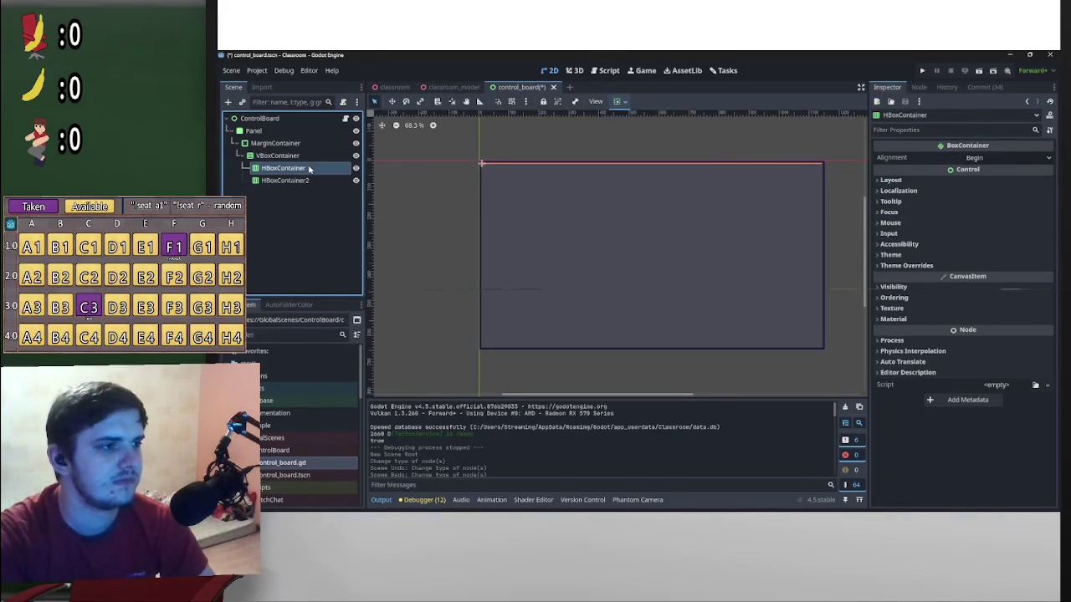
# Make the first HBoxContainer expand vertically, then show HBoxContainer2's layout settings
pyautogui.click(327, 168)
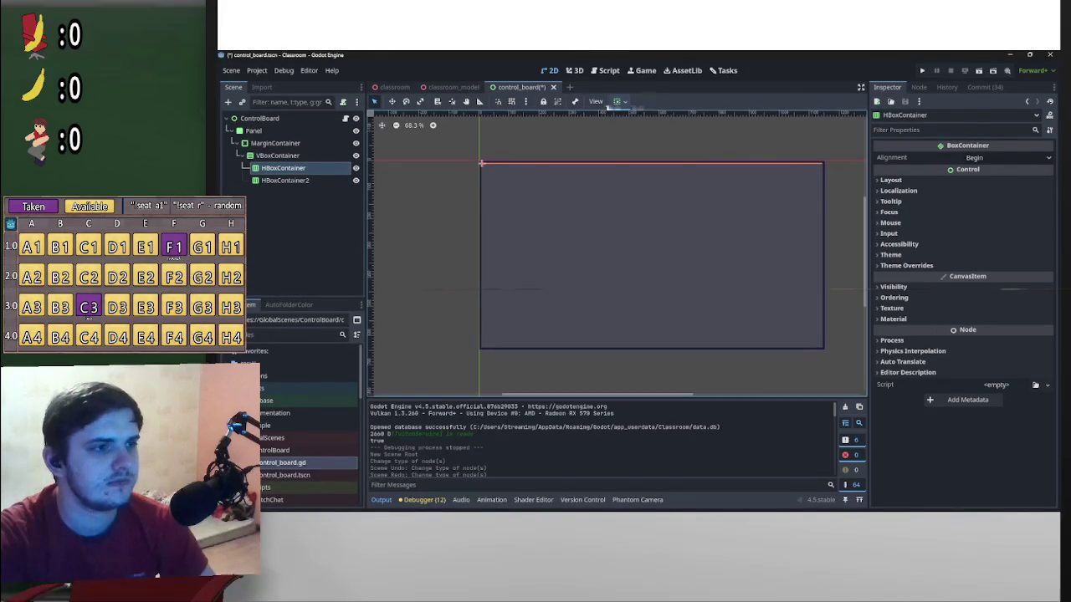
pyautogui.click(619, 102)
pyautogui.click(667, 199)
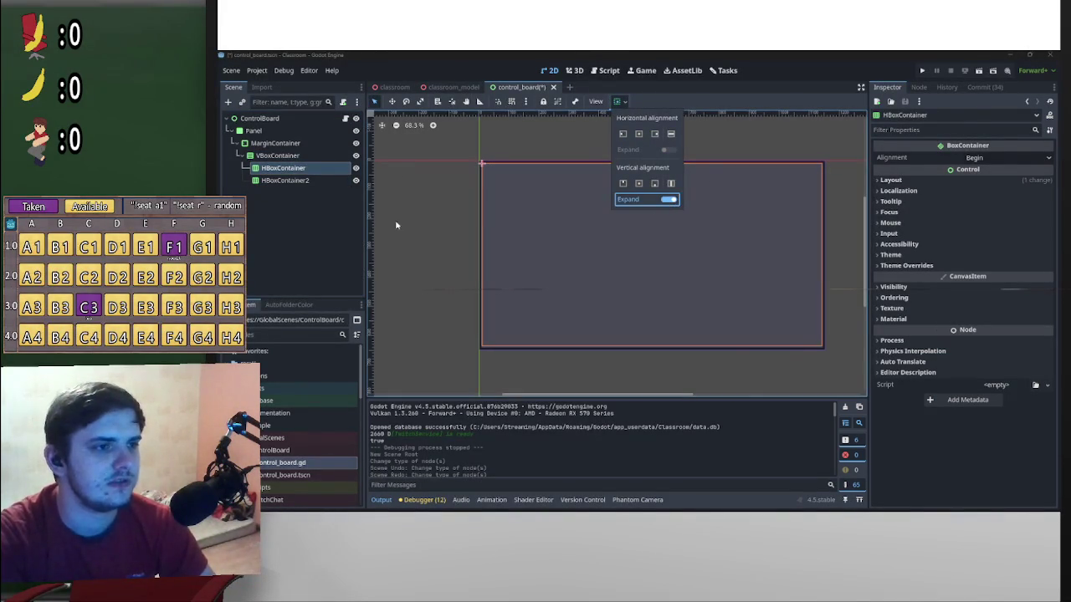
pyautogui.click(315, 181)
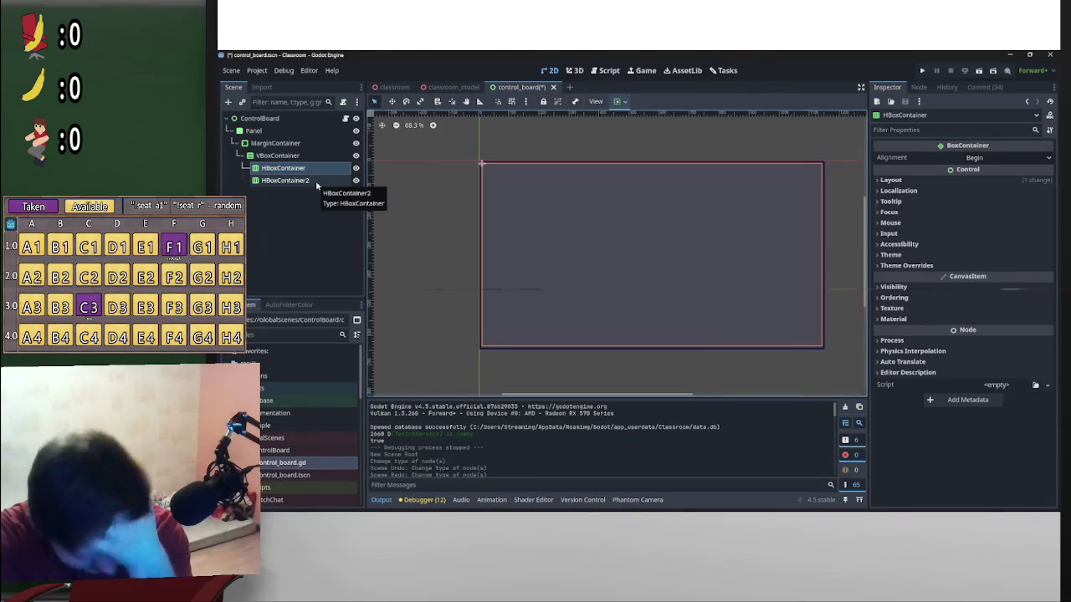
pyautogui.click(316, 181)
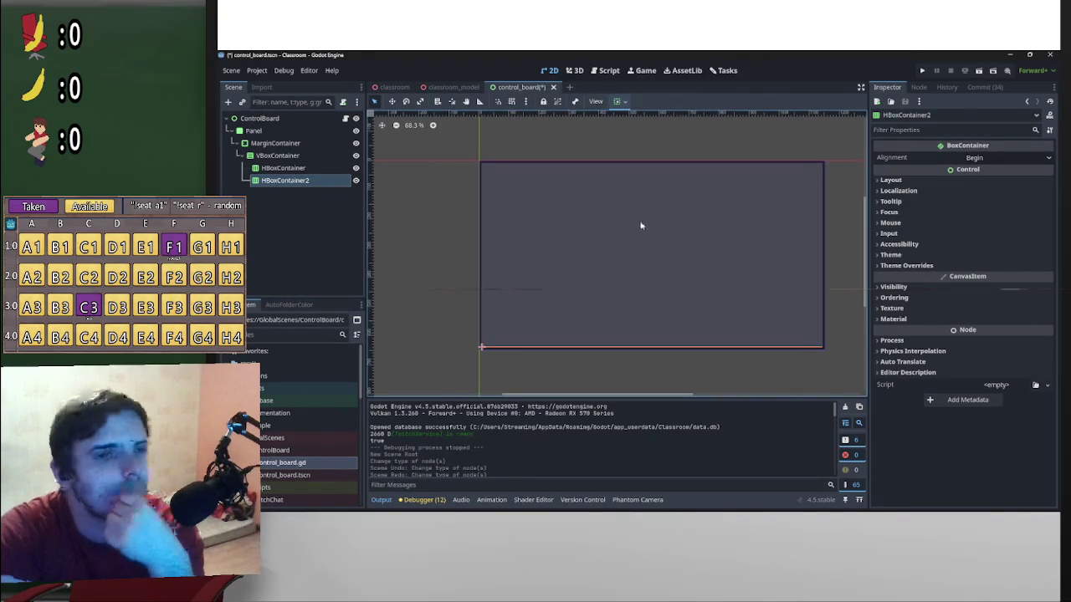
pyautogui.click(911, 180)
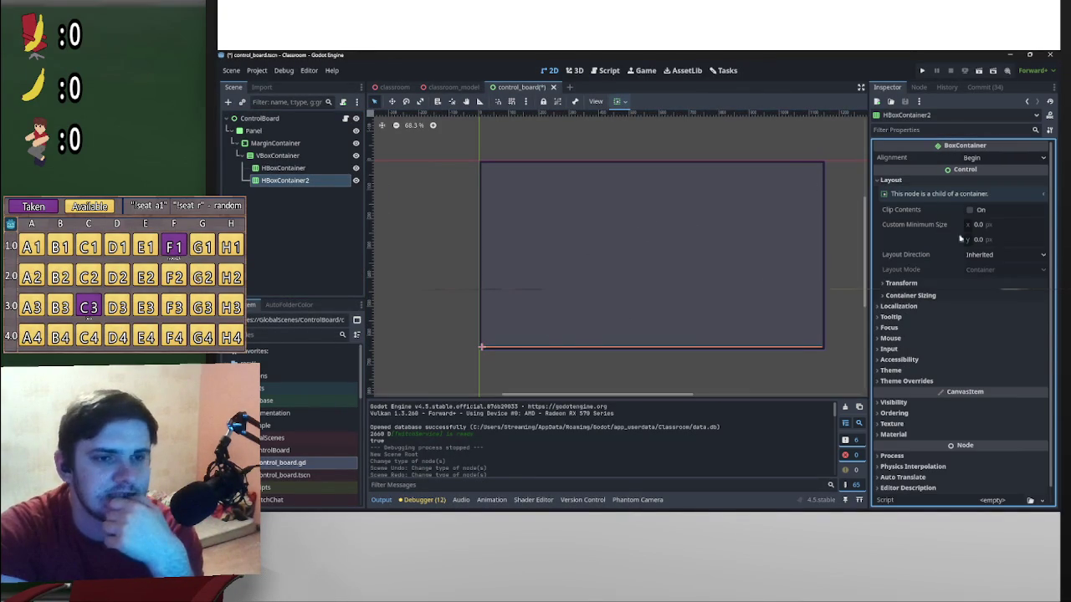
# Enter HBoxContainer2's custom minimum height, trying 50 and then 100
pyautogui.click(987, 241)
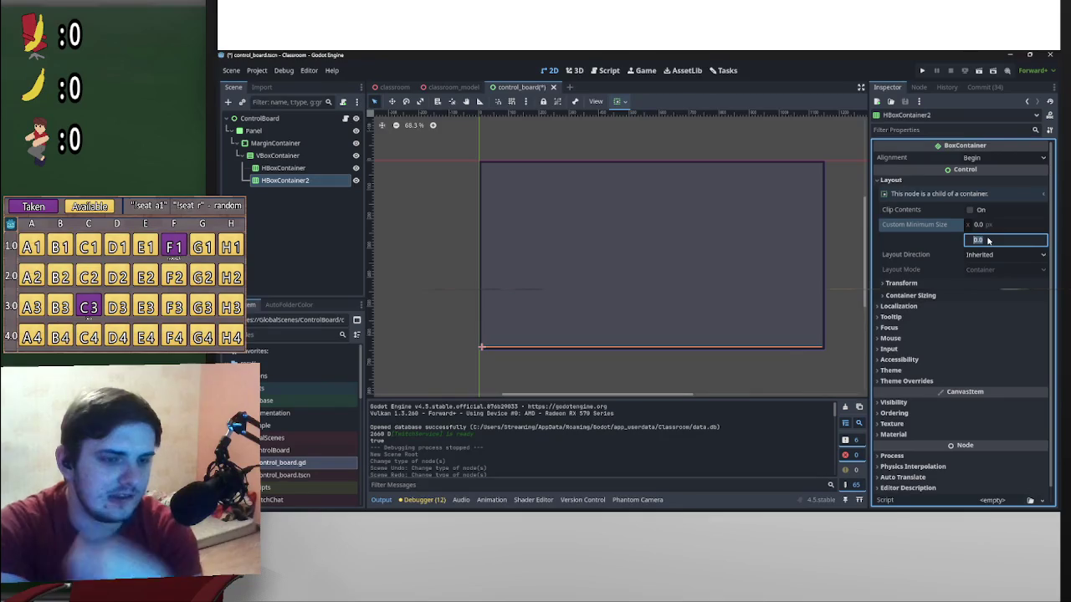
pyautogui.write('5')
pyautogui.press('Return')
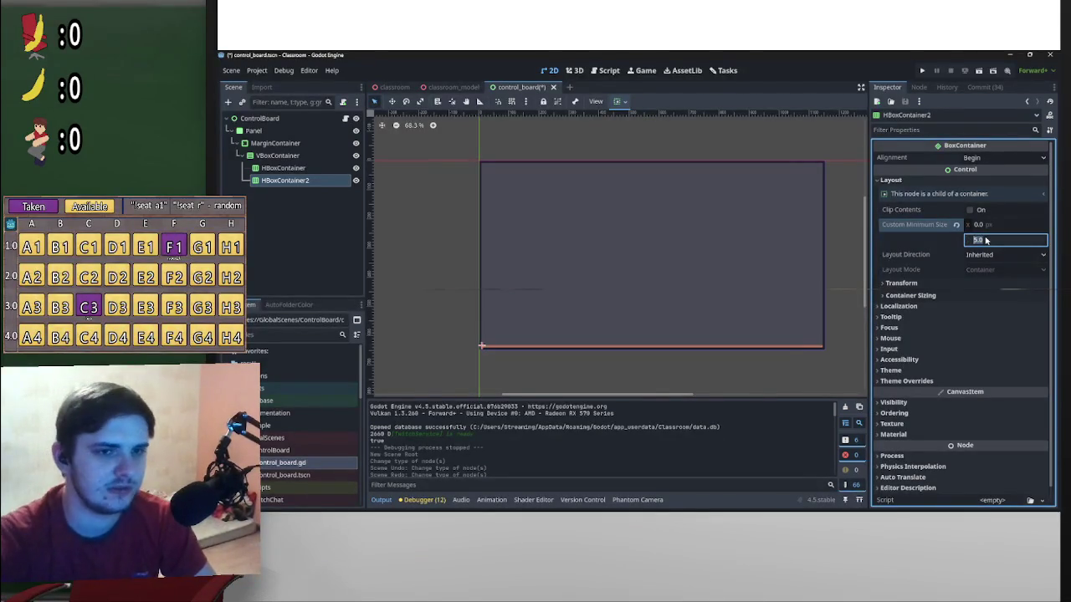
pyautogui.write('50')
pyautogui.press('Return')
pyautogui.click(998, 240)
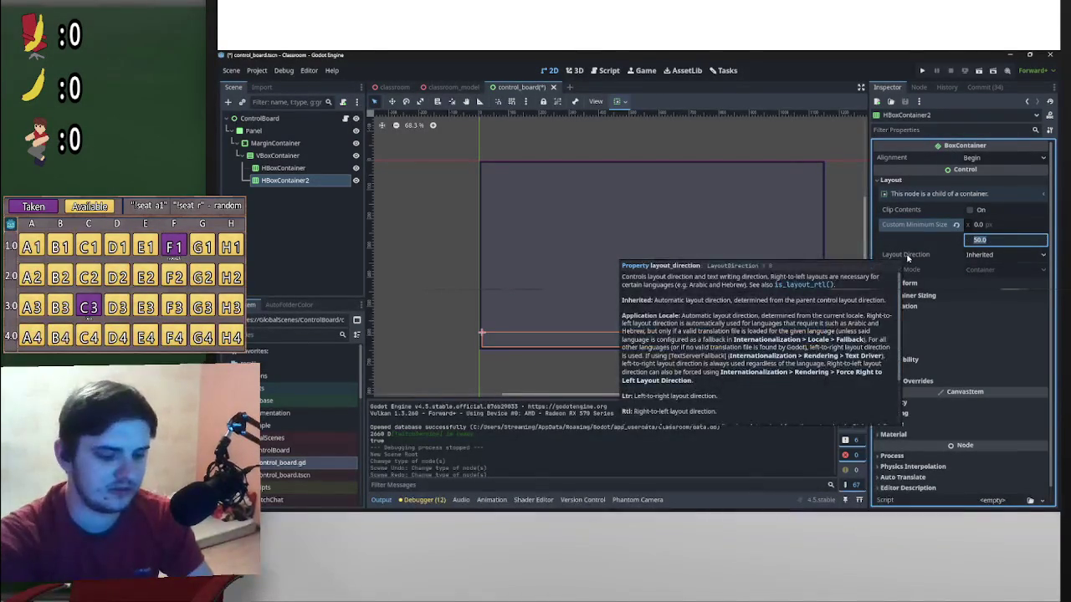
pyautogui.write('1')
pyautogui.press('Return')
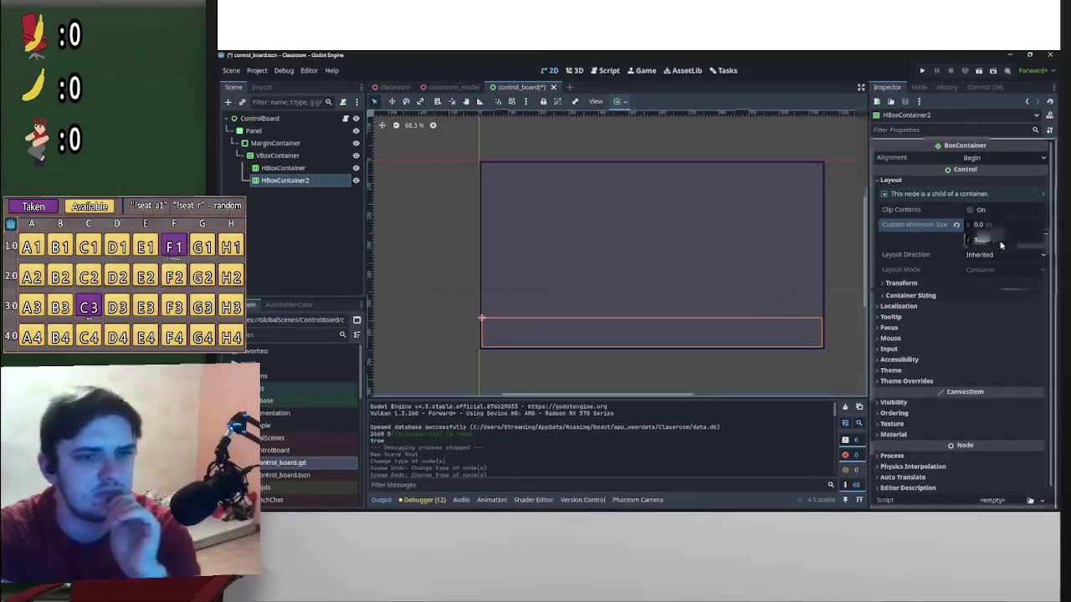
# Try a minimum height of 75, then settle on 100 px
pyautogui.click(981, 241)
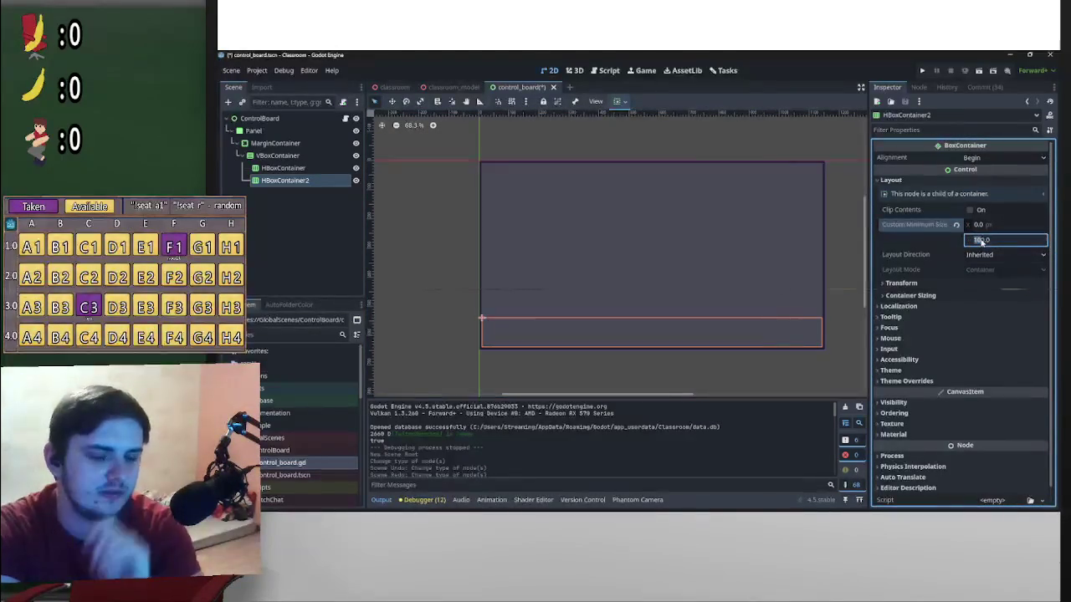
pyautogui.write('75')
pyautogui.press('Return')
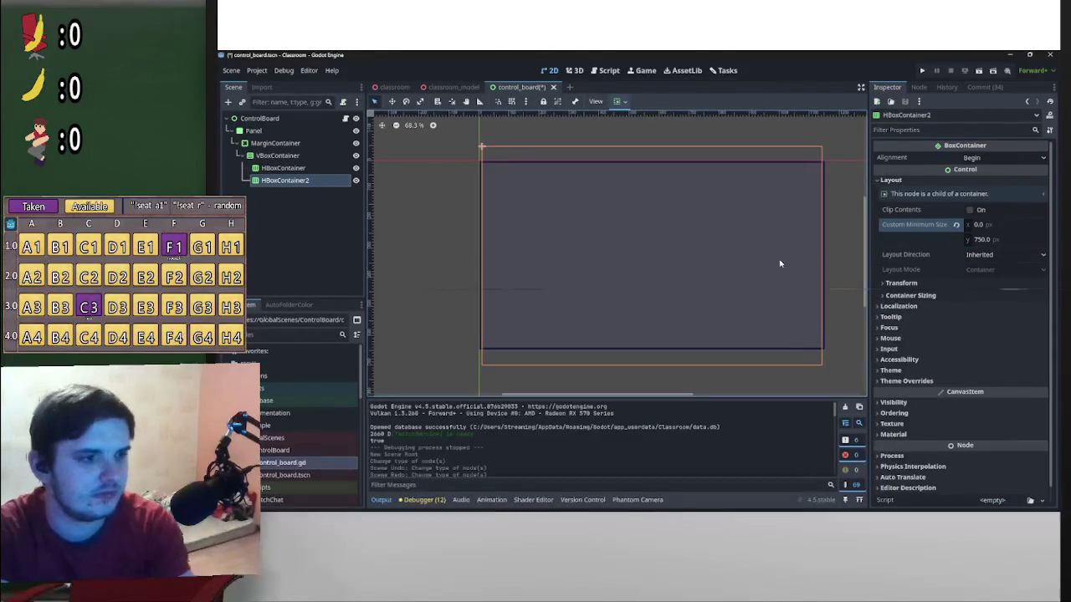
pyautogui.write('75')
pyautogui.press('Return')
pyautogui.scroll(-1, 823, 267)
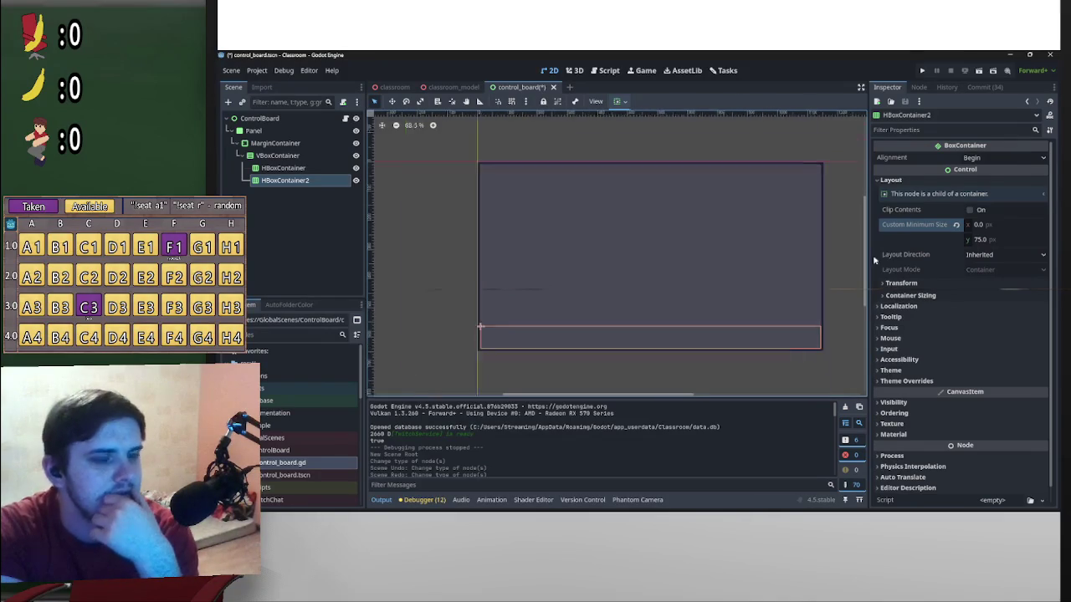
pyautogui.click(983, 239)
pyautogui.write('.')
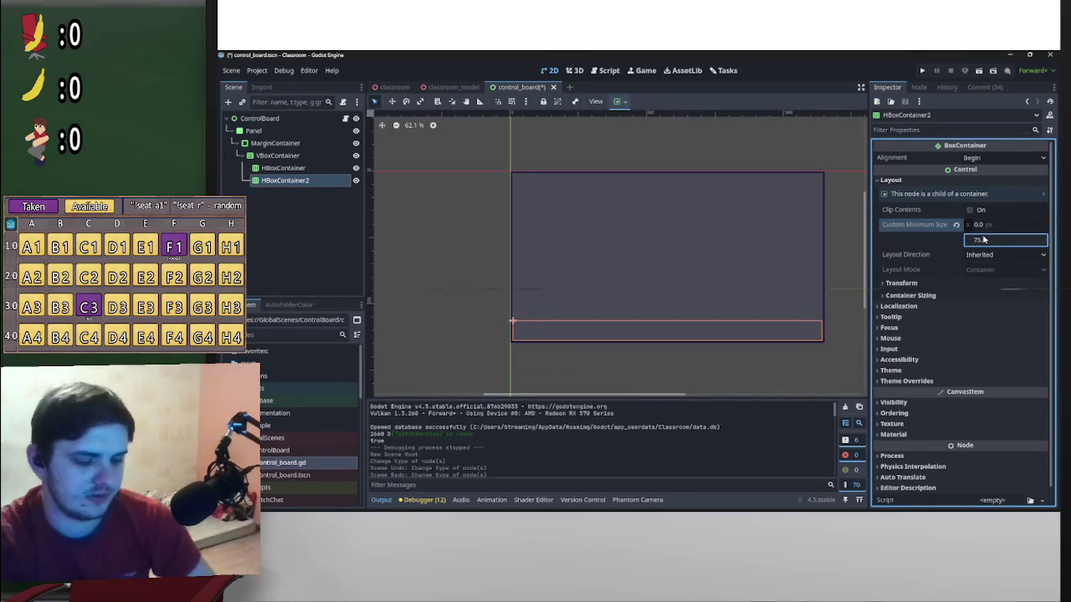
pyautogui.write('100')
pyautogui.press('Return')
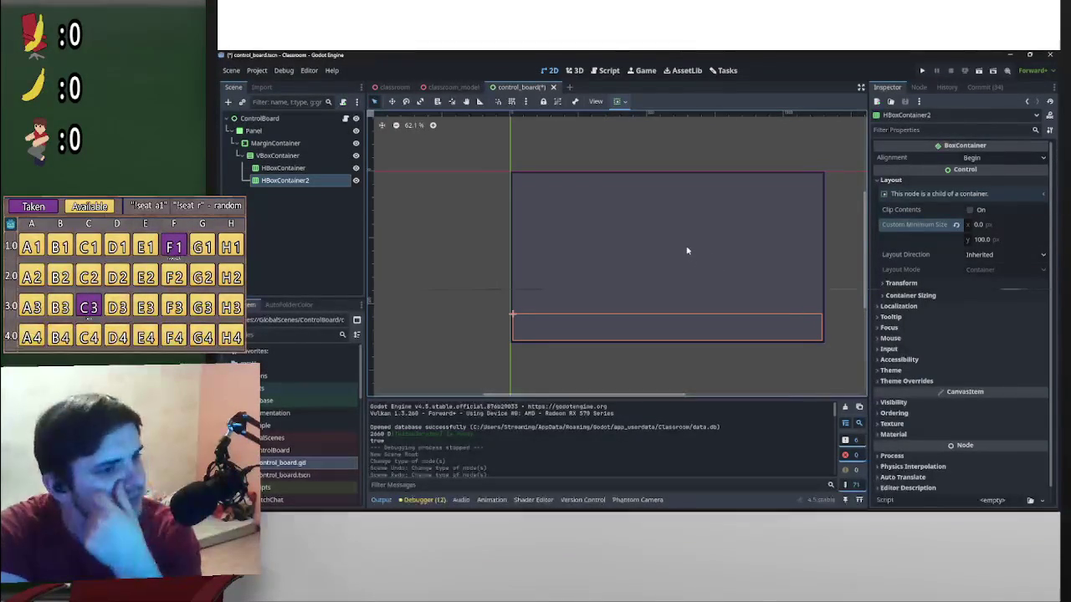
# Keep HBoxContainer2's name unchanged and frame the first HBoxContainer in the canvas
pyautogui.doubleClick(322, 181)
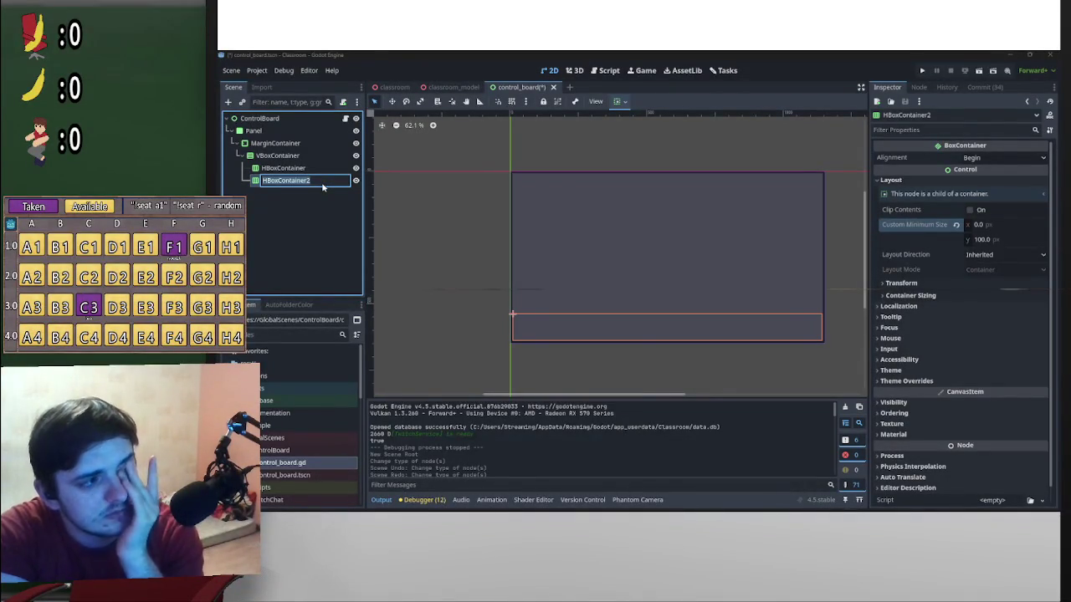
pyautogui.press('Return')
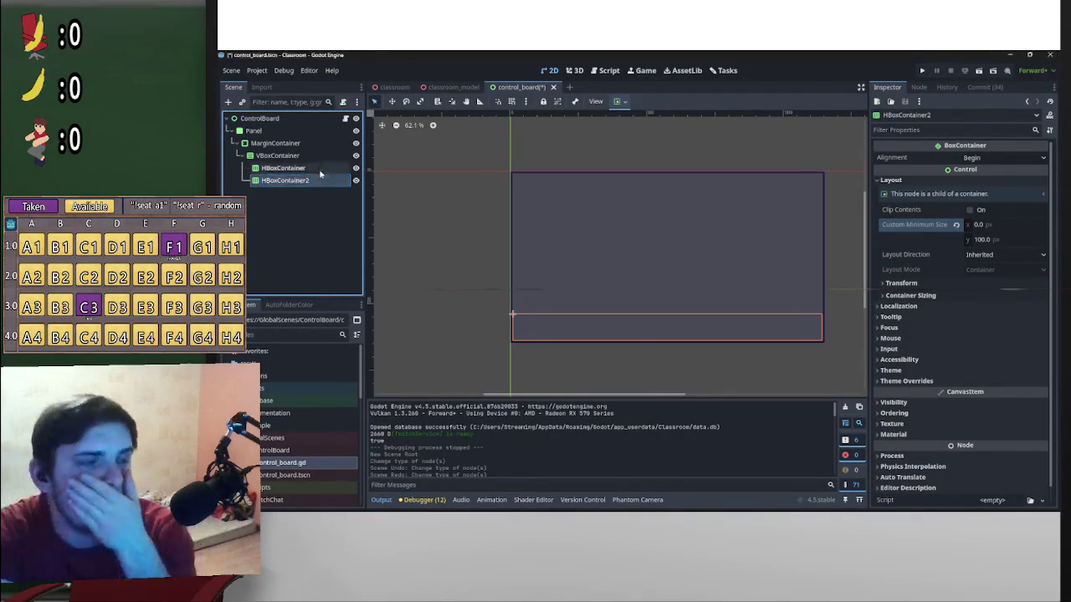
pyautogui.click(320, 171)
pyautogui.hotkey('shift', 'f')
pyautogui.scroll(5, 618, 245)
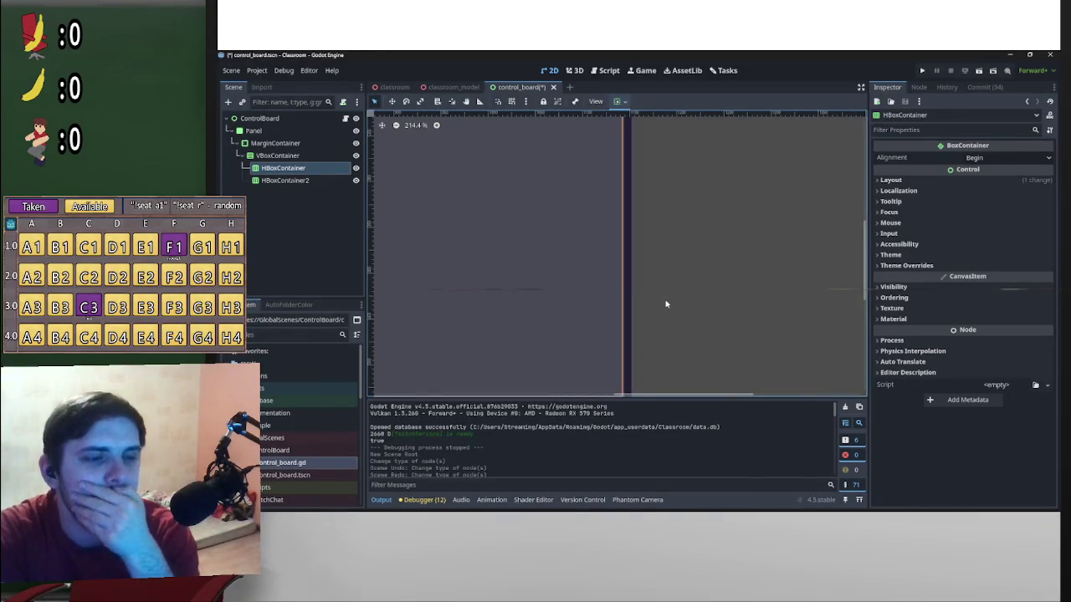
pyautogui.scroll(-2, 666, 304)
# Enter 12 for MarginContainer's Margin Left, Top, Right and Bottom constants
pyautogui.click(276, 143)
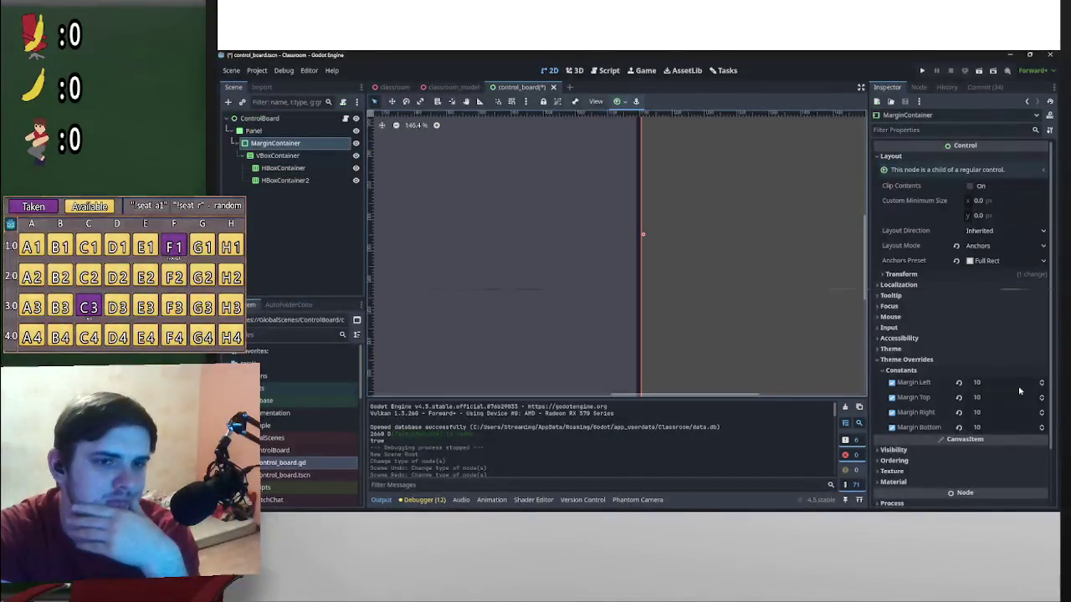
pyautogui.click(990, 386)
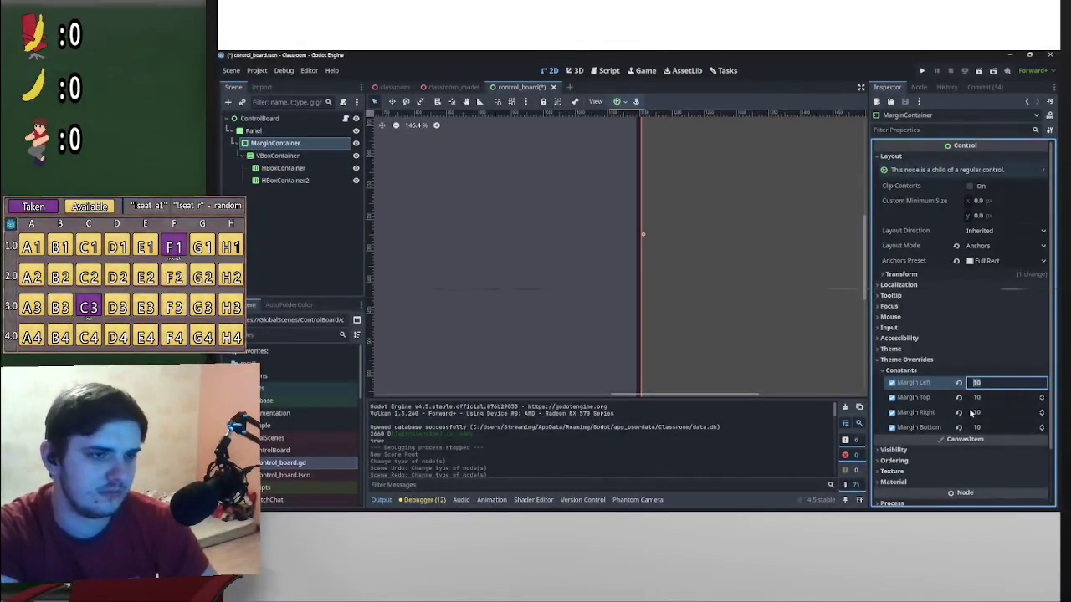
pyautogui.write('12')
pyautogui.press('Tab')
pyautogui.write('12')
pyautogui.press('Tab')
pyautogui.write('12')
pyautogui.press('Tab')
pyautogui.write('12')
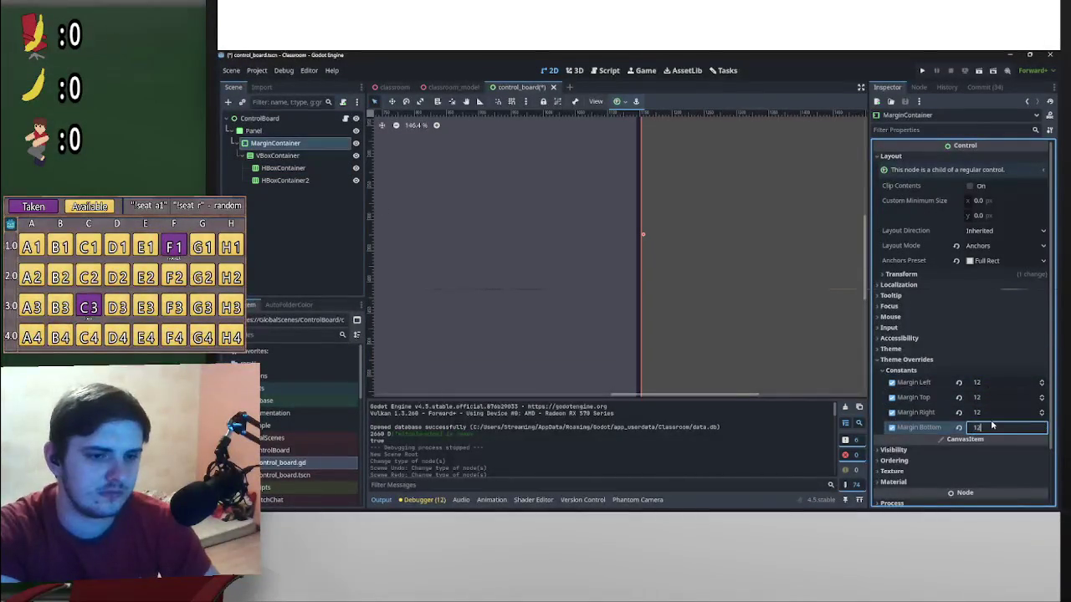
pyautogui.press('Return')
# Select HBoxContainer2 and HBoxContainer in turn to check their sizes
pyautogui.scroll(-4, 703, 231)
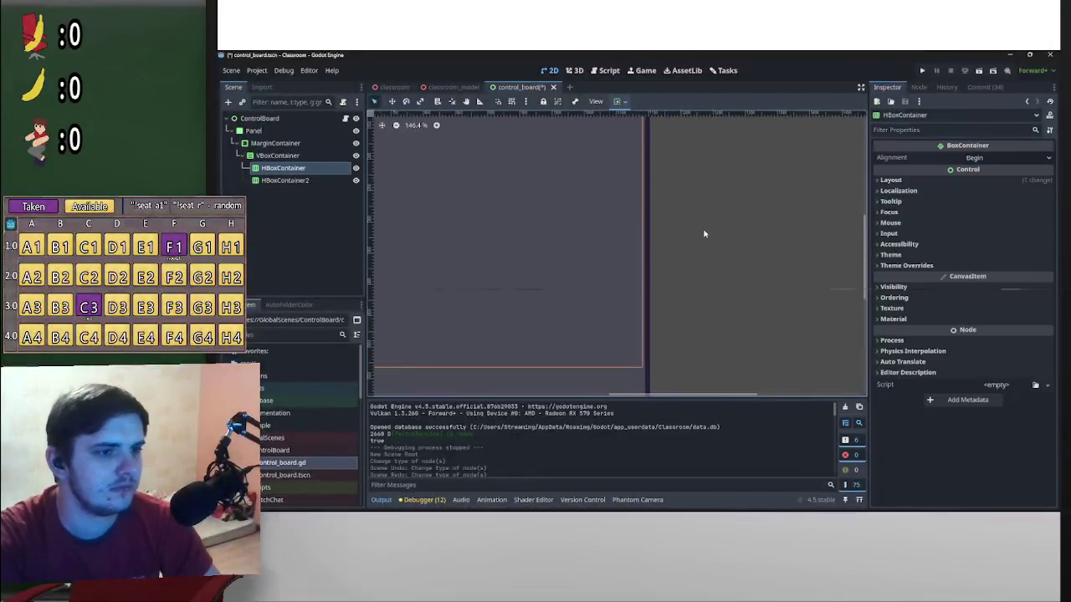
pyautogui.click(295, 182)
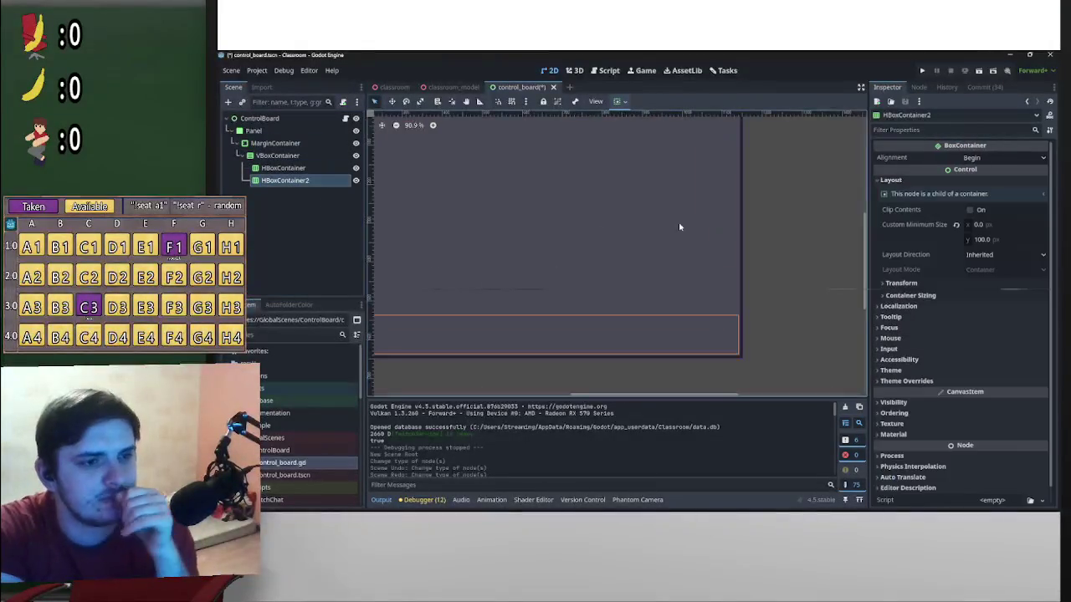
pyautogui.click(304, 168)
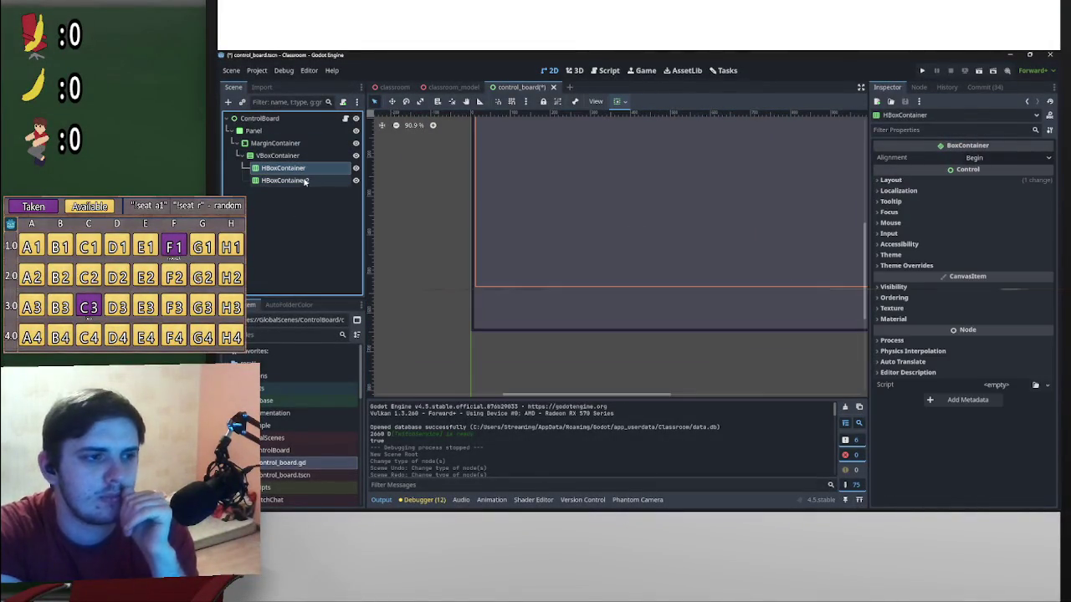
pyautogui.click(314, 182)
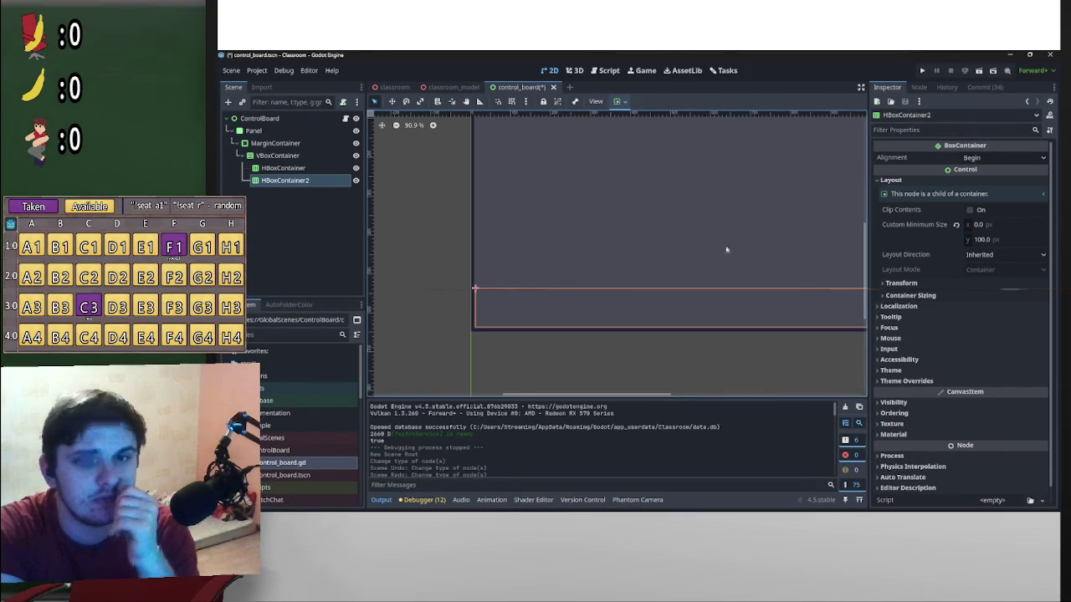
pyautogui.scroll(-3, 445, 241)
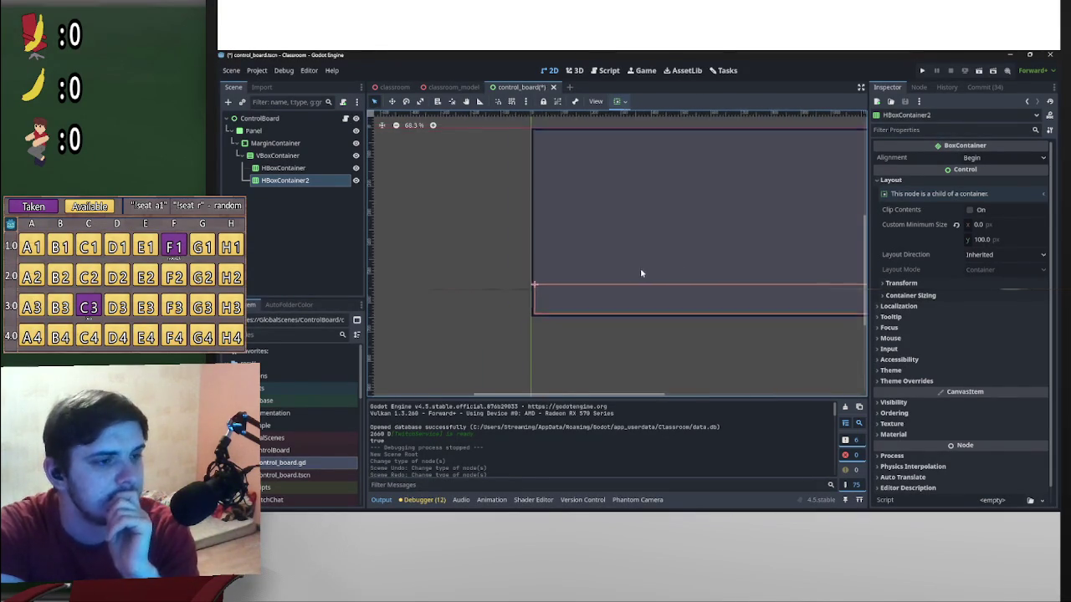
pyautogui.click(299, 171)
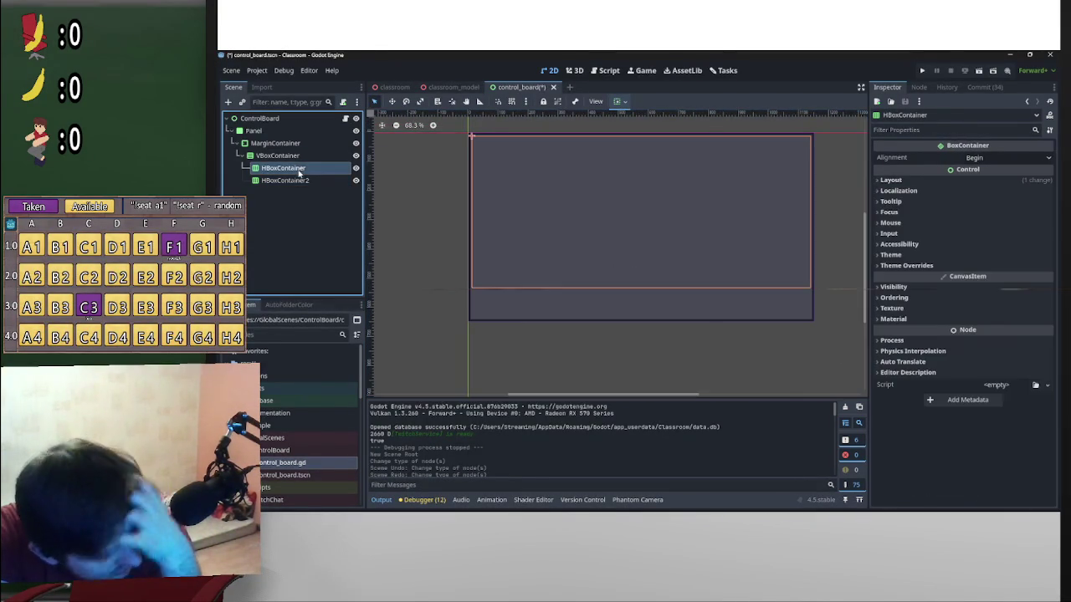
# Rename HBoxContainer to BoardsContainer and make it accessible as a unique name
pyautogui.click(300, 168)
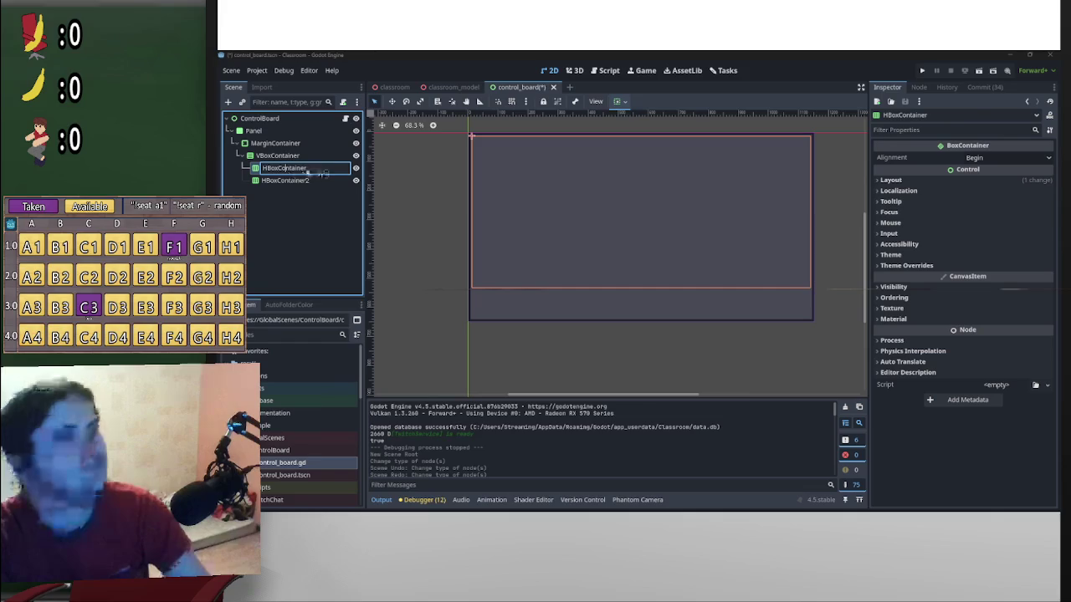
pyautogui.moveTo(277, 170); pyautogui.dragTo(237, 168)
pyautogui.write('Boards')
pyautogui.press('Return')
pyautogui.rightClick(305, 169)
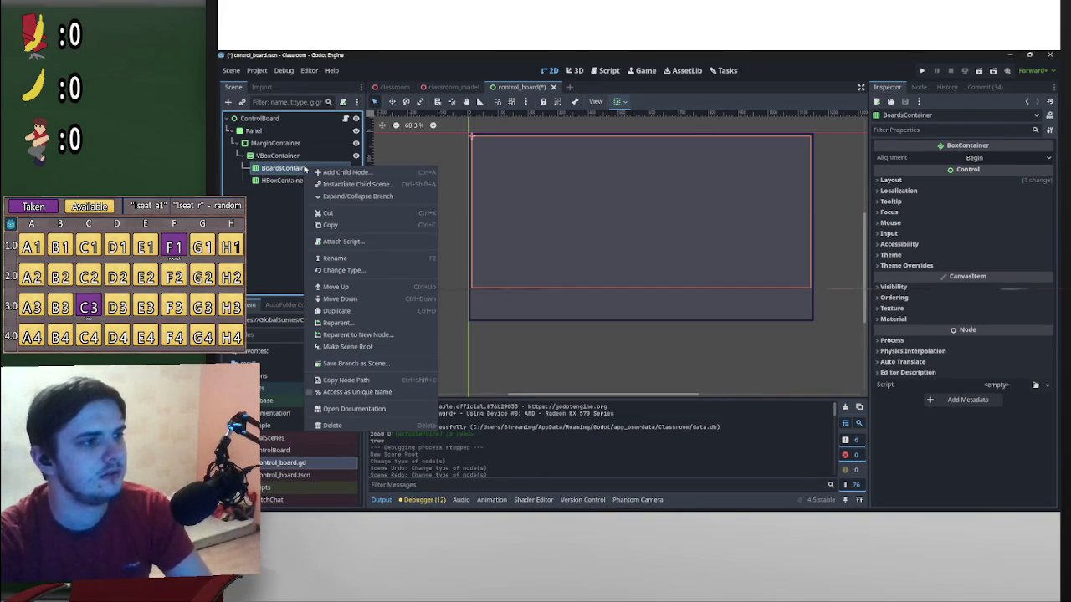
pyautogui.click(403, 390)
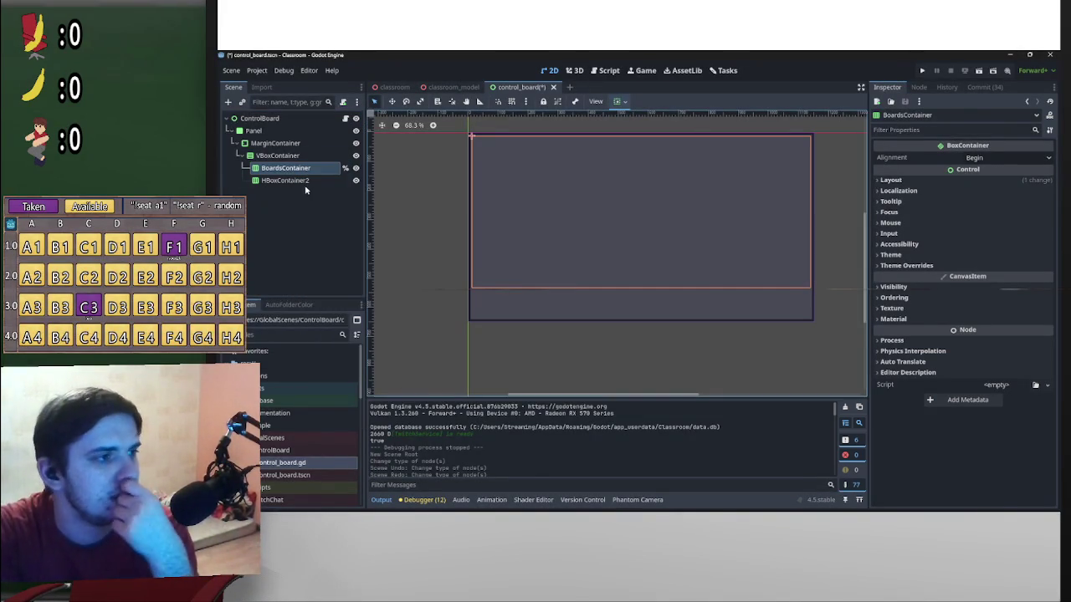
# Rename HBoxContainer2 to MainButtons and make it accessible as a unique name
pyautogui.doubleClick(310, 186)
pyautogui.write('Butto')
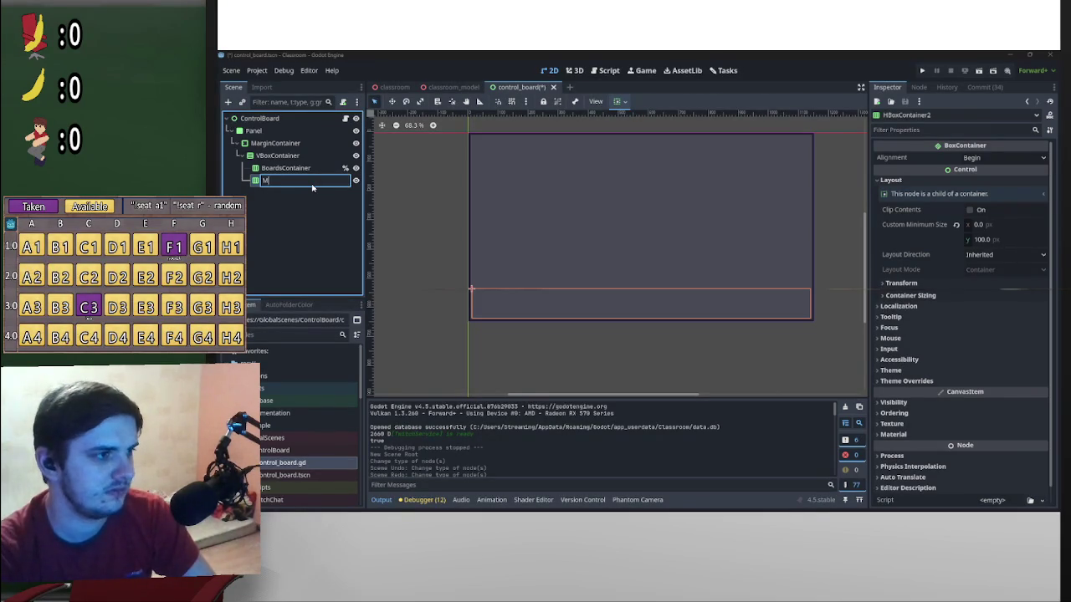
pyautogui.write('ns')
pyautogui.press('Return')
pyautogui.rightClick(313, 188)
pyautogui.click(384, 412)
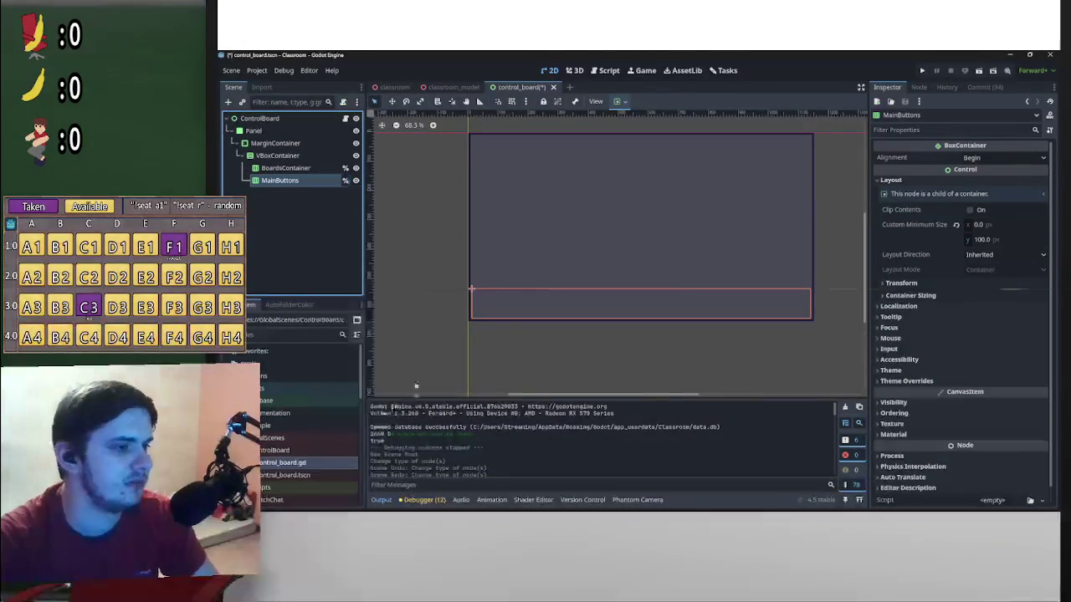
# Rename the VBoxContainer to VBox and reselect MarginContainer
pyautogui.click(269, 156)
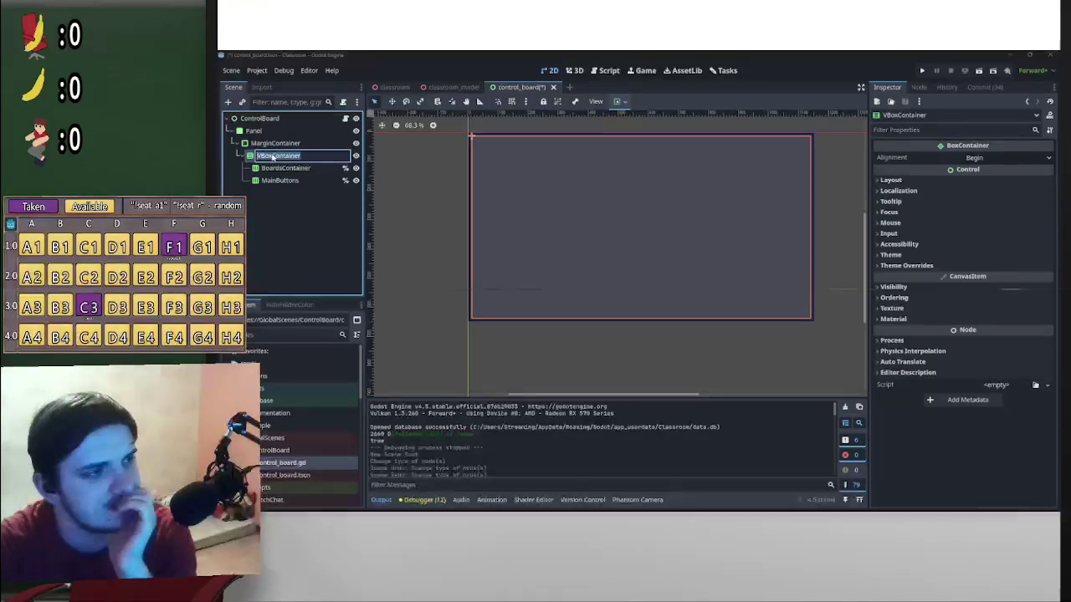
pyautogui.doubleClick(271, 158)
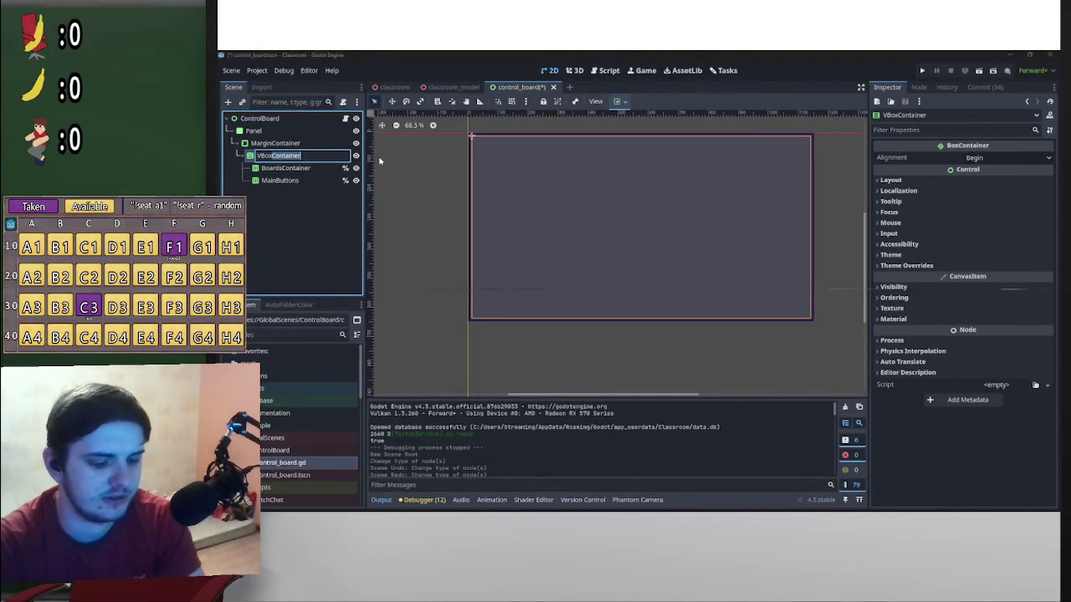
pyautogui.write('VBox')
pyautogui.press('Return')
pyautogui.click(274, 145)
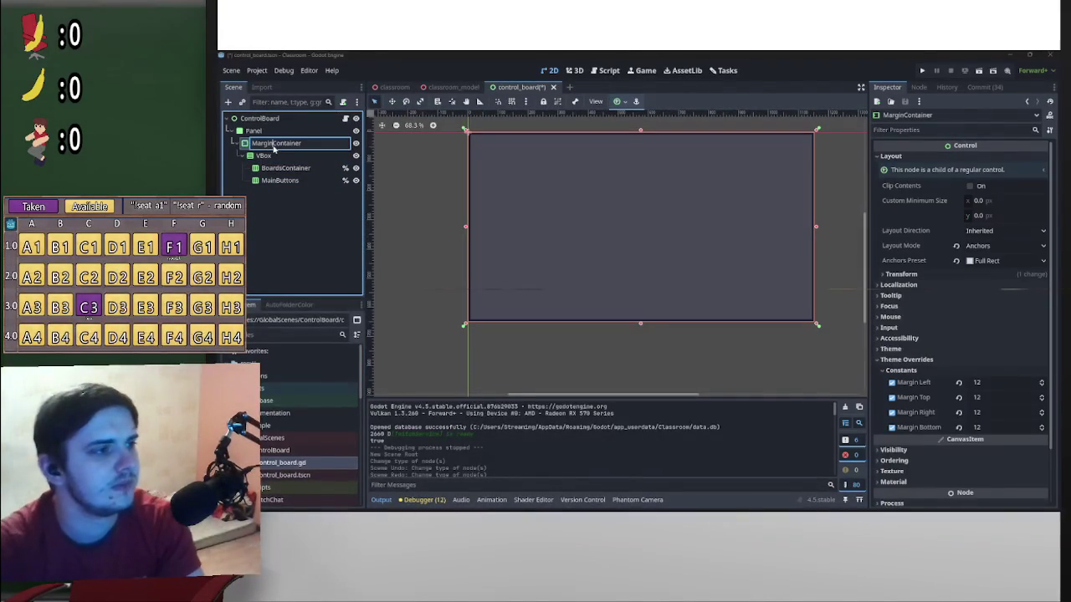